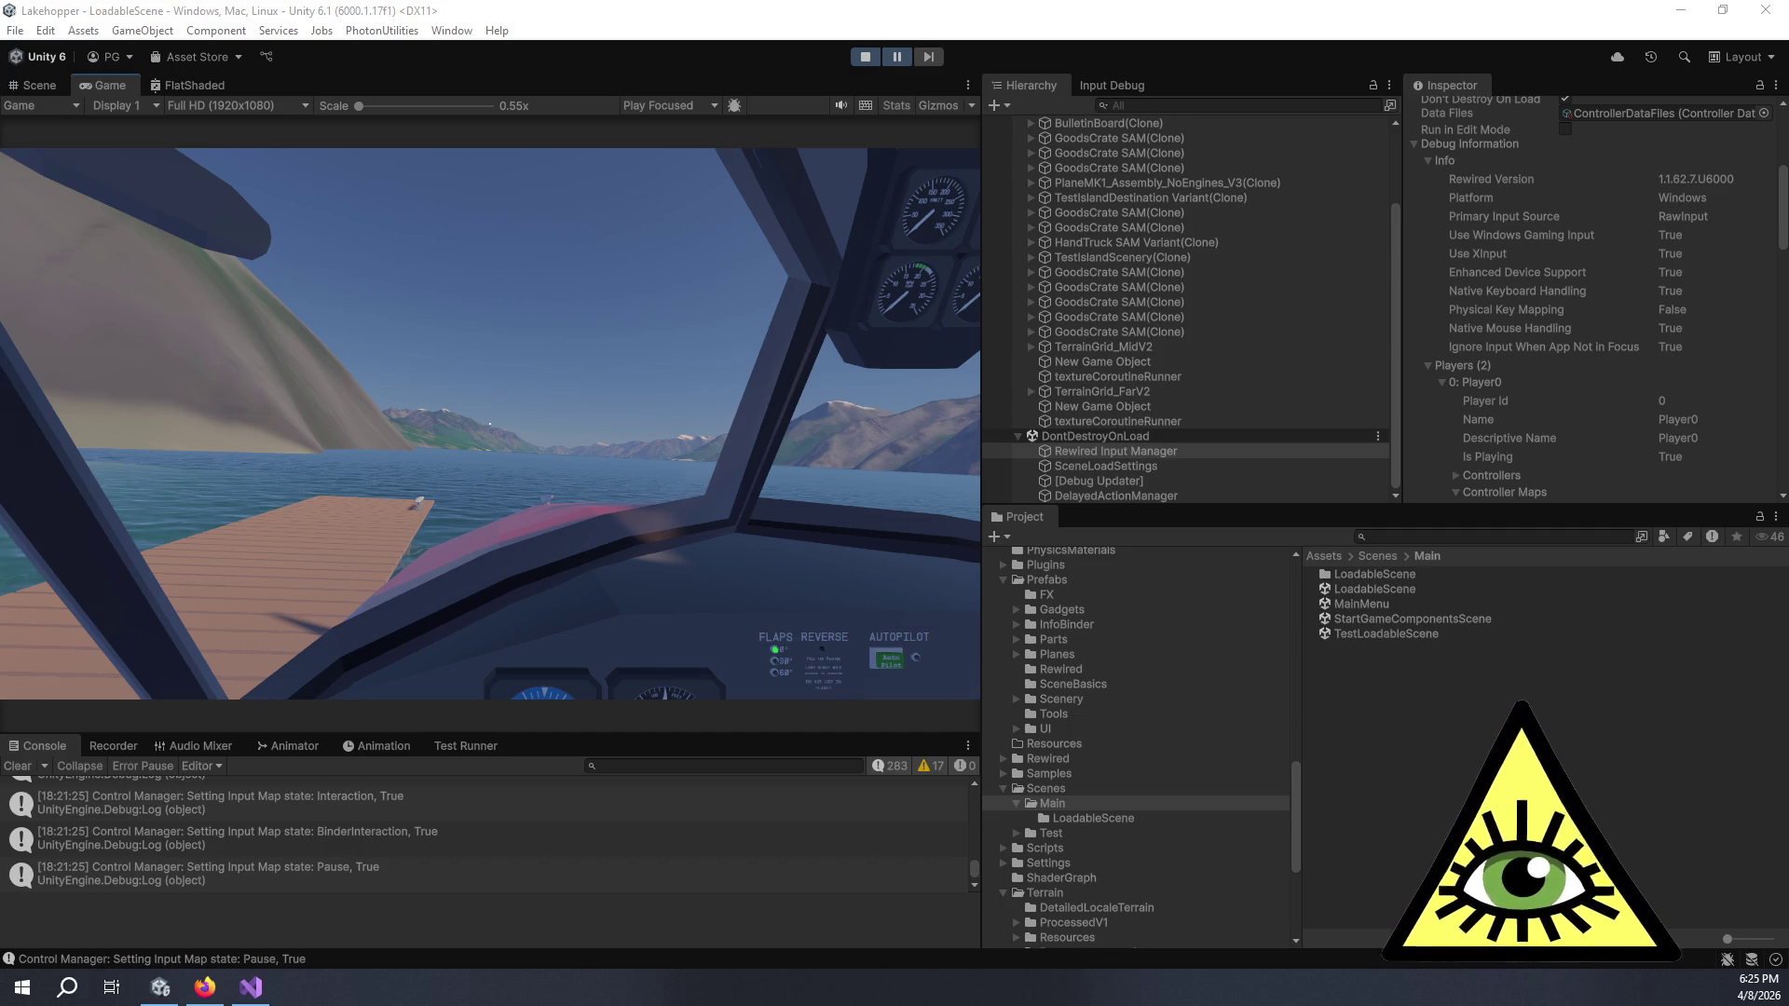
# - Expand Player0's controllers and joysticks down to the Sony DualShock 4 device details
pyautogui.scroll(-1, 1542, 443)
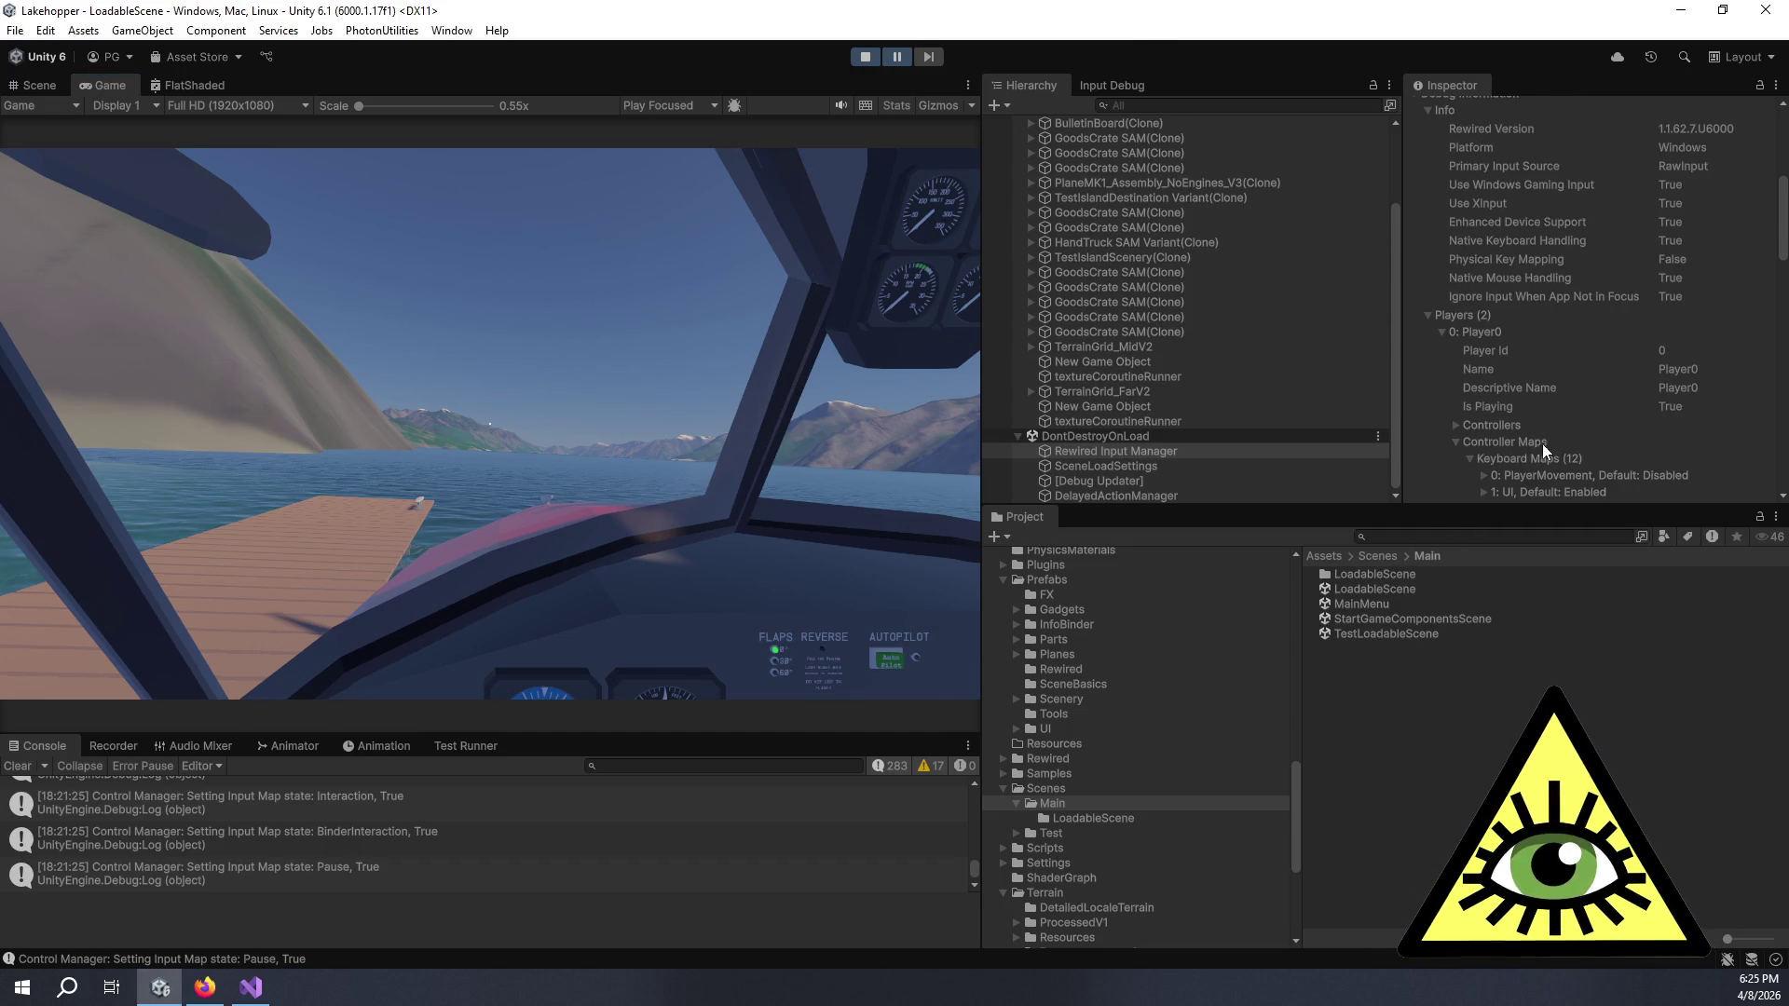
pyautogui.click(1455, 427)
pyautogui.scroll(-1, 1491, 416)
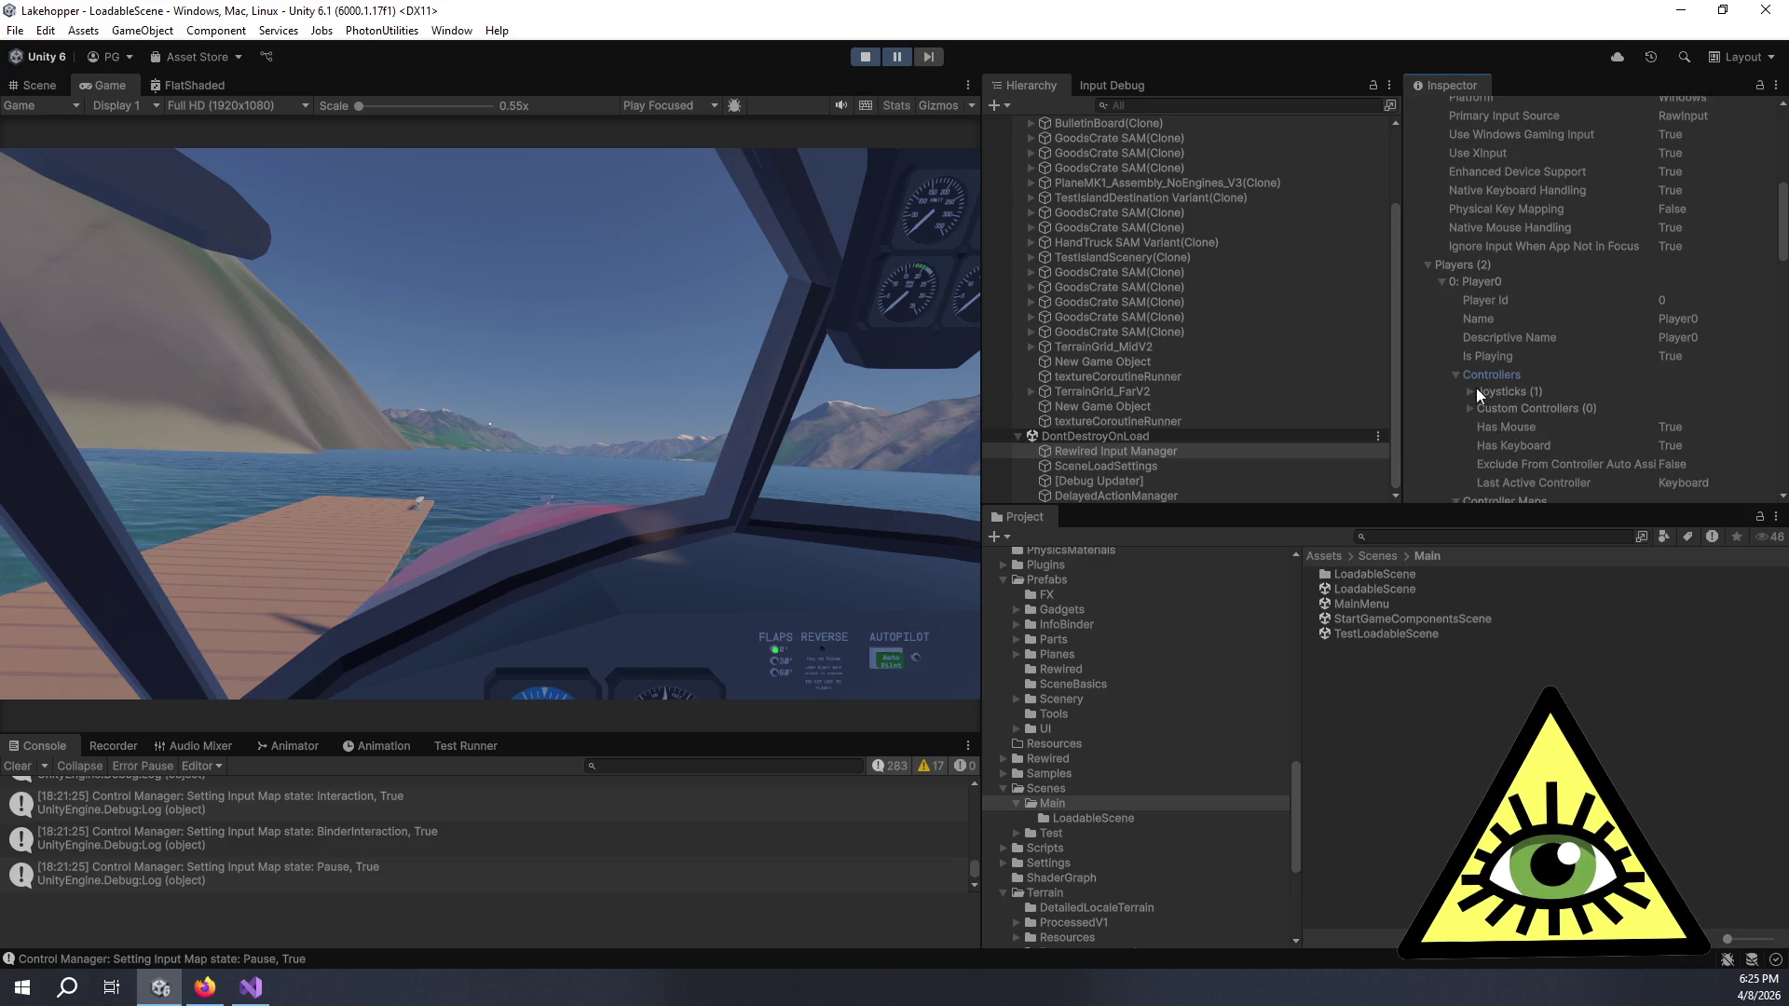
pyautogui.click(1470, 392)
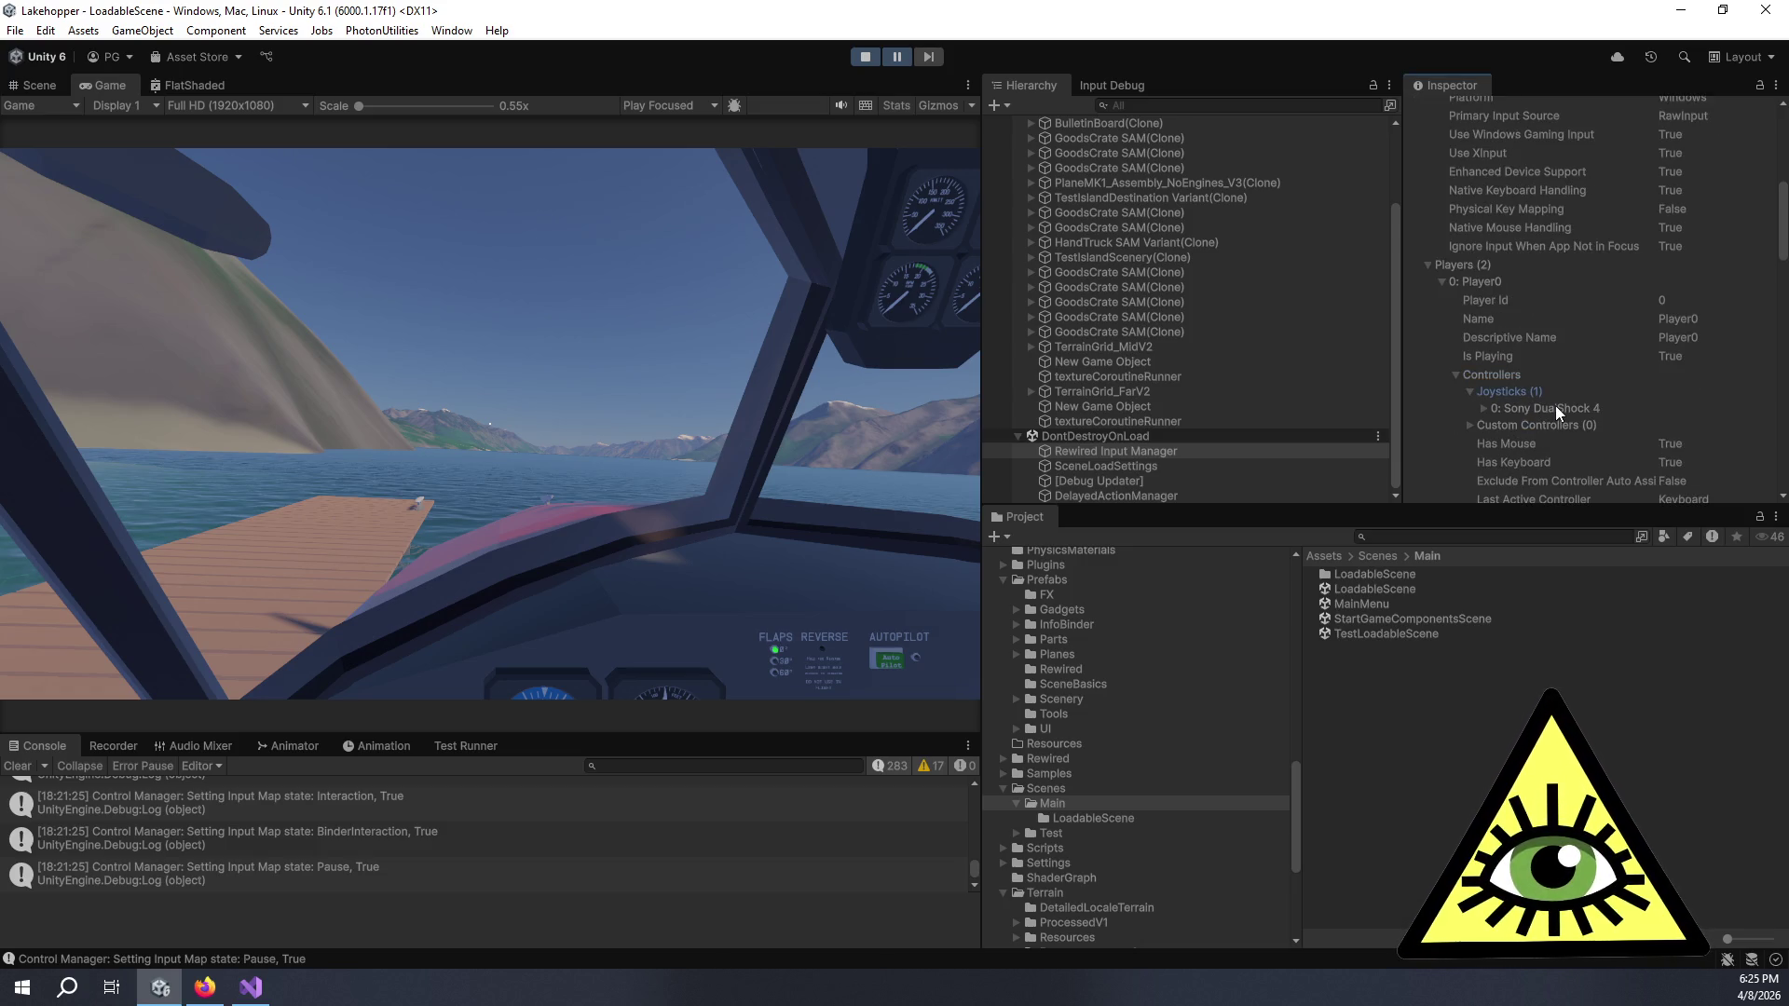
pyautogui.scroll(-2, 1556, 405)
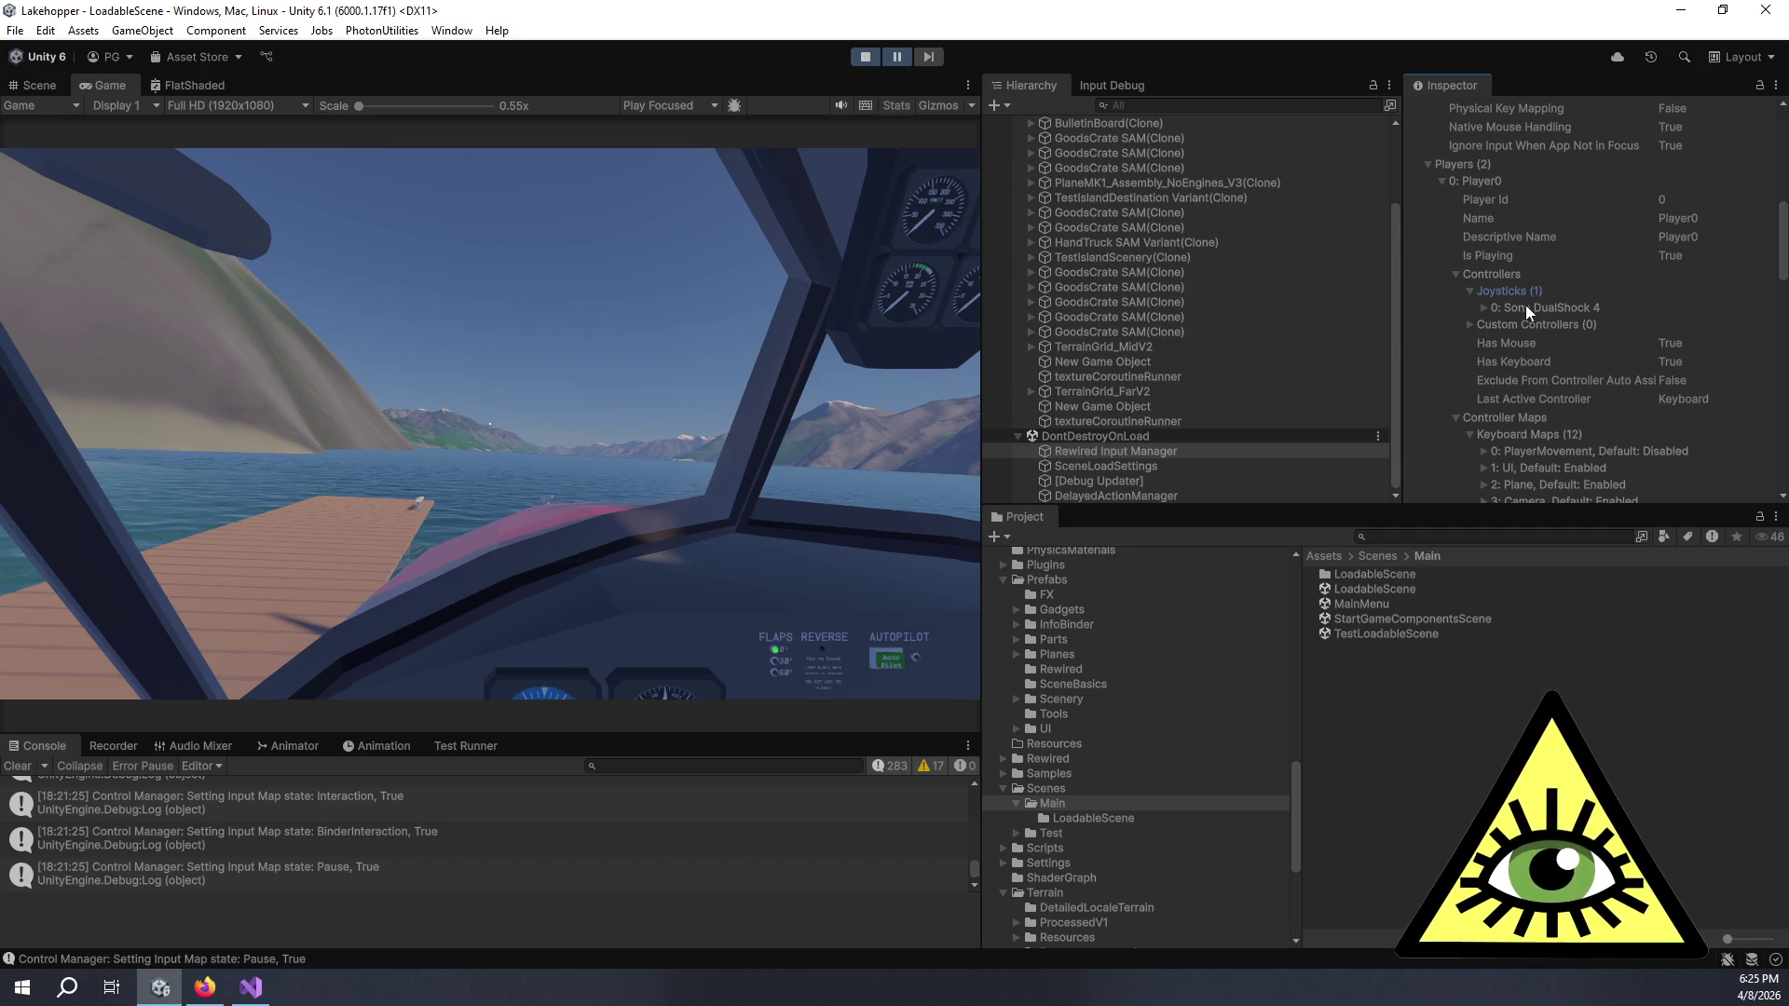
pyautogui.click(1485, 305)
# - Inspect the DualShock 4 calibration map and its first axis entry, then collapse them
pyautogui.scroll(-2, 1537, 308)
pyautogui.scroll(-4, 1550, 309)
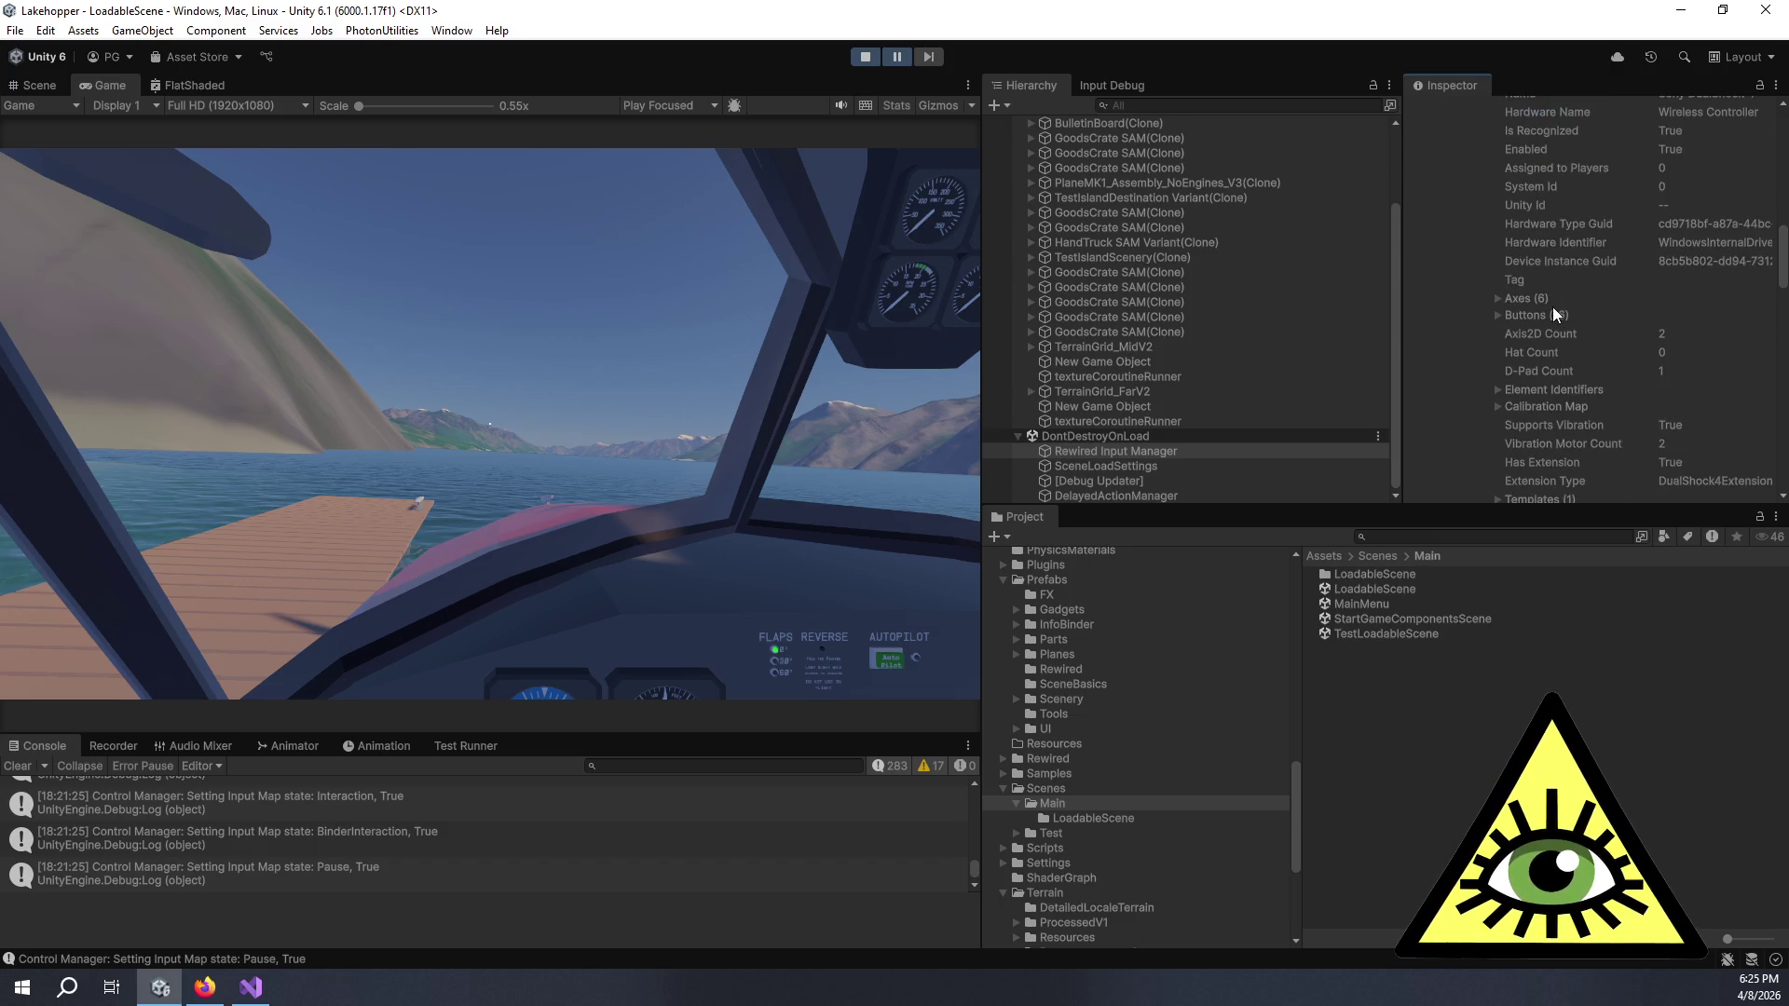
pyautogui.scroll(-1, 1553, 305)
pyautogui.click(1500, 309)
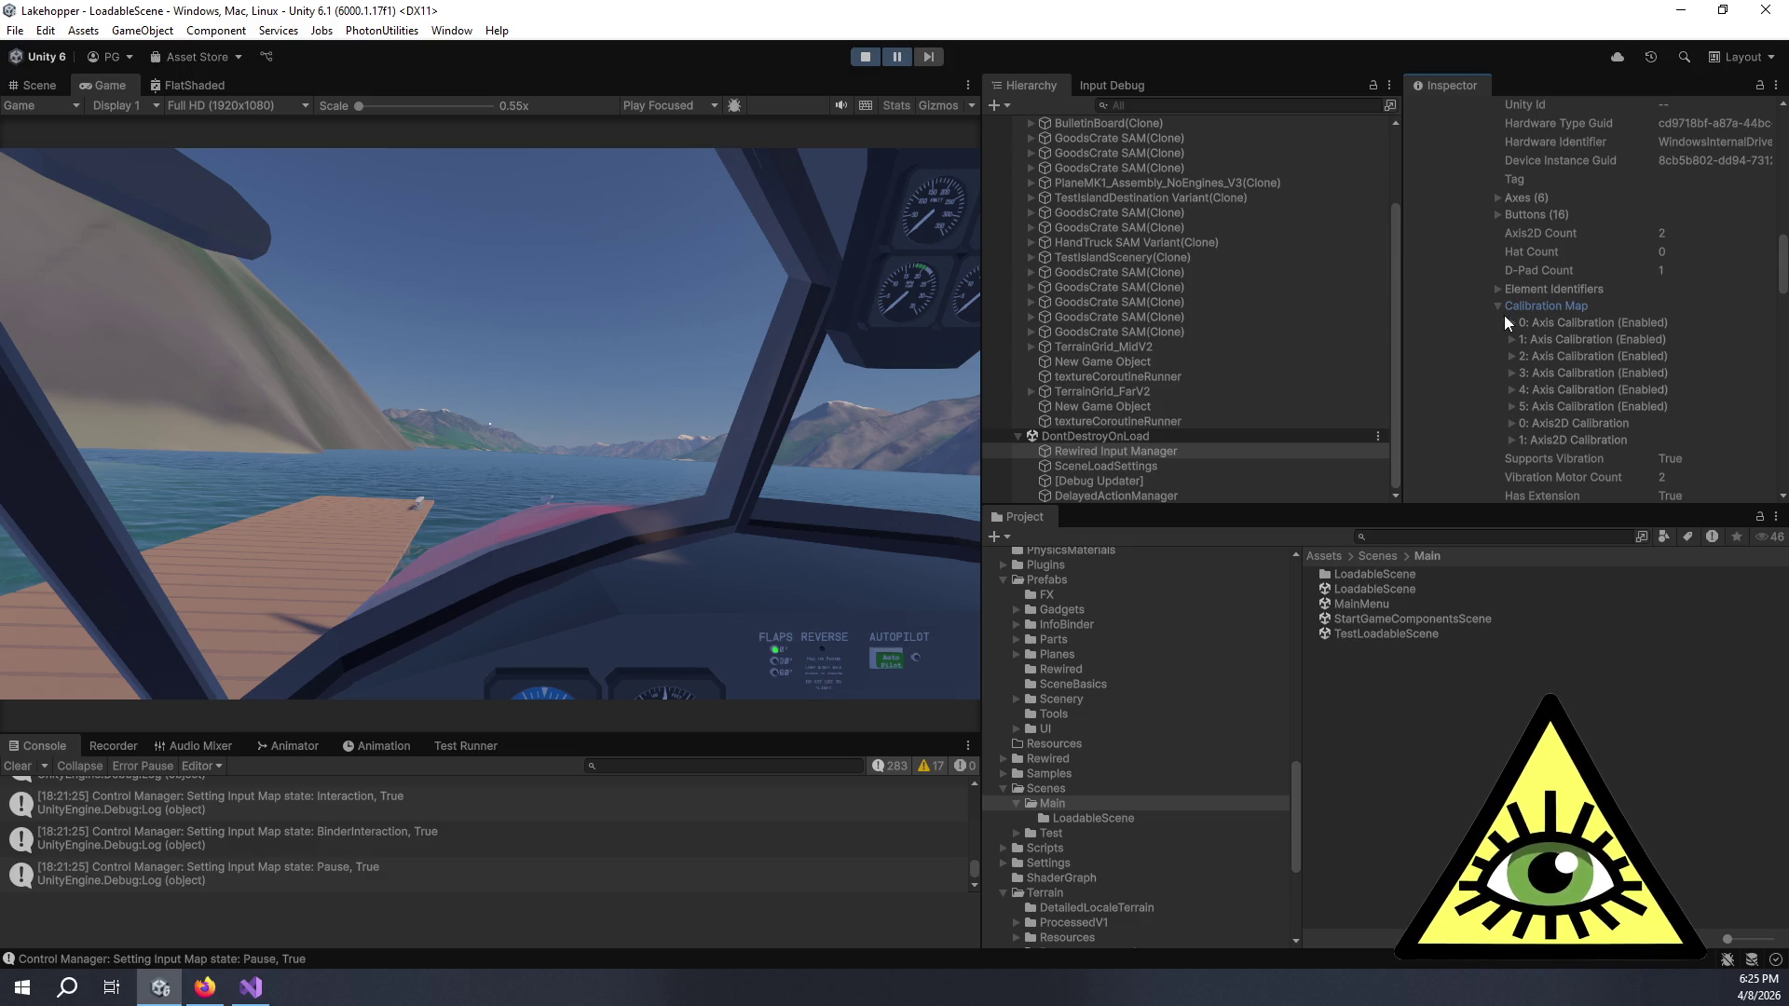
pyautogui.click(1510, 320)
pyautogui.click(1510, 321)
pyautogui.click(1500, 305)
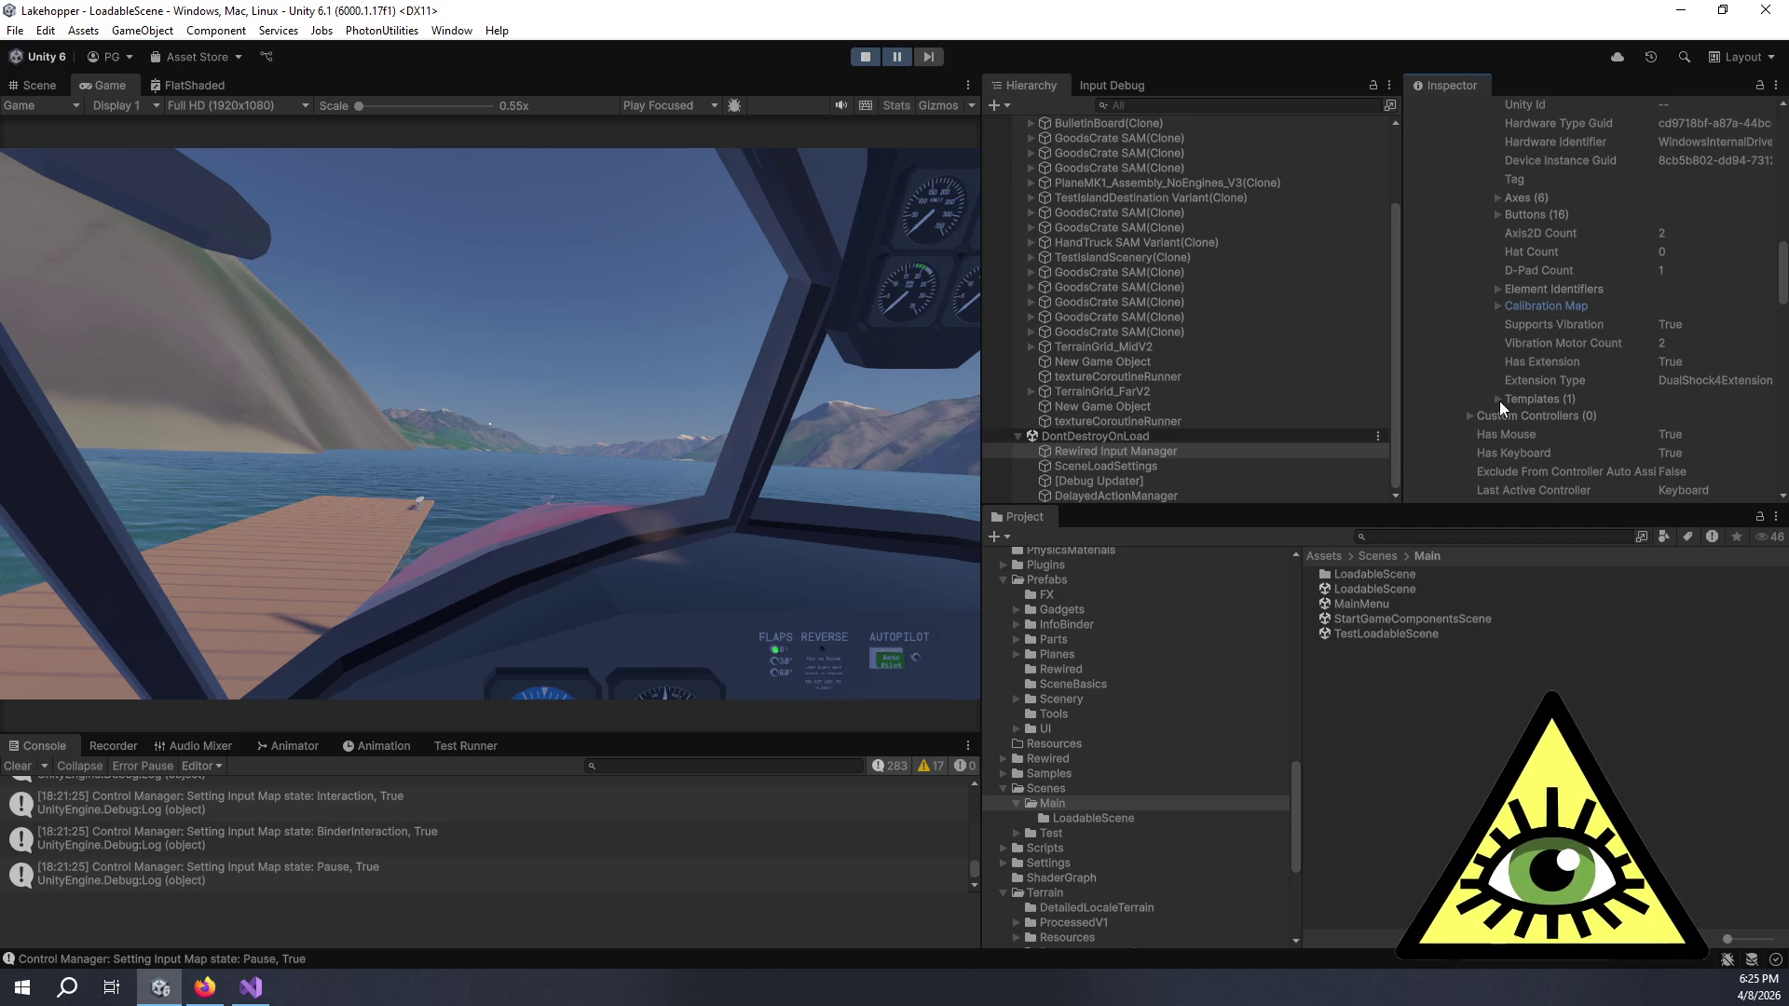
# - Expand Player0's Joystick Maps to show the Sony DualShock 4 map entry
pyautogui.scroll(-2, 1499, 394)
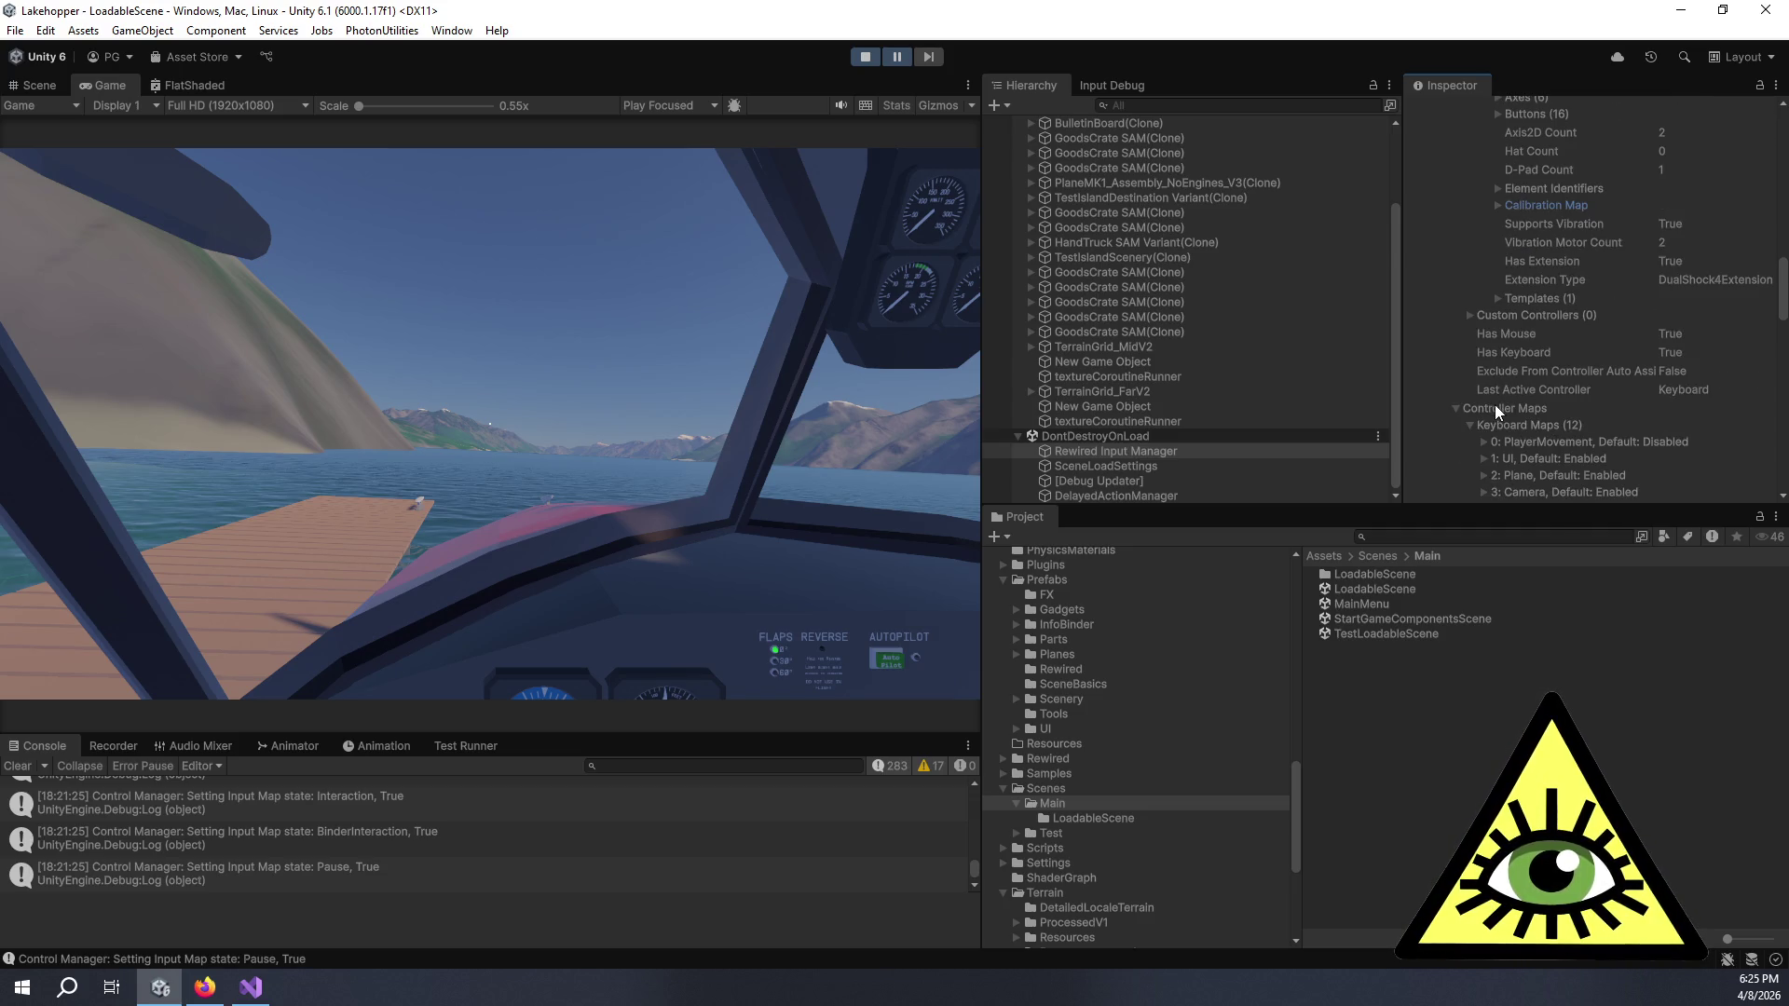
pyautogui.scroll(-3, 1494, 405)
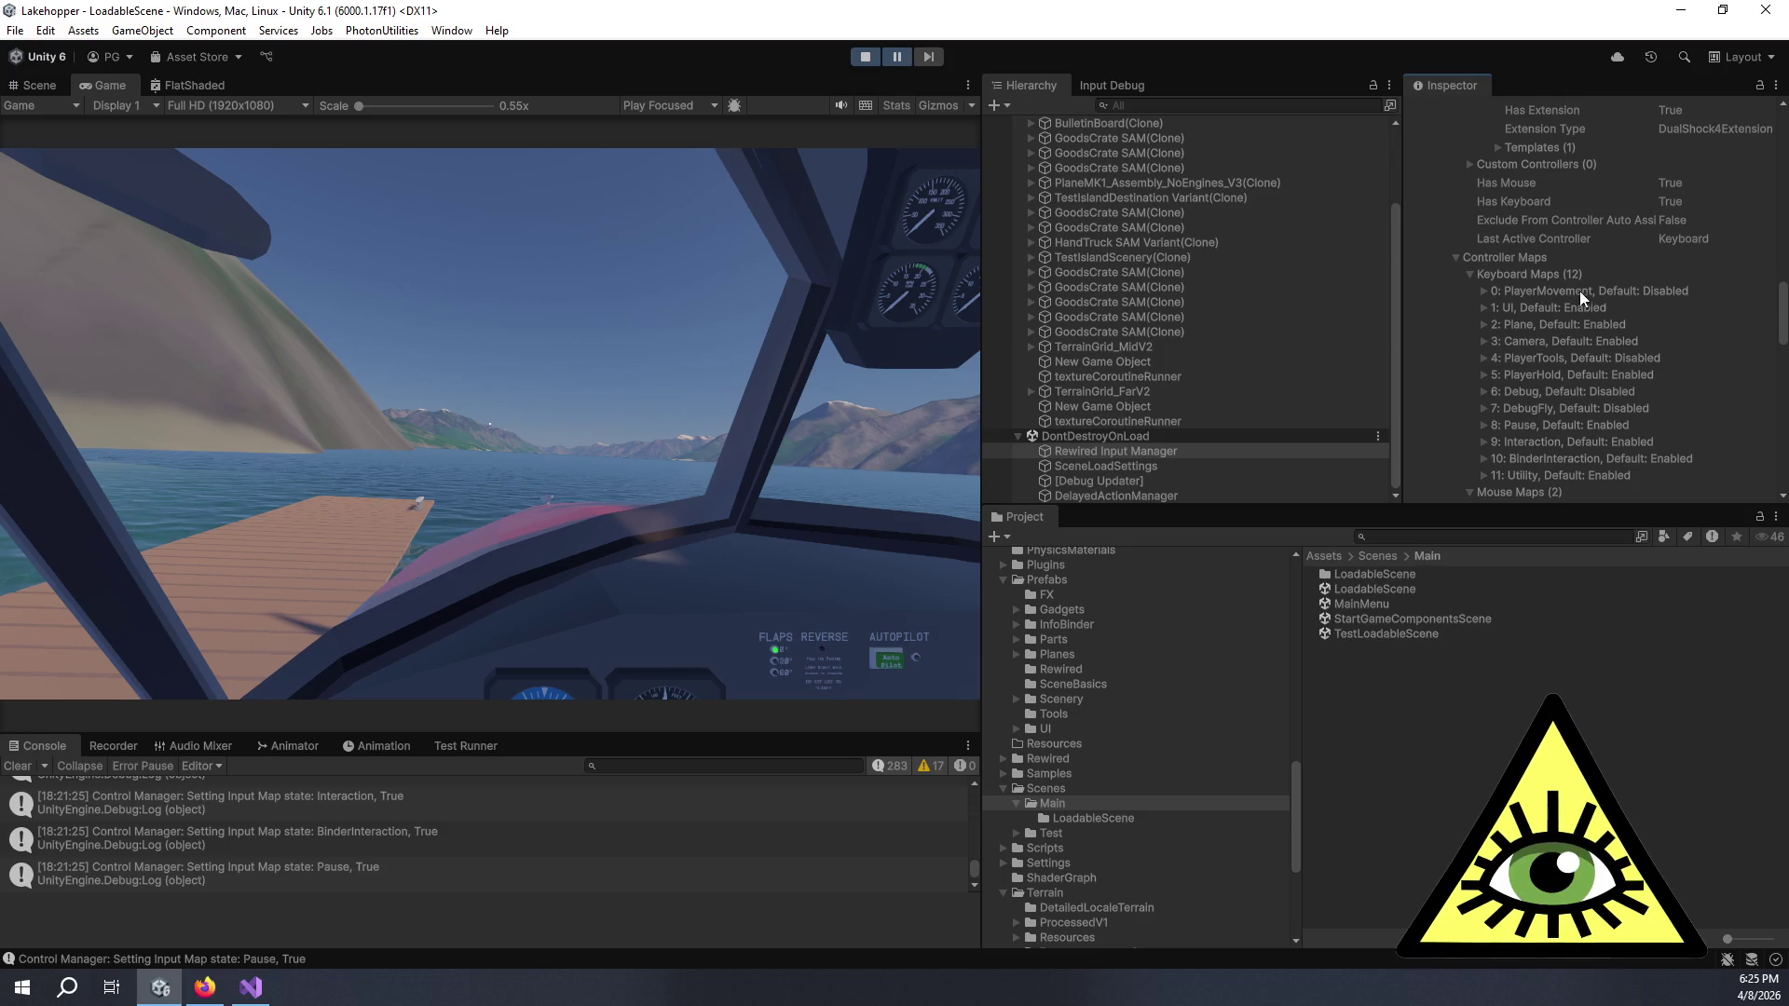
pyautogui.scroll(-4, 1525, 354)
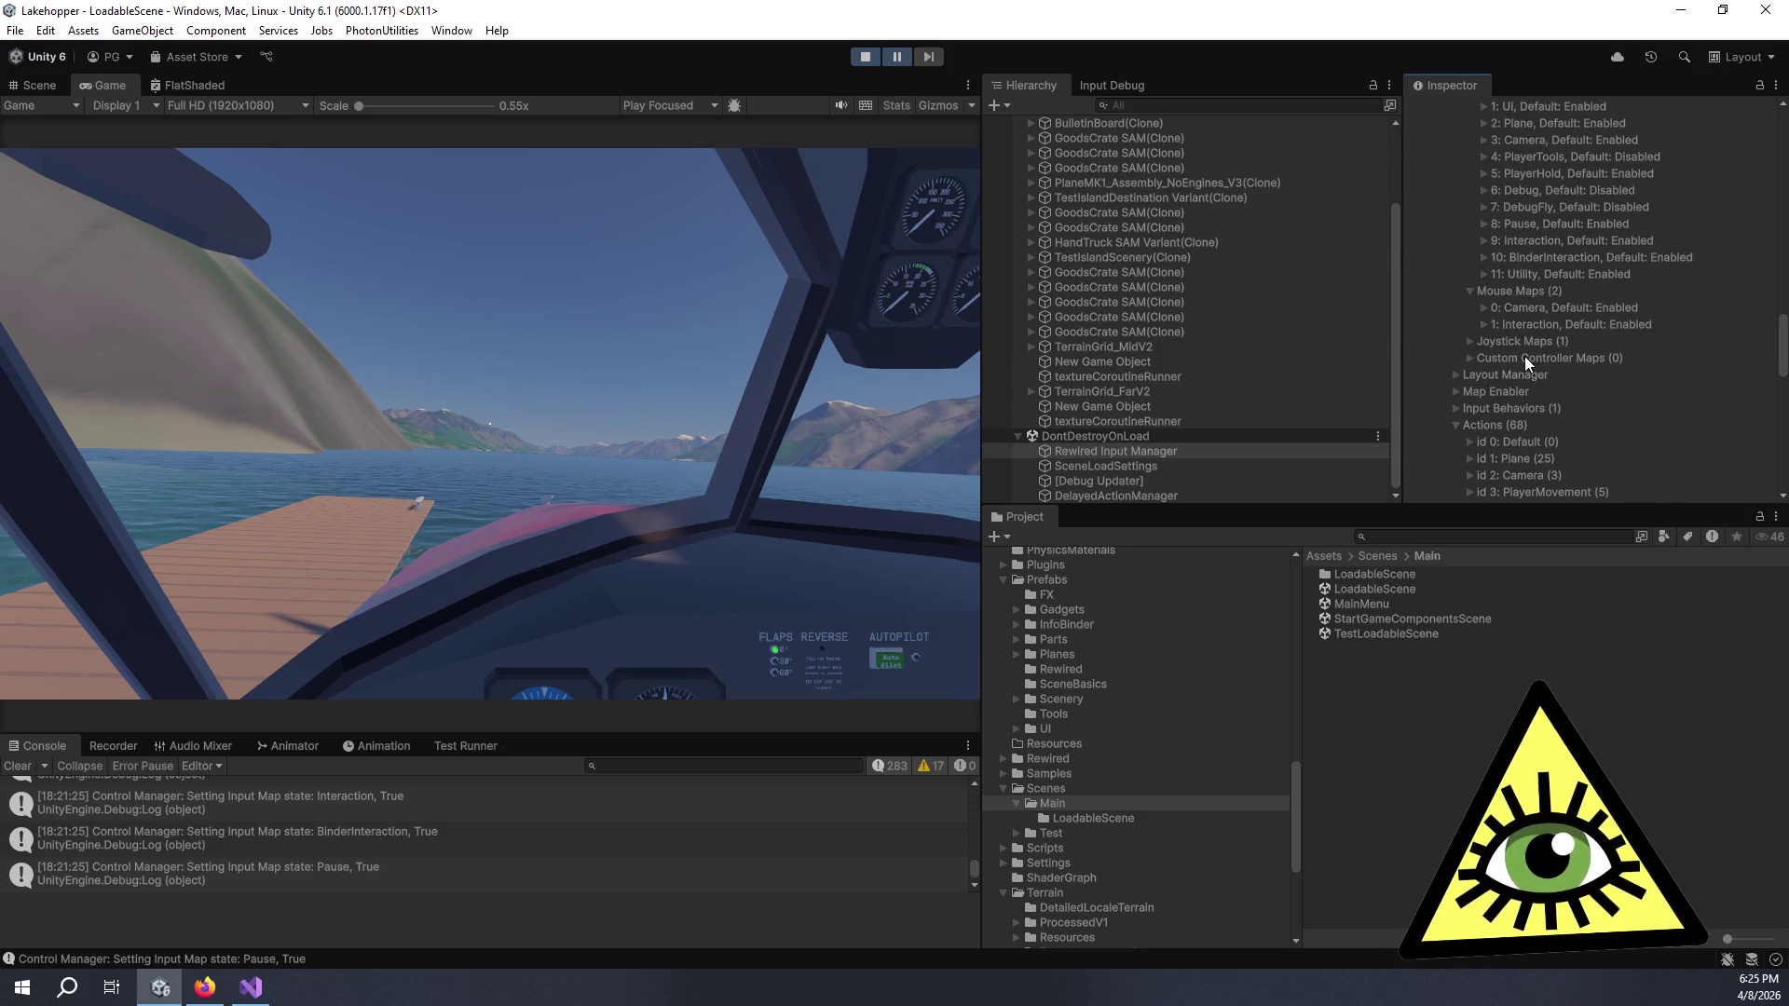
pyautogui.click(1469, 342)
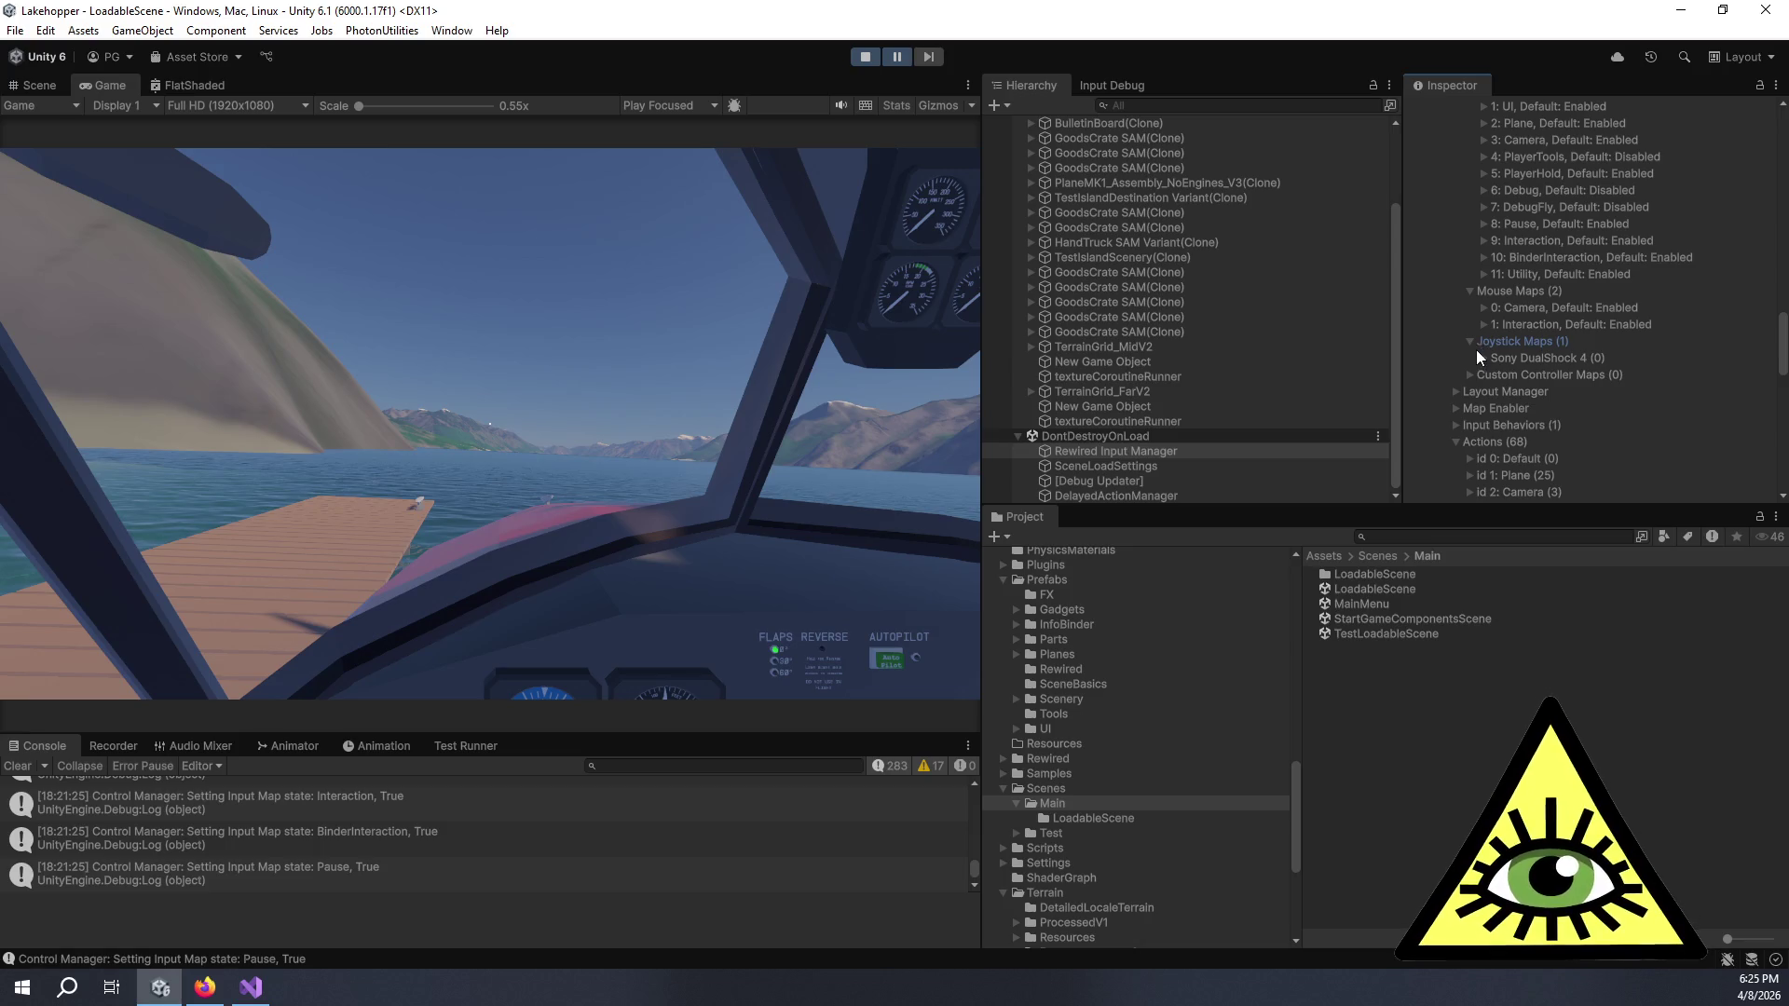
pyautogui.click(1482, 359)
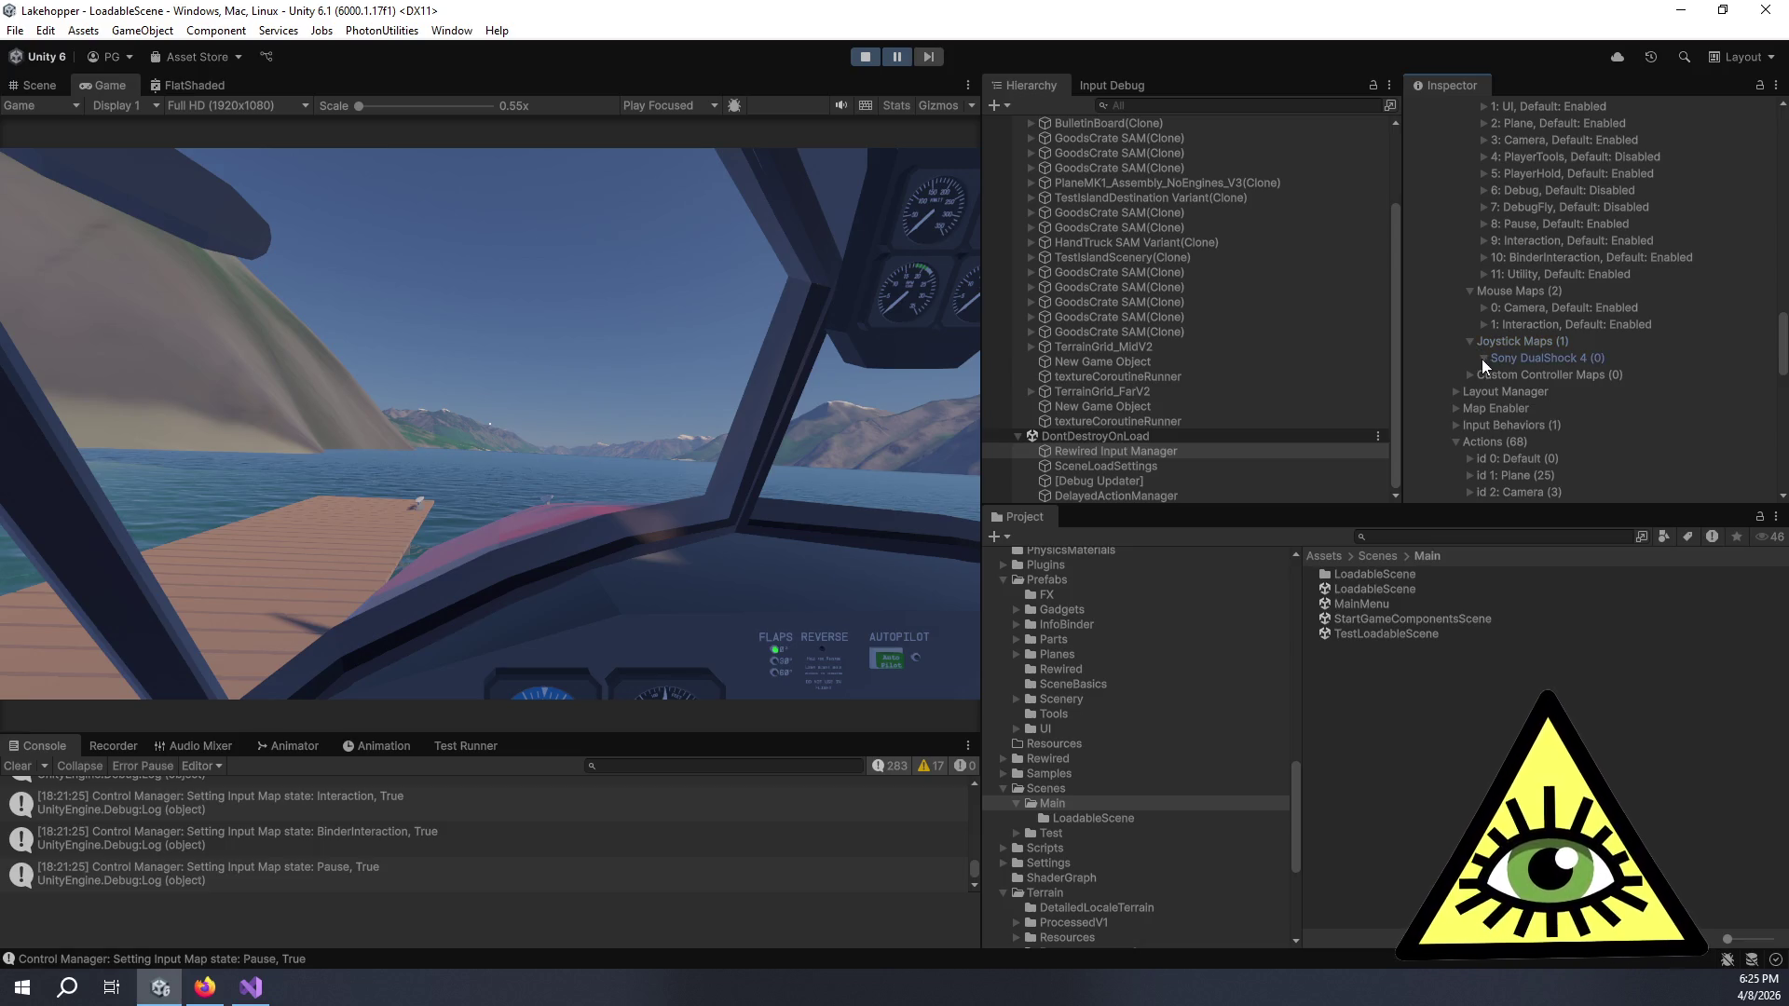
# - Stop Play mode, launch the Rewired Editor from Rewired Initializer, and show Player0's settings
pyautogui.click(866, 57)
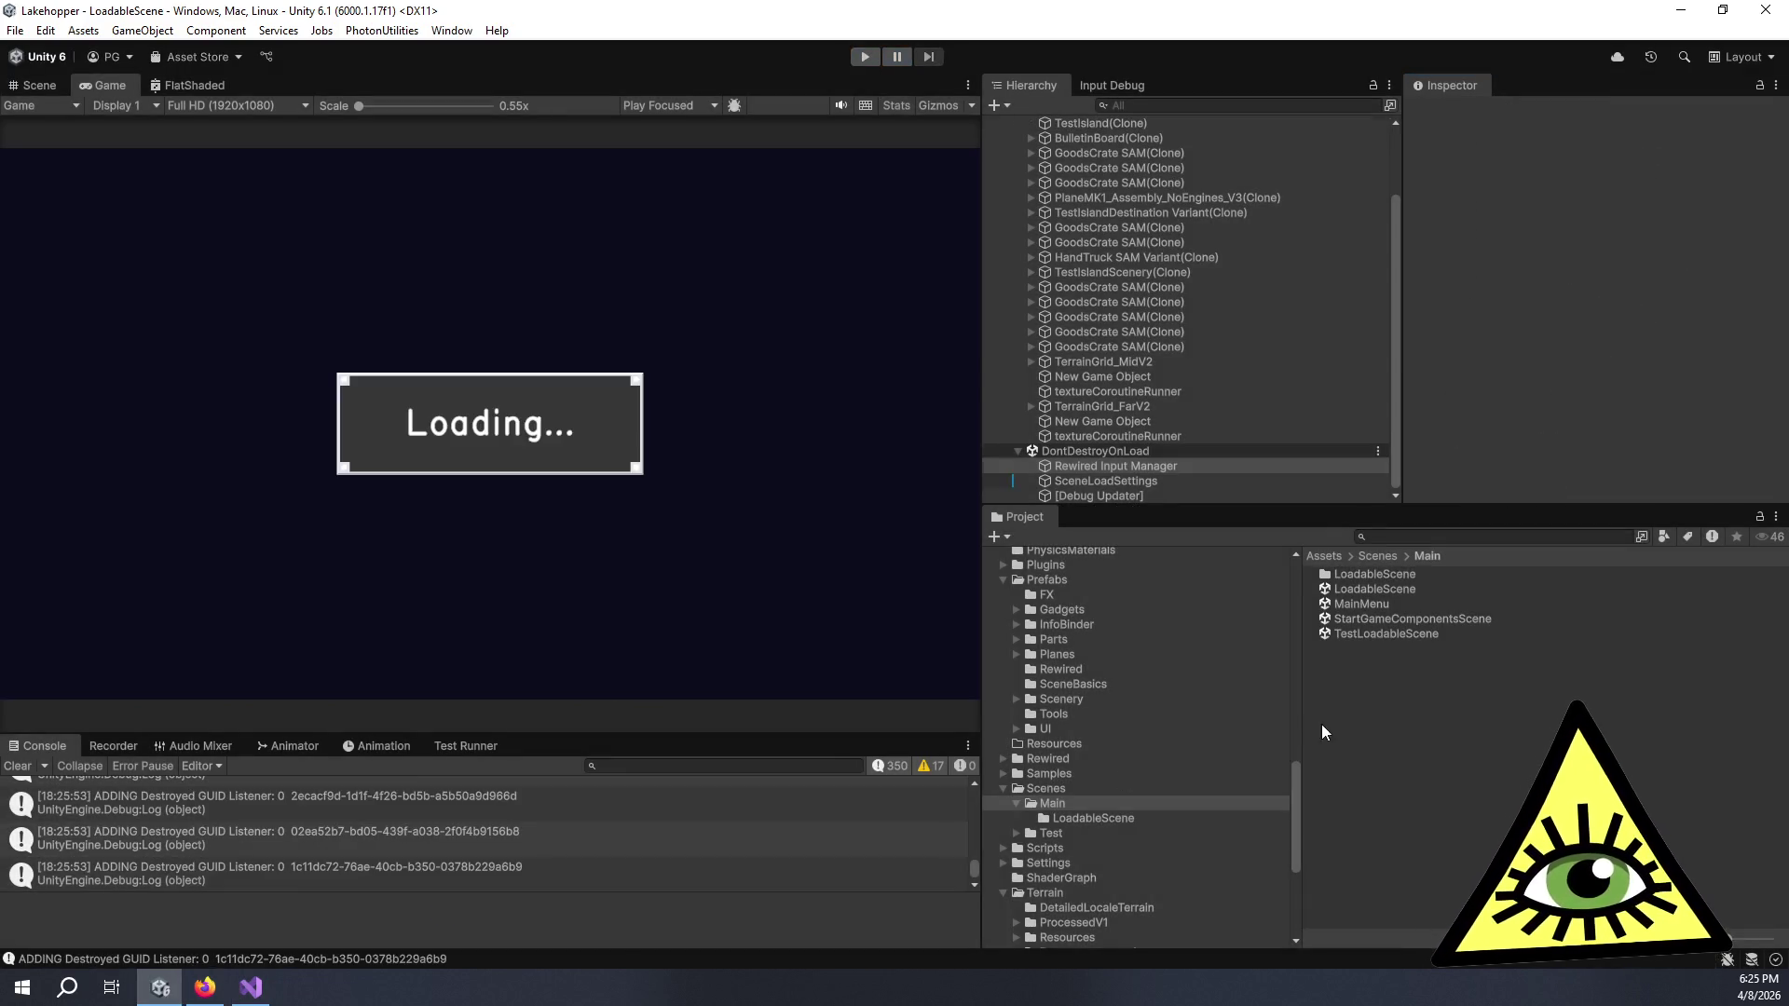
pyautogui.click(1138, 233)
pyautogui.click(1608, 408)
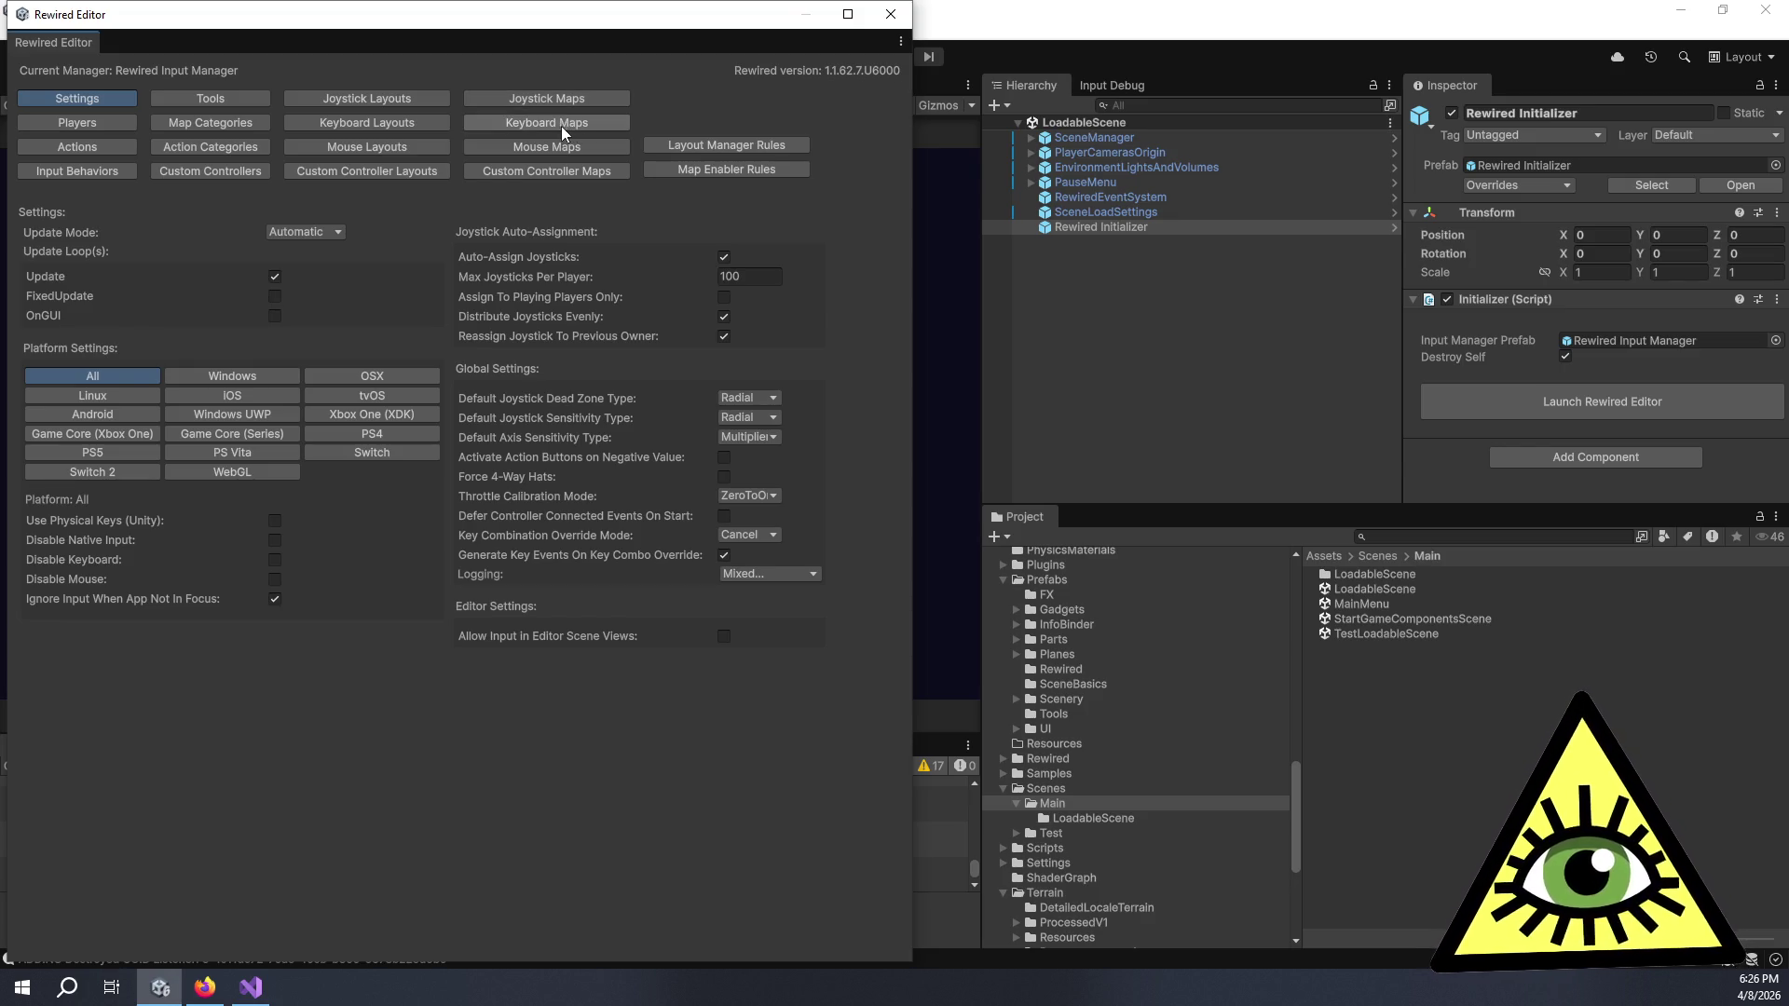
pyautogui.click(67, 127)
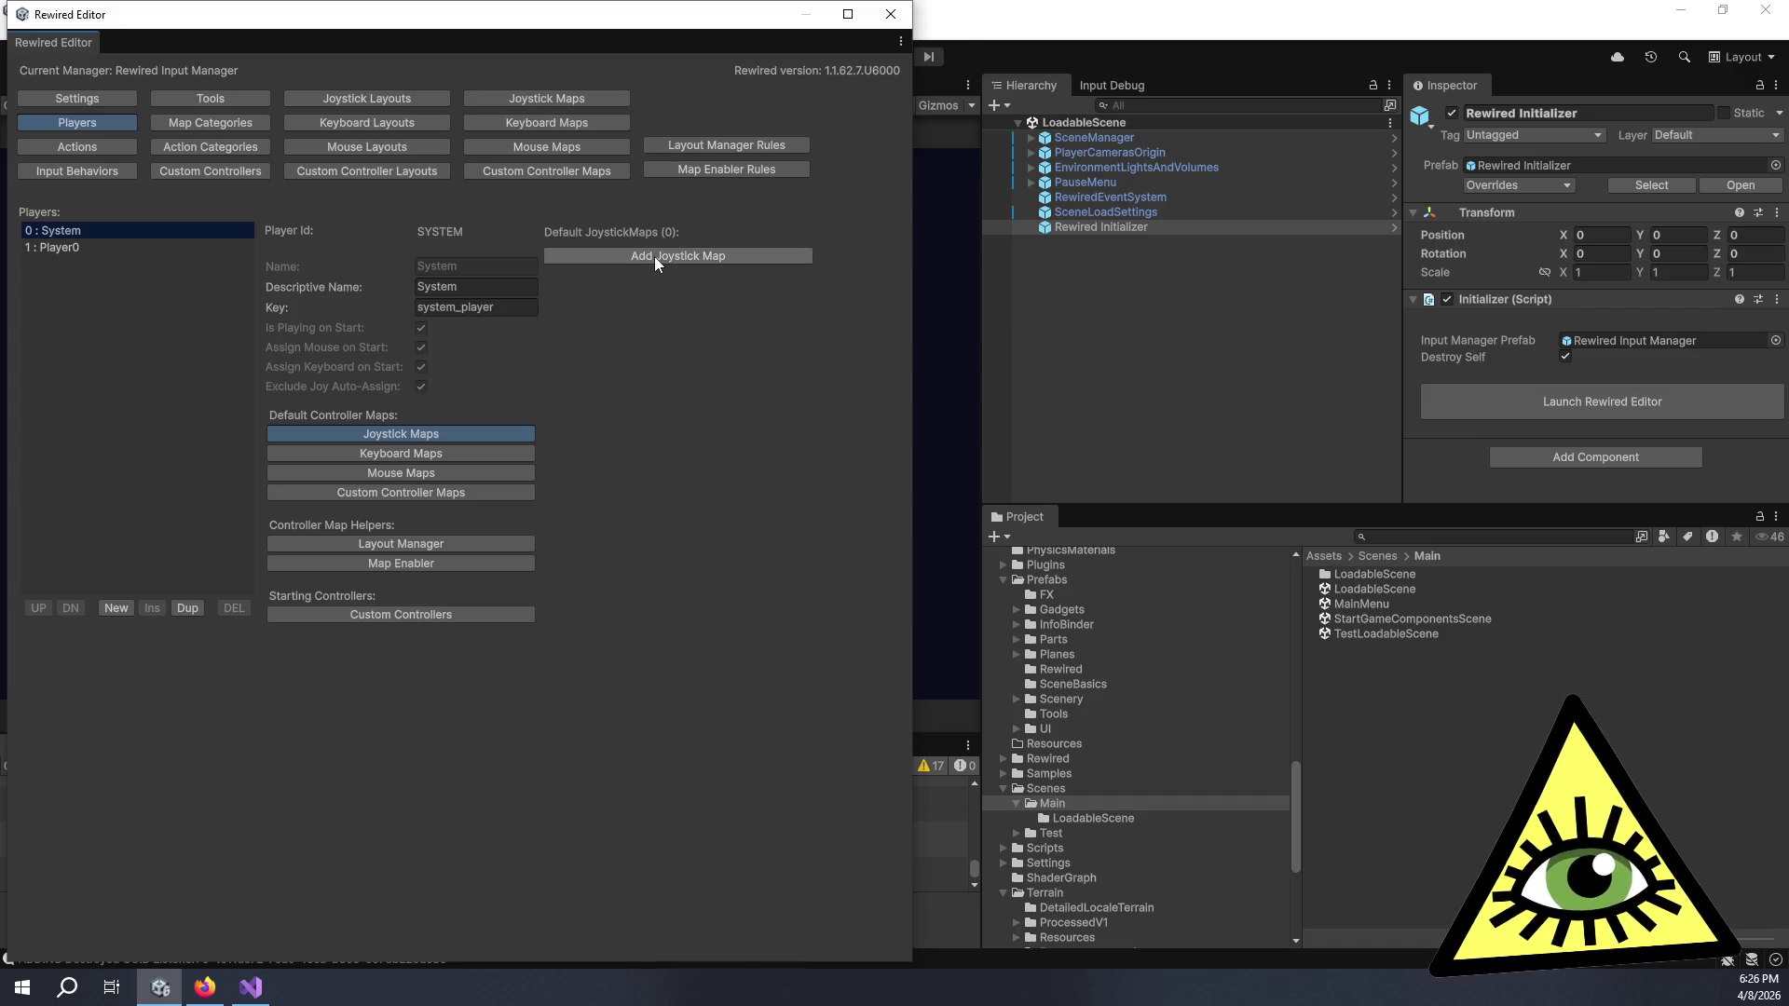
pyautogui.click(80, 247)
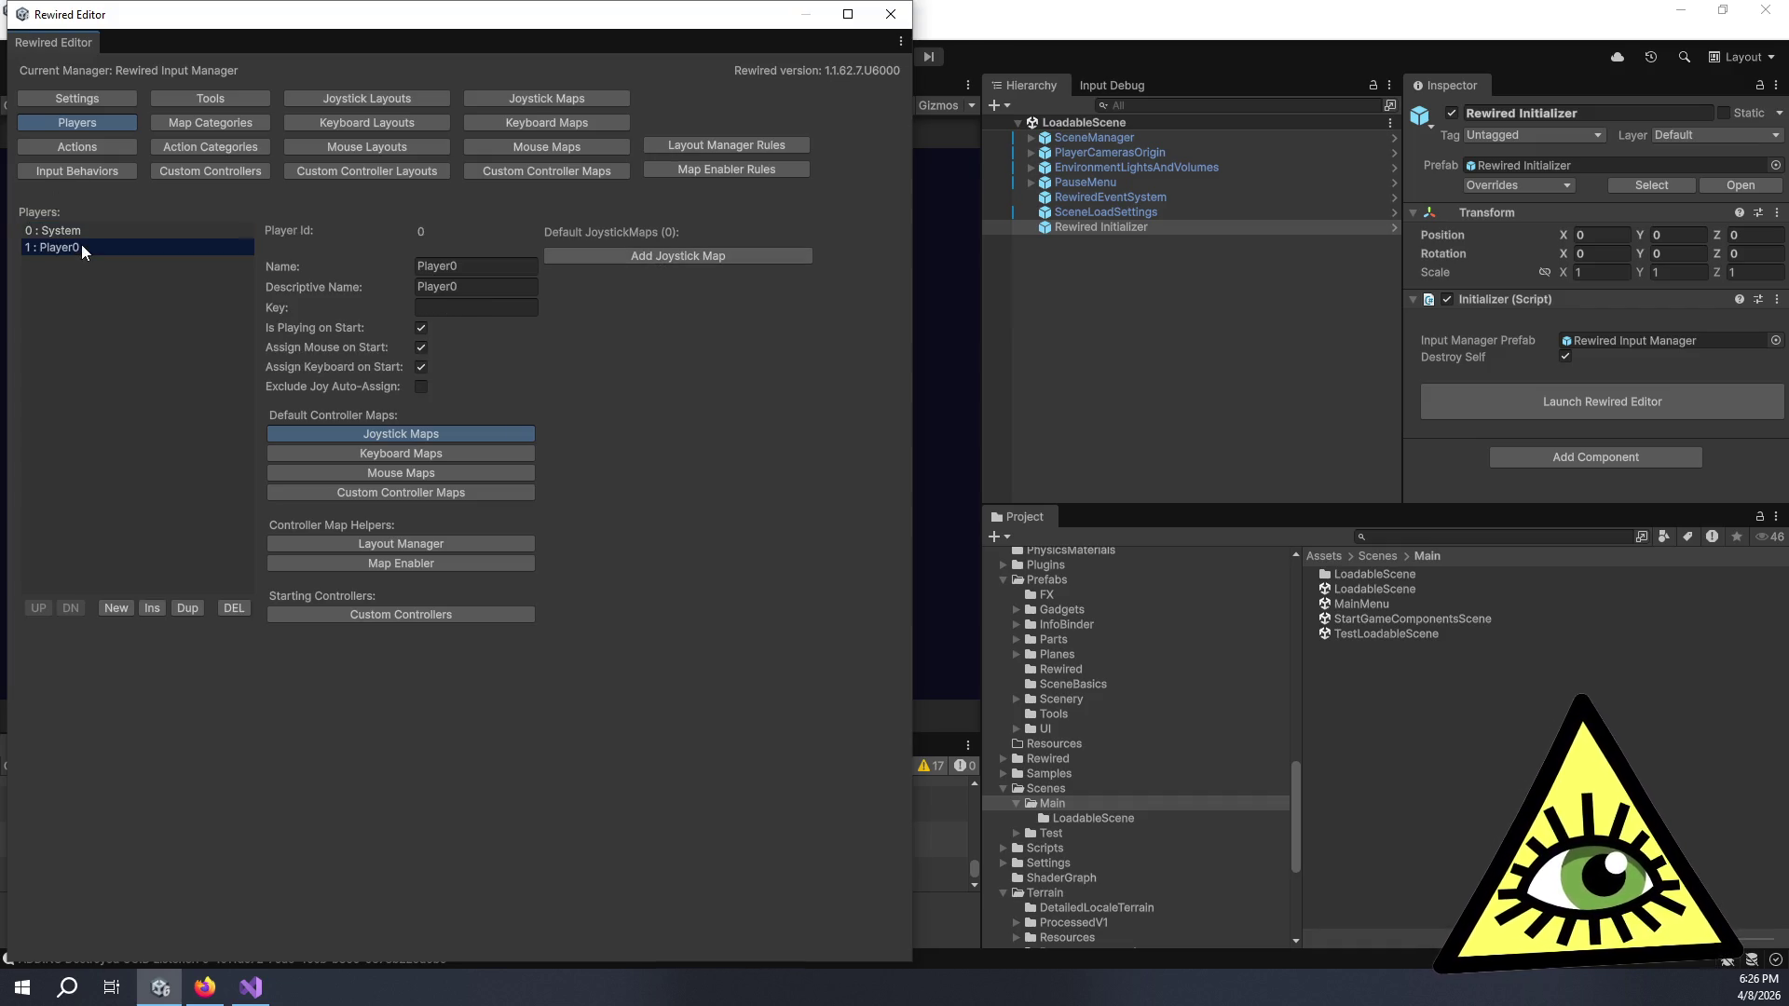
# - Add three default joystick maps for Player0 categorised Plane, Camera and PlayerMovement
pyautogui.click(638, 266)
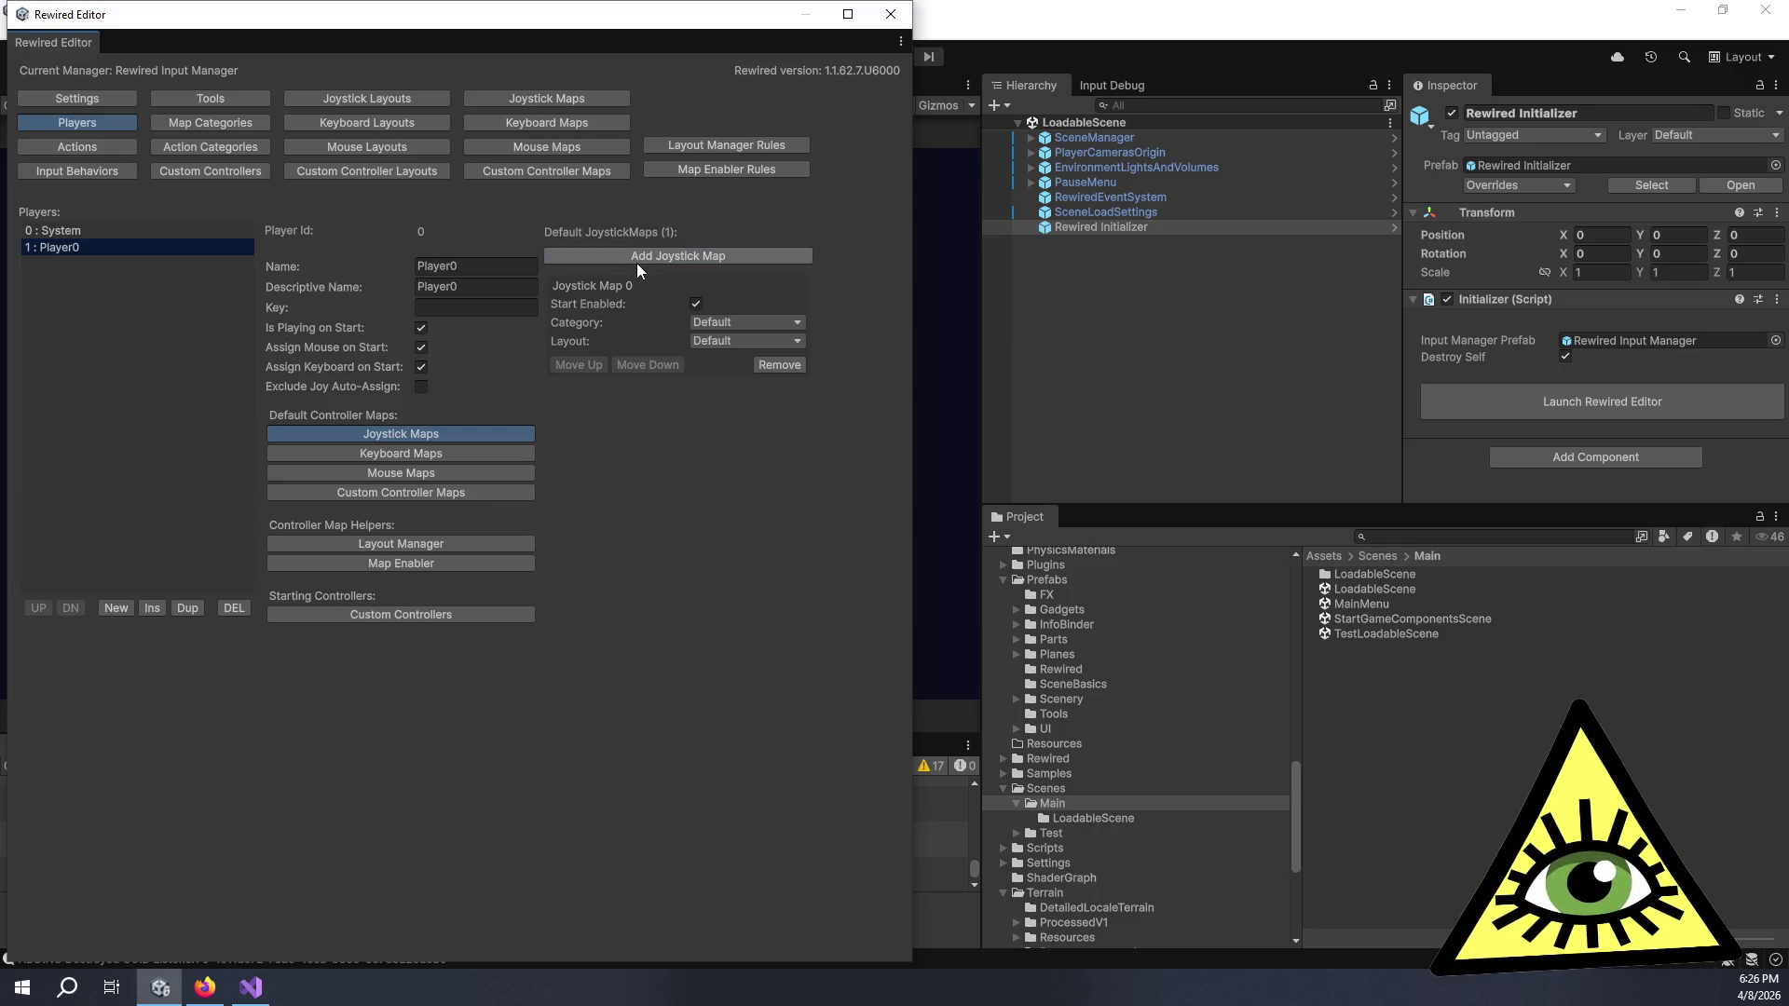
pyautogui.click(731, 322)
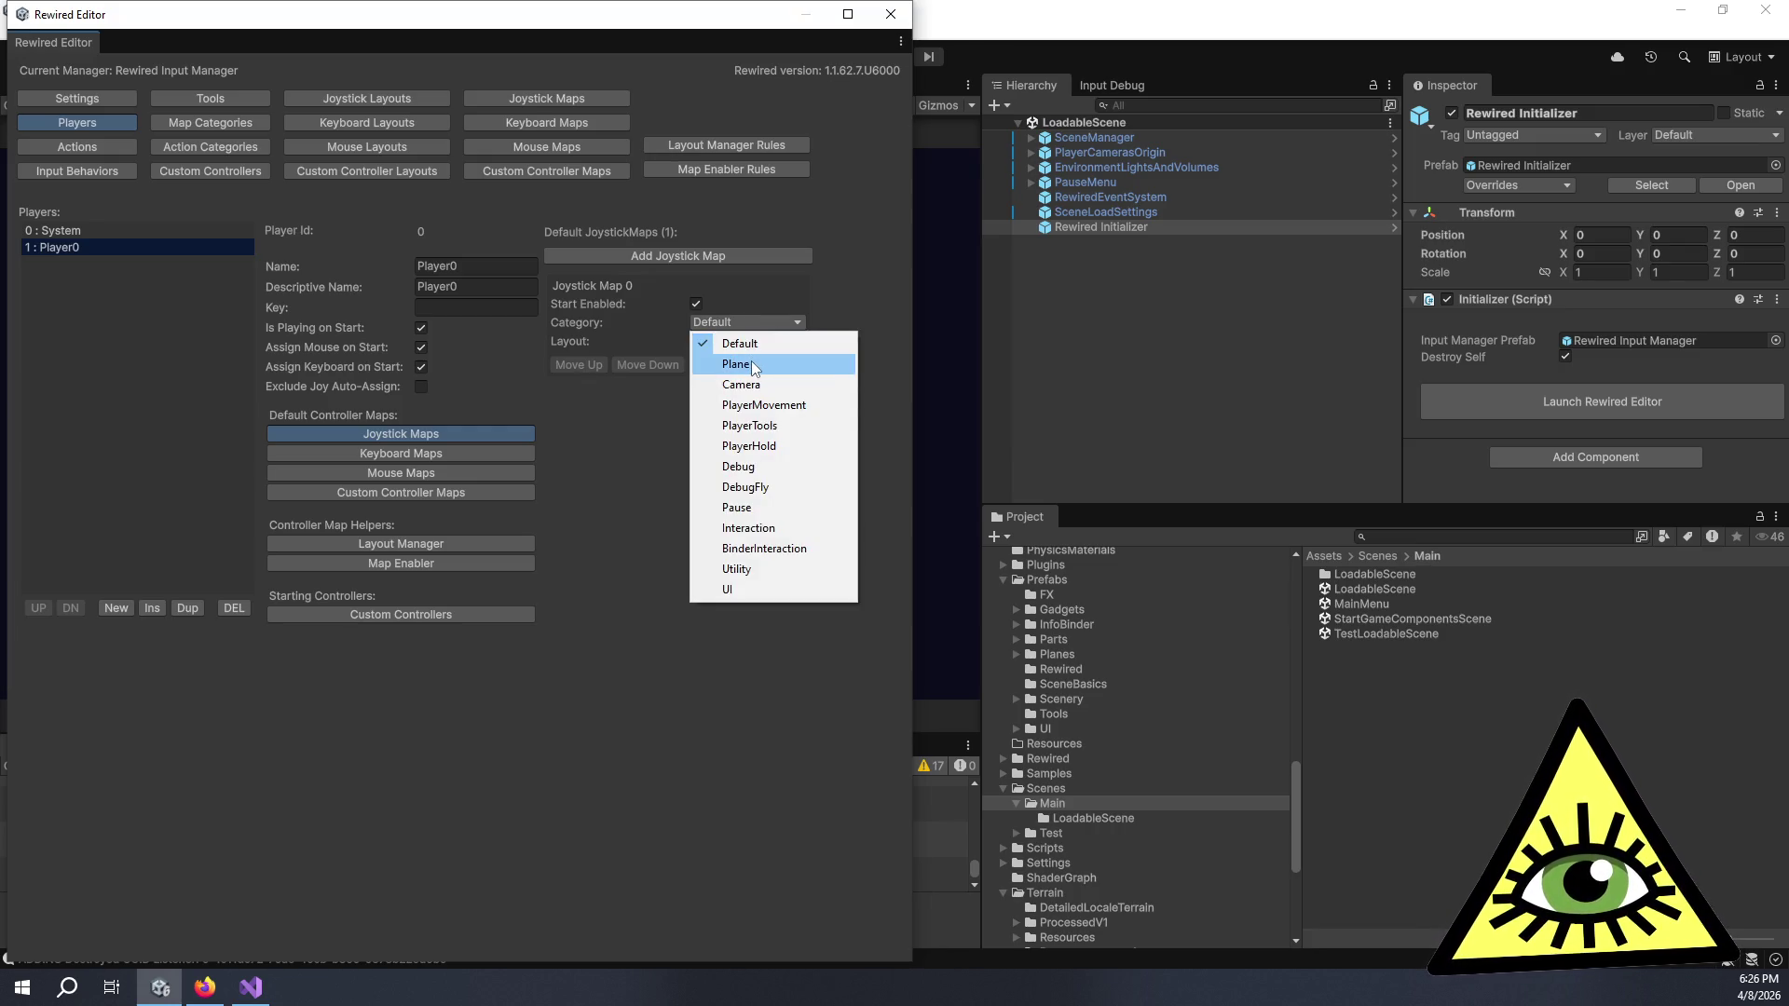
pyautogui.click(751, 363)
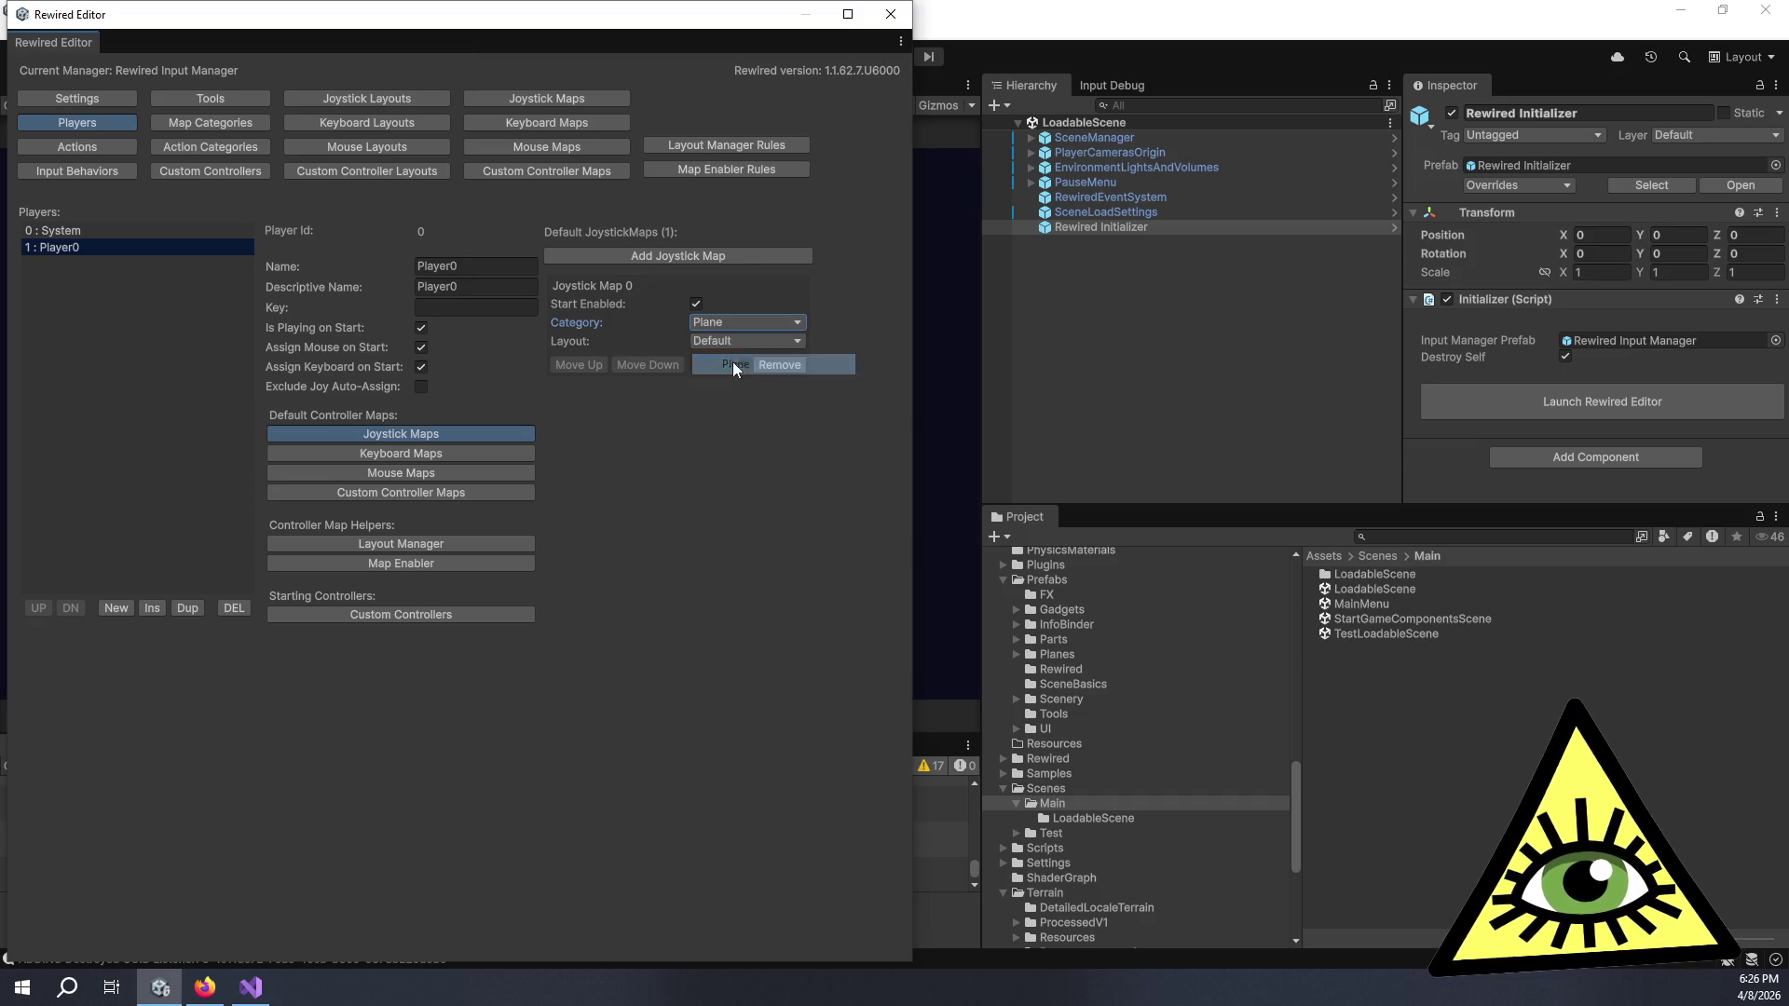
pyautogui.click(676, 259)
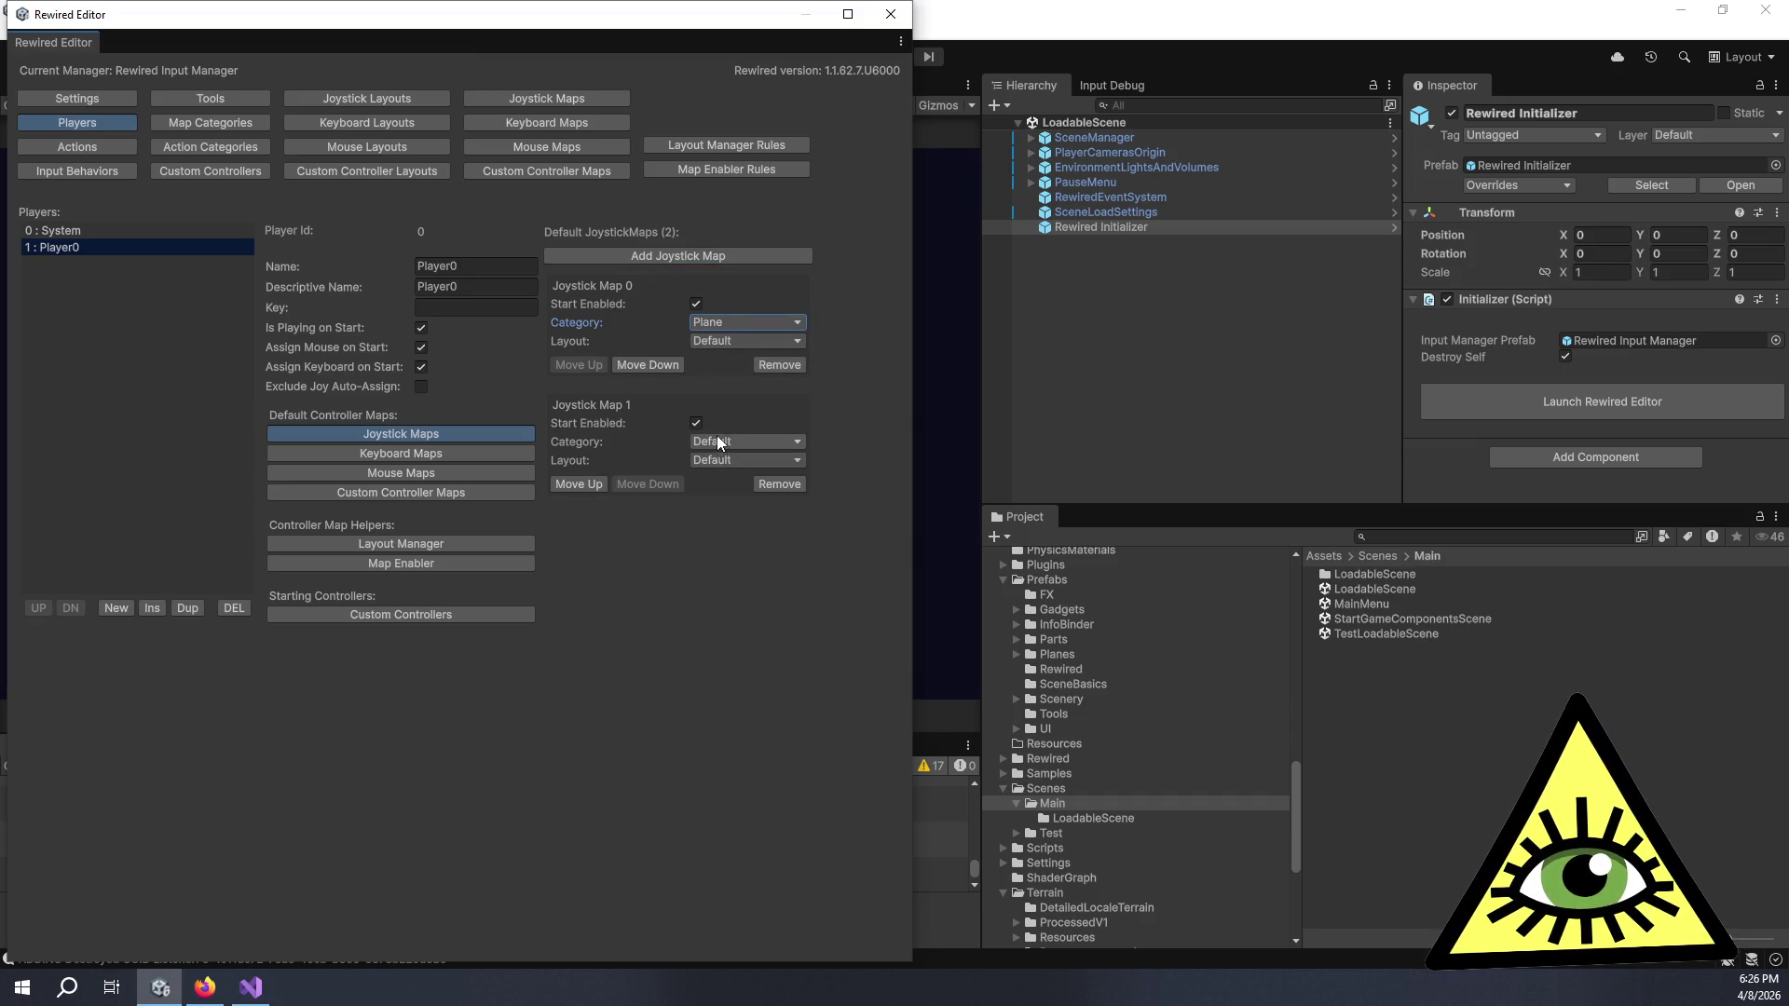
pyautogui.click(720, 439)
pyautogui.click(740, 503)
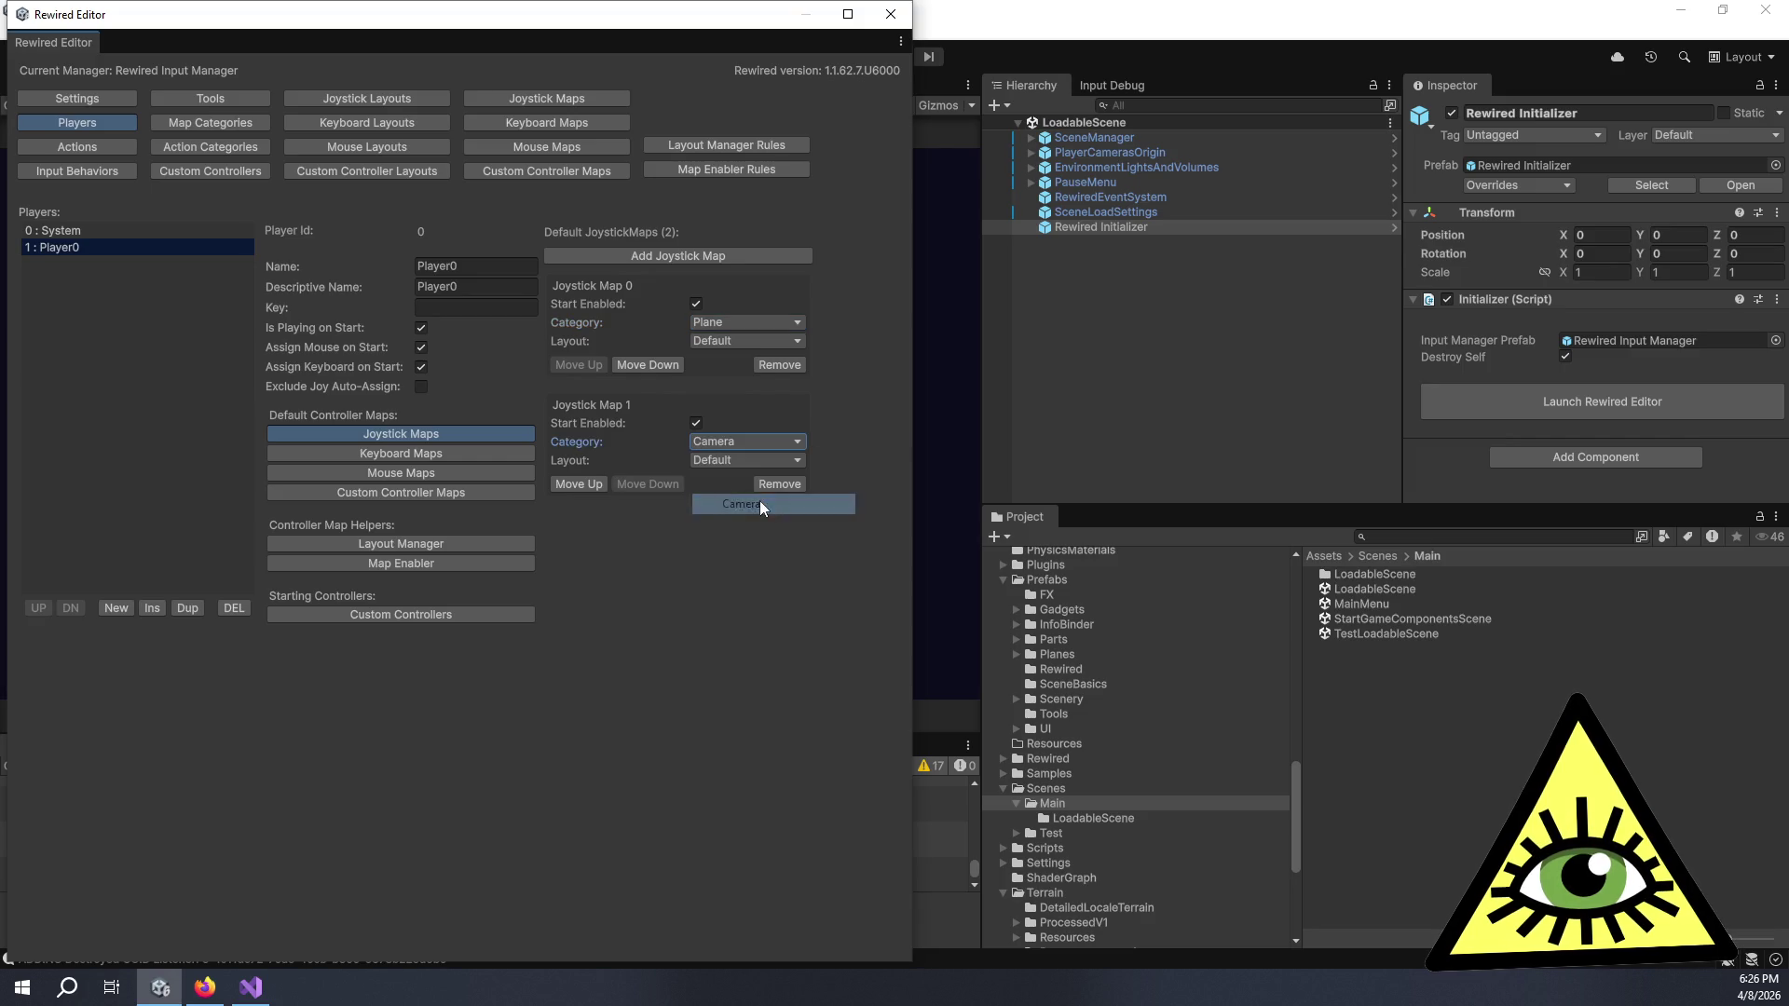
pyautogui.click(695, 257)
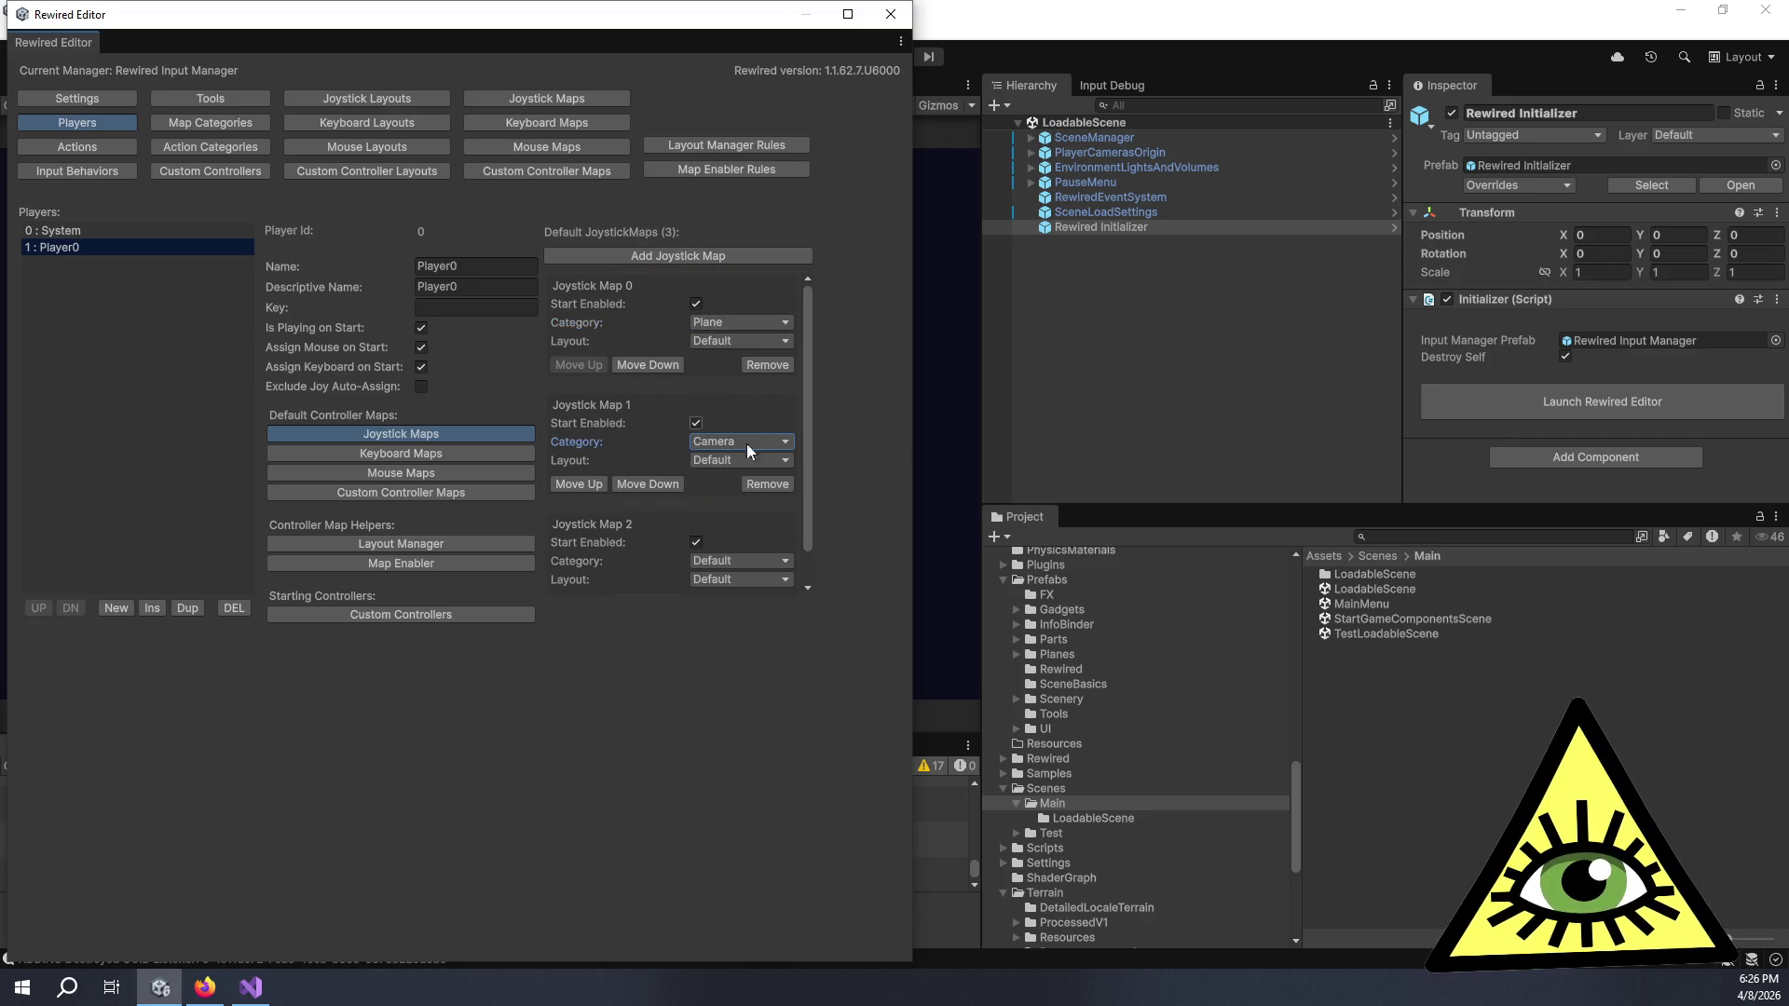
pyautogui.click(753, 559)
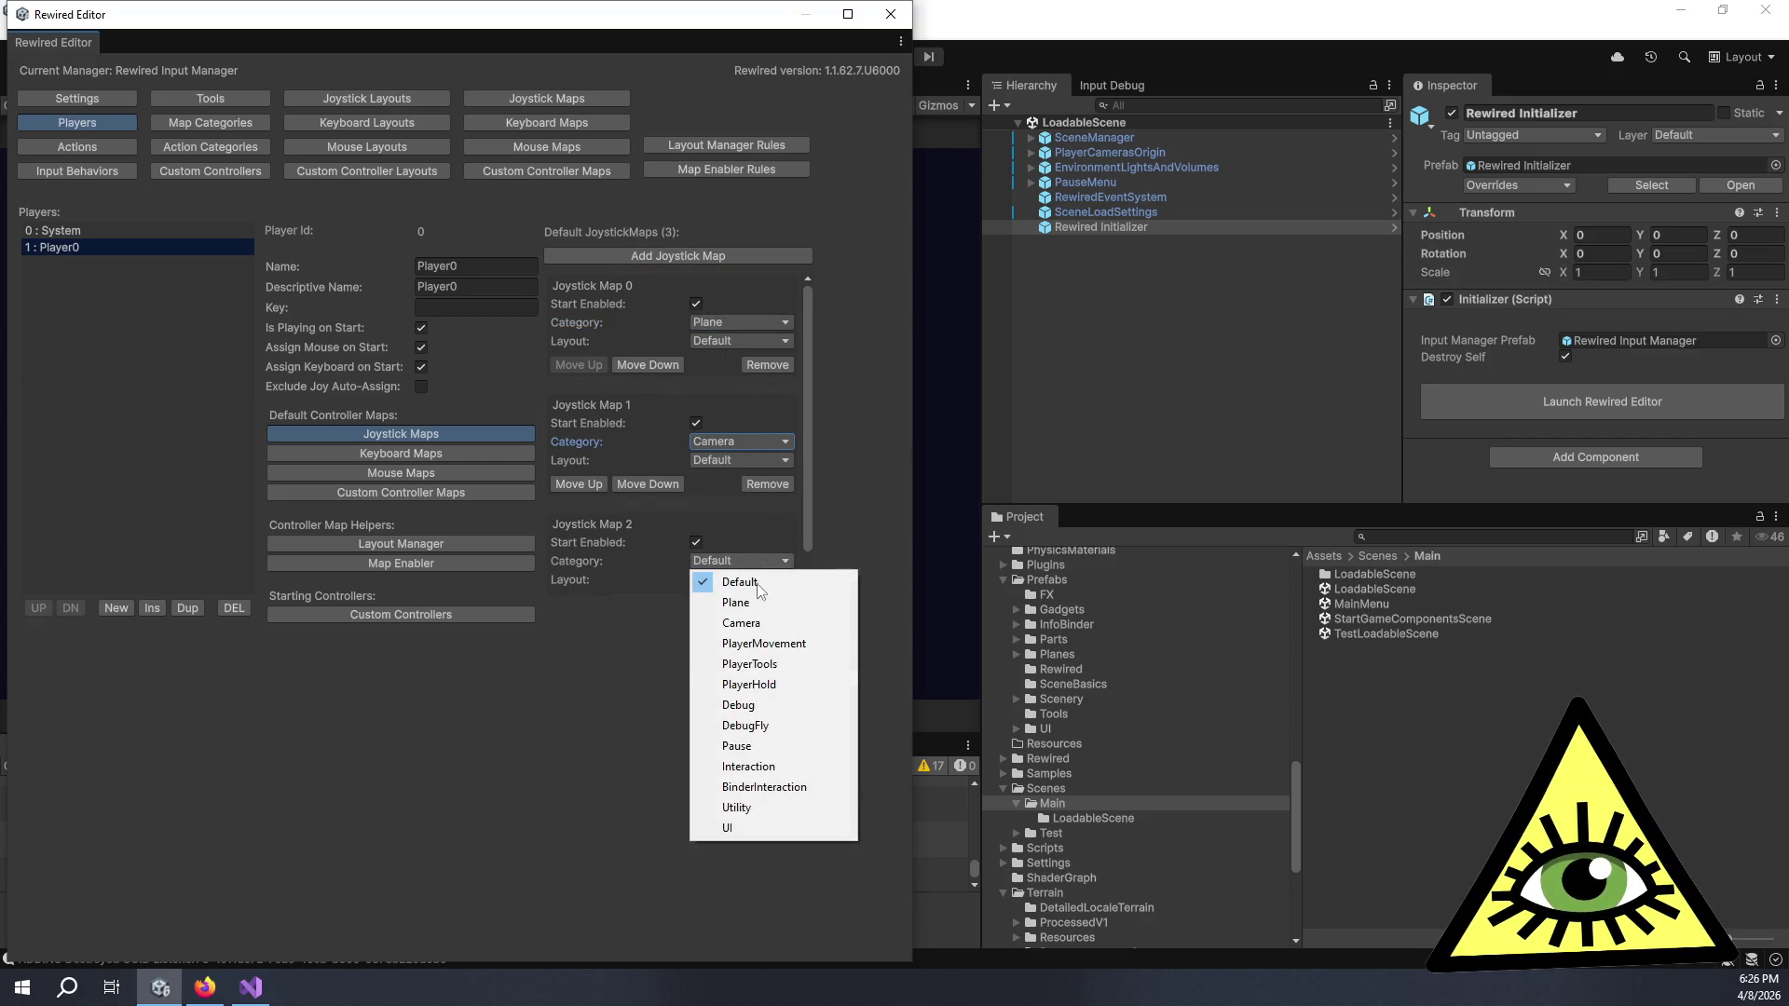
pyautogui.click(766, 644)
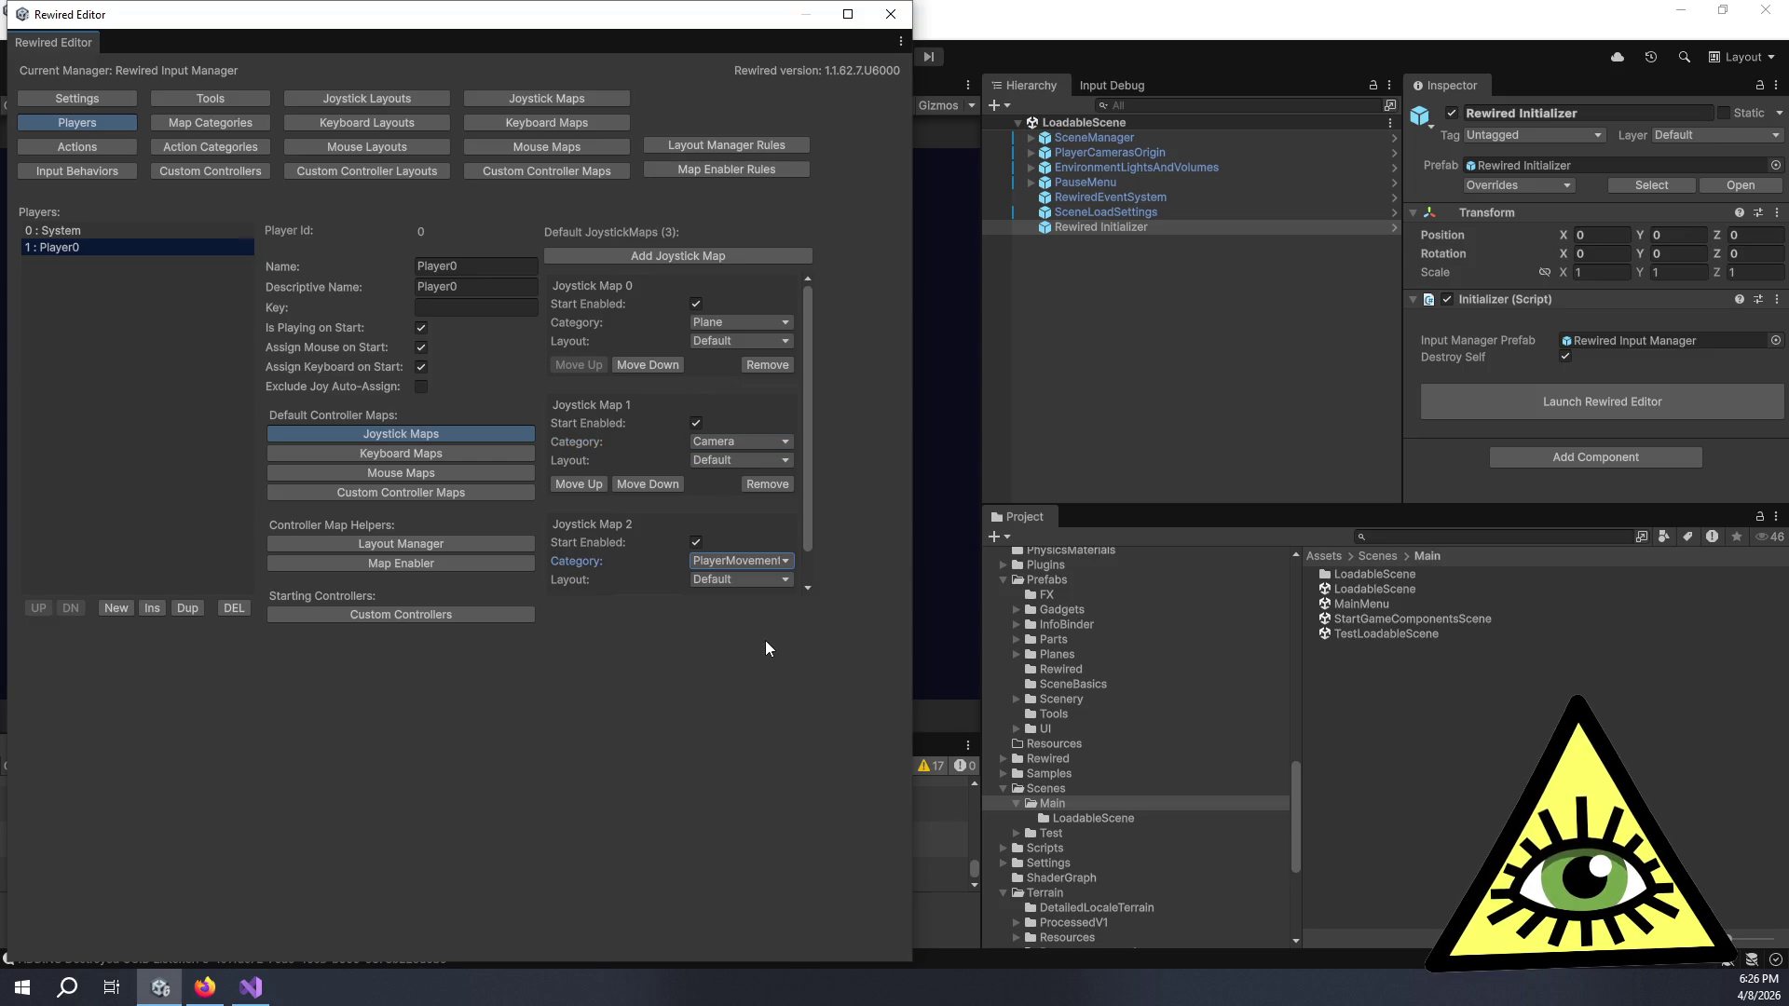
# - Add two more maps categorised PlayerTools and PlayerHold, plus a sixth Default map
pyautogui.click(684, 255)
pyautogui.scroll(-3, 689, 428)
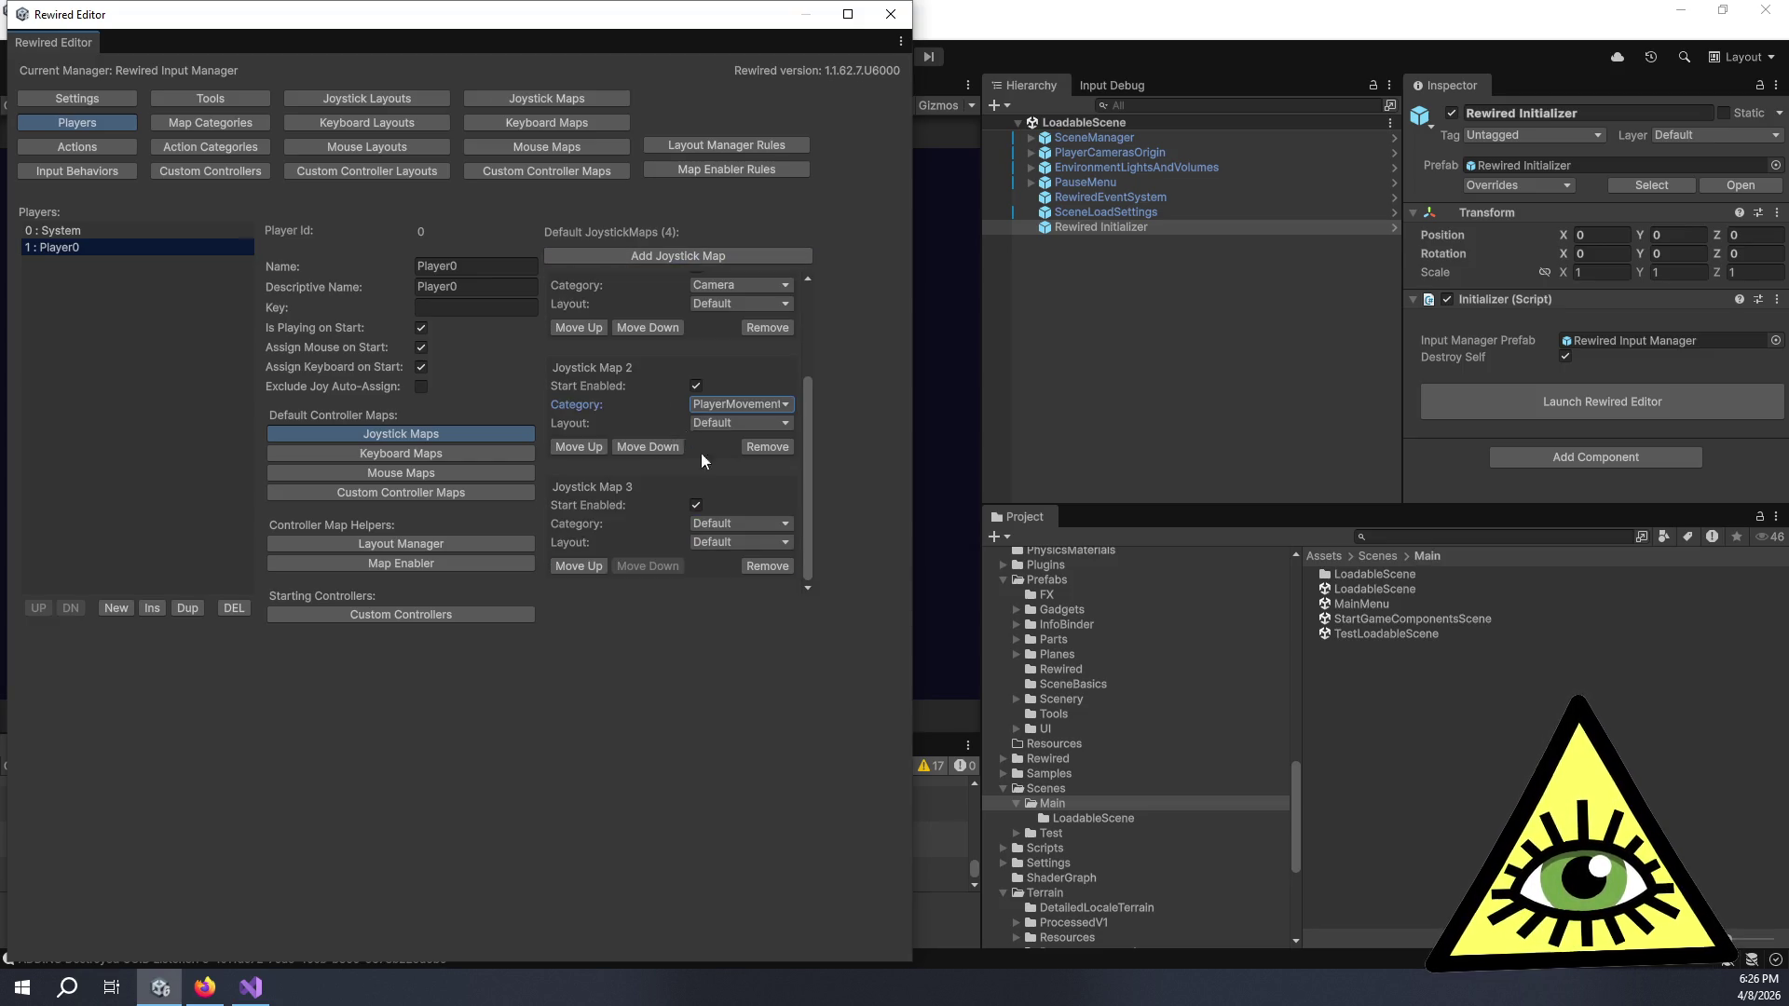
pyautogui.click(741, 524)
pyautogui.click(769, 627)
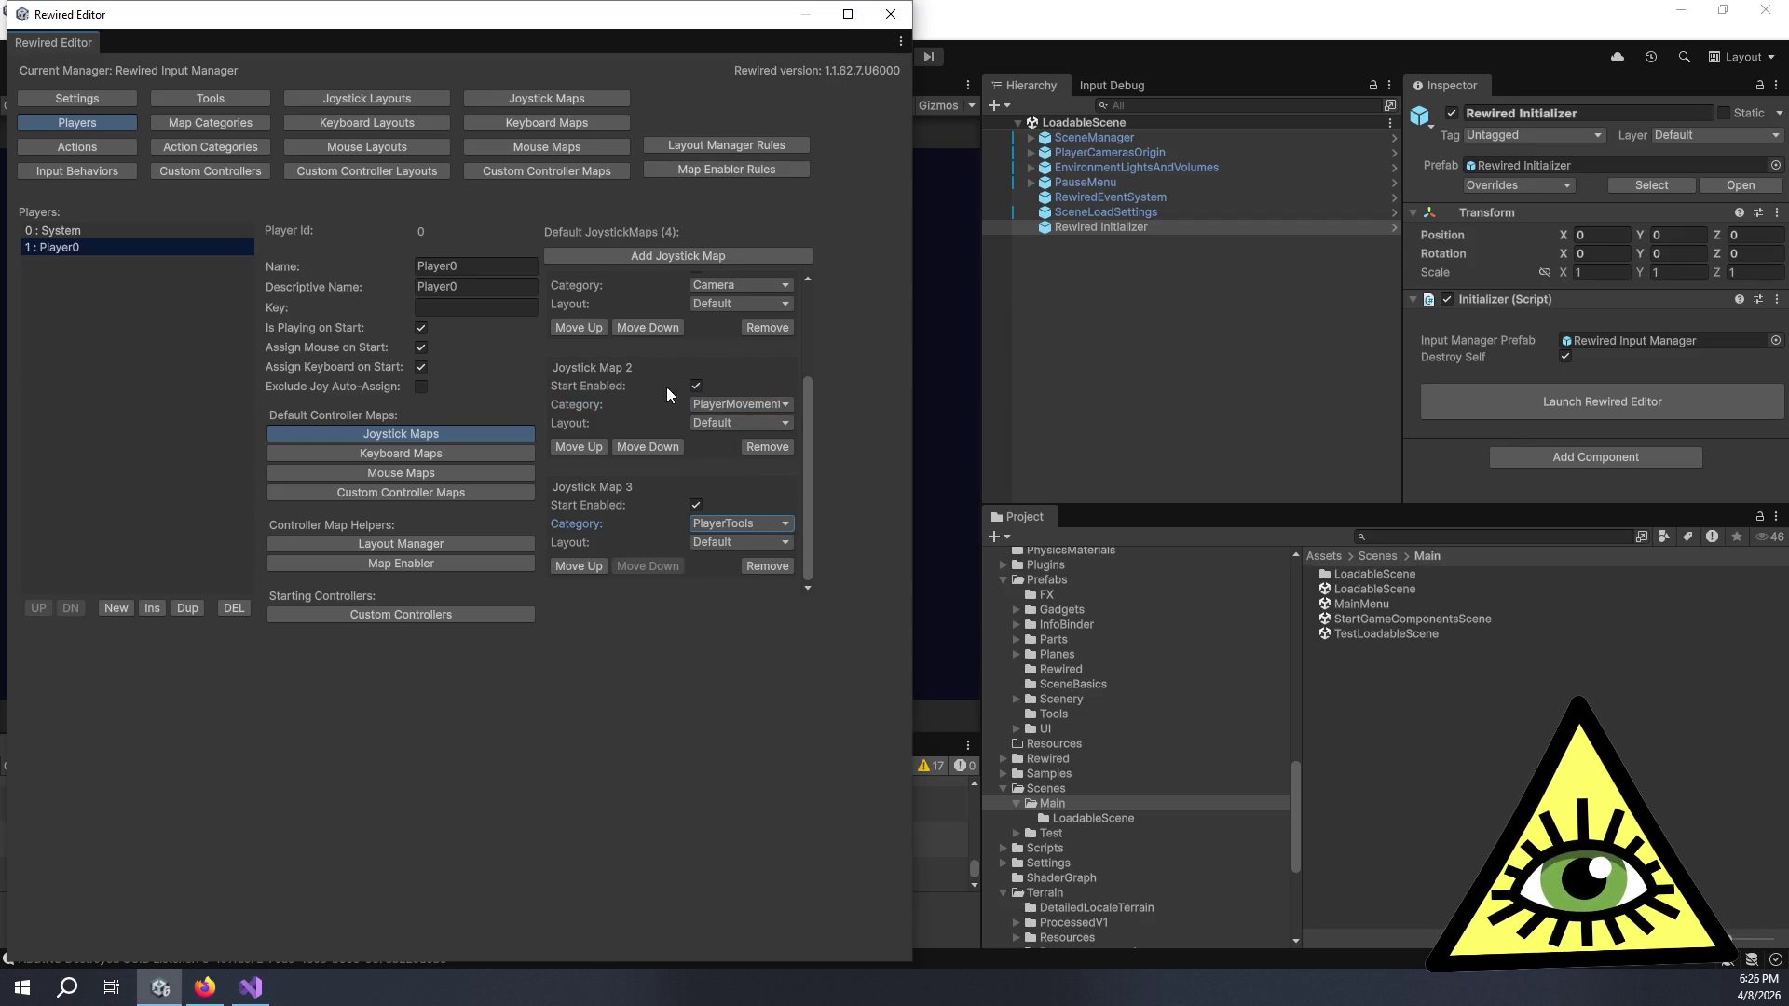
pyautogui.click(682, 255)
pyautogui.scroll(-2, 717, 465)
pyautogui.click(741, 524)
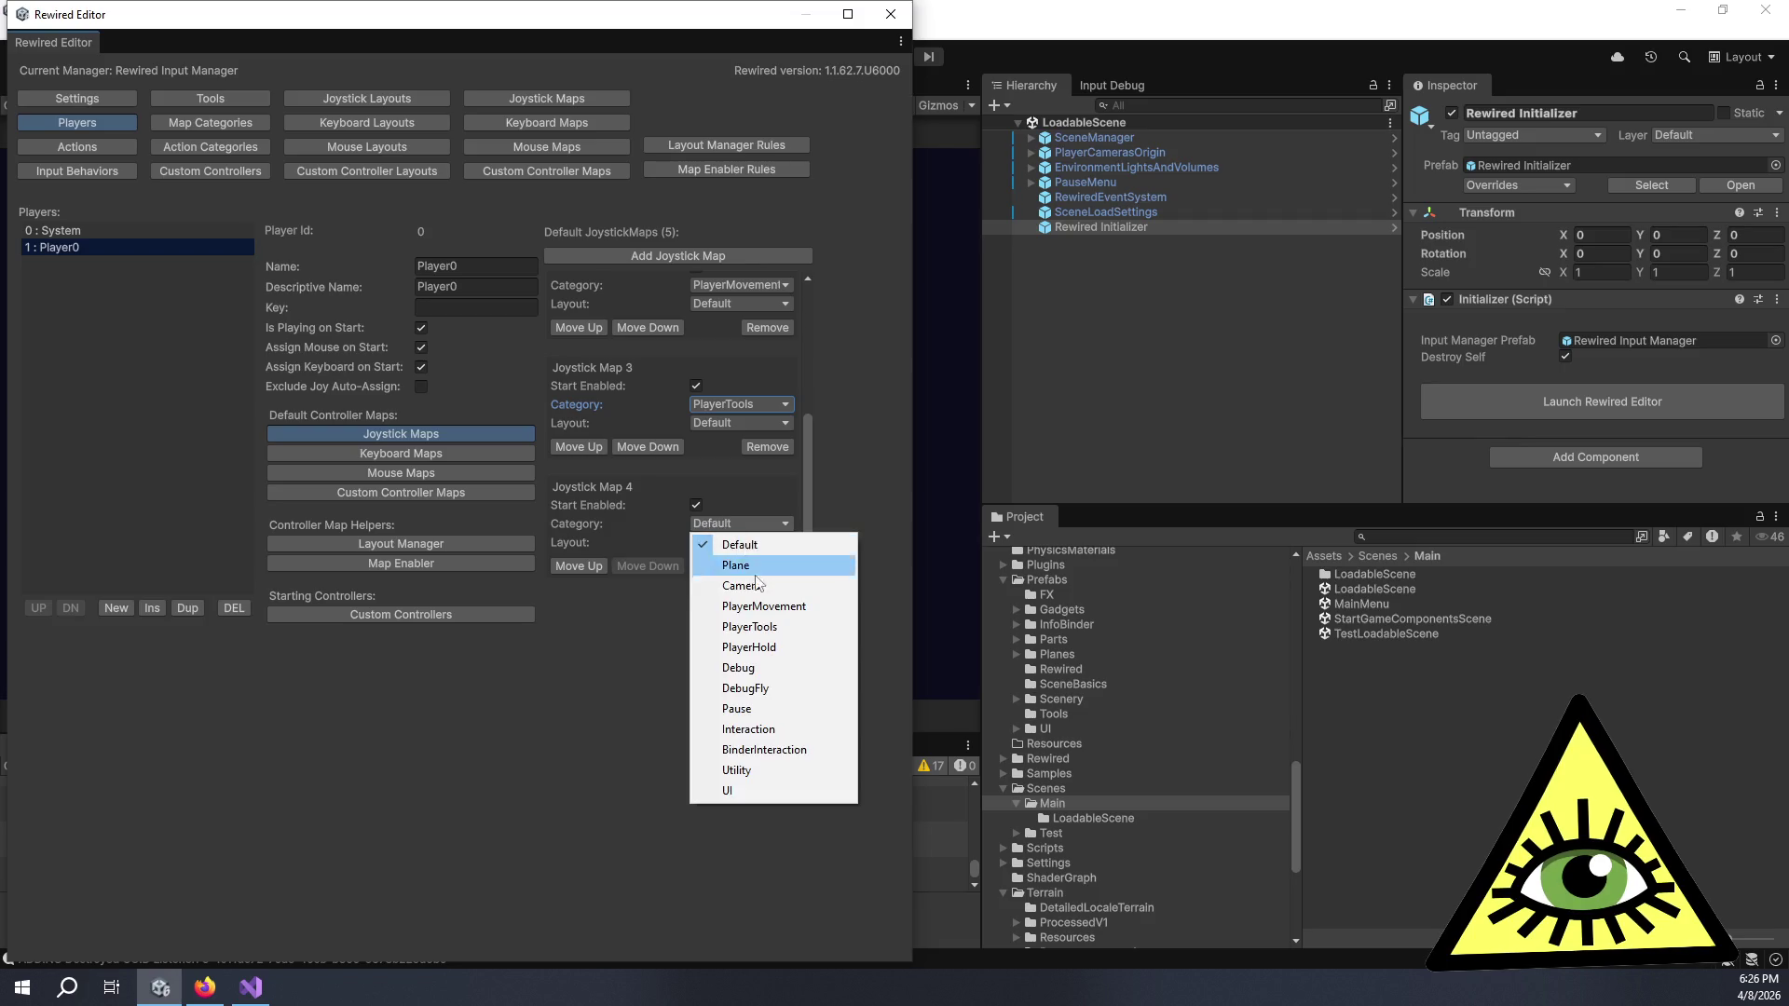
pyautogui.click(776, 650)
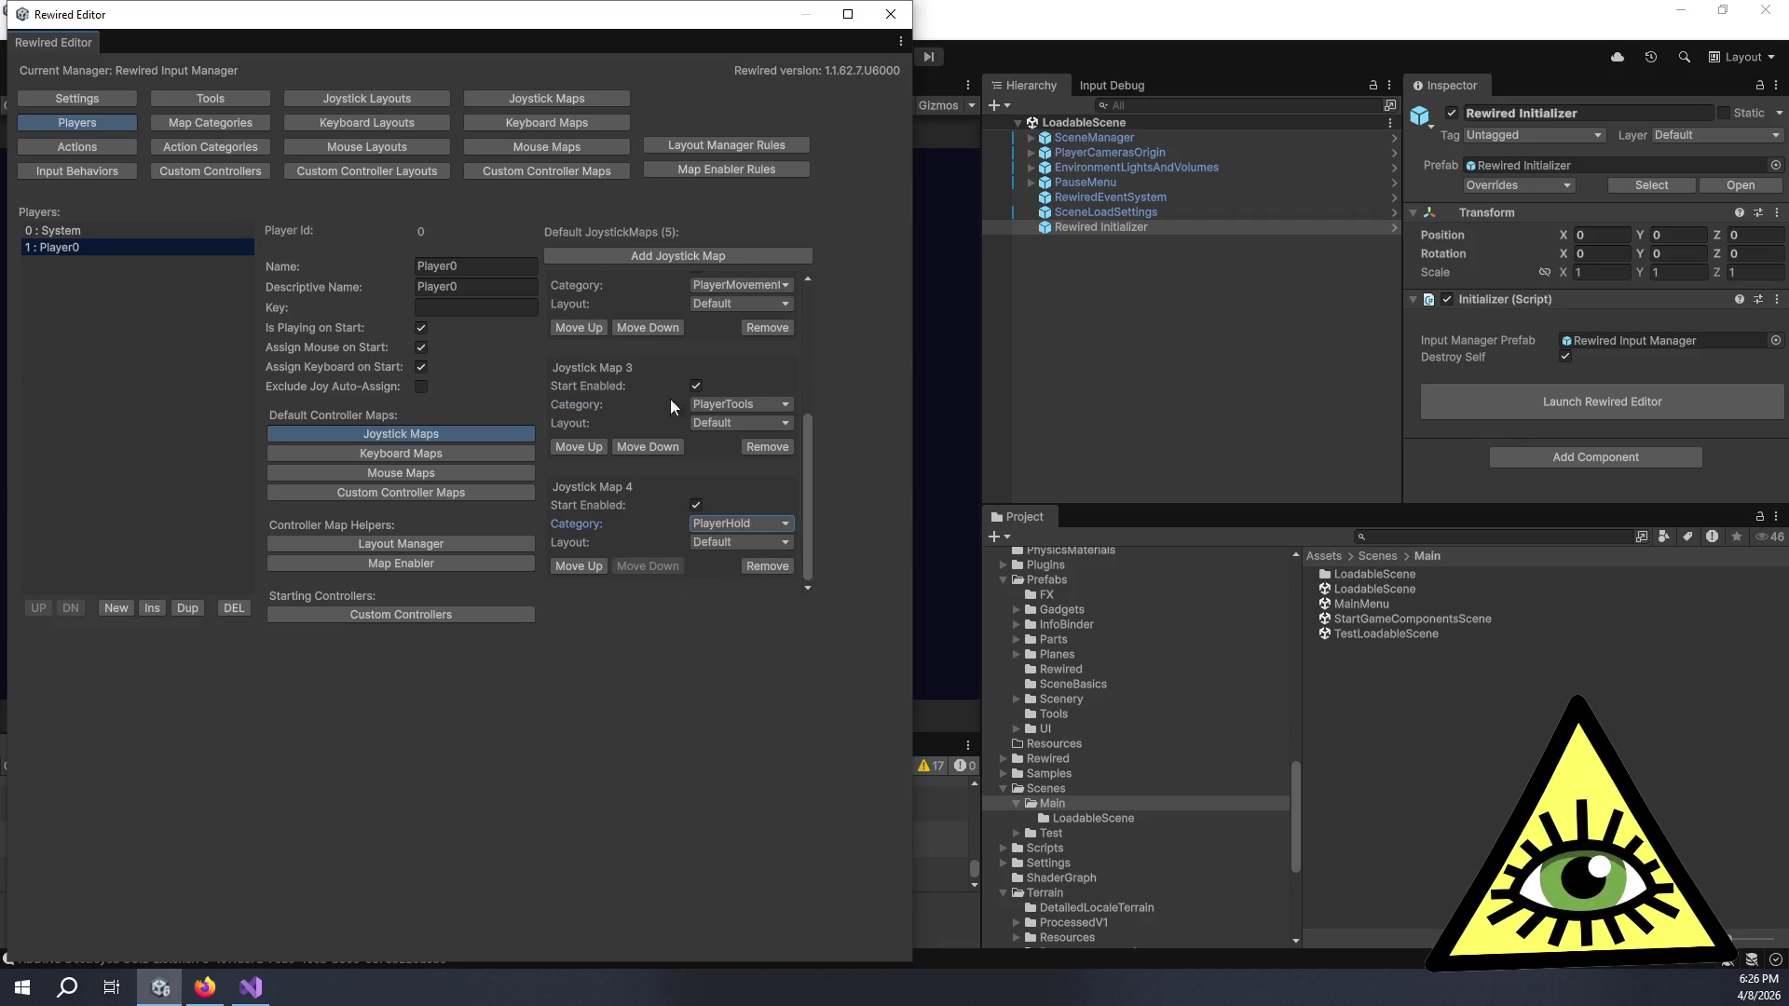
pyautogui.click(653, 254)
pyautogui.scroll(-2, 668, 429)
# - Set Joystick Map 5's category to DebugFly and add Joystick Map 6 as Pause
pyautogui.click(742, 524)
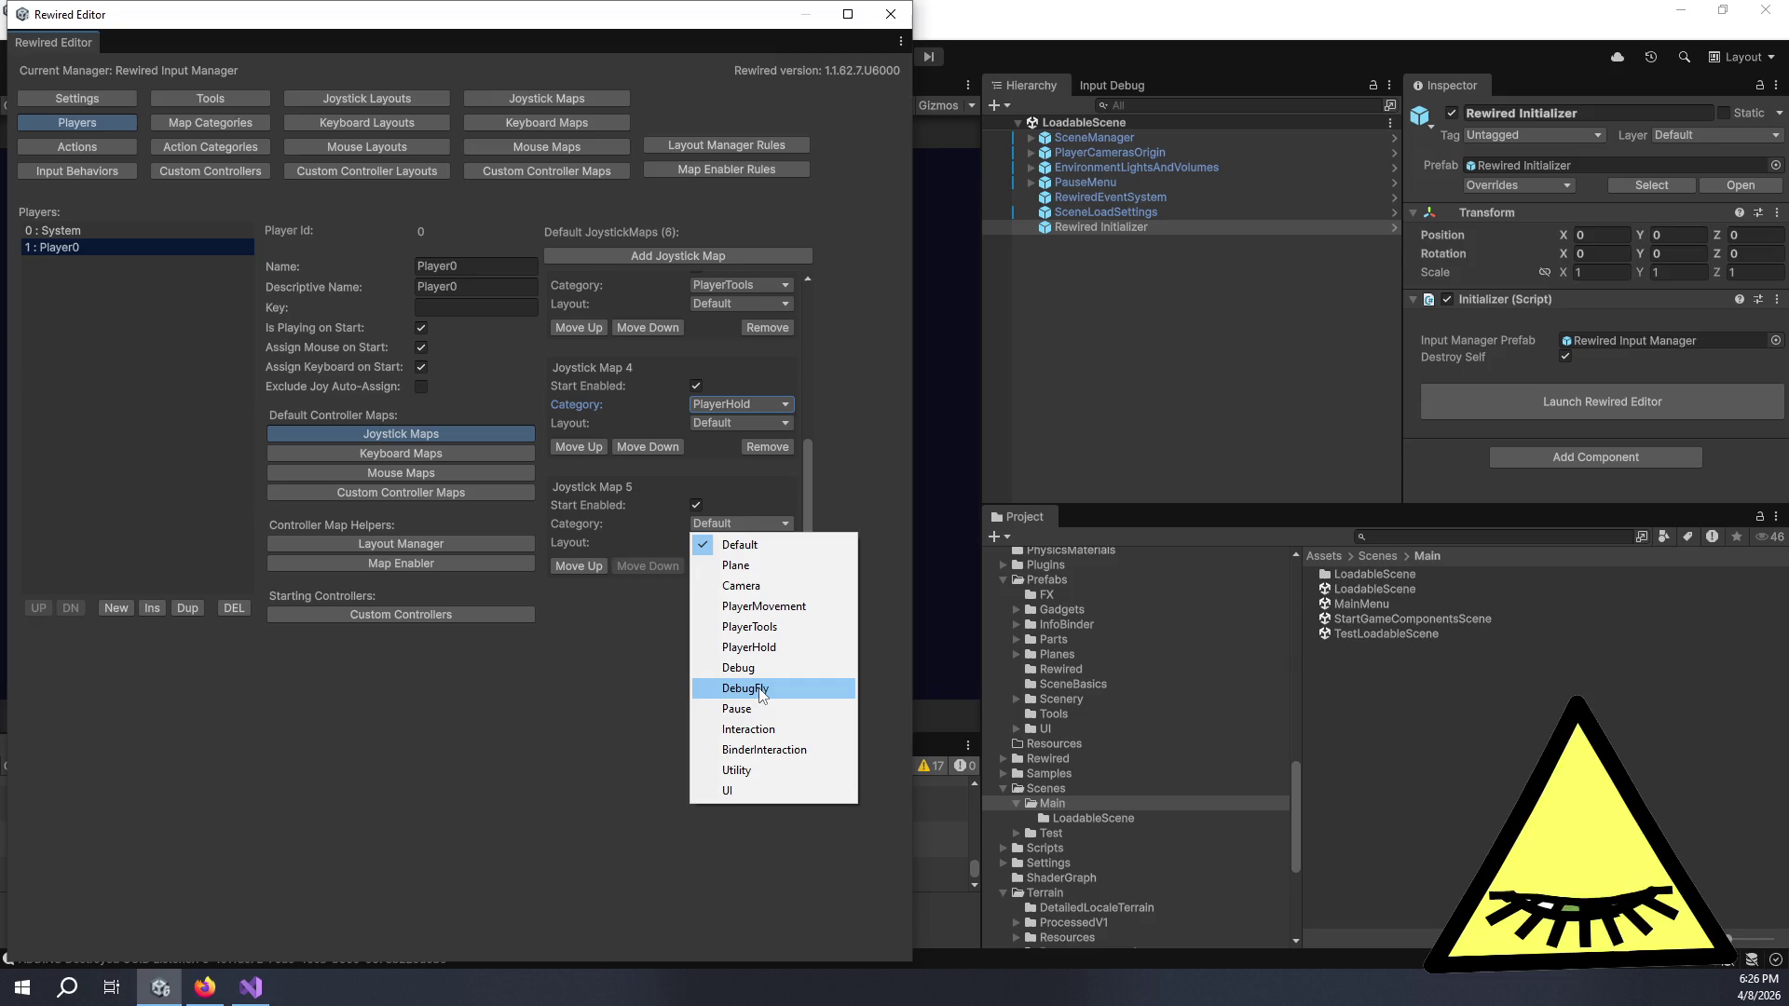
pyautogui.click(758, 688)
pyautogui.click(658, 256)
pyautogui.scroll(-2, 652, 449)
pyautogui.click(732, 524)
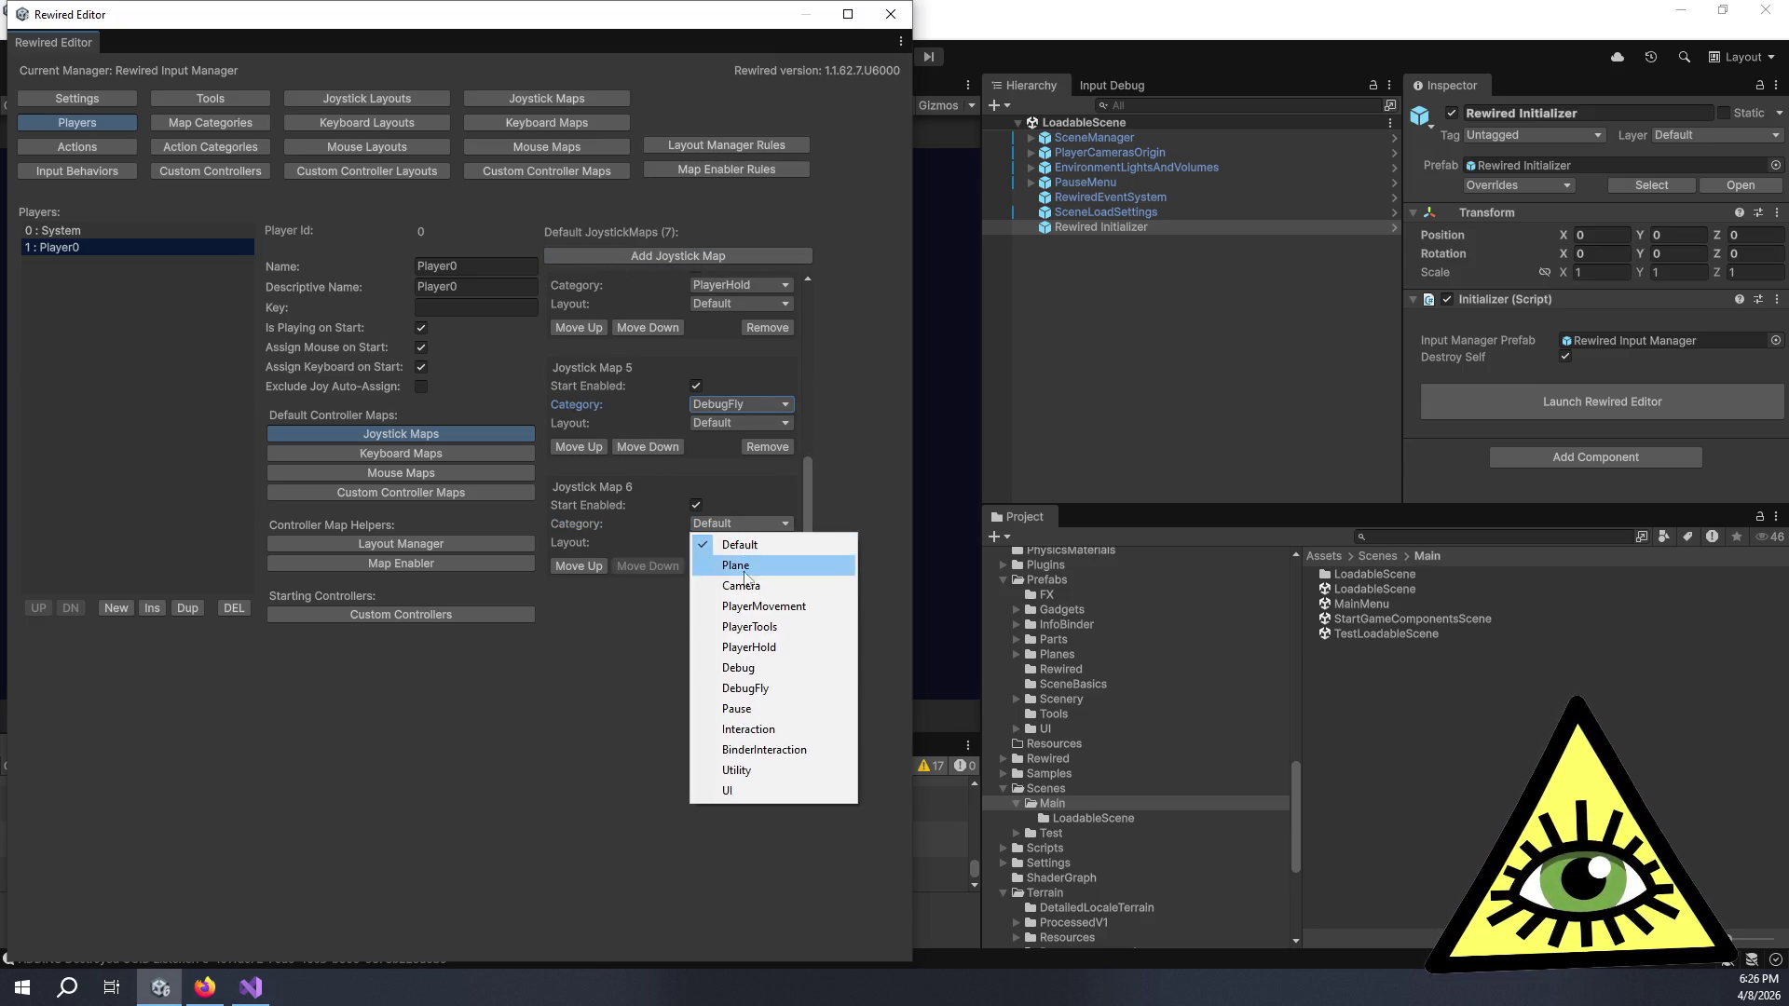
pyautogui.click(779, 709)
# - Add Joystick Maps 7–9 with categories Interaction, BinderInteraction and UI
pyautogui.click(672, 256)
pyautogui.scroll(-2, 662, 424)
pyautogui.click(722, 523)
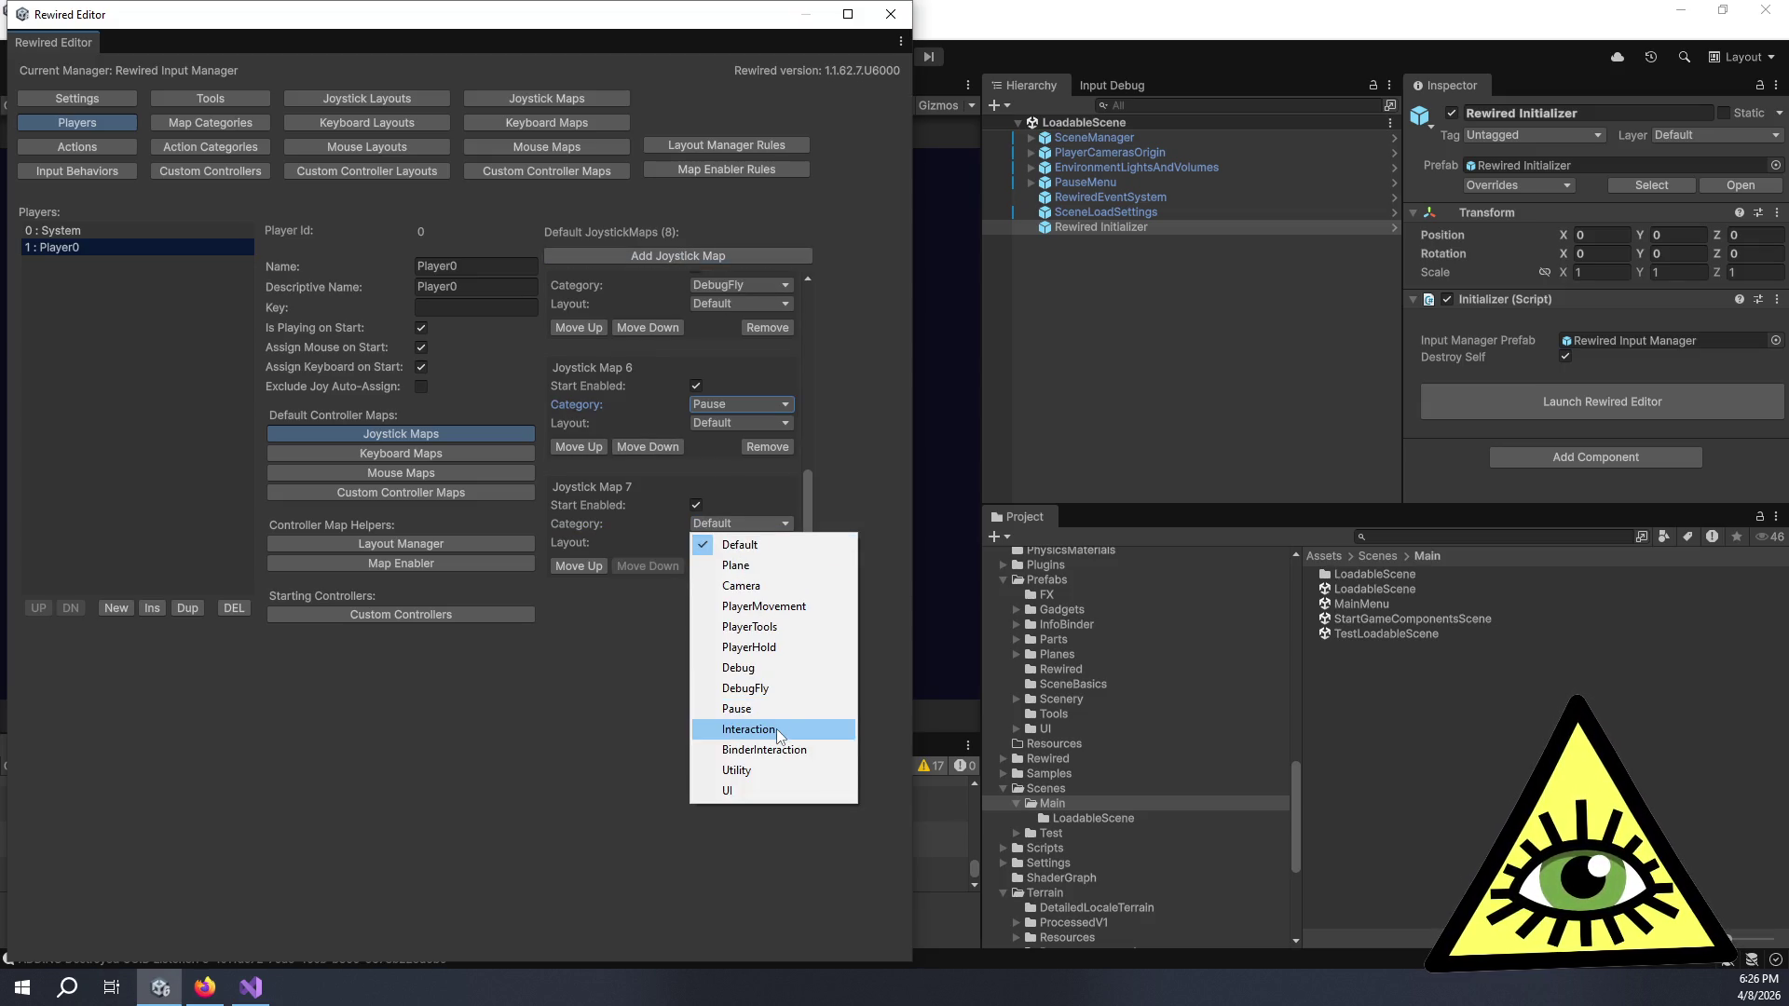
pyautogui.click(775, 729)
pyautogui.click(639, 255)
pyautogui.scroll(-2, 671, 447)
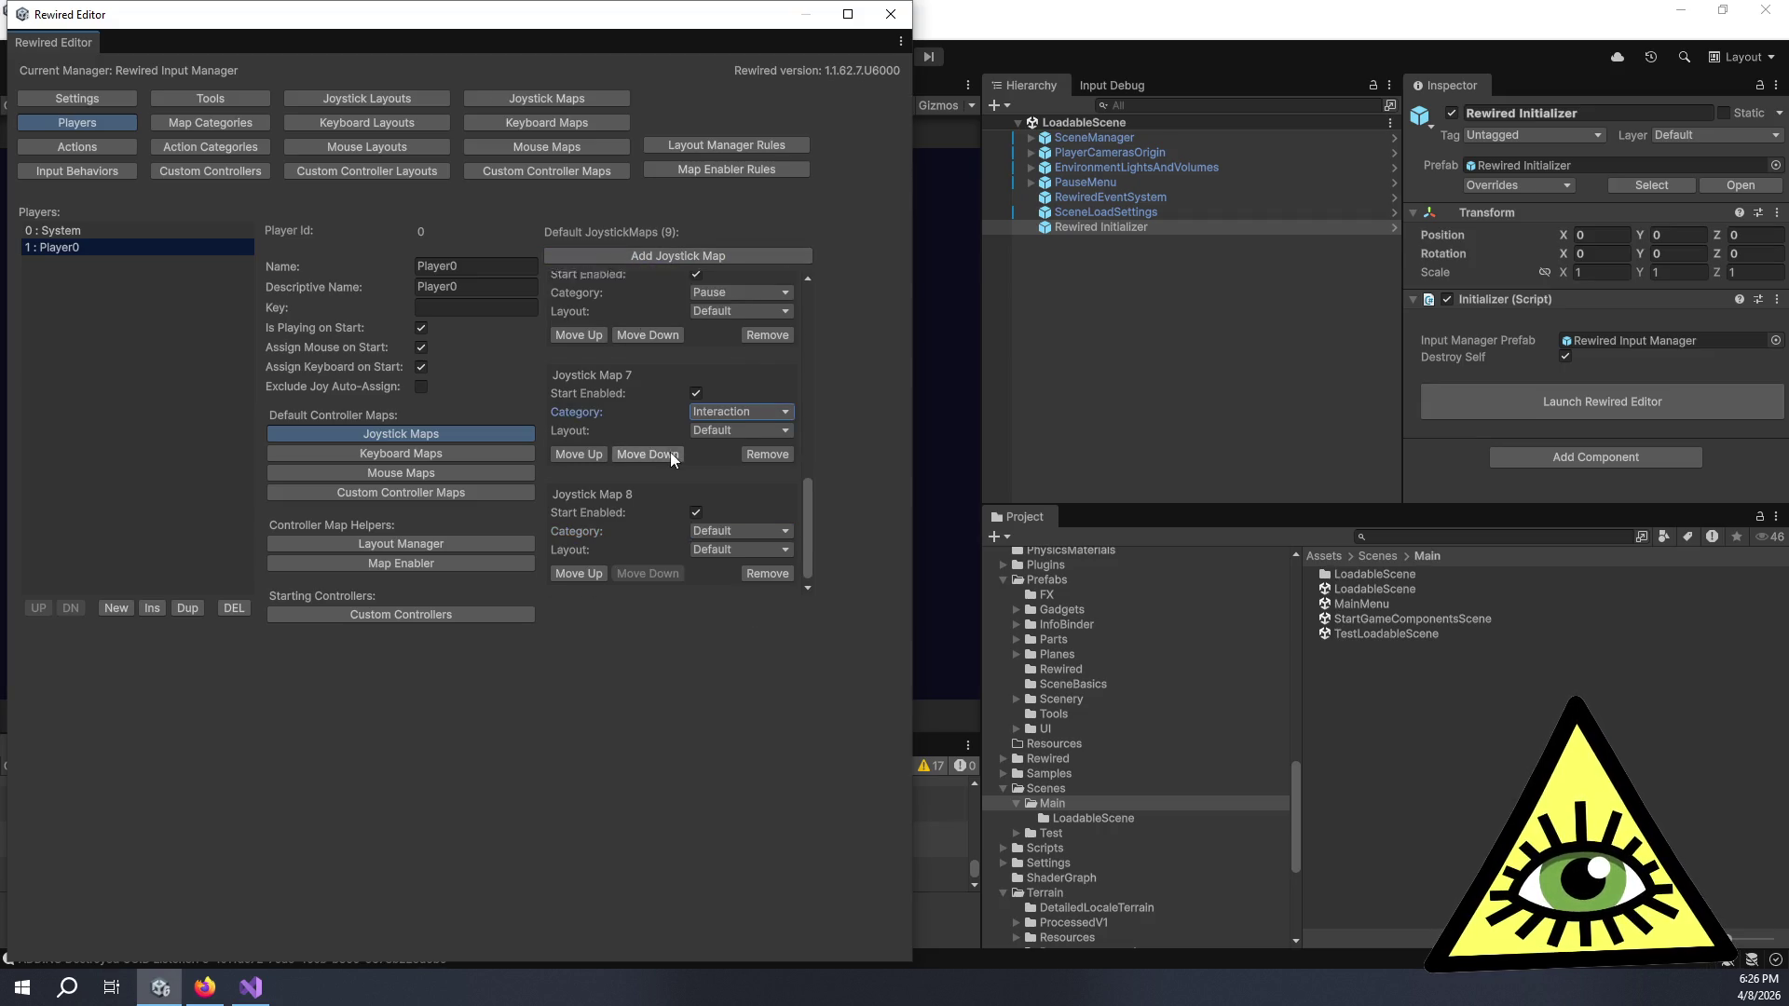
pyautogui.click(723, 523)
pyautogui.click(779, 748)
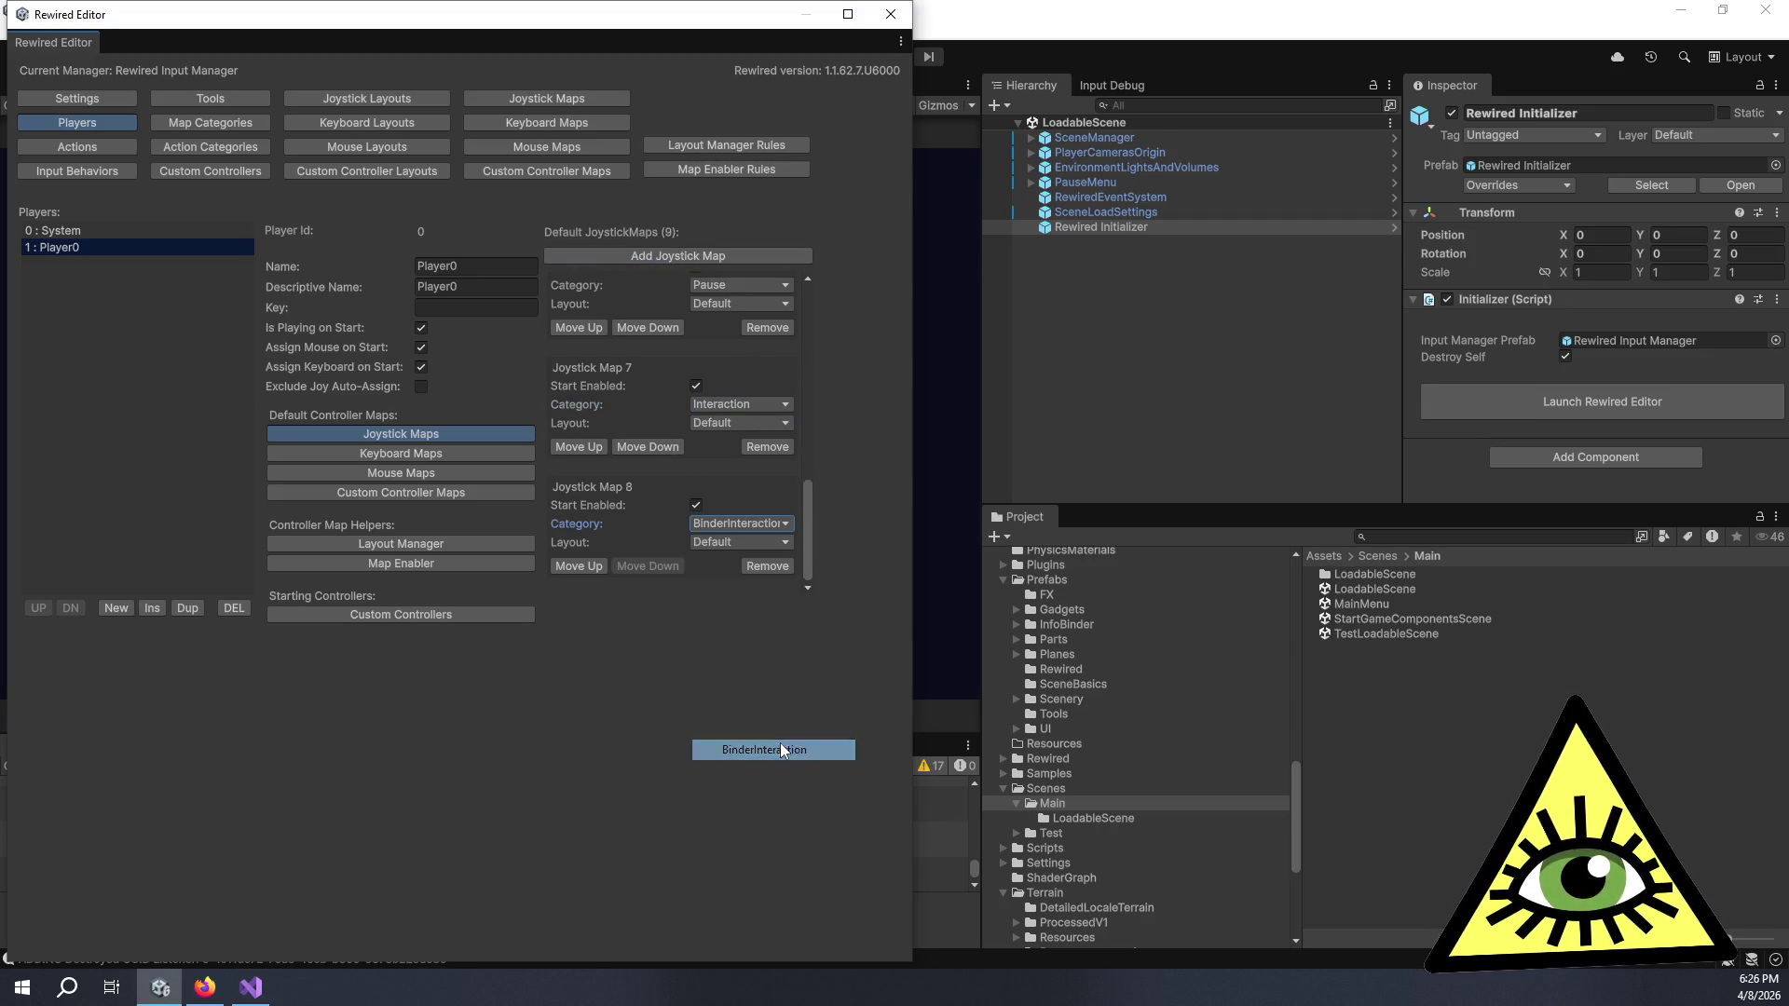
pyautogui.click(658, 254)
pyautogui.scroll(-2, 649, 439)
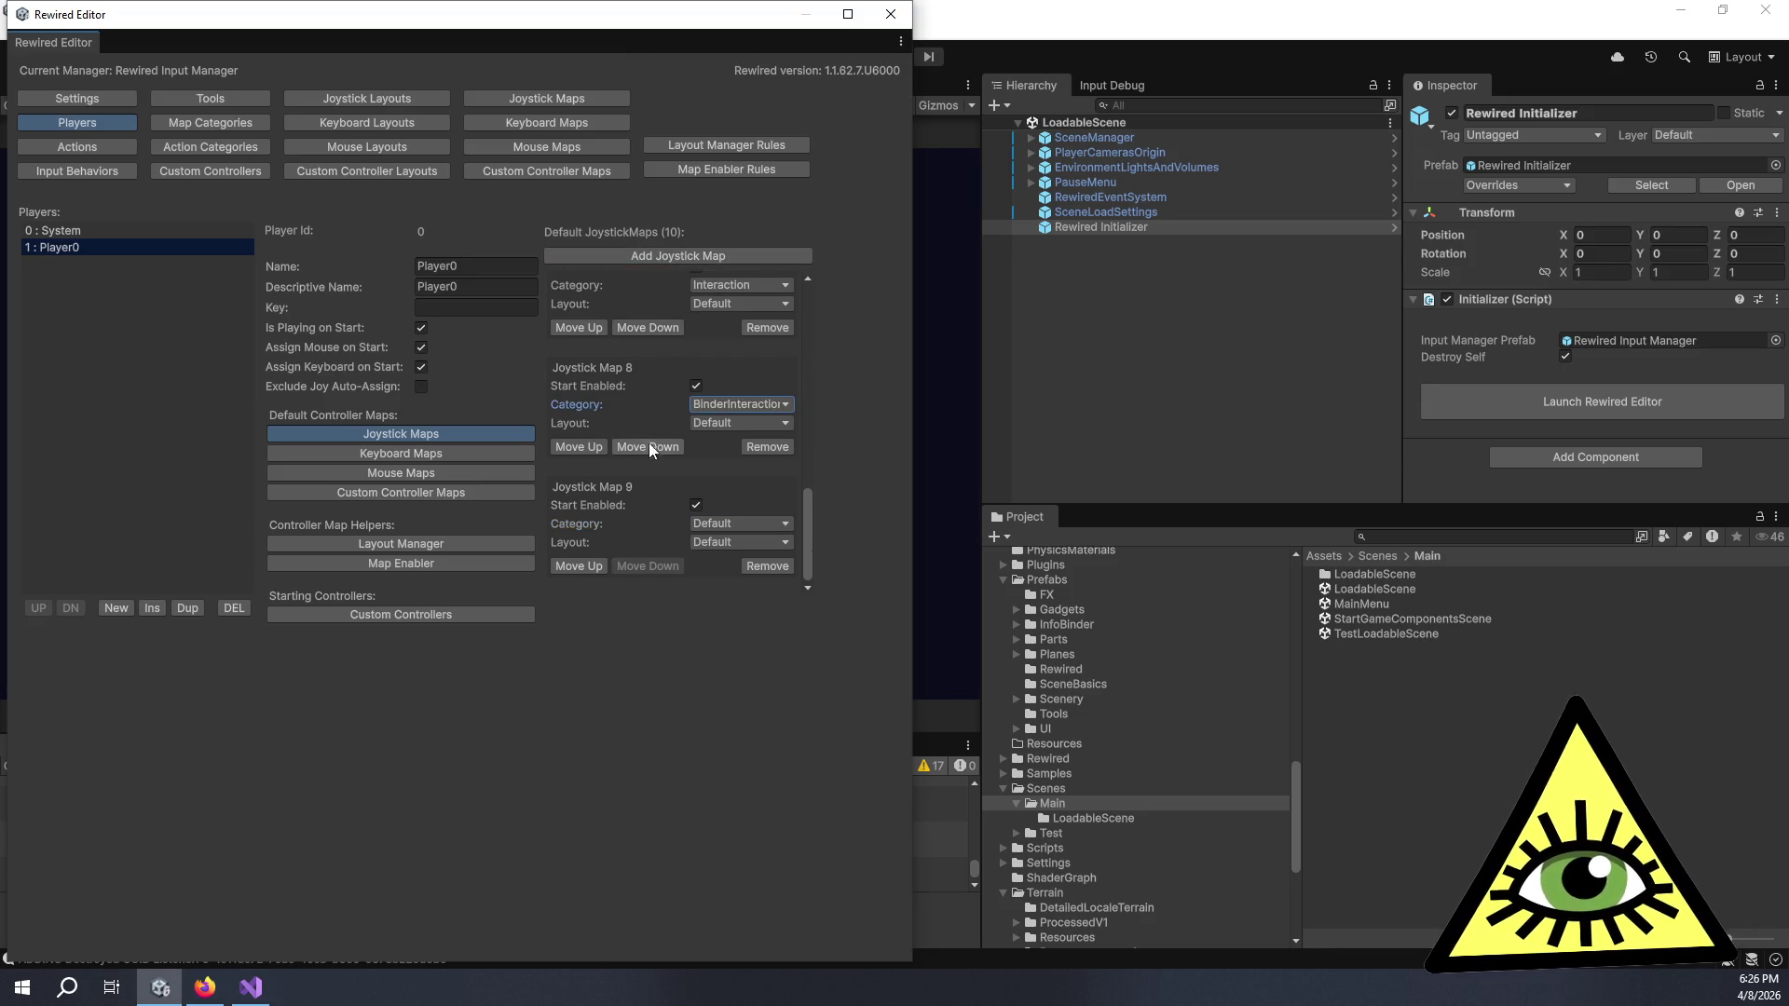
pyautogui.click(712, 525)
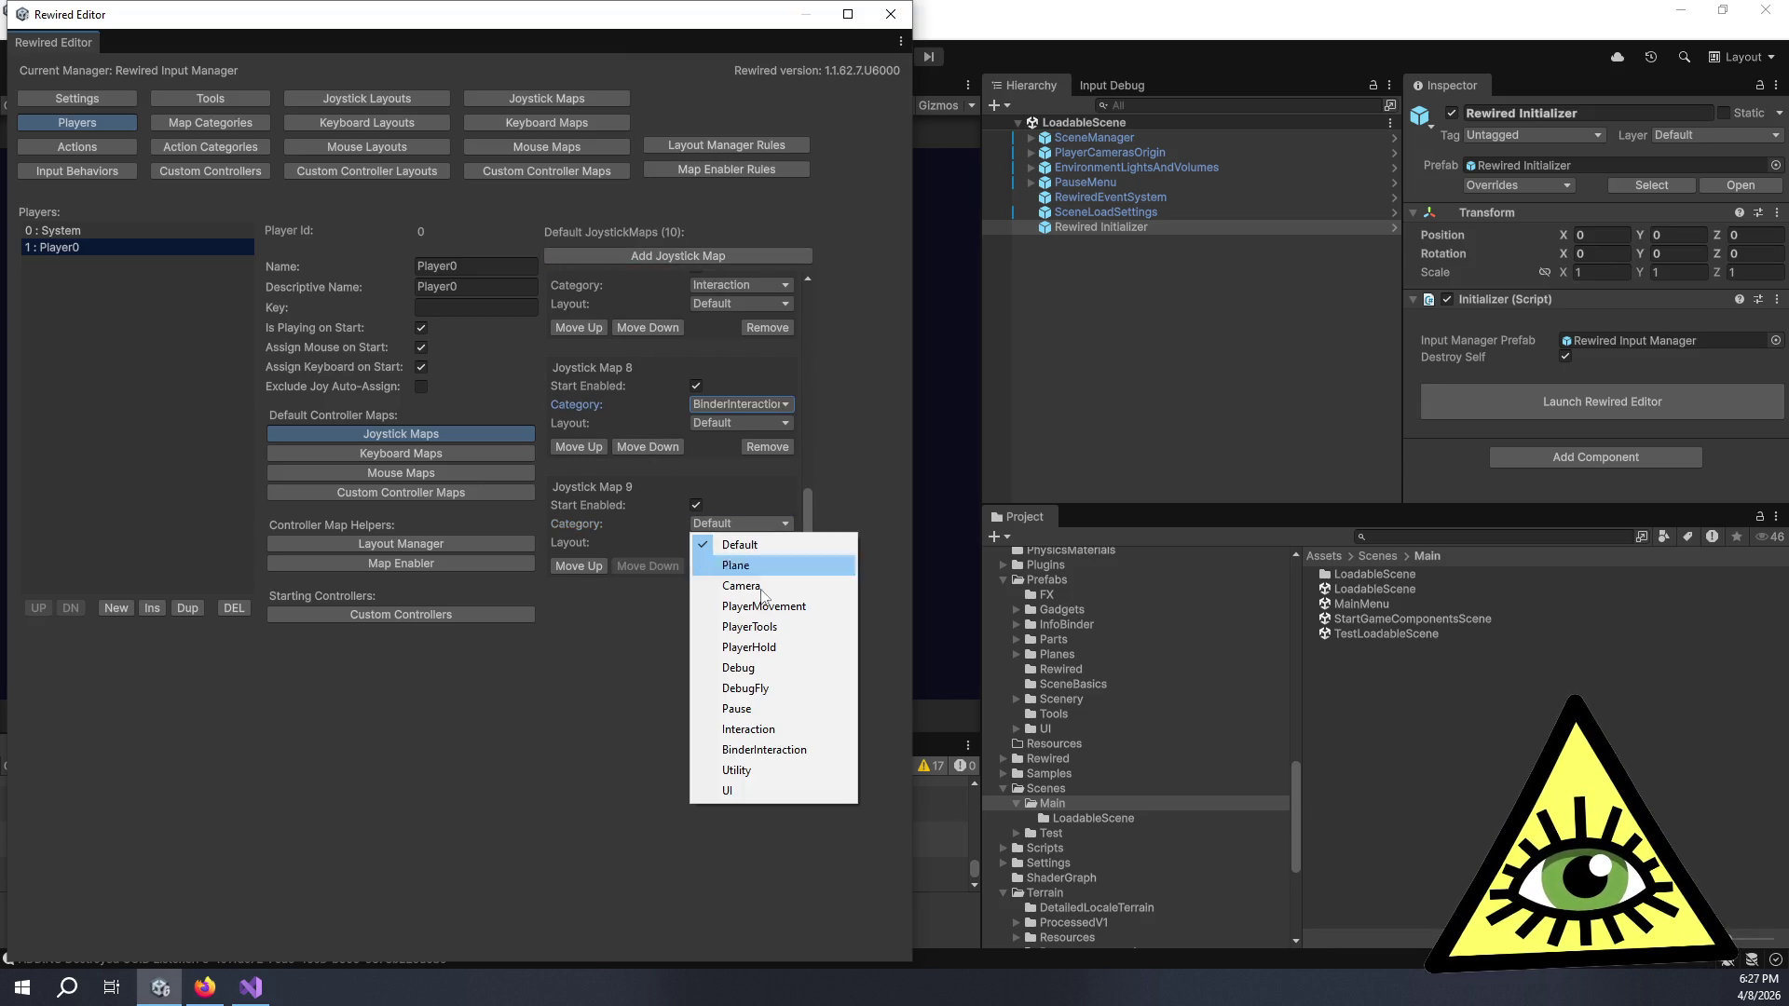
pyautogui.click(769, 791)
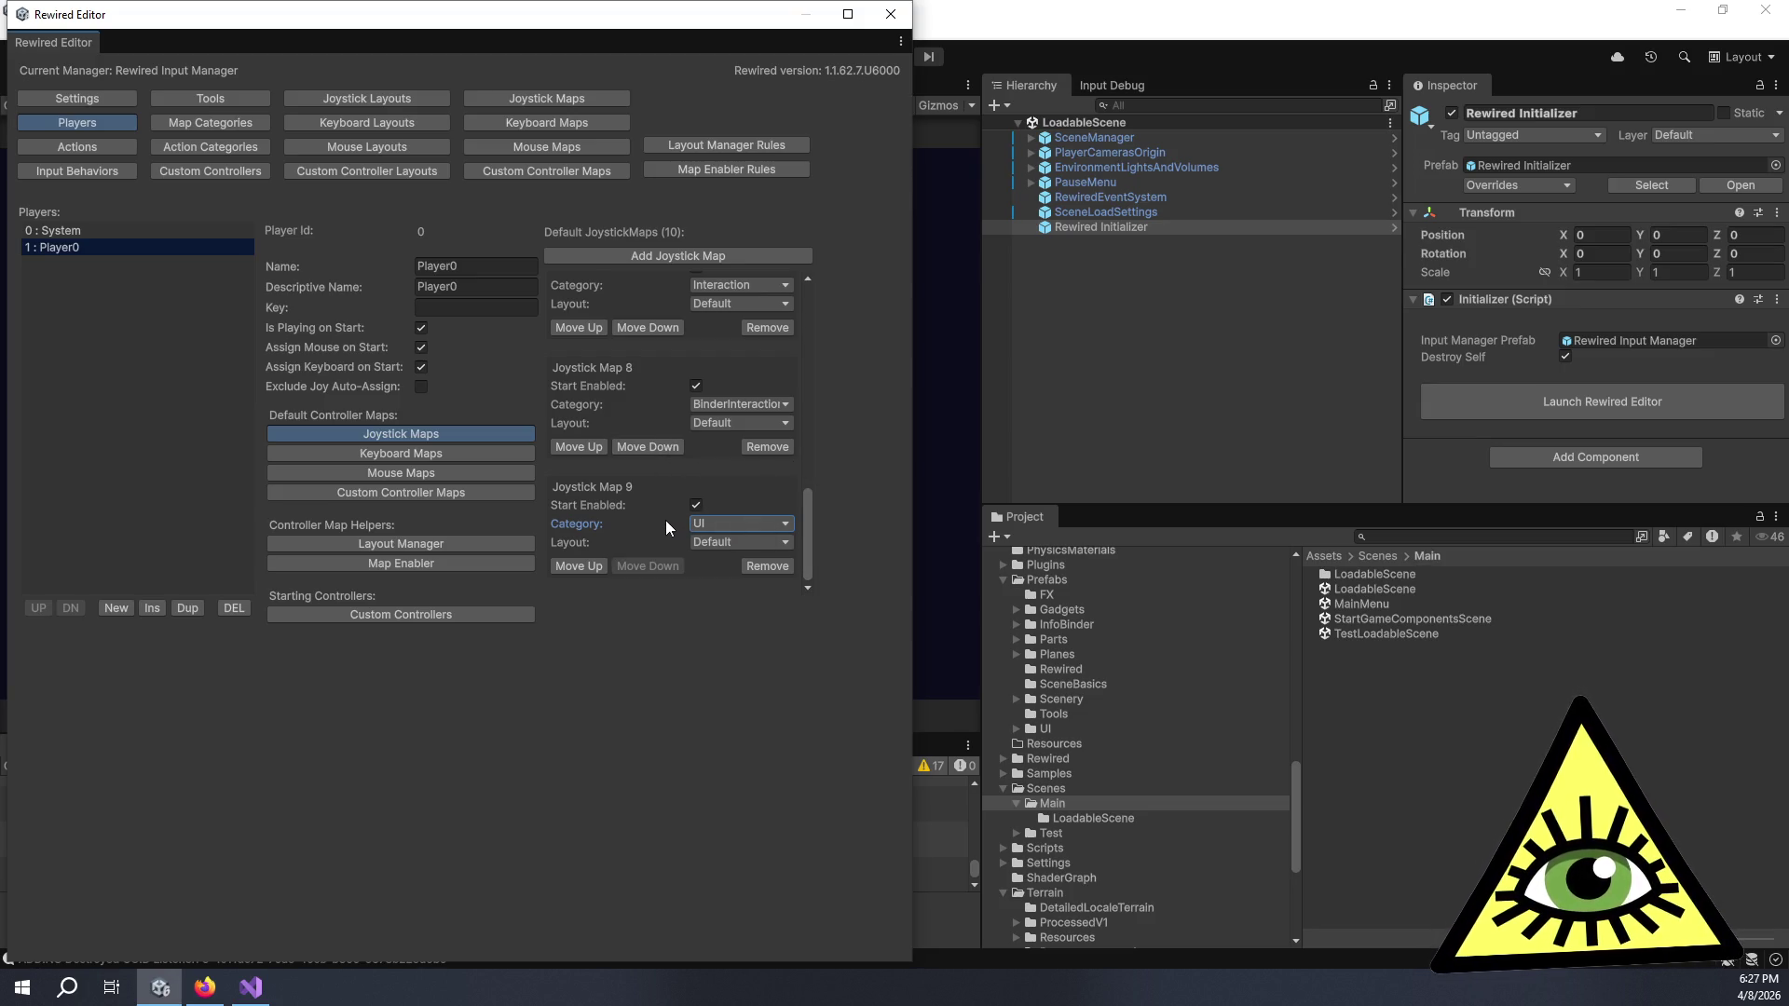
# - Check Player0's Layout Manager, return to its joystick map list, then open the Joystick Maps editor page
pyautogui.scroll(5, 665, 518)
pyautogui.scroll(1, 662, 532)
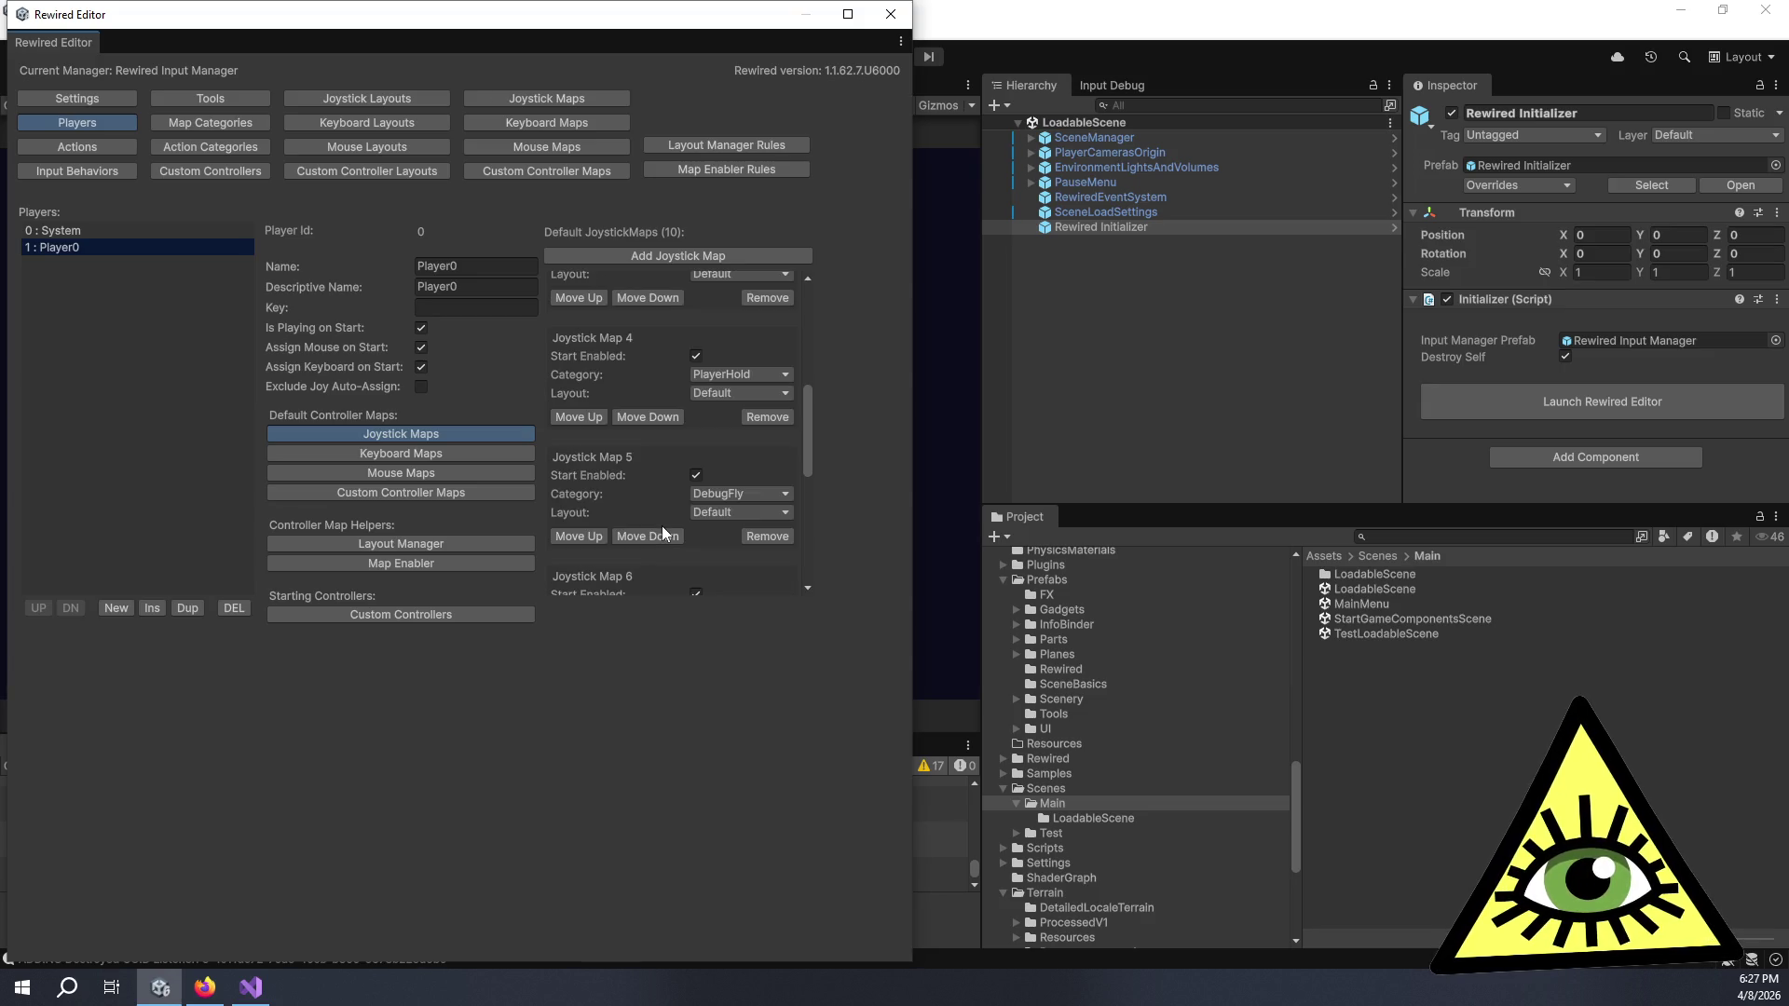
pyautogui.scroll(4, 651, 490)
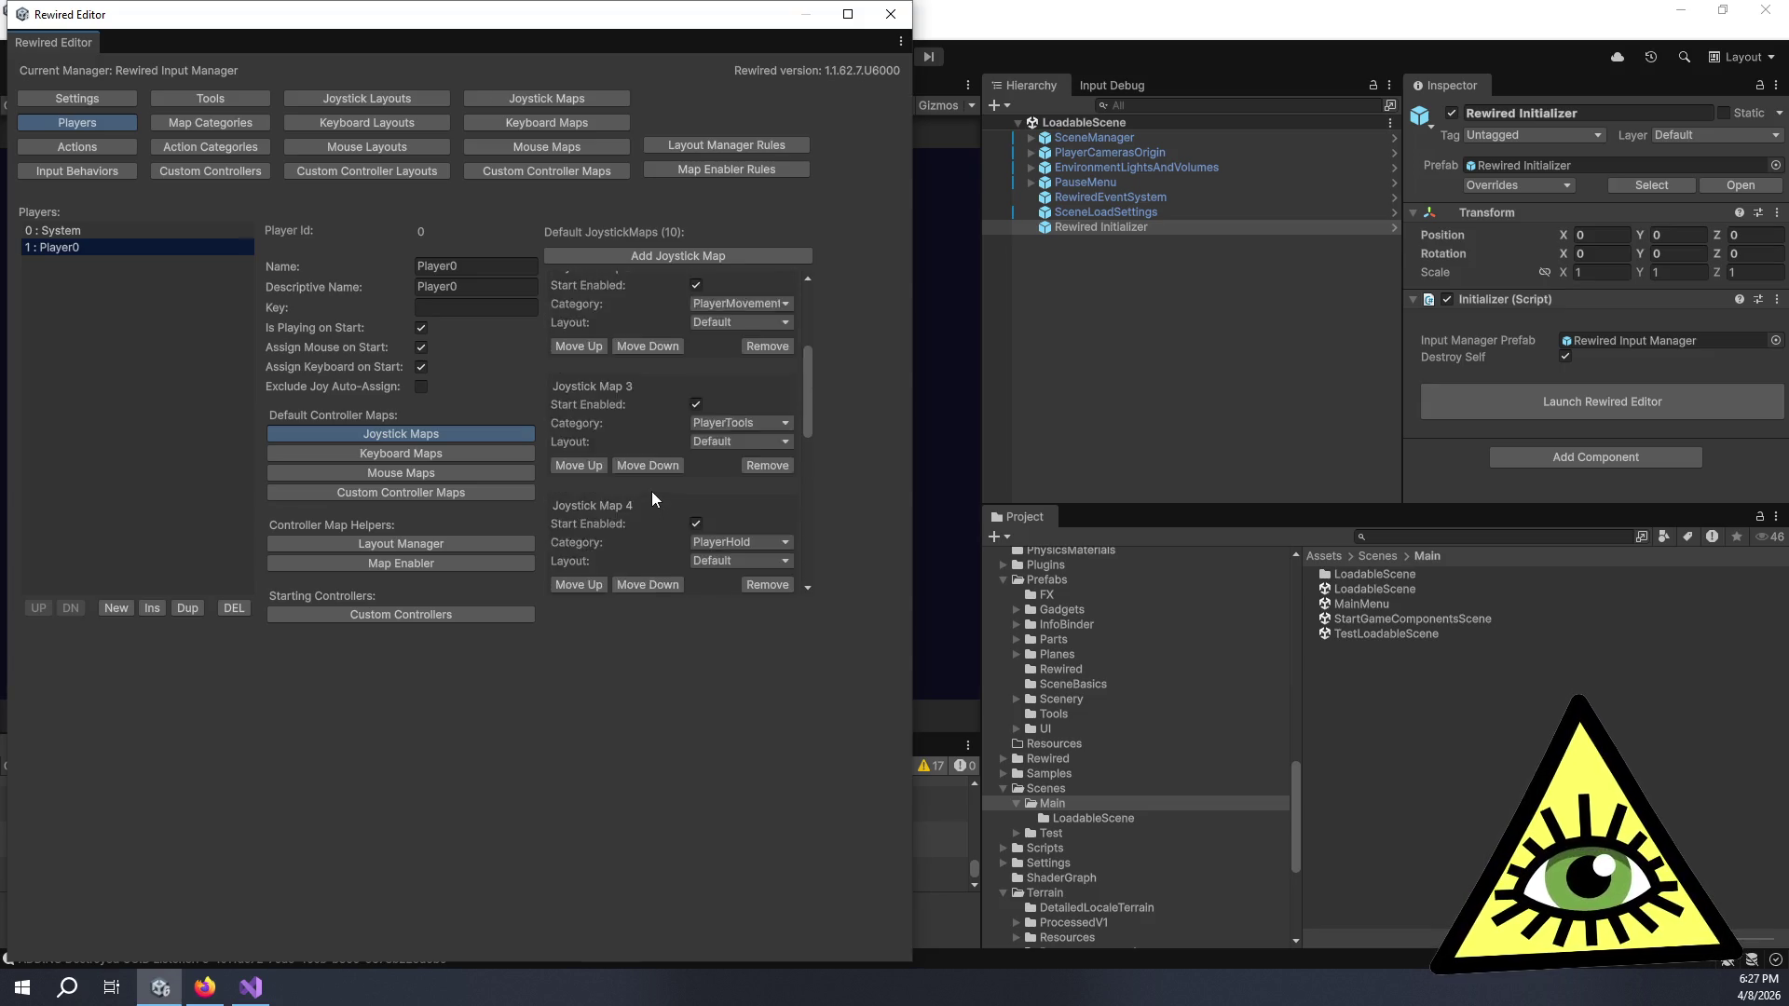
pyautogui.scroll(4, 651, 494)
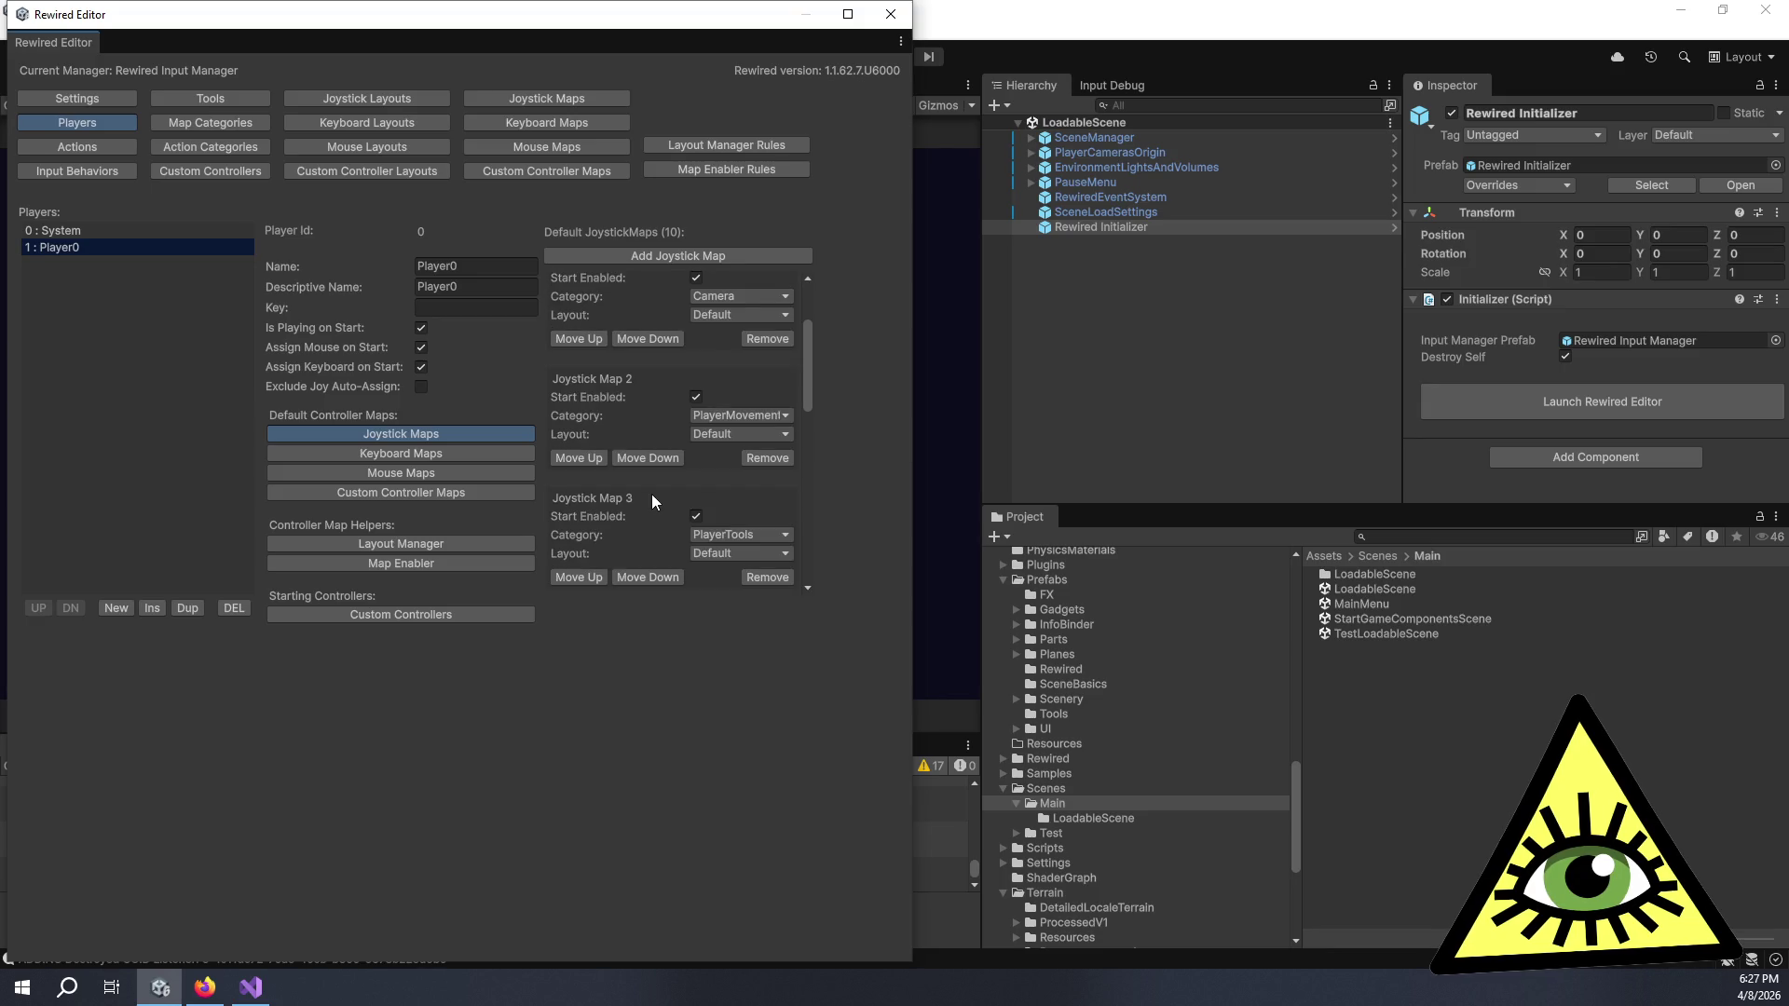
pyautogui.scroll(1, 653, 484)
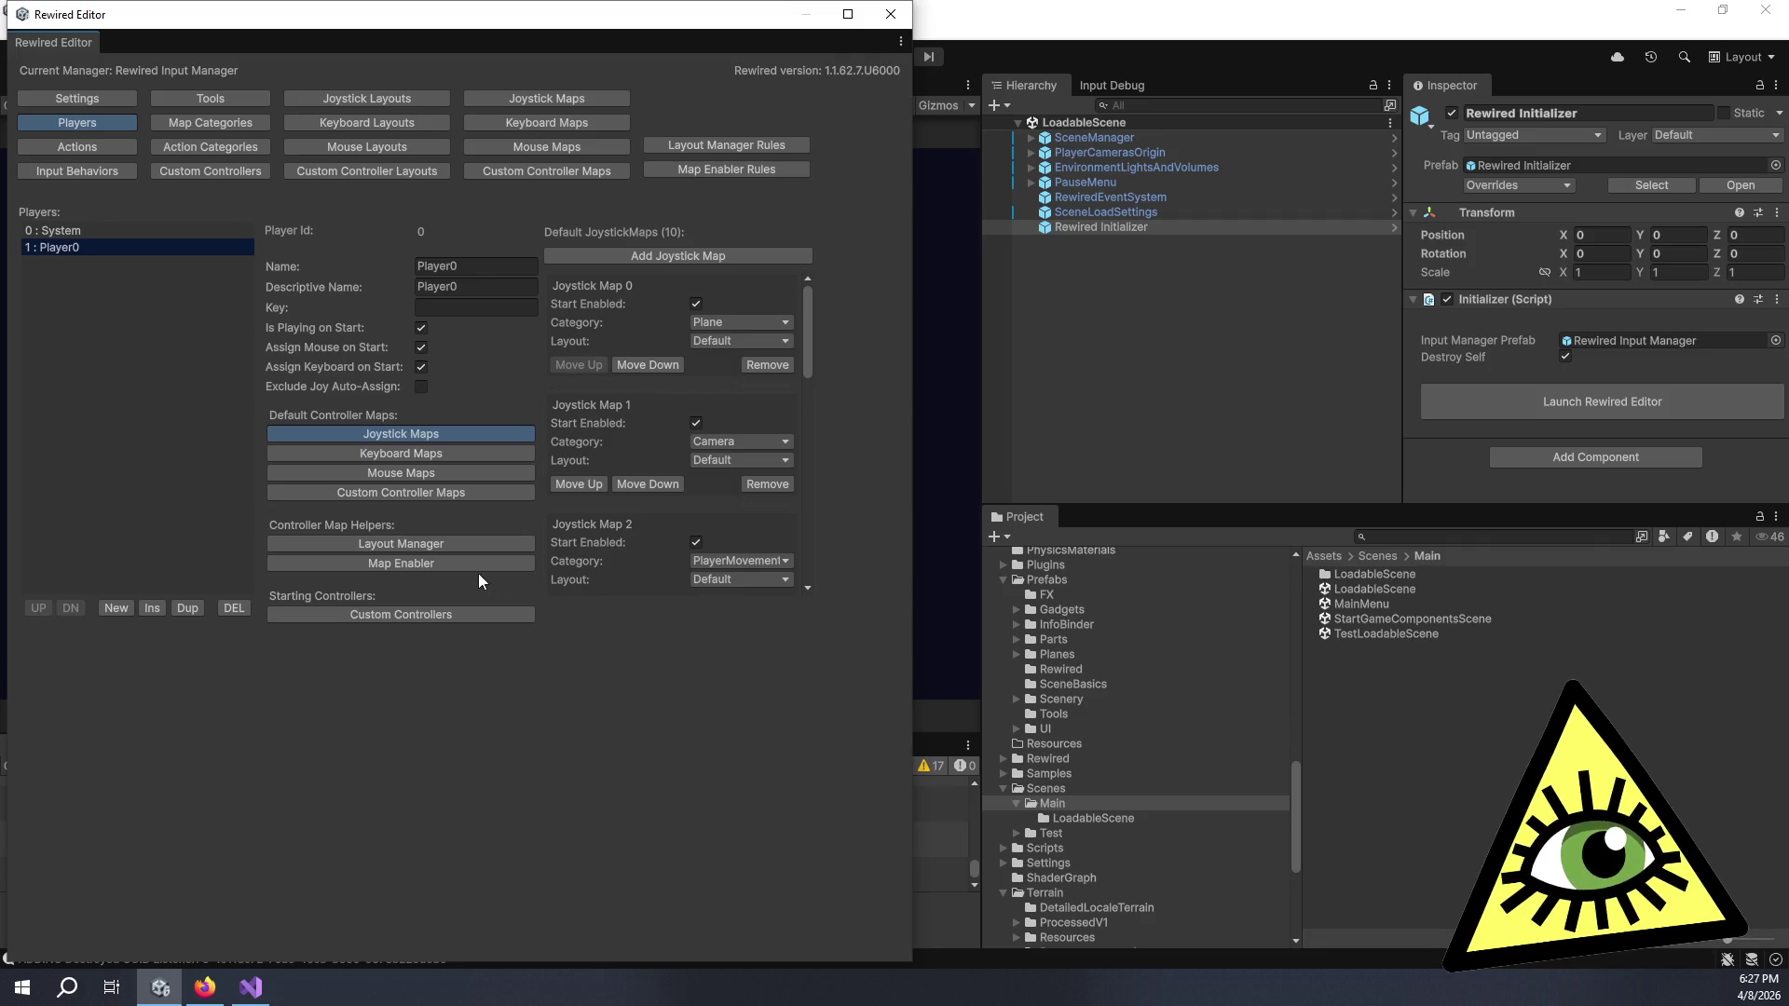
pyautogui.click(467, 545)
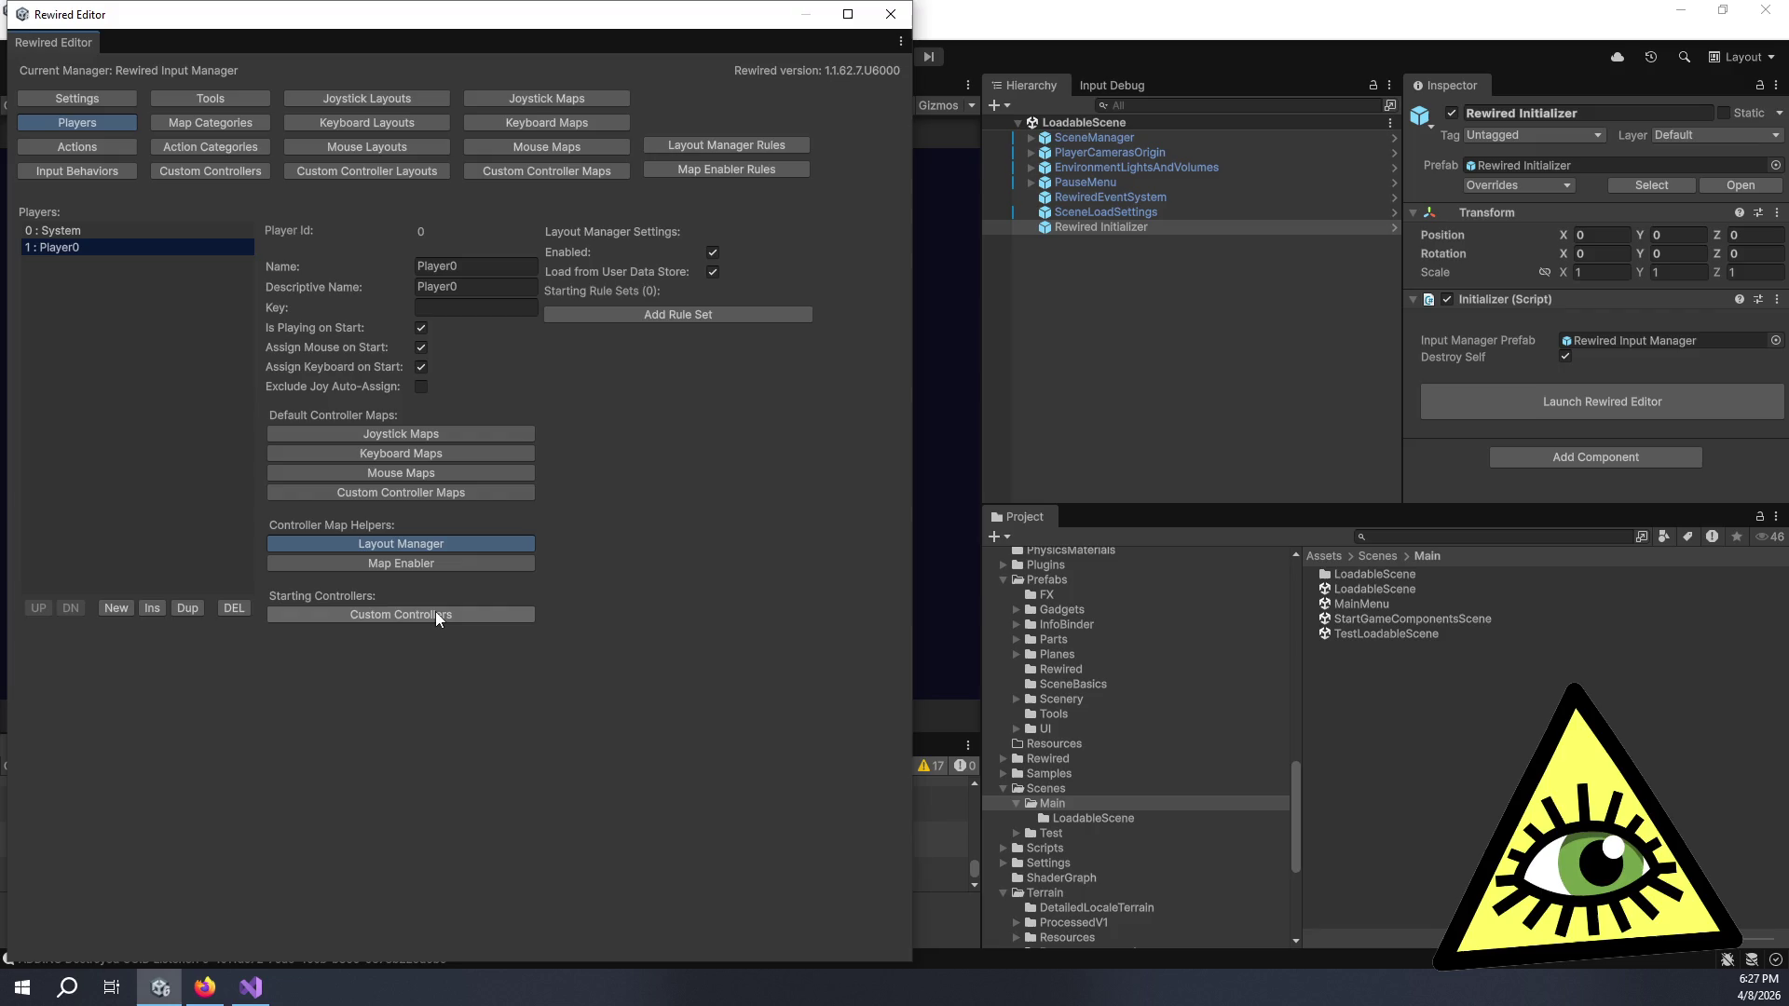
pyautogui.click(416, 438)
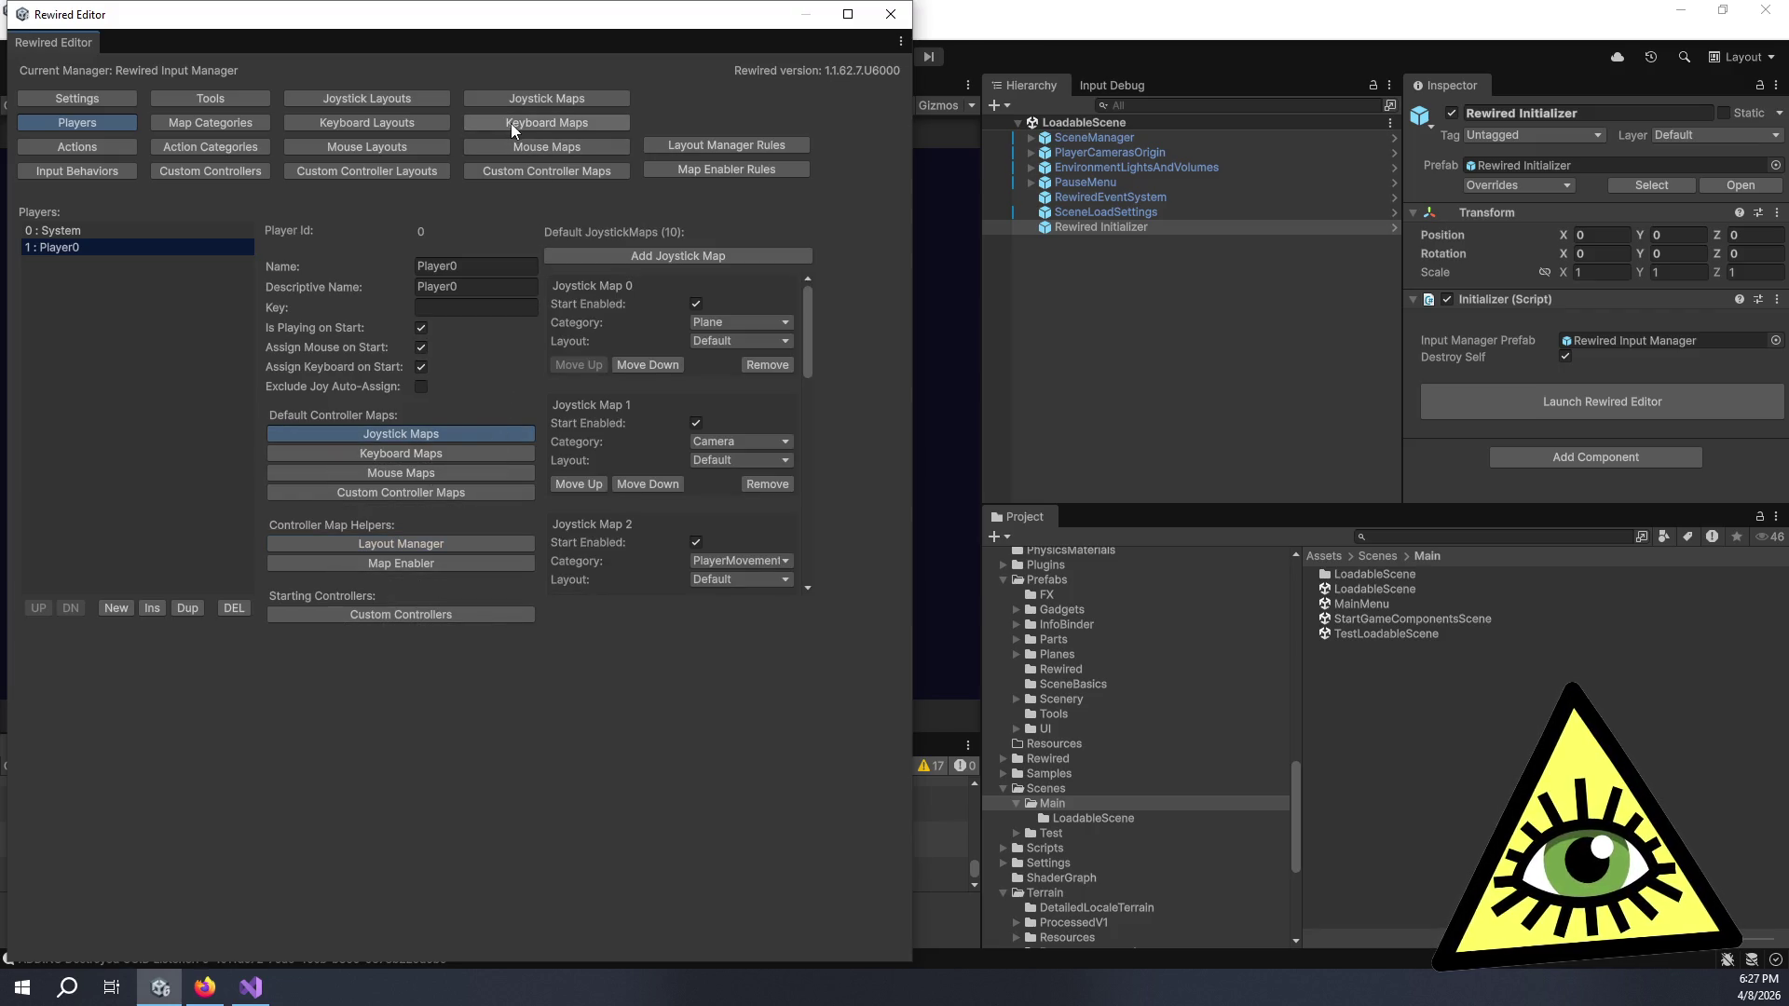
pyautogui.click(531, 100)
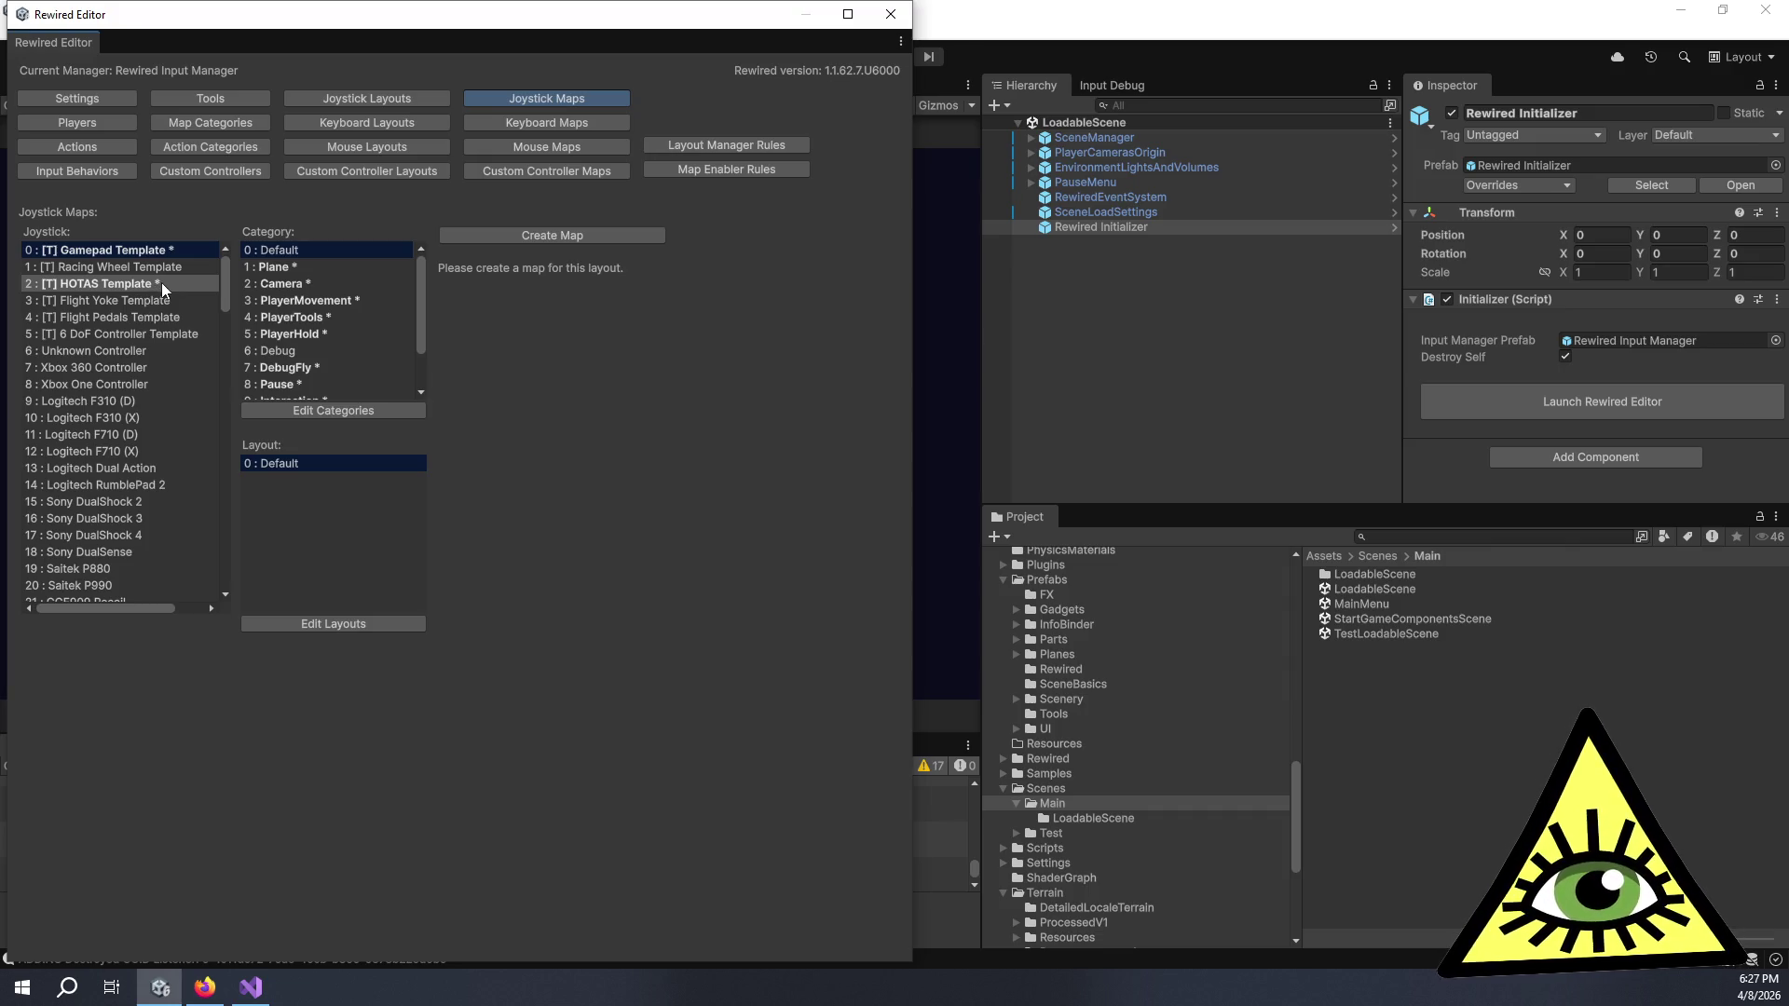
# - Select the HOTAS Template's Plane map and delete all its elements, including Stick Pinky Button
pyautogui.click(160, 282)
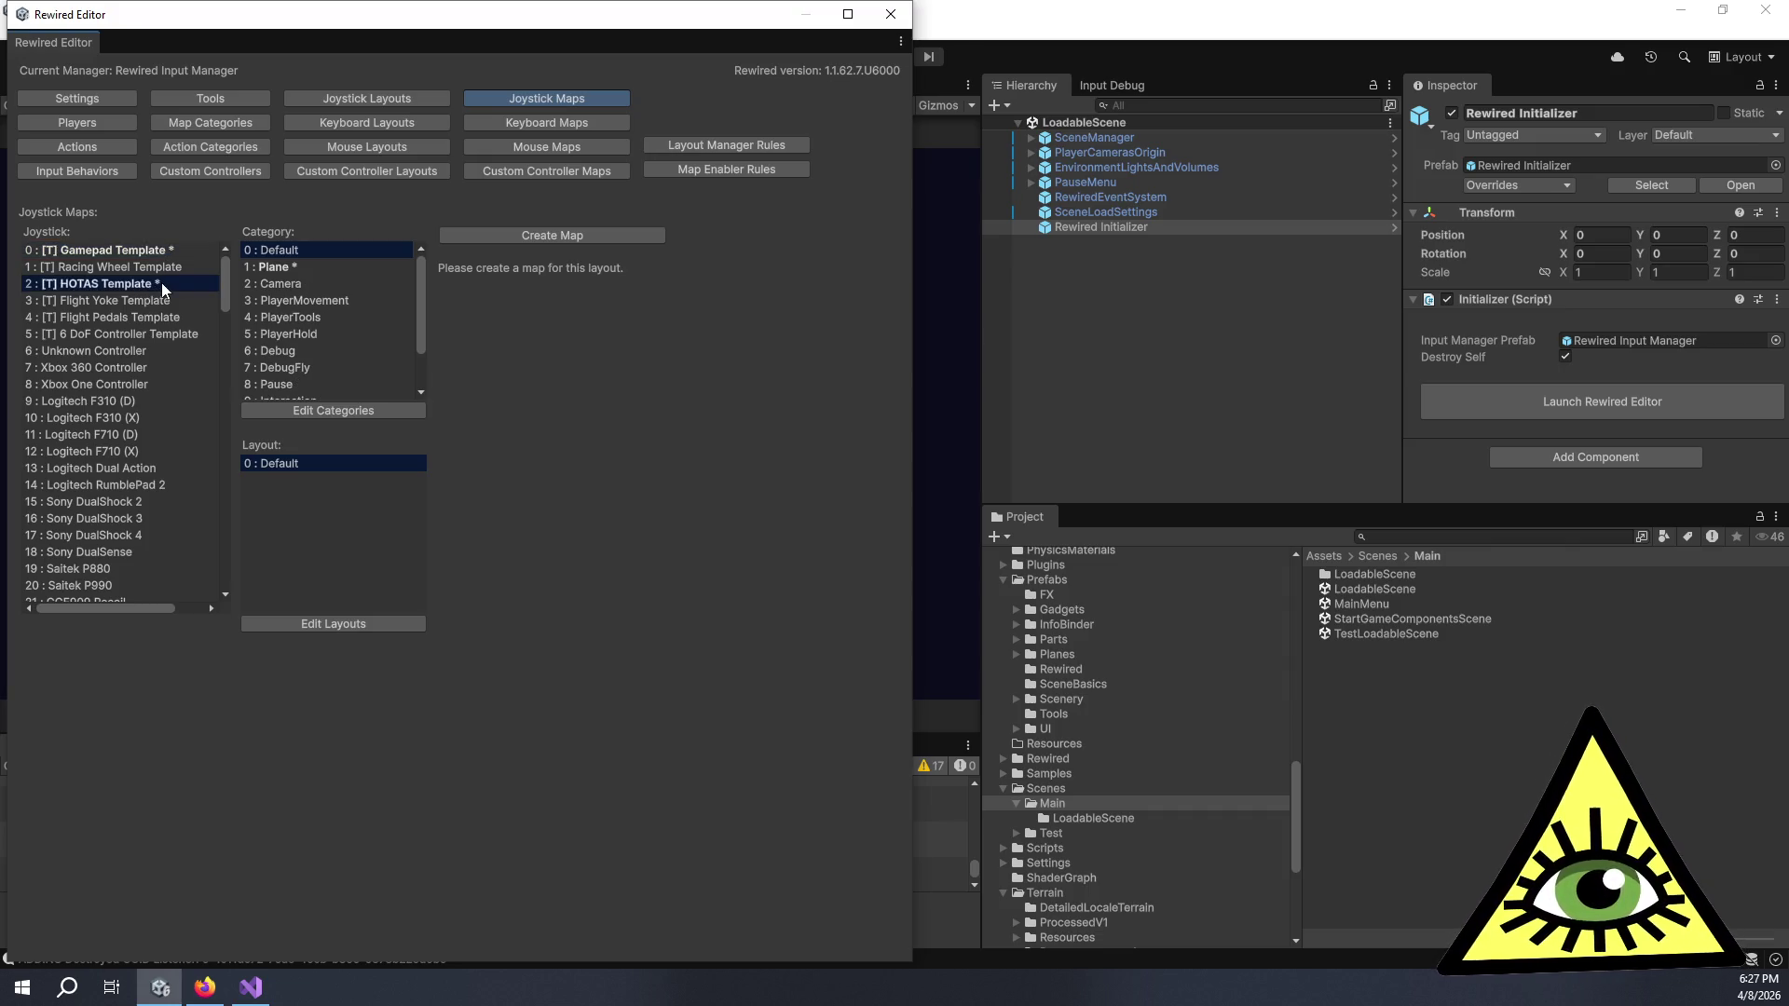
pyautogui.click(271, 268)
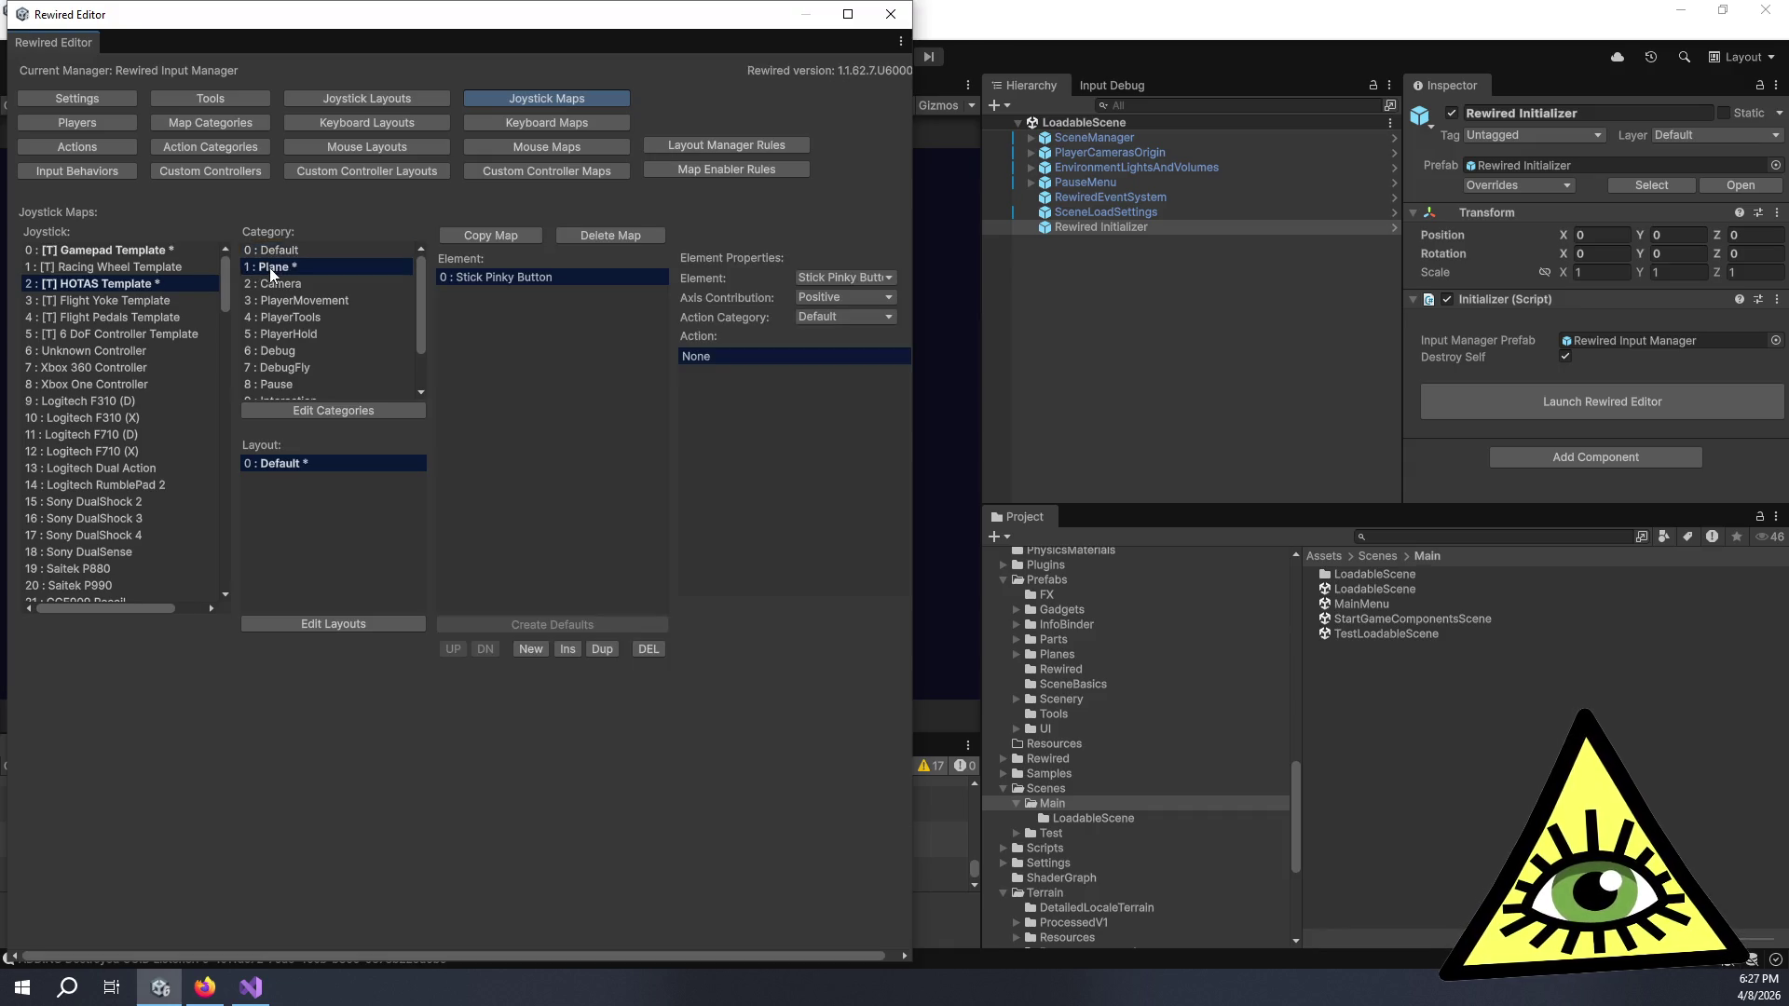
pyautogui.click(602, 649)
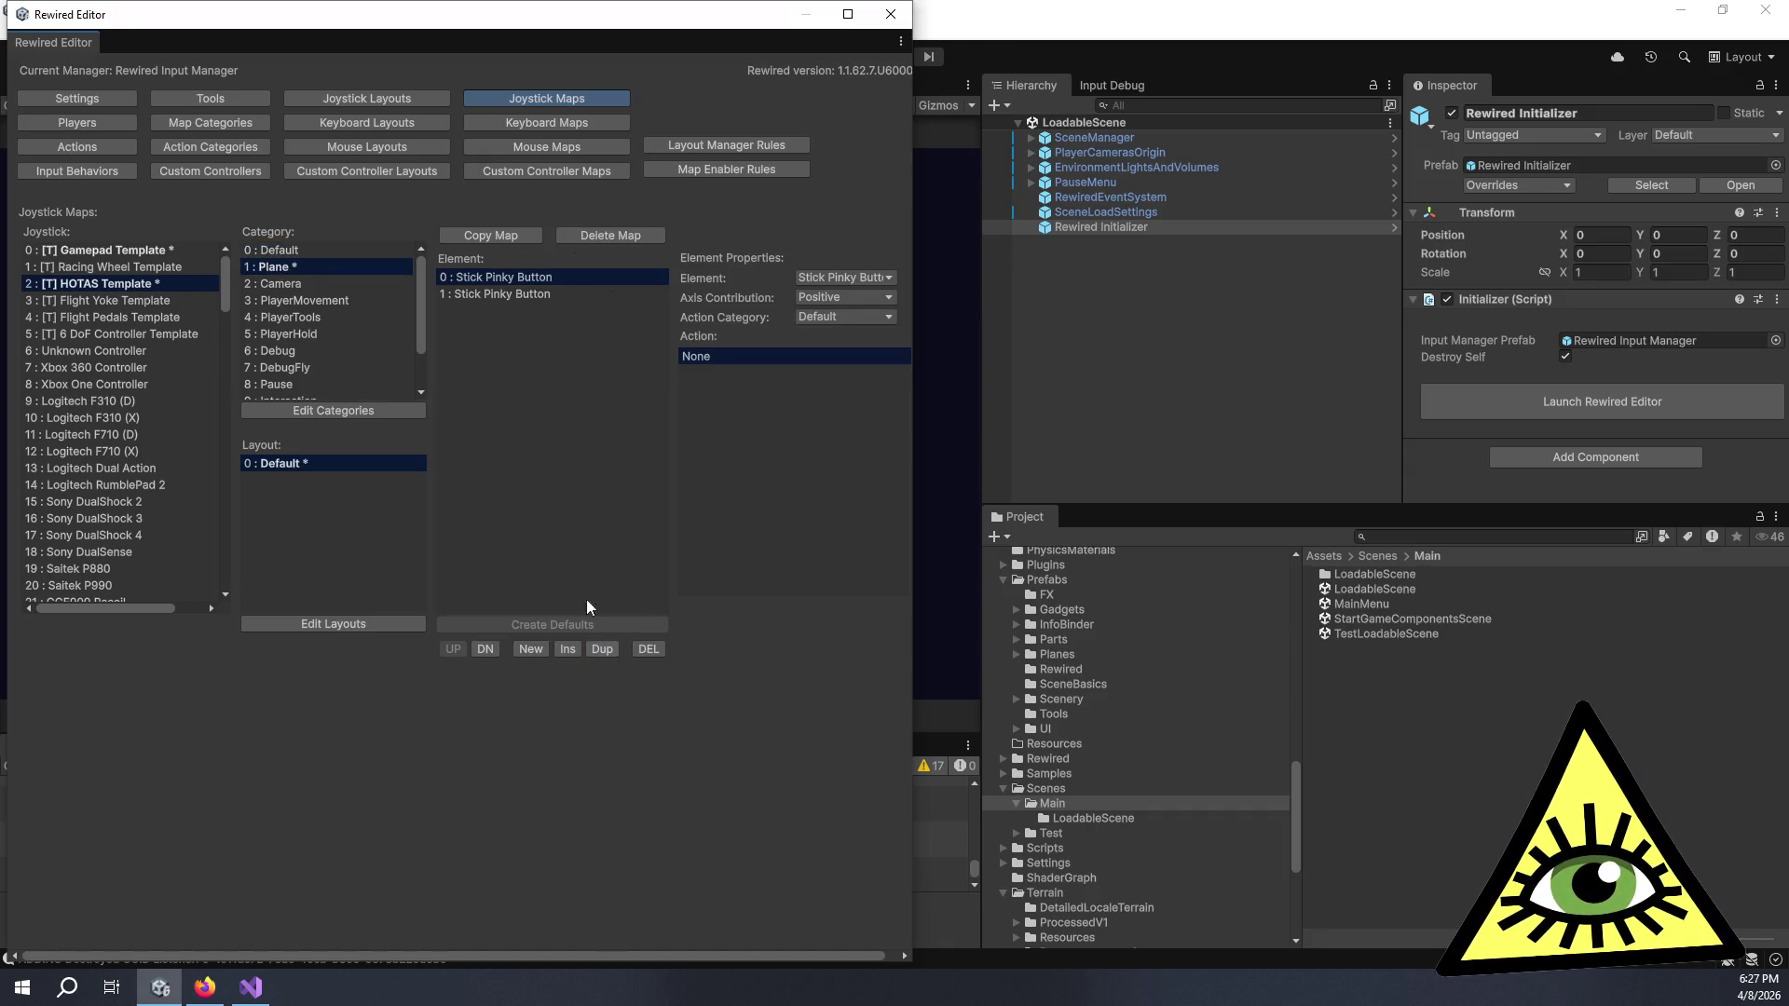
pyautogui.click(647, 649)
pyautogui.click(933, 533)
pyautogui.click(649, 650)
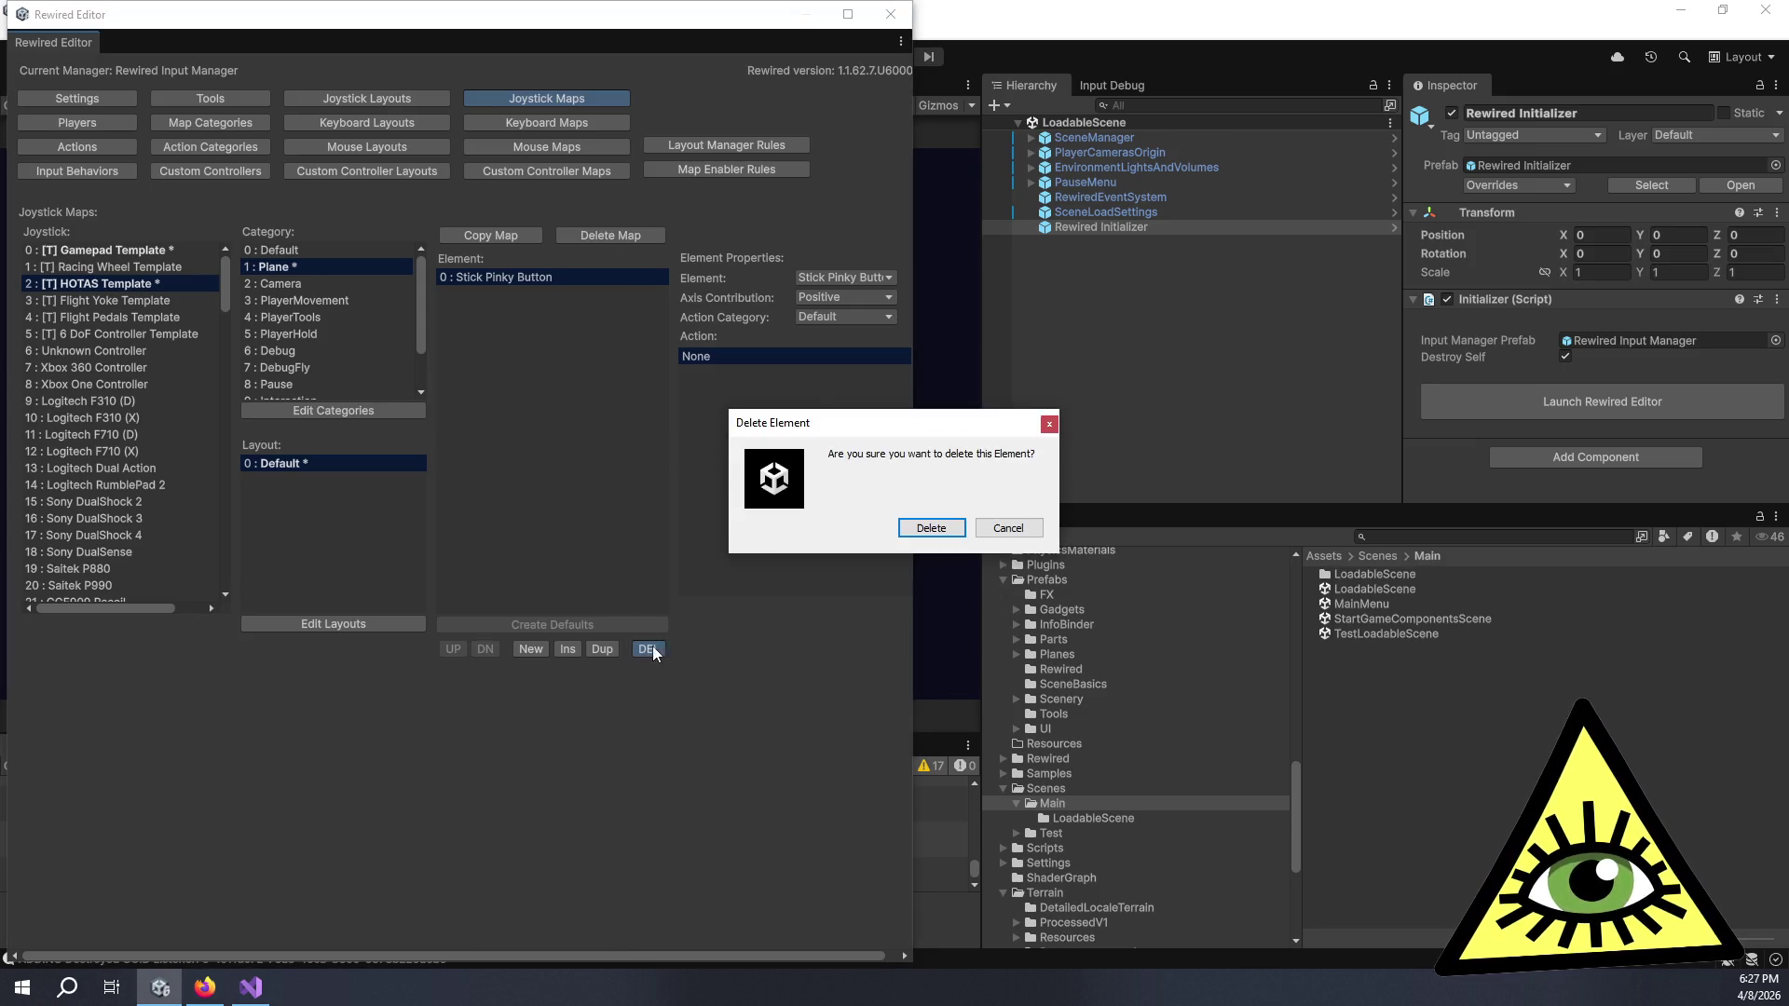
pyautogui.click(928, 527)
# - Delete the HOTAS Plane joystick map entirely and return to the Players page
pyautogui.click(611, 234)
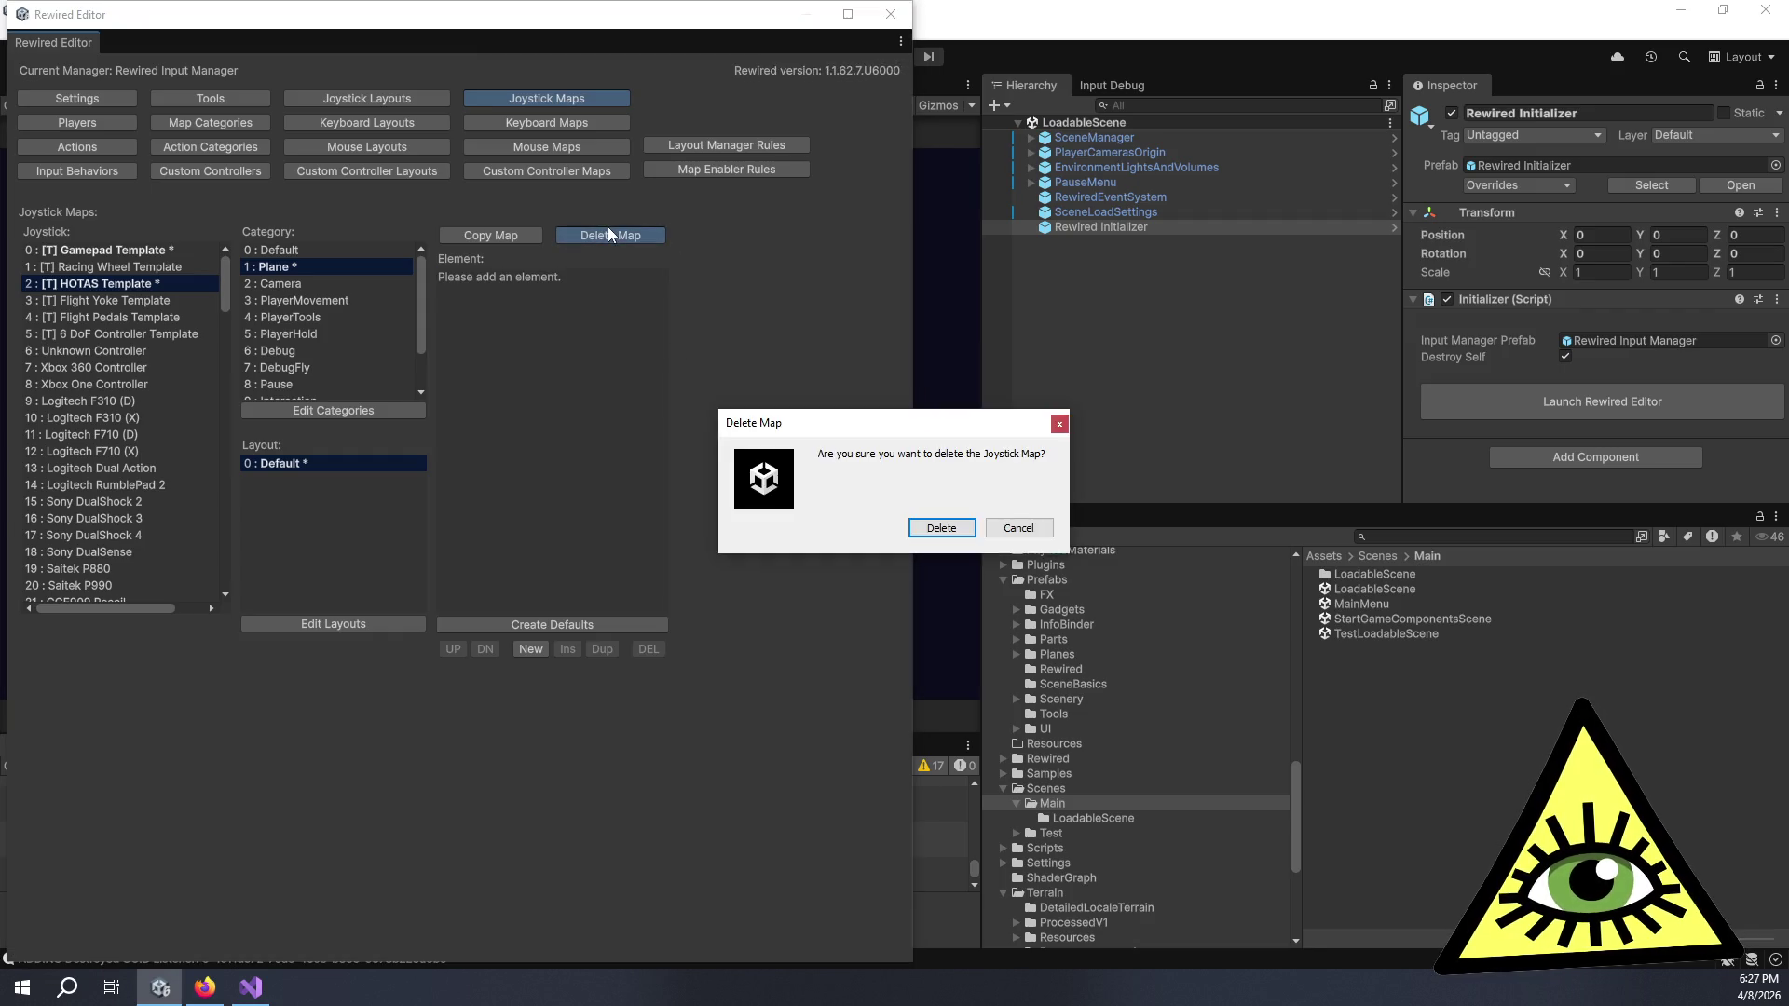
pyautogui.click(941, 527)
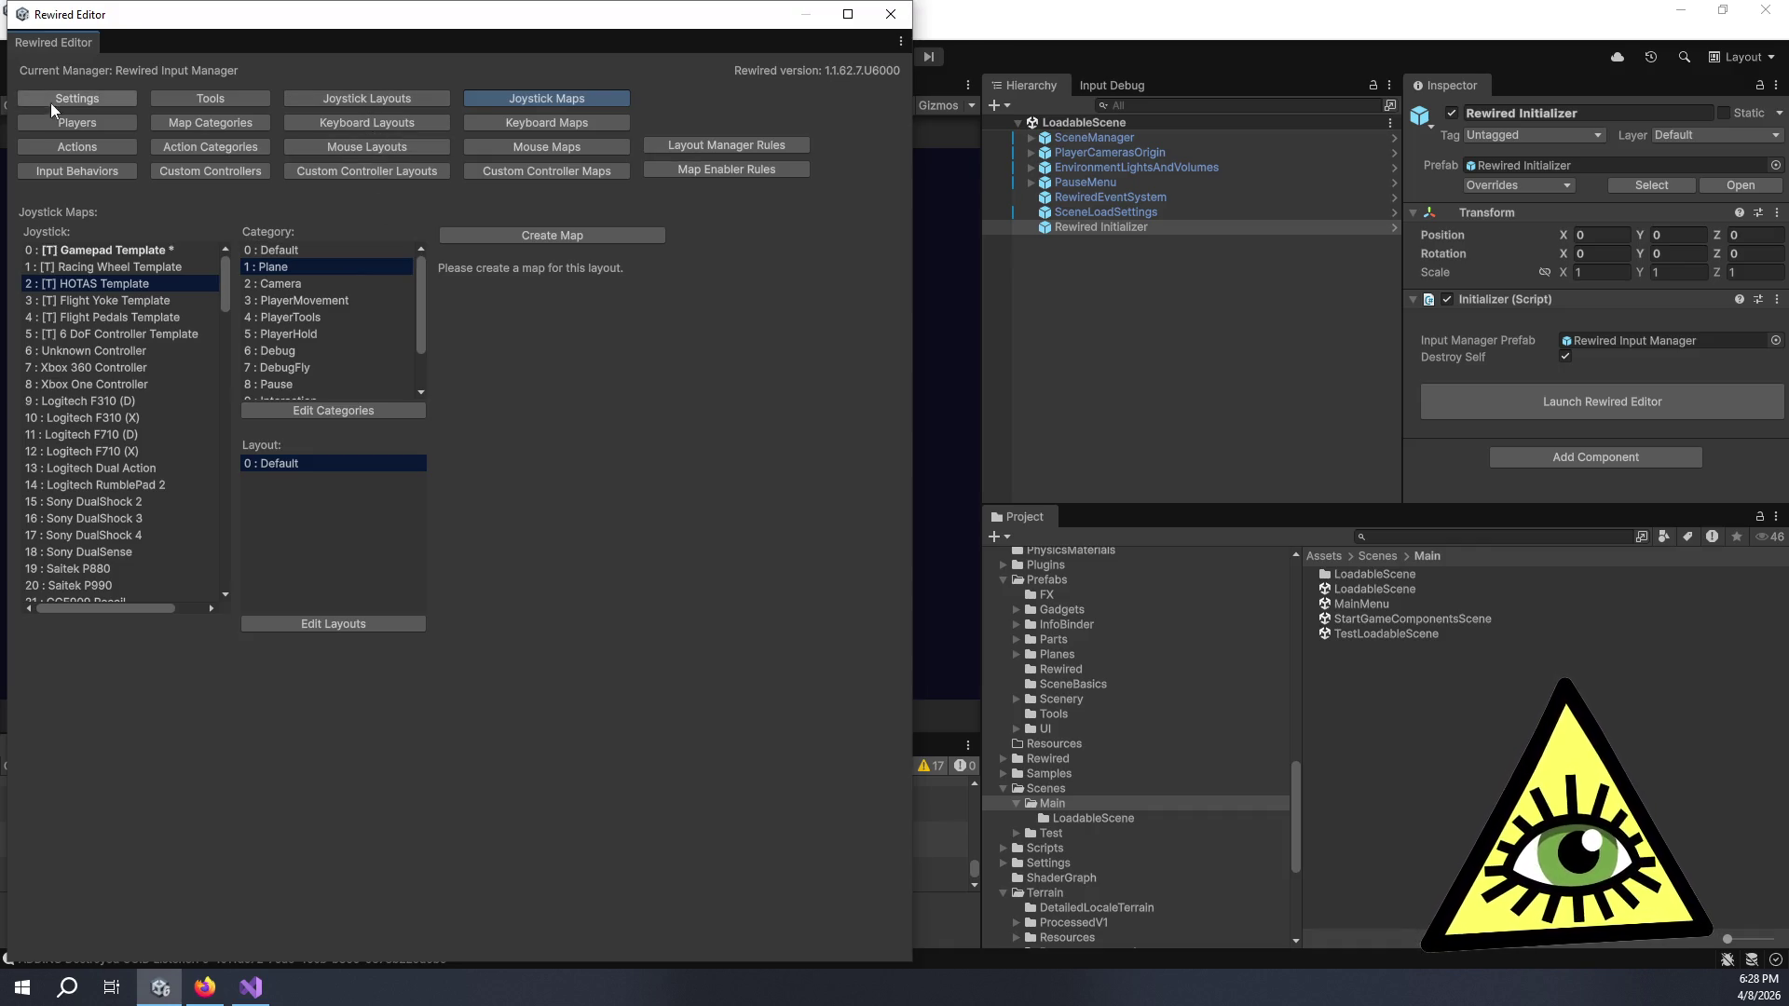
pyautogui.click(88, 125)
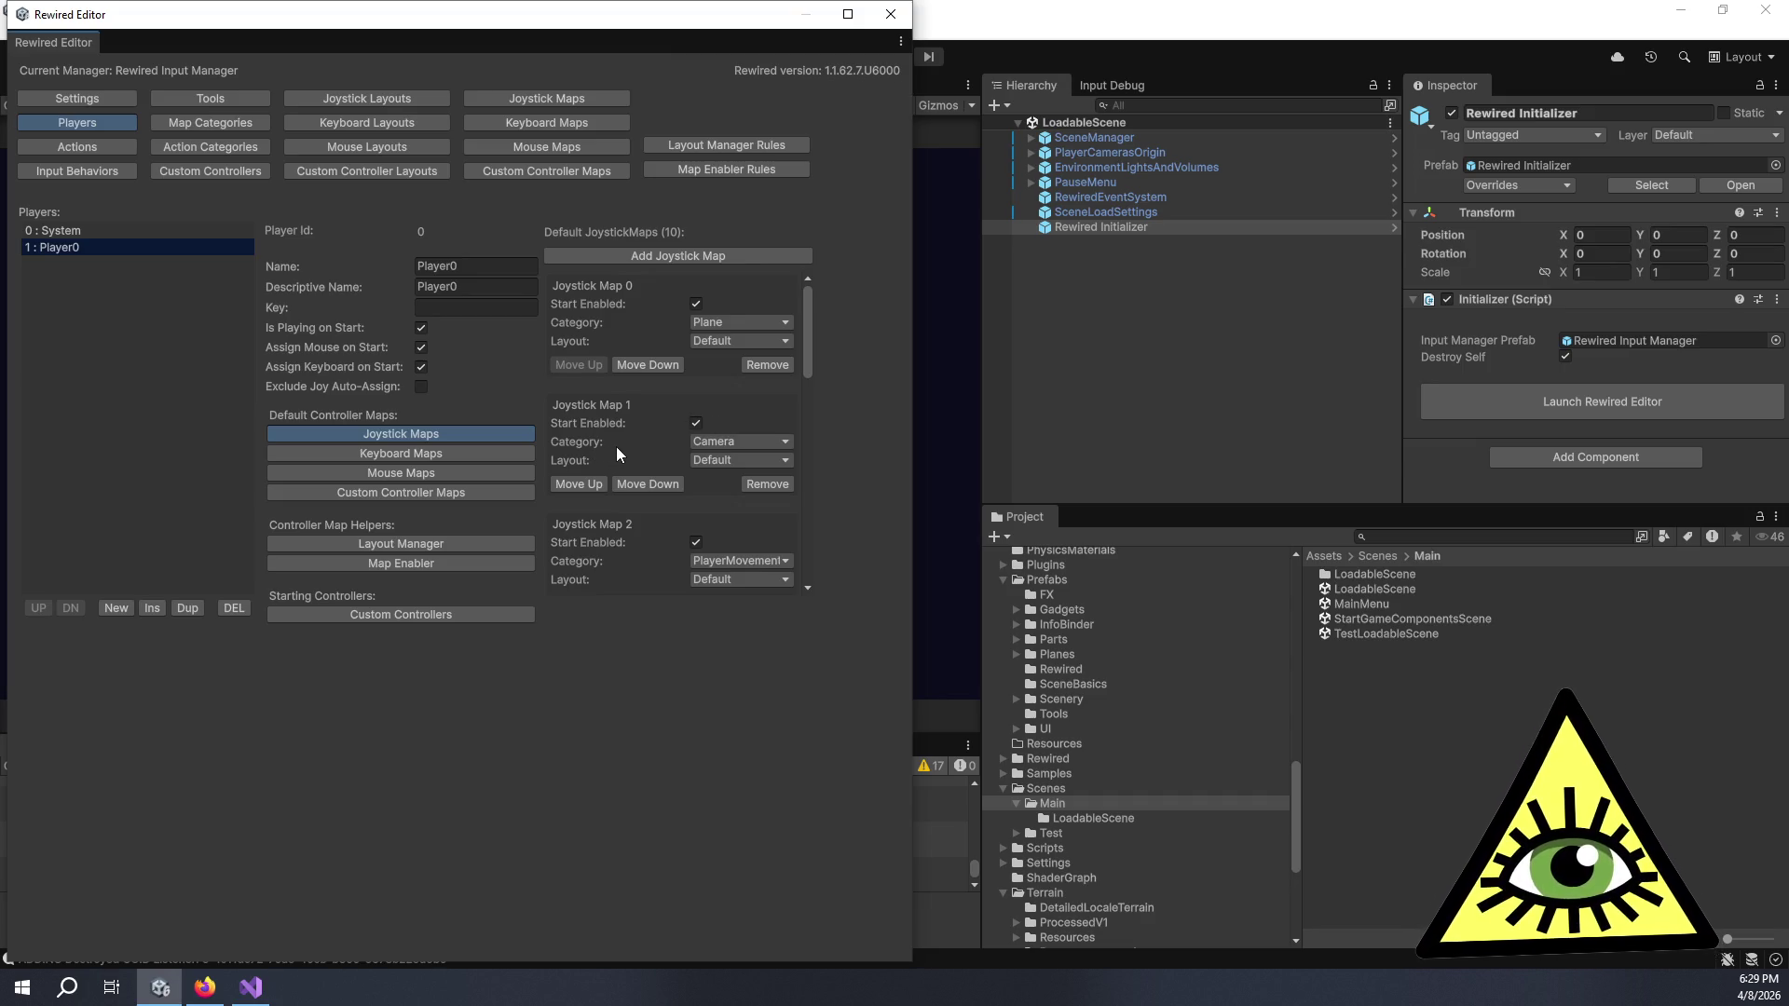
# - Scroll through Player0's Default JoystickMaps list to review its maps
pyautogui.scroll(-10, 617, 446)
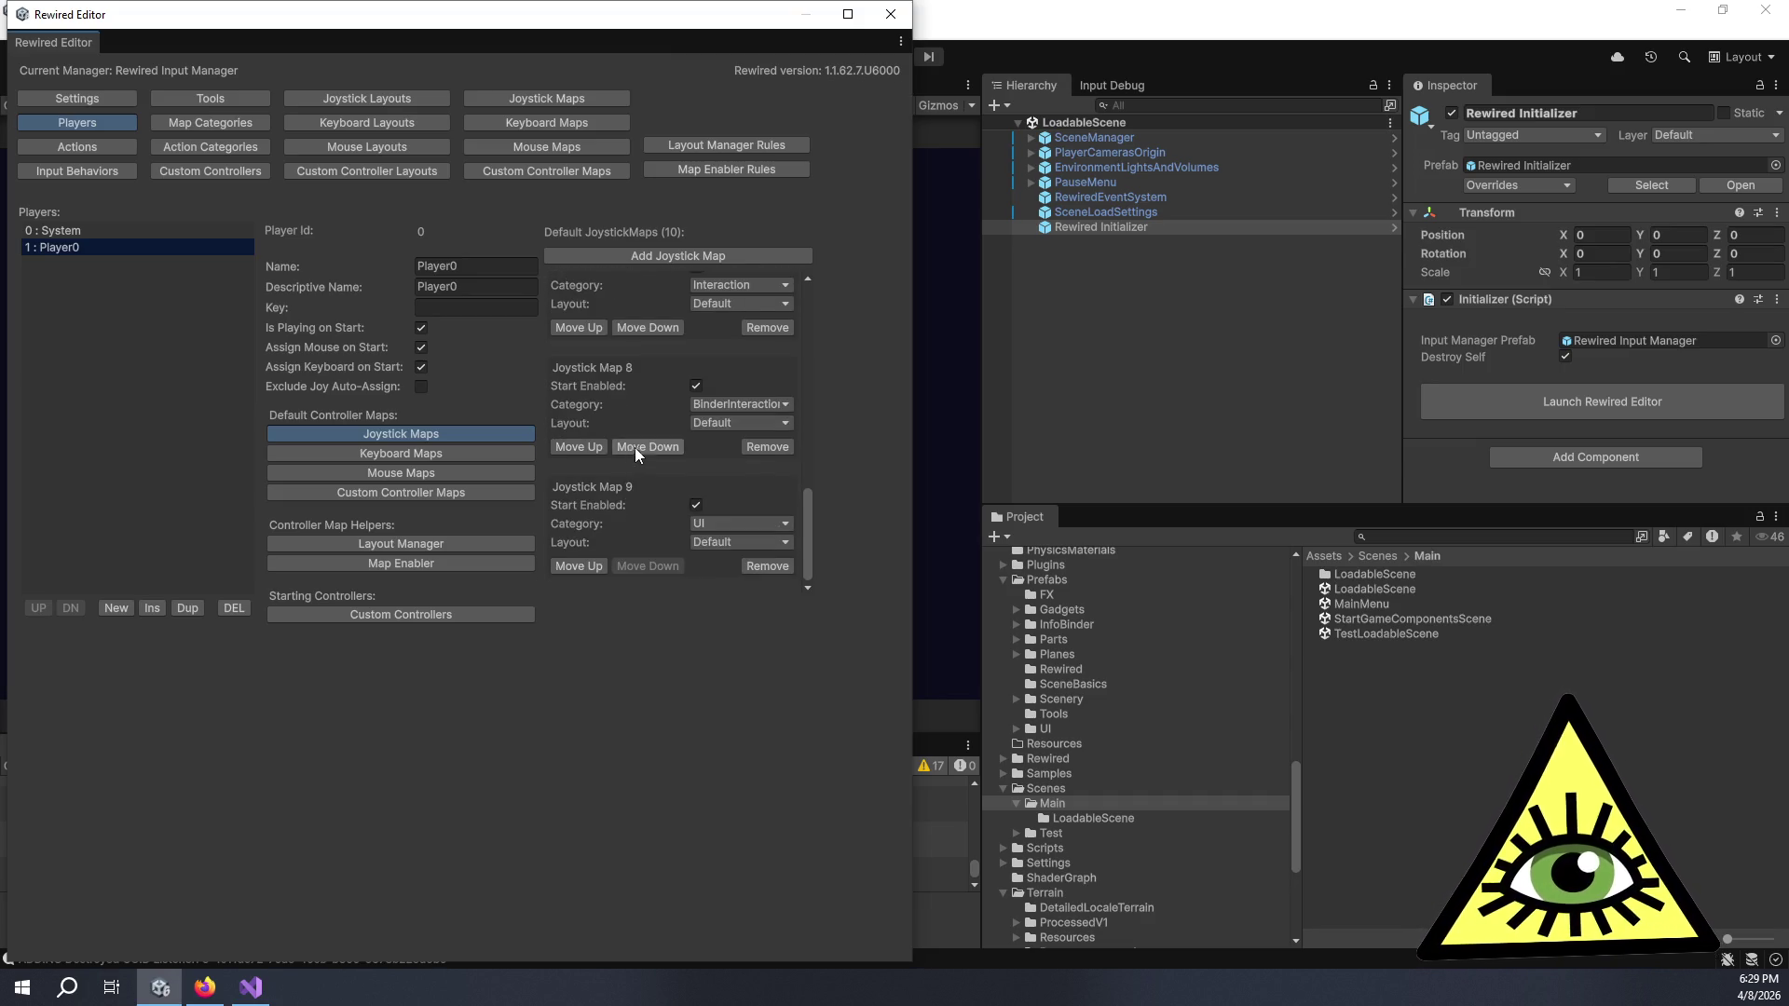
pyautogui.scroll(2, 636, 500)
pyautogui.scroll(-2, 636, 500)
# - Add Joystick Map 10 for Player0 with the Debug category
pyautogui.click(682, 258)
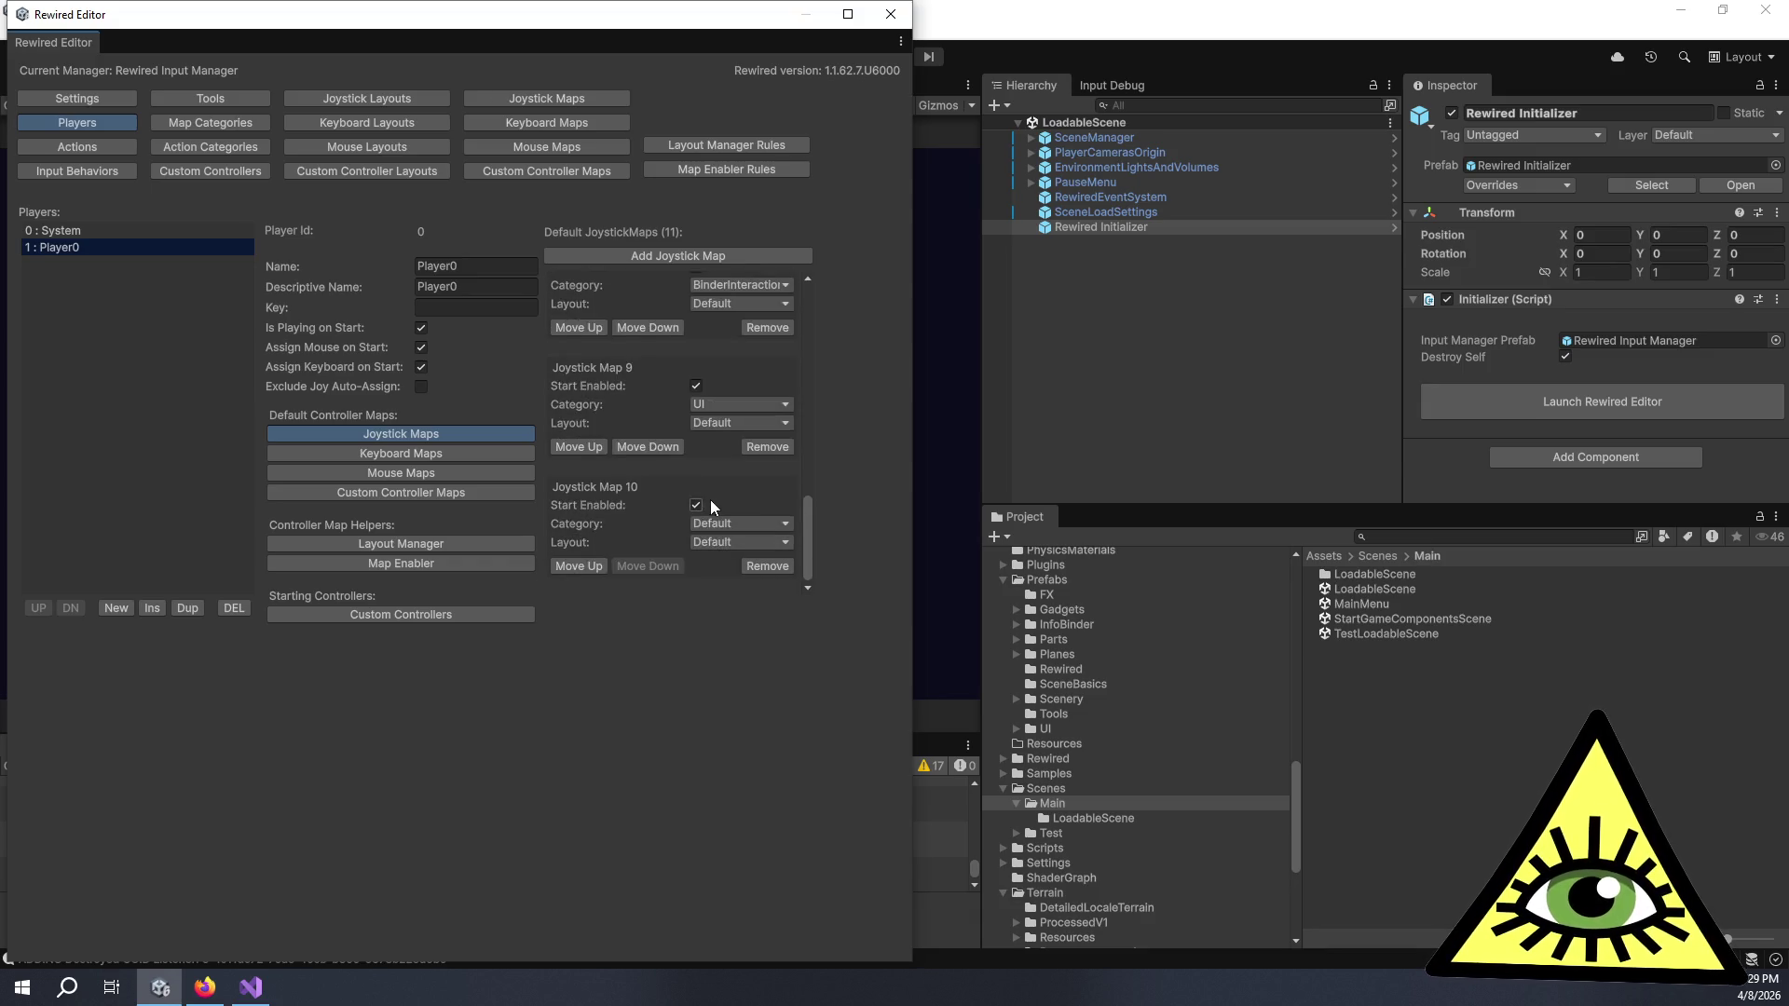
pyautogui.click(727, 528)
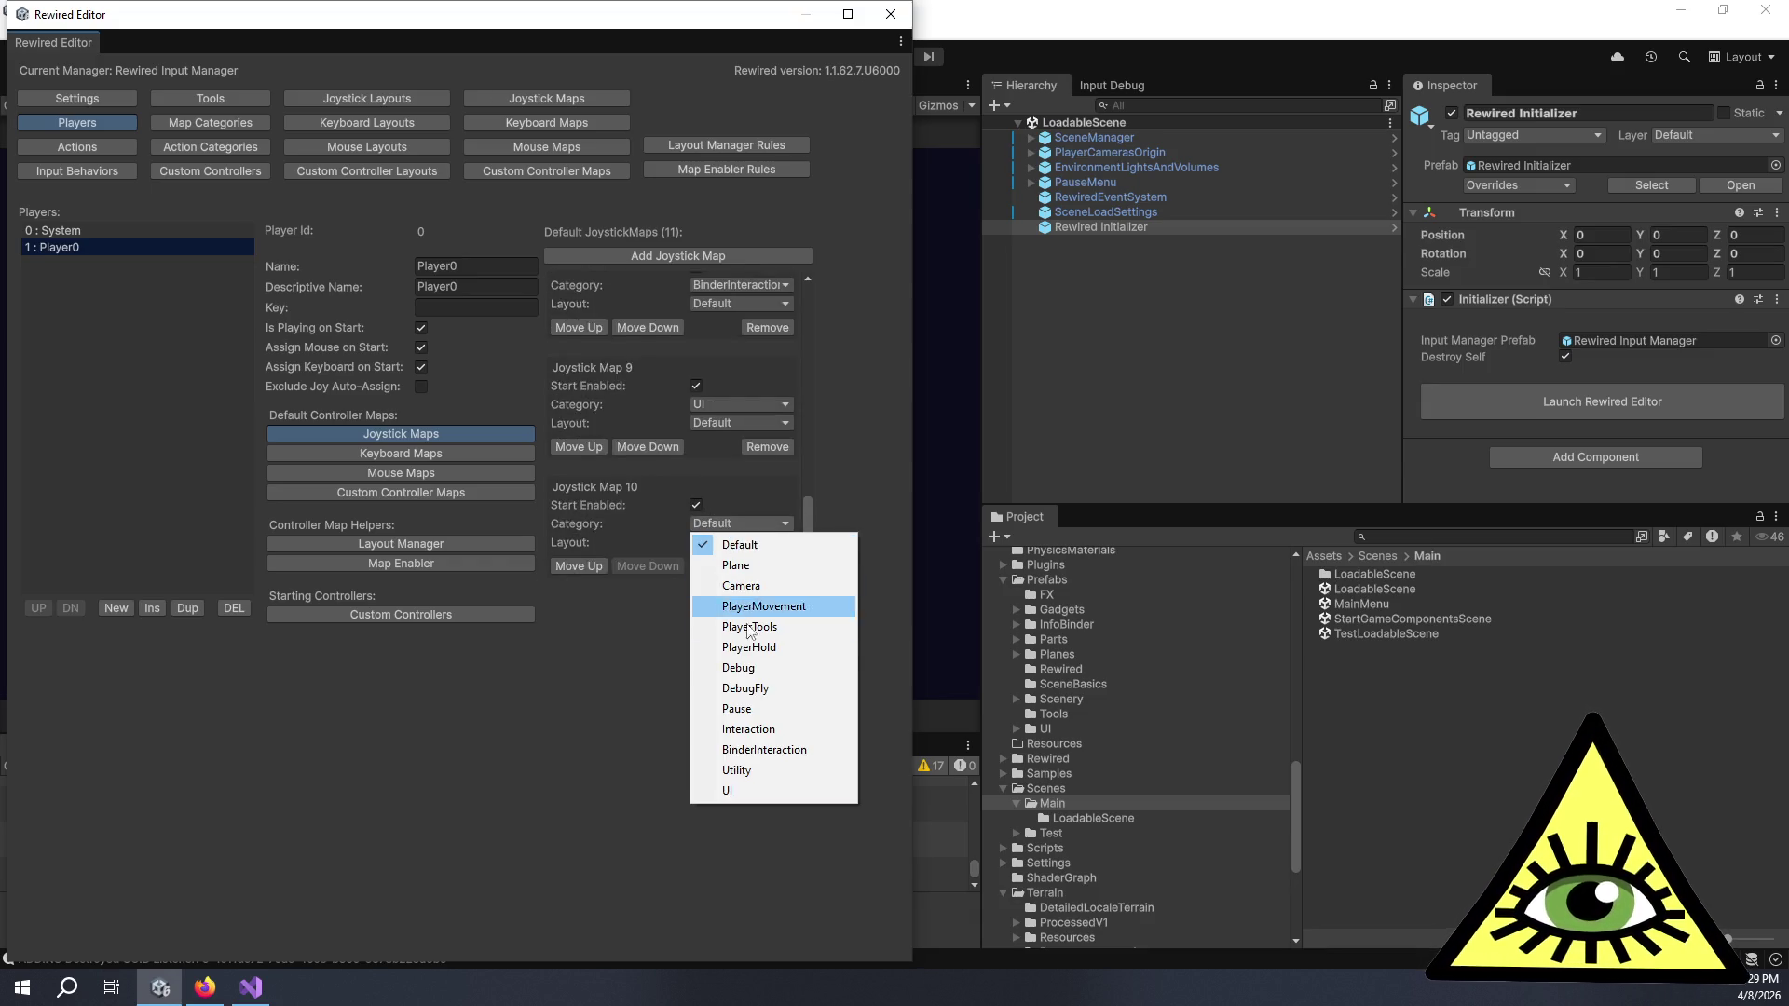
pyautogui.click(766, 669)
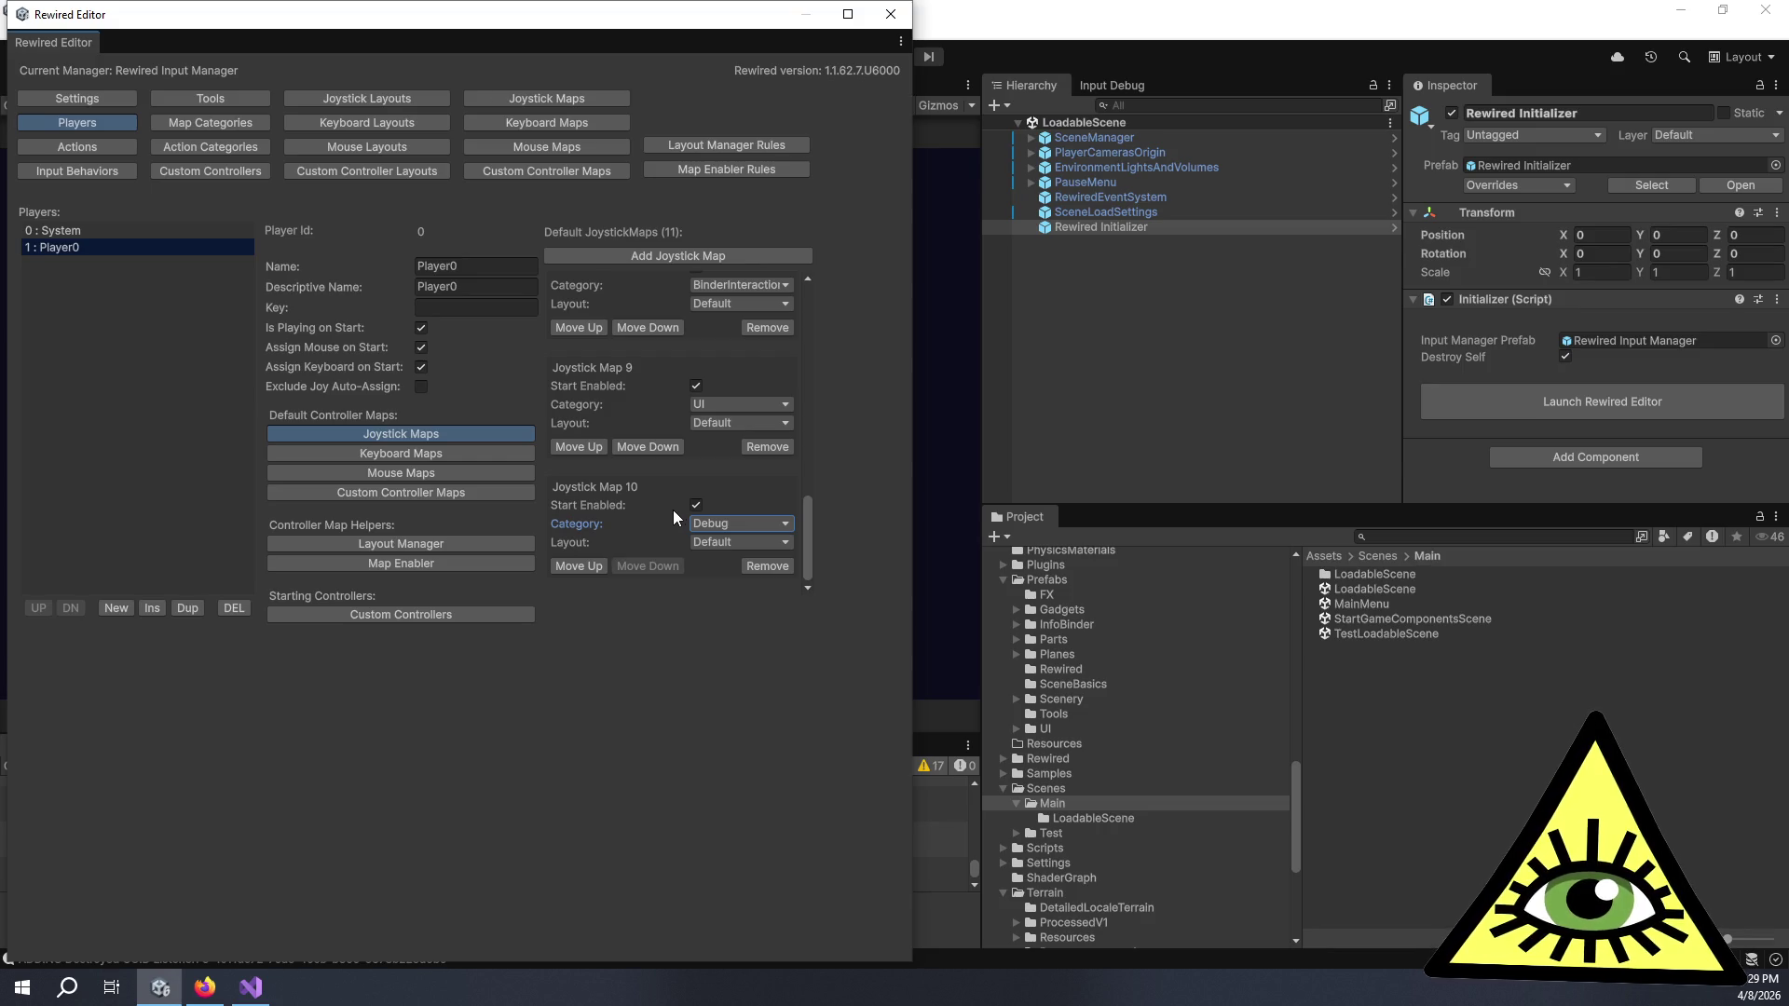
pyautogui.scroll(8, 673, 510)
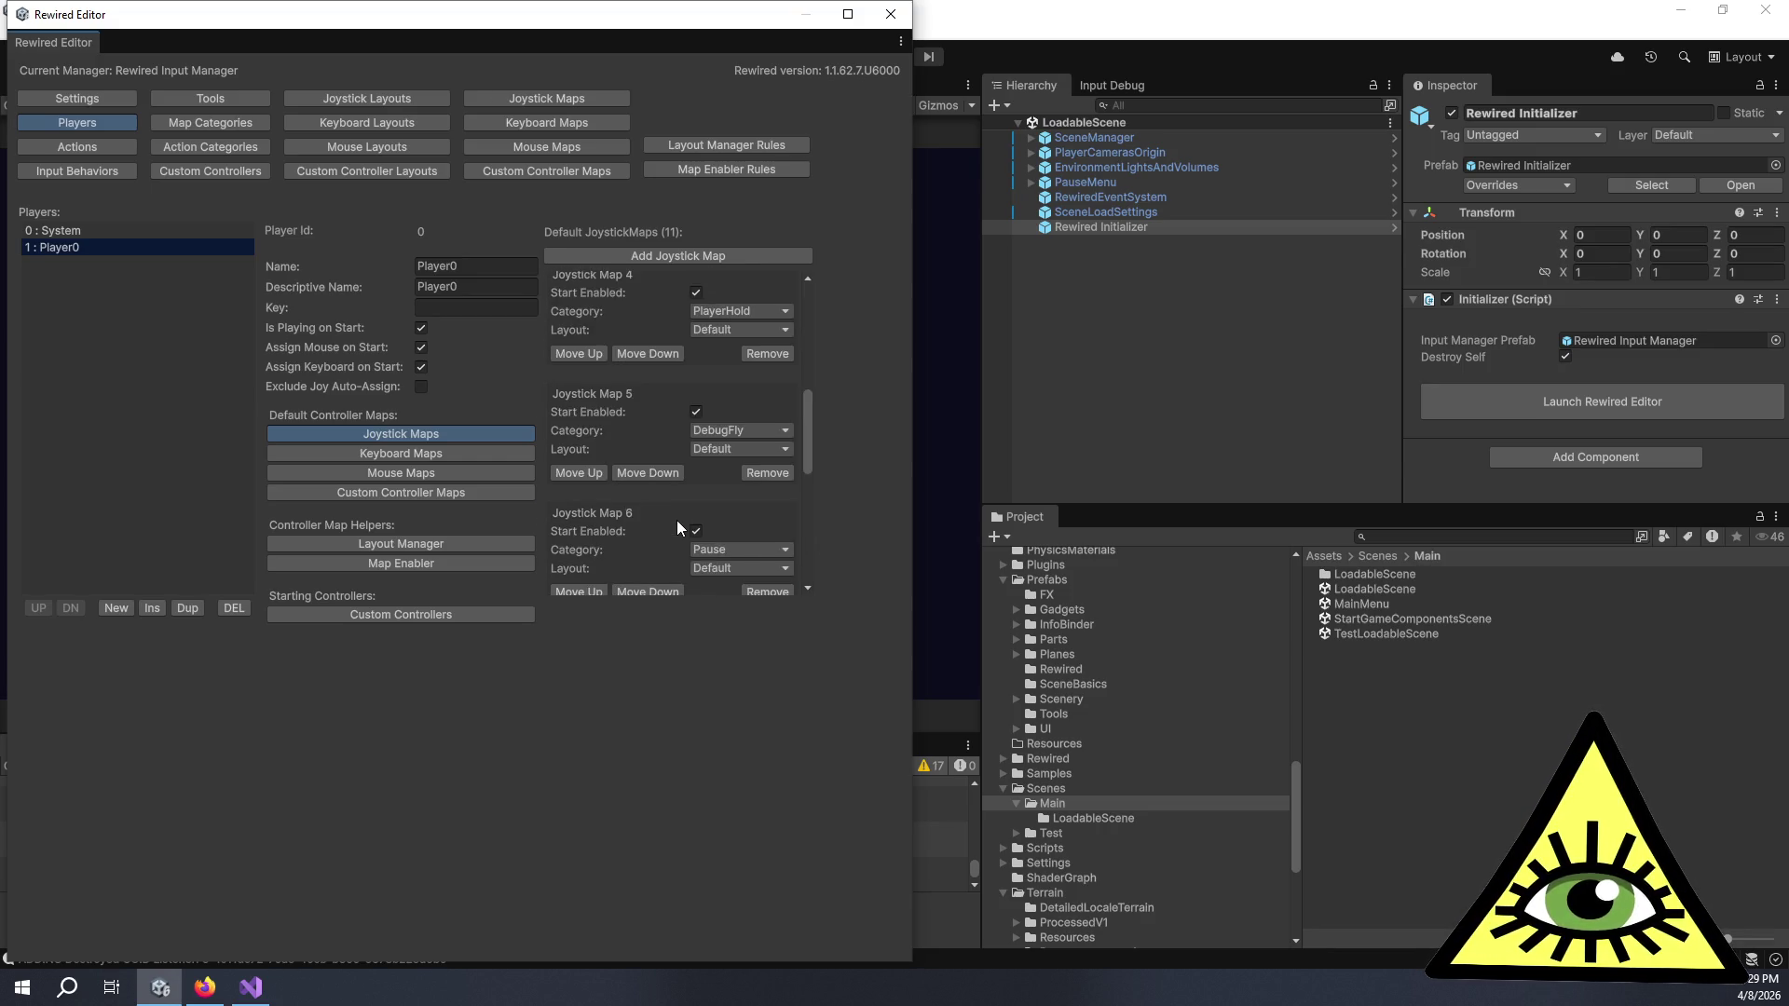
pyautogui.scroll(-8, 676, 518)
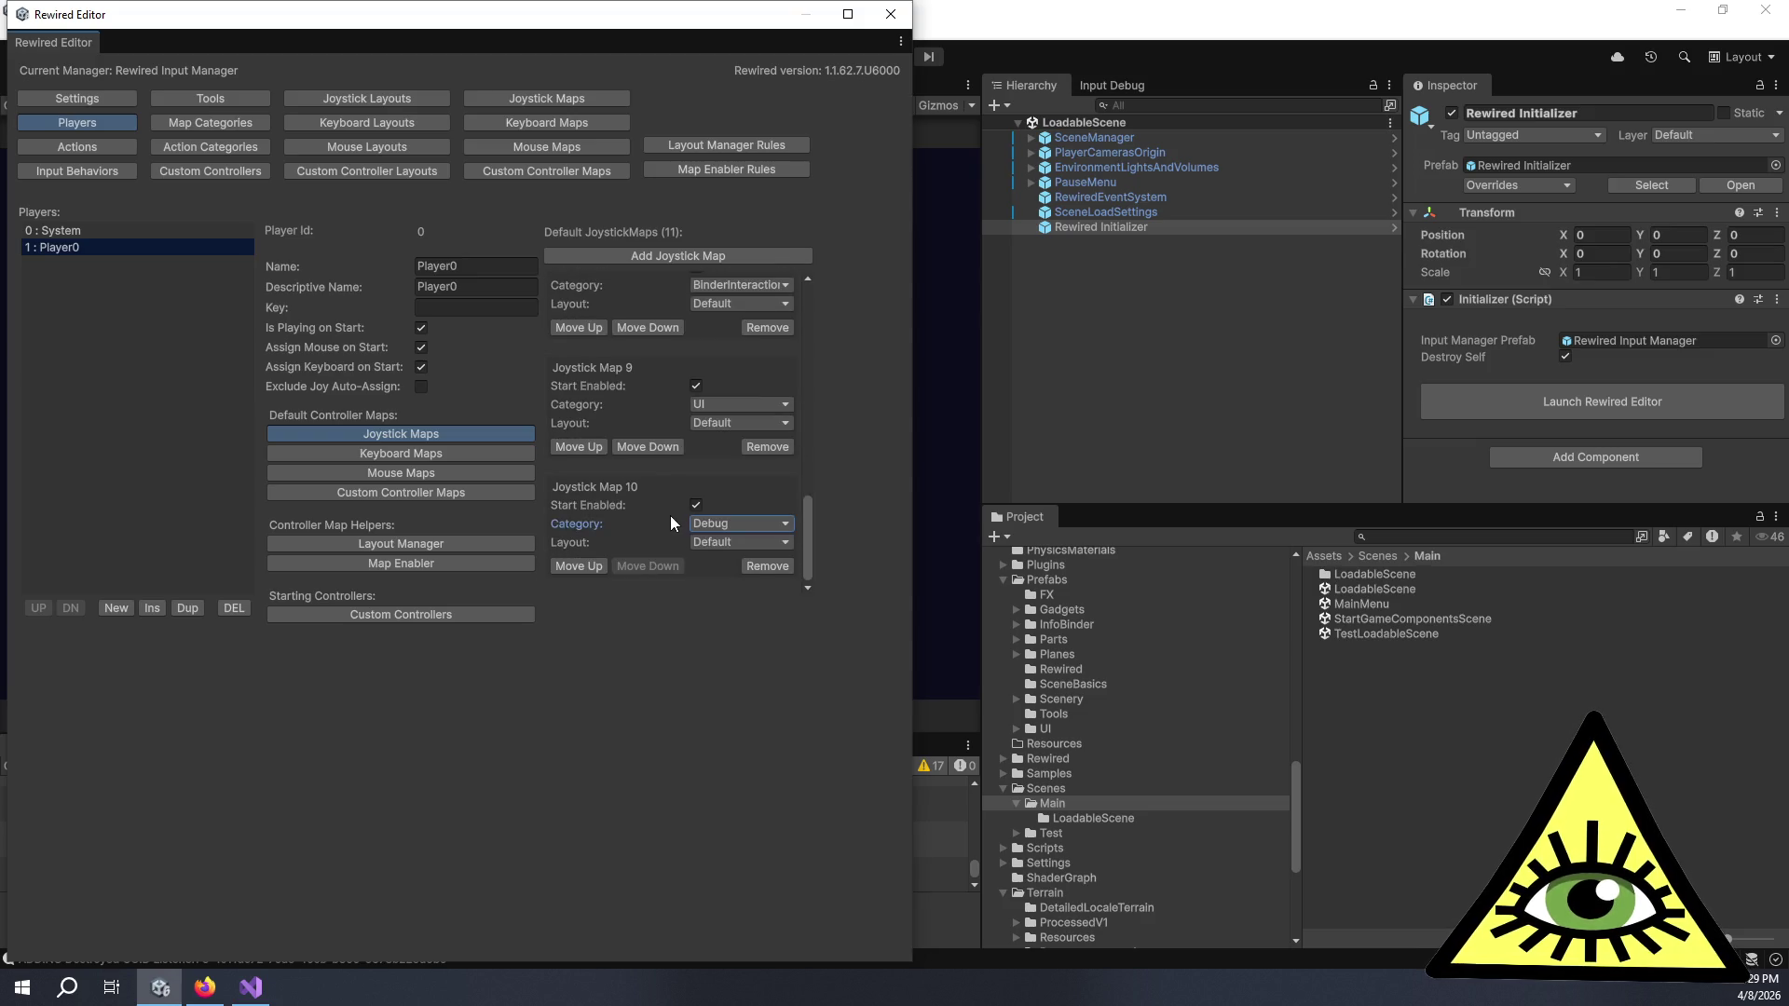
# - Move the Debug joystick map up from slot 10 to slot 5
pyautogui.click(593, 565)
pyautogui.click(581, 451)
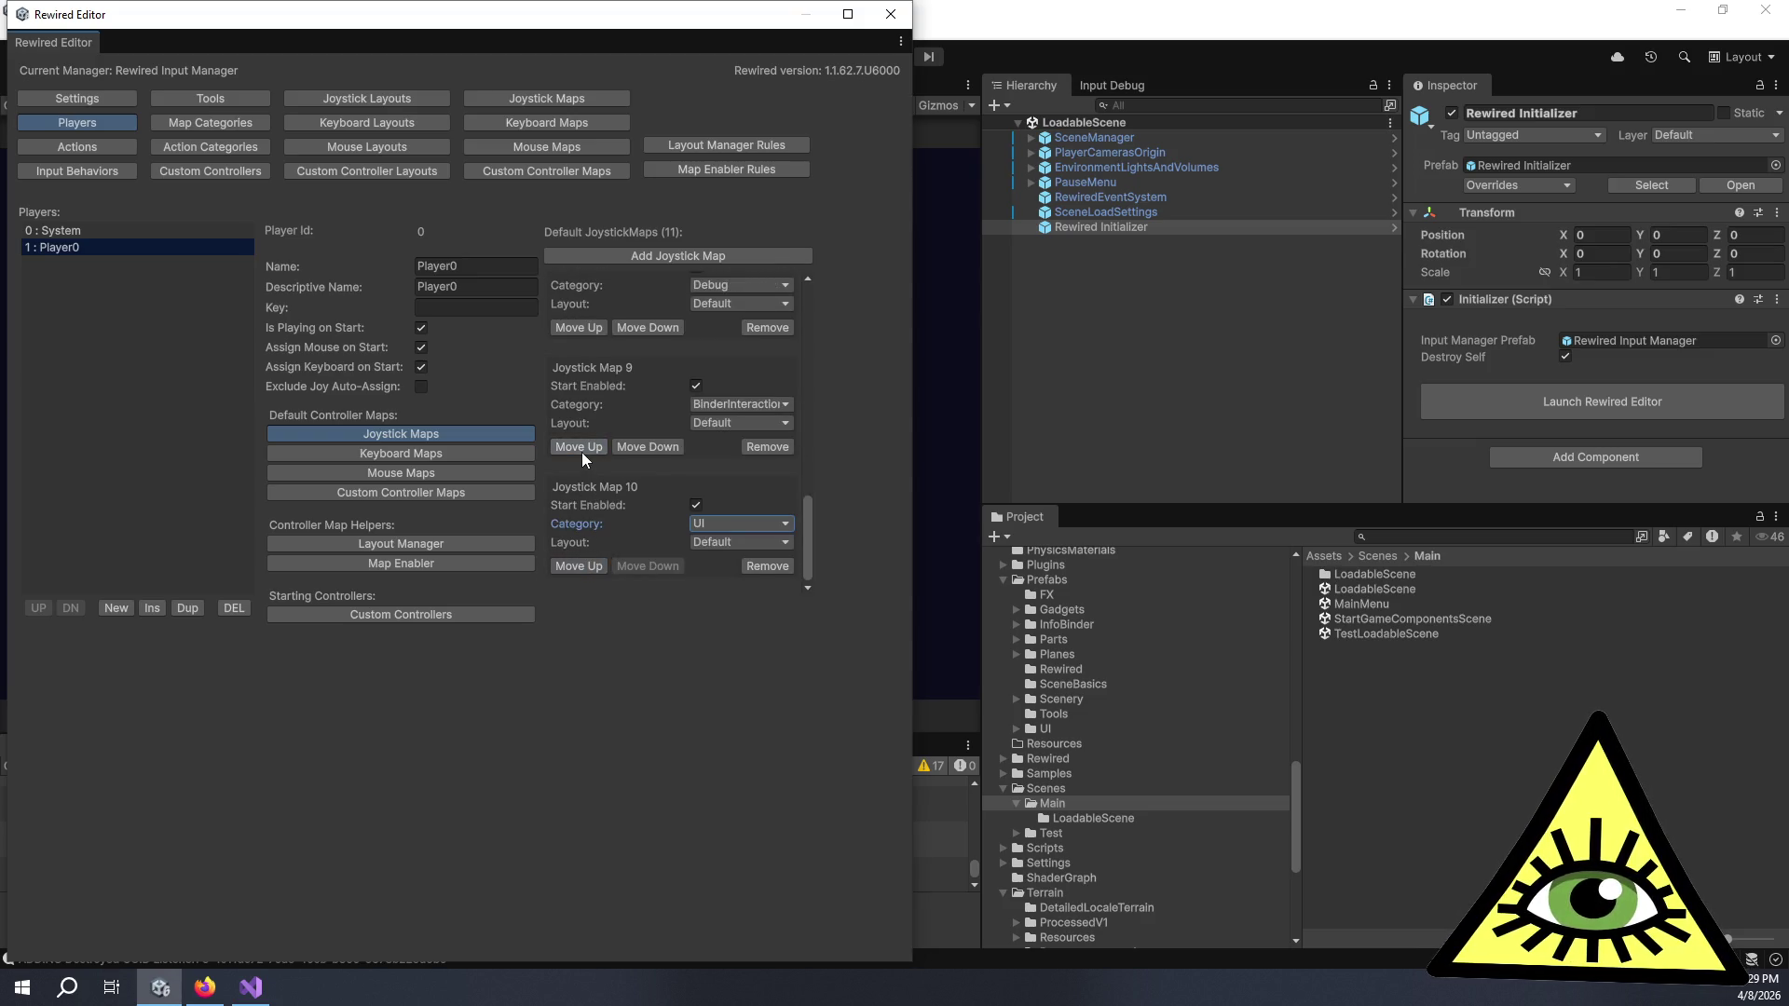
pyautogui.scroll(3, 587, 461)
pyautogui.click(585, 500)
pyautogui.scroll(1, 585, 498)
pyautogui.scroll(1, 587, 503)
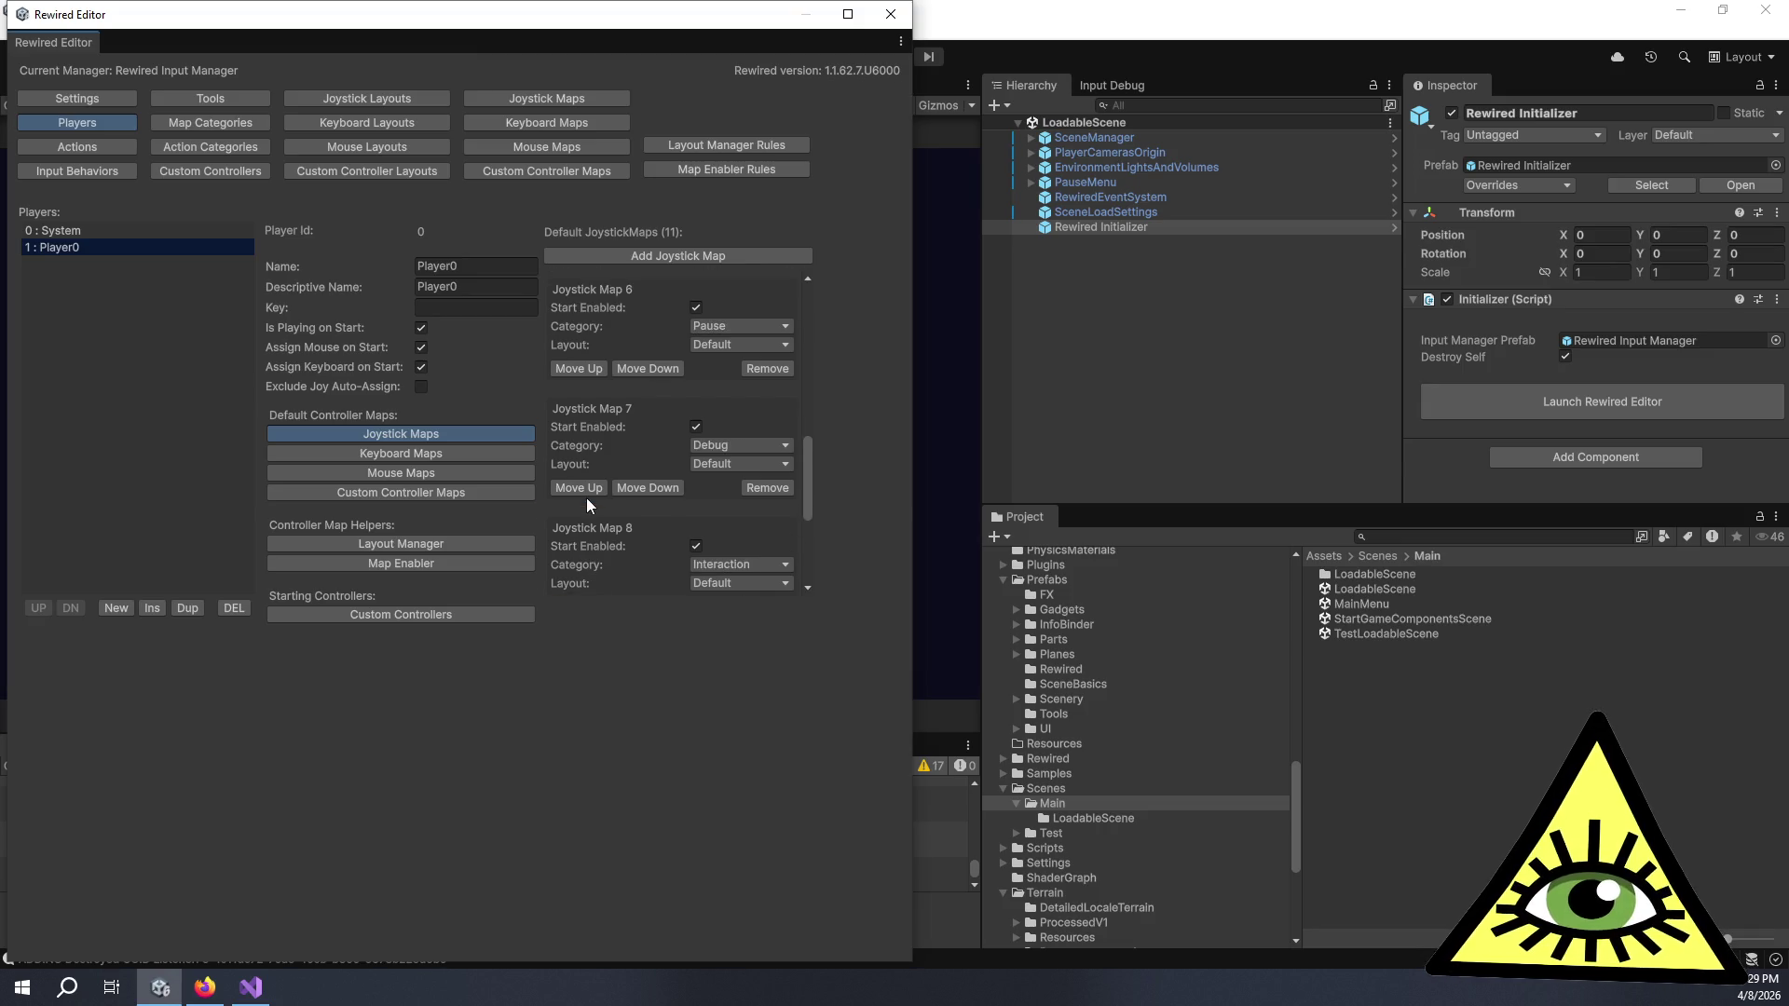
pyautogui.click(584, 490)
pyautogui.scroll(2, 584, 489)
pyautogui.click(580, 480)
pyautogui.scroll(10, 589, 453)
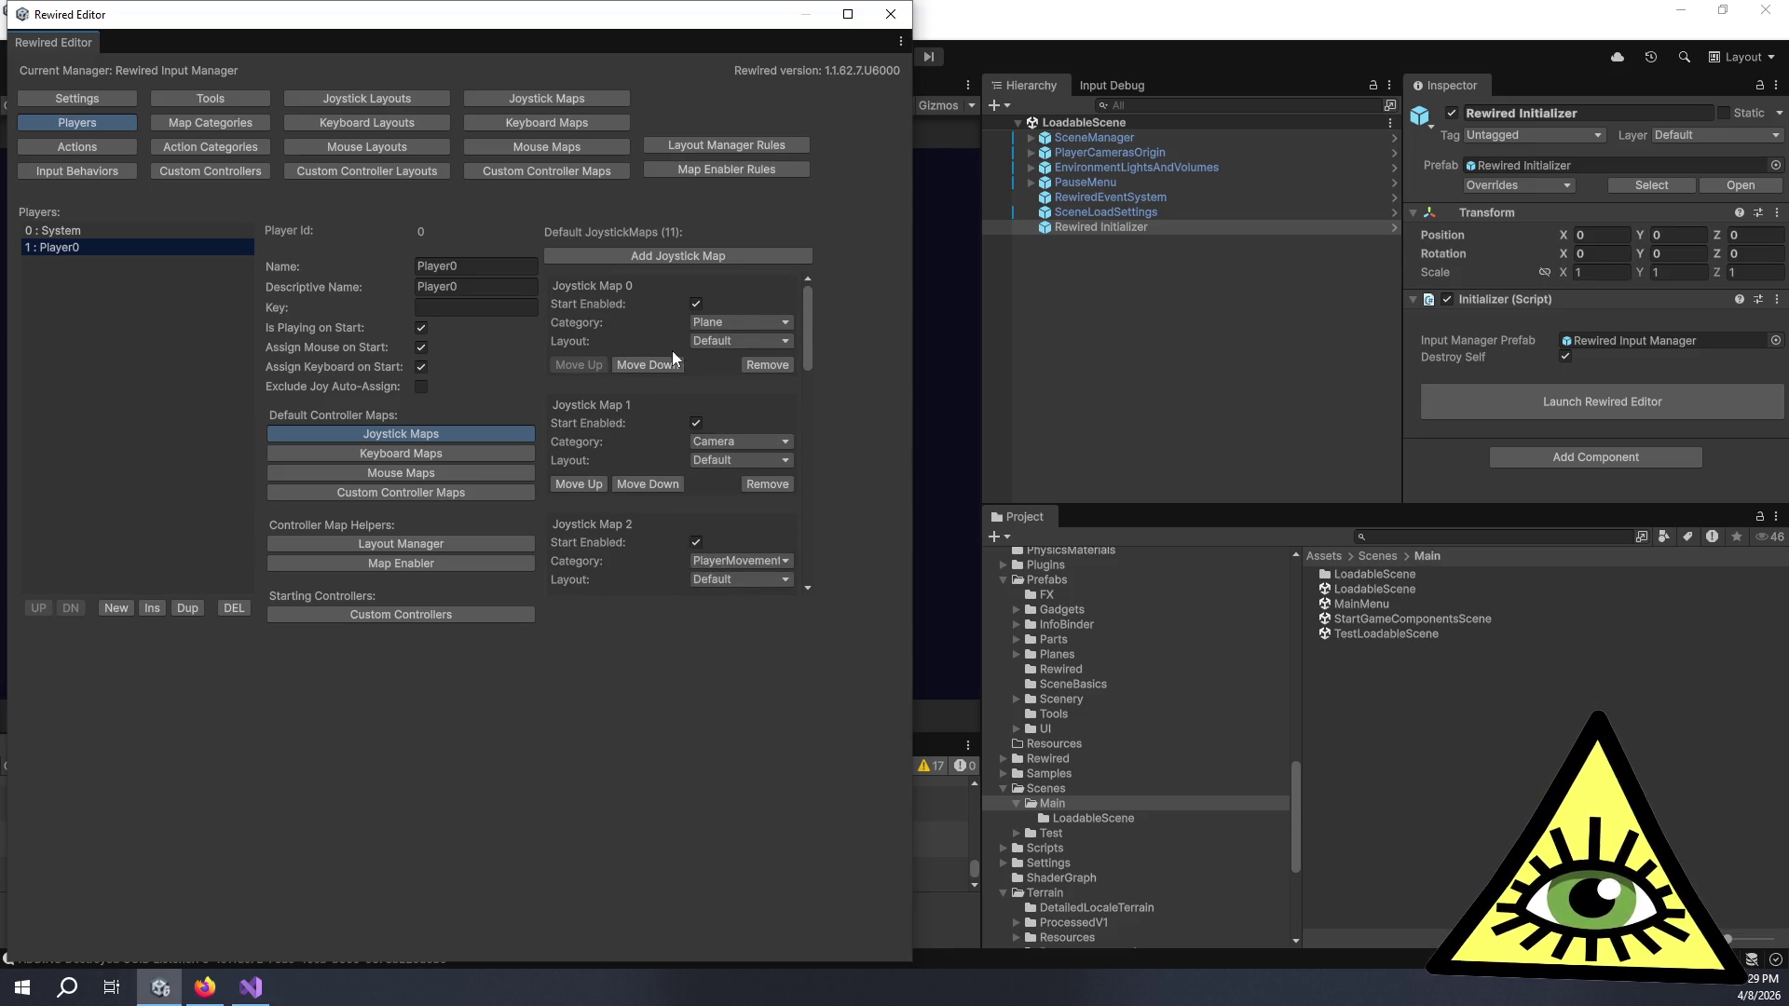
# - Confirm Joystick Map 0 keeps the Plane category, then close the Rewired Editor
pyautogui.click(741, 323)
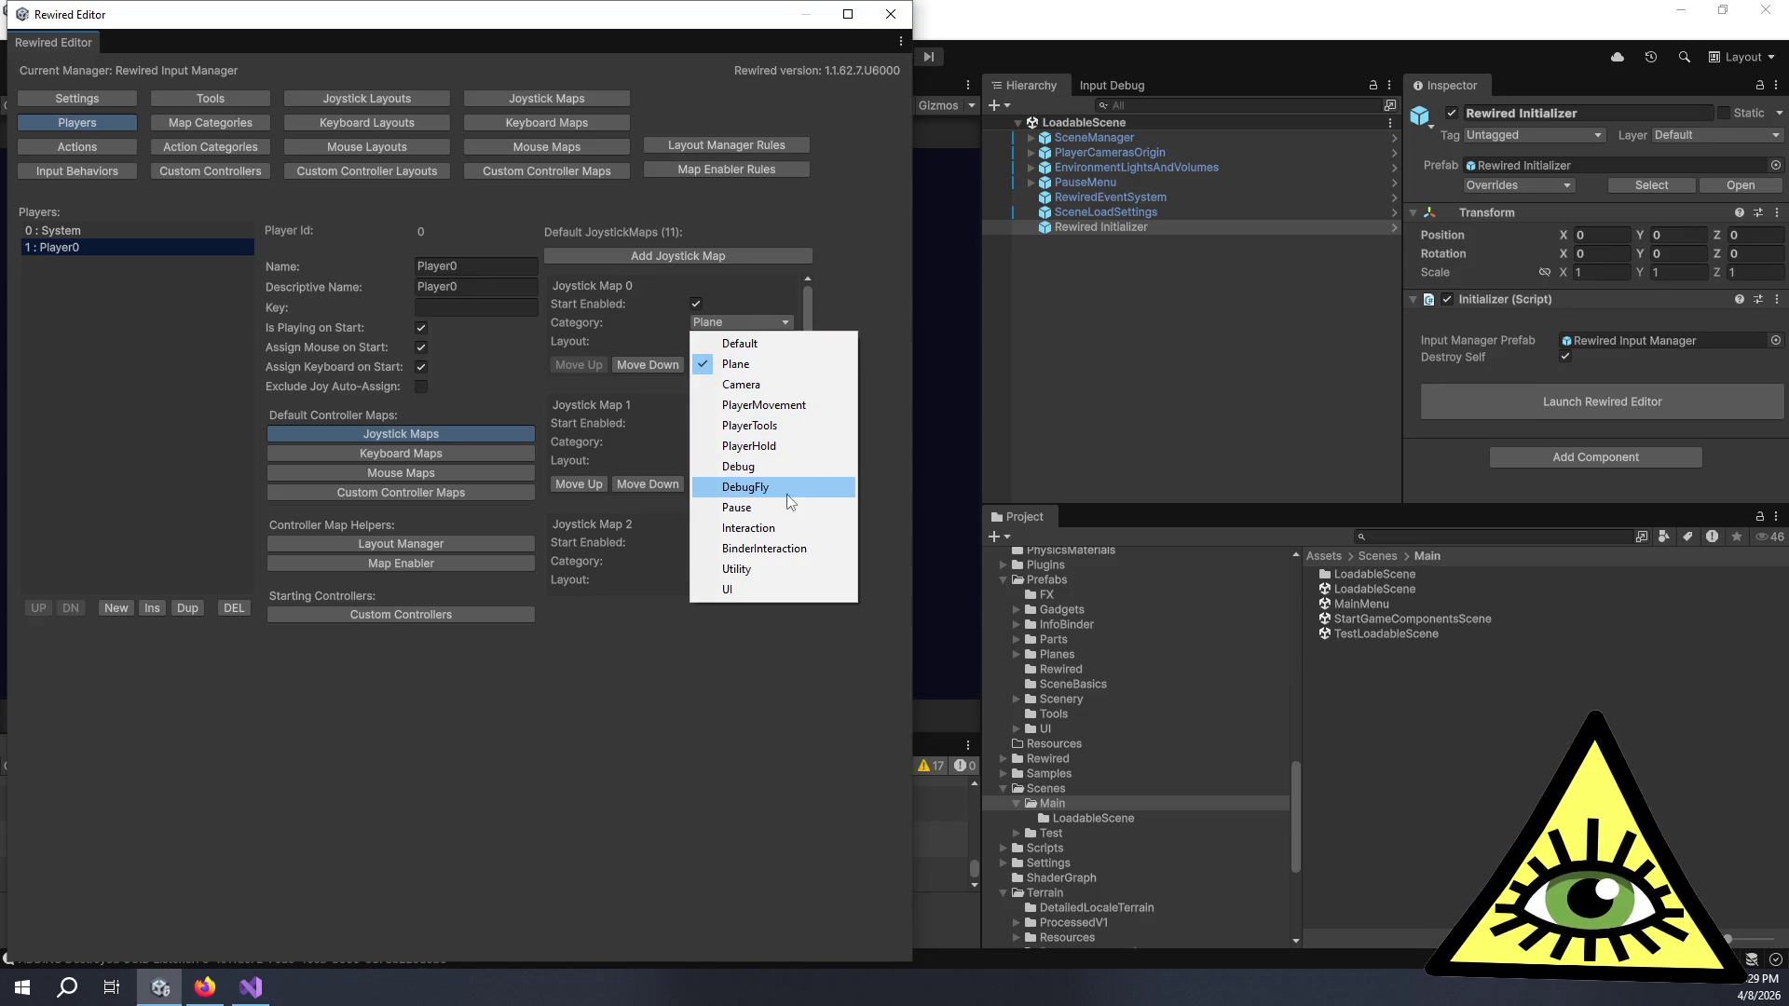
pyautogui.click(859, 319)
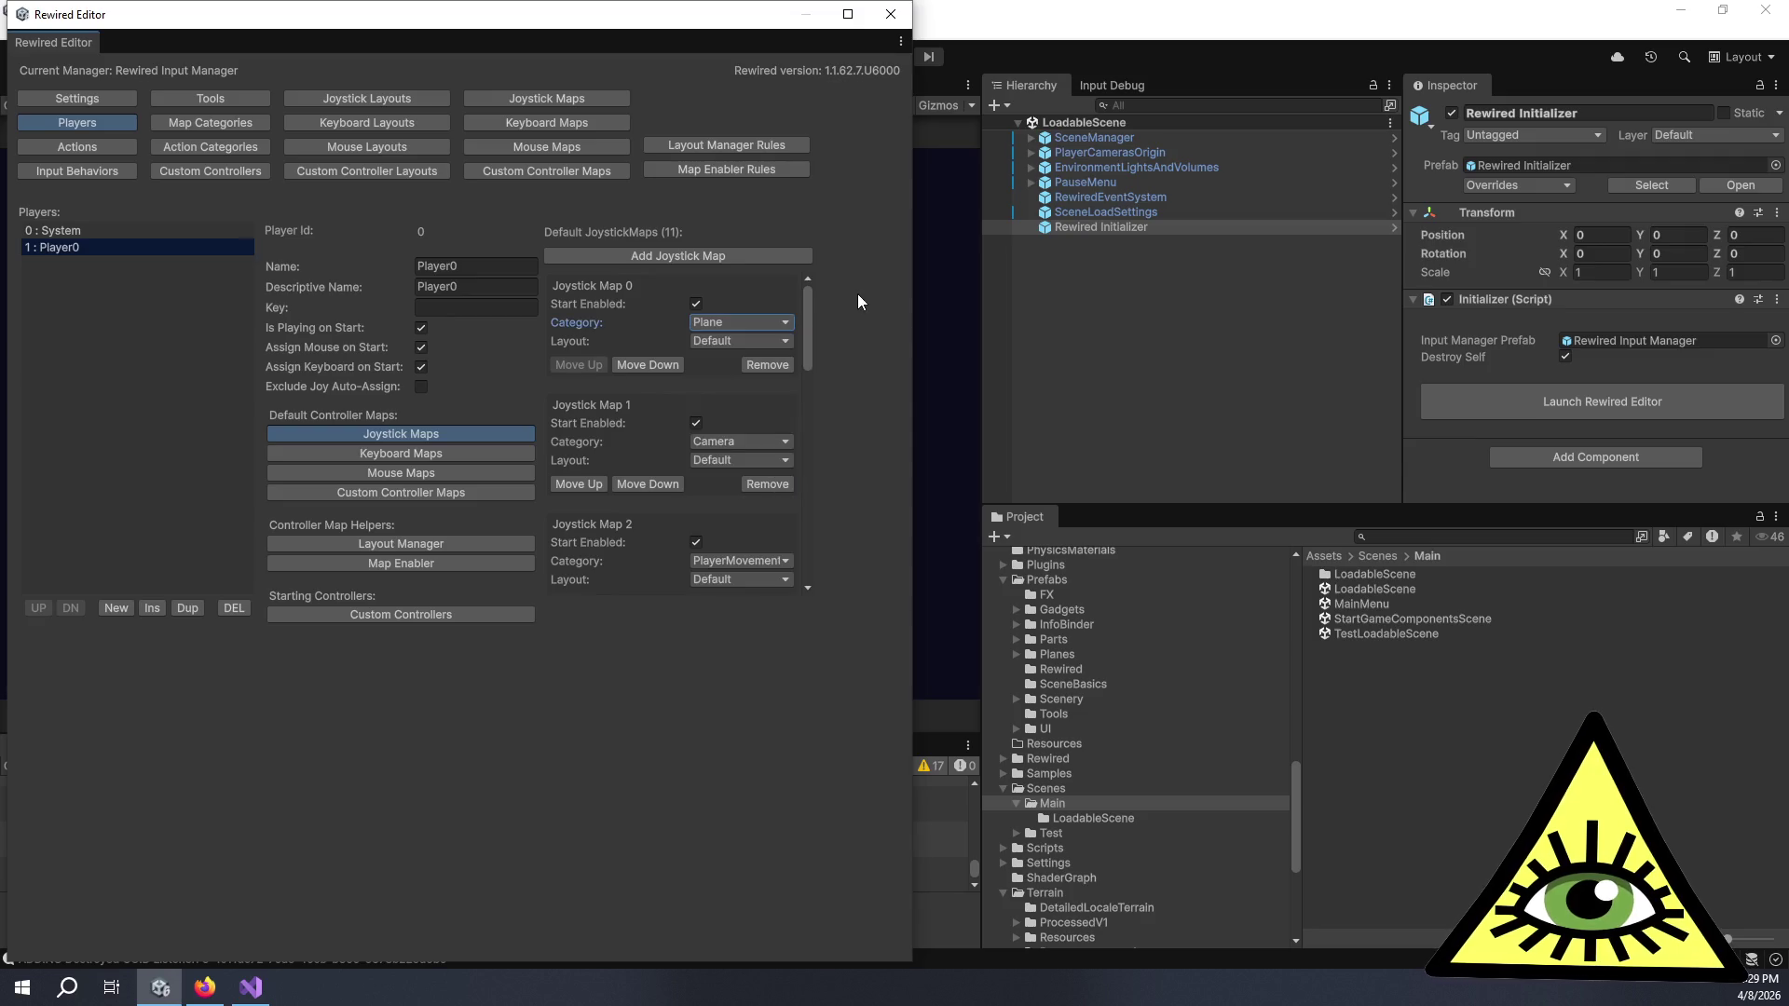
pyautogui.scroll(-10, 717, 438)
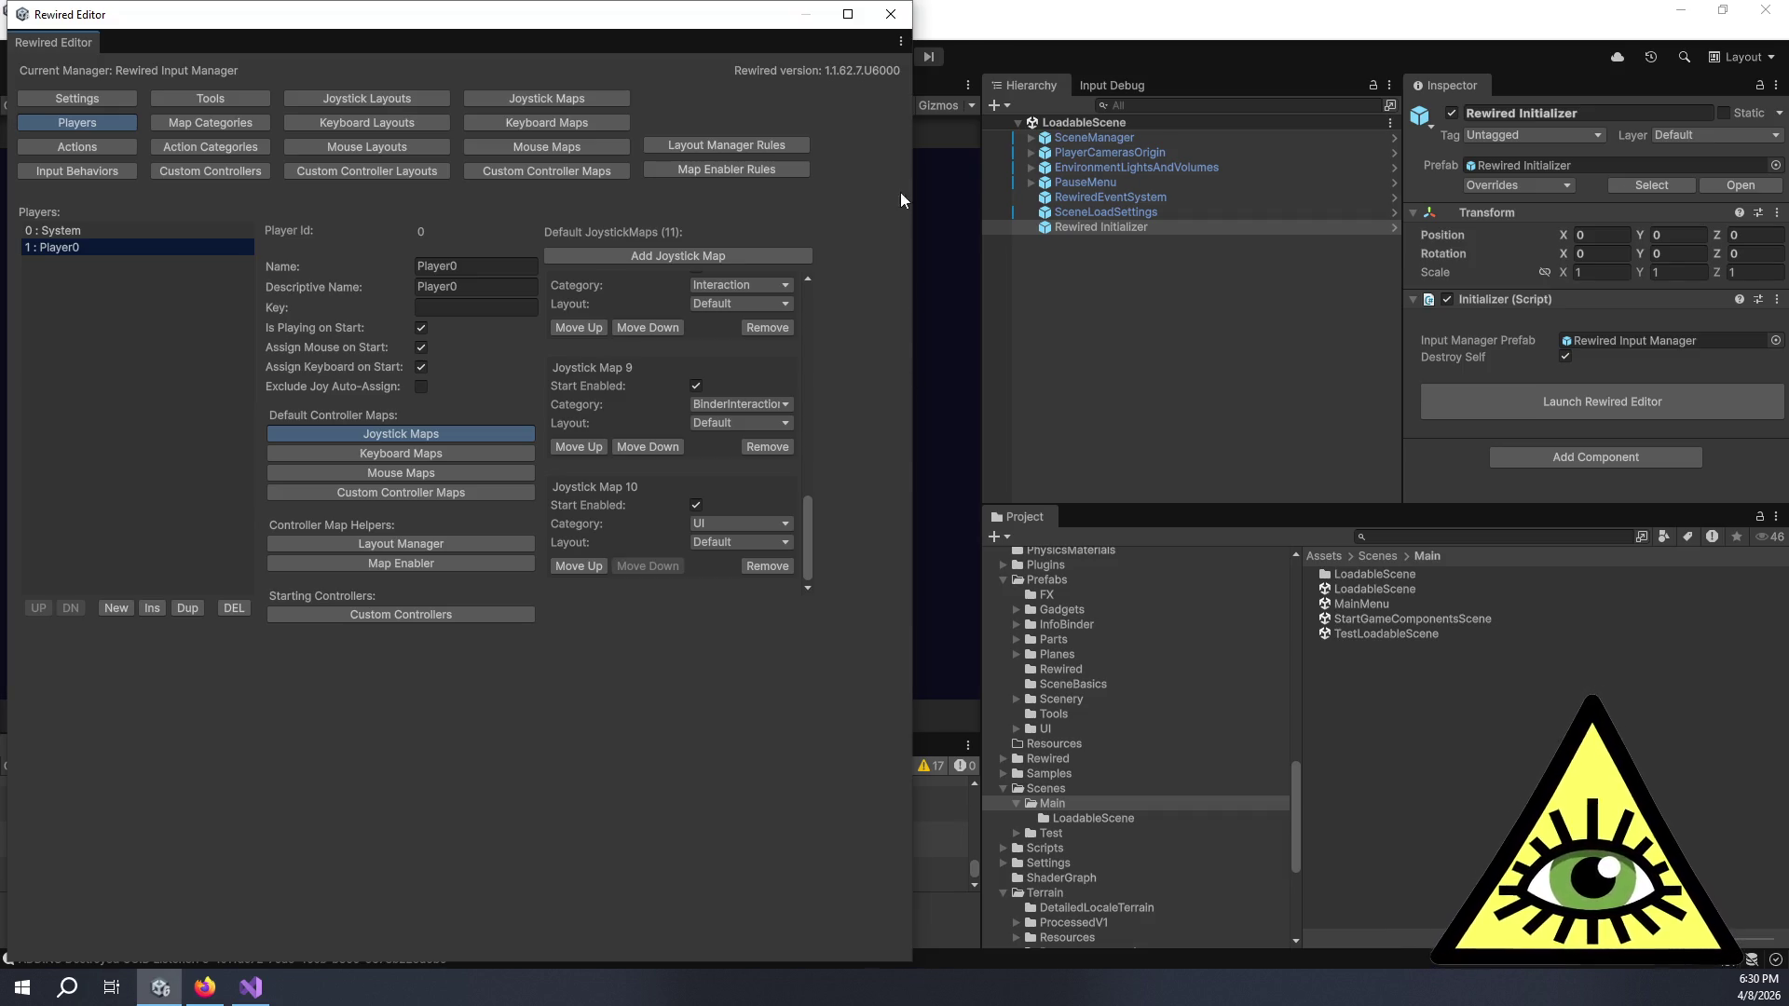
pyautogui.click(891, 15)
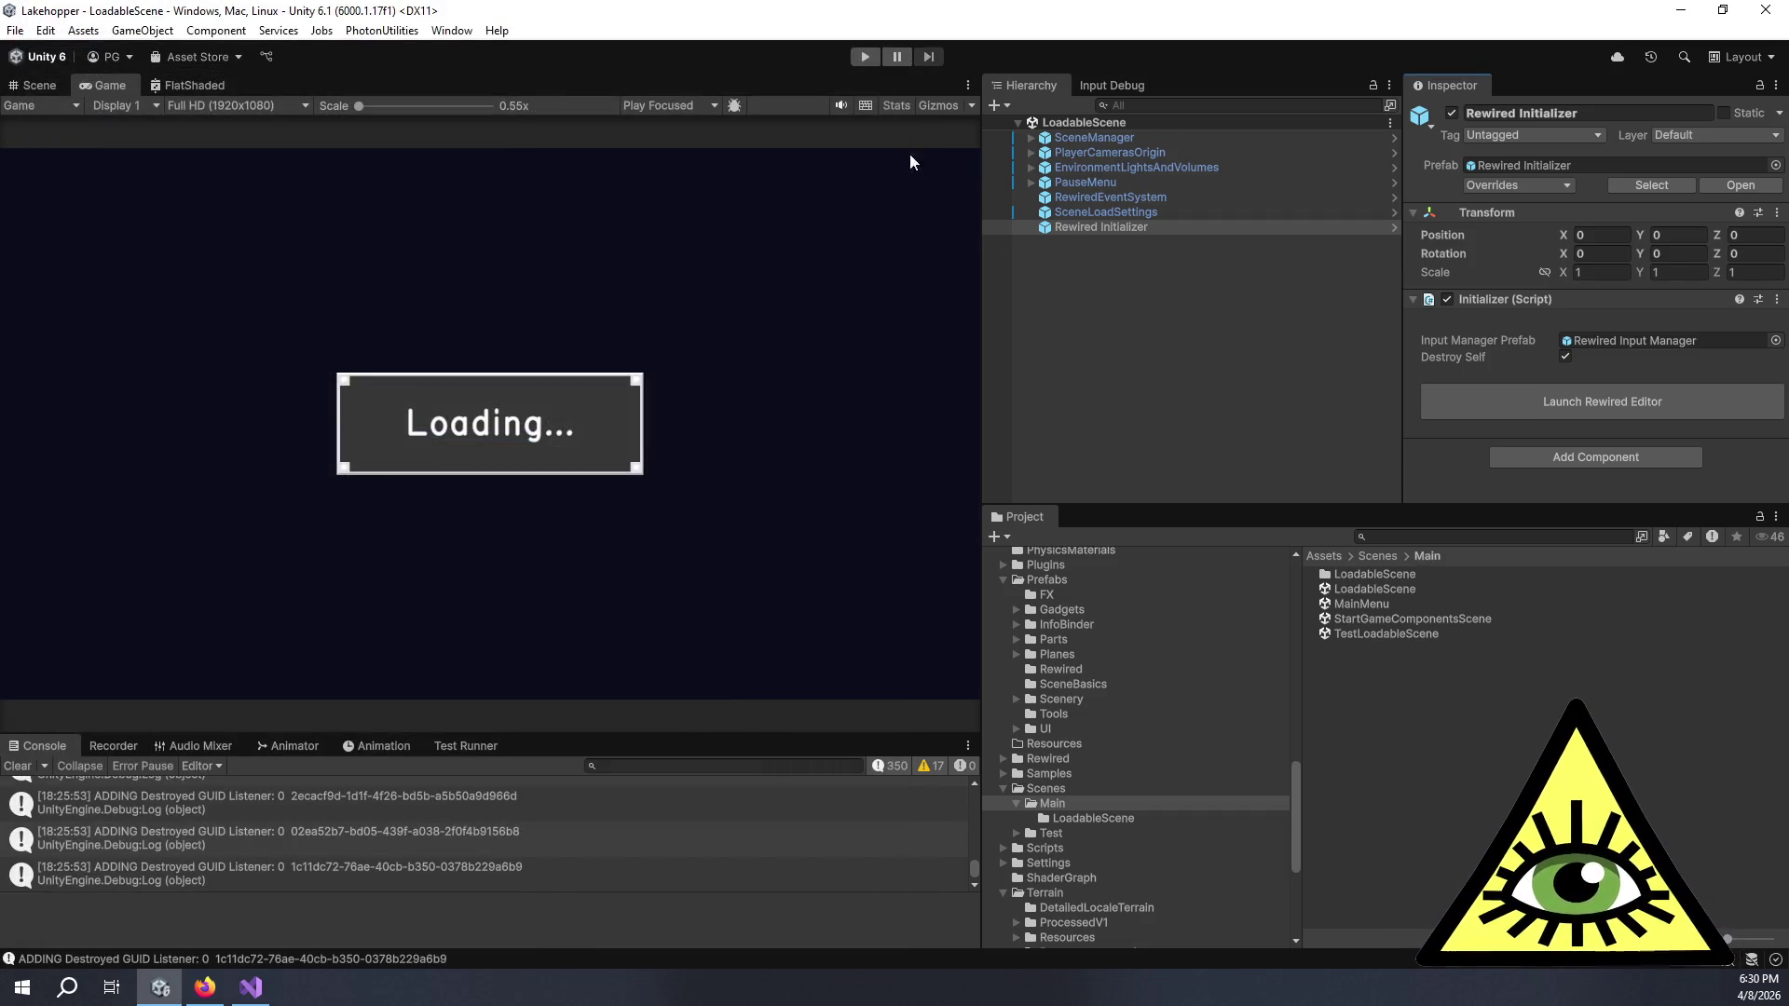
# - Widen the Game view panel and run the game in Play mode
pyautogui.moveTo(986, 223); pyautogui.dragTo(1078, 243)
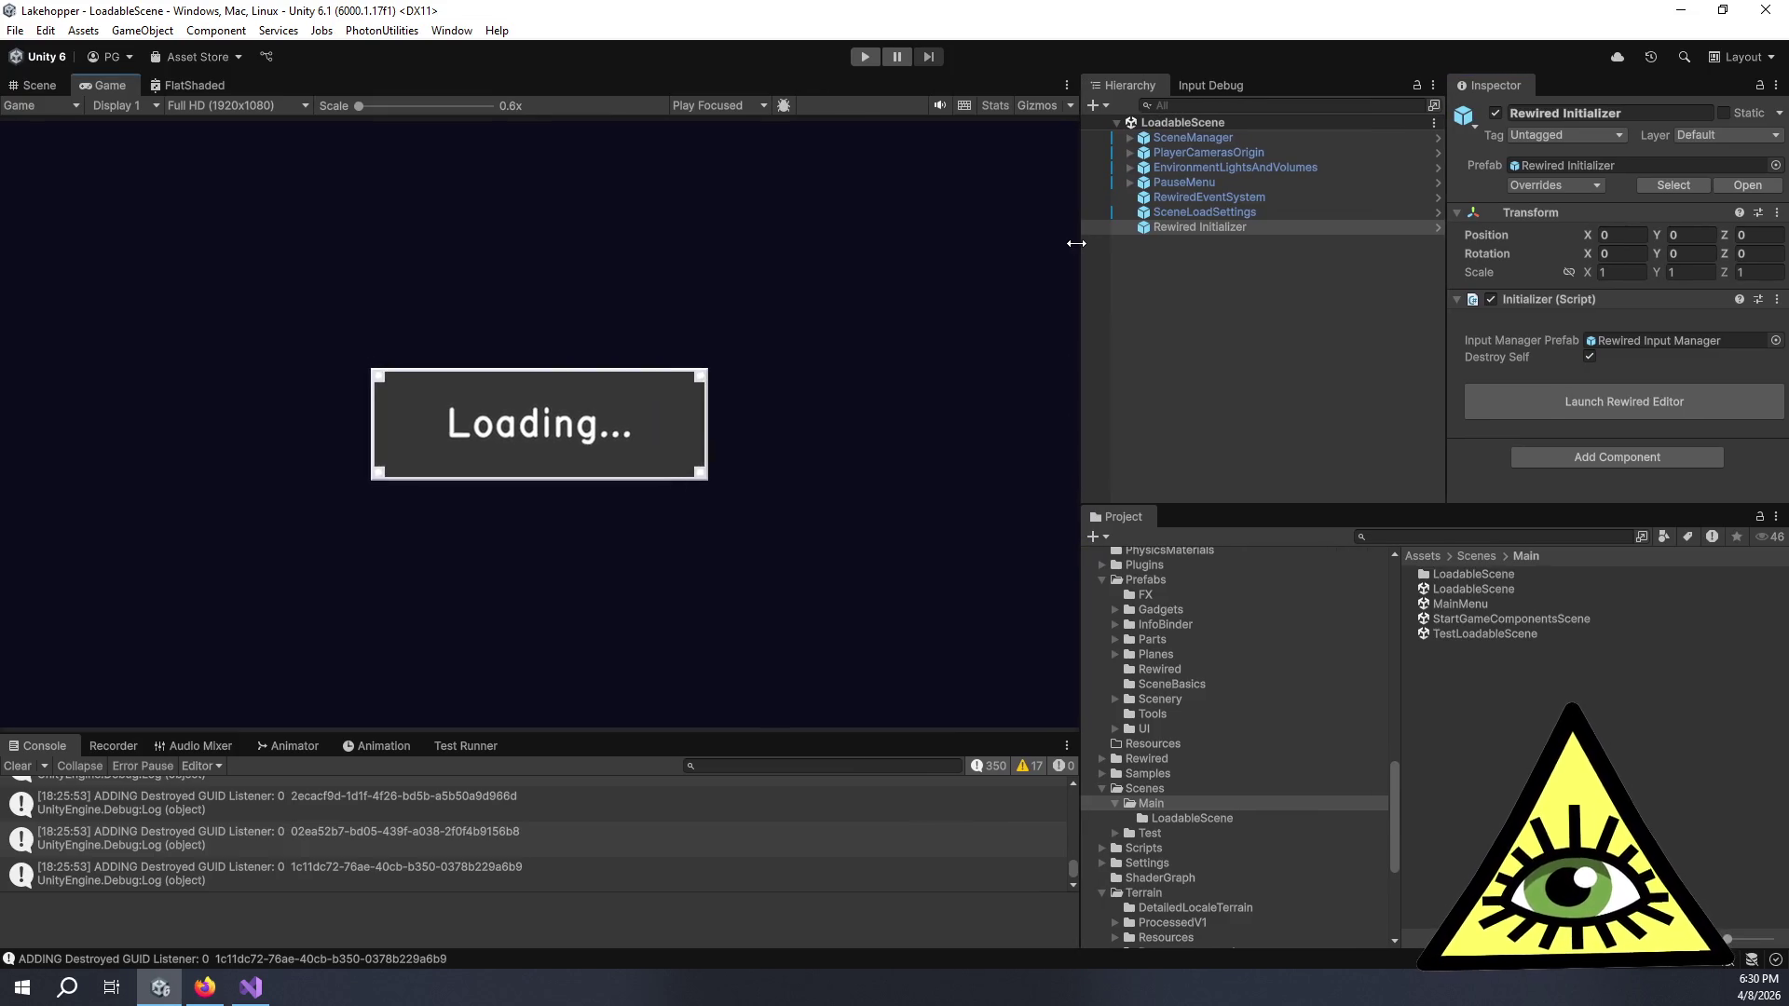
pyautogui.click(863, 62)
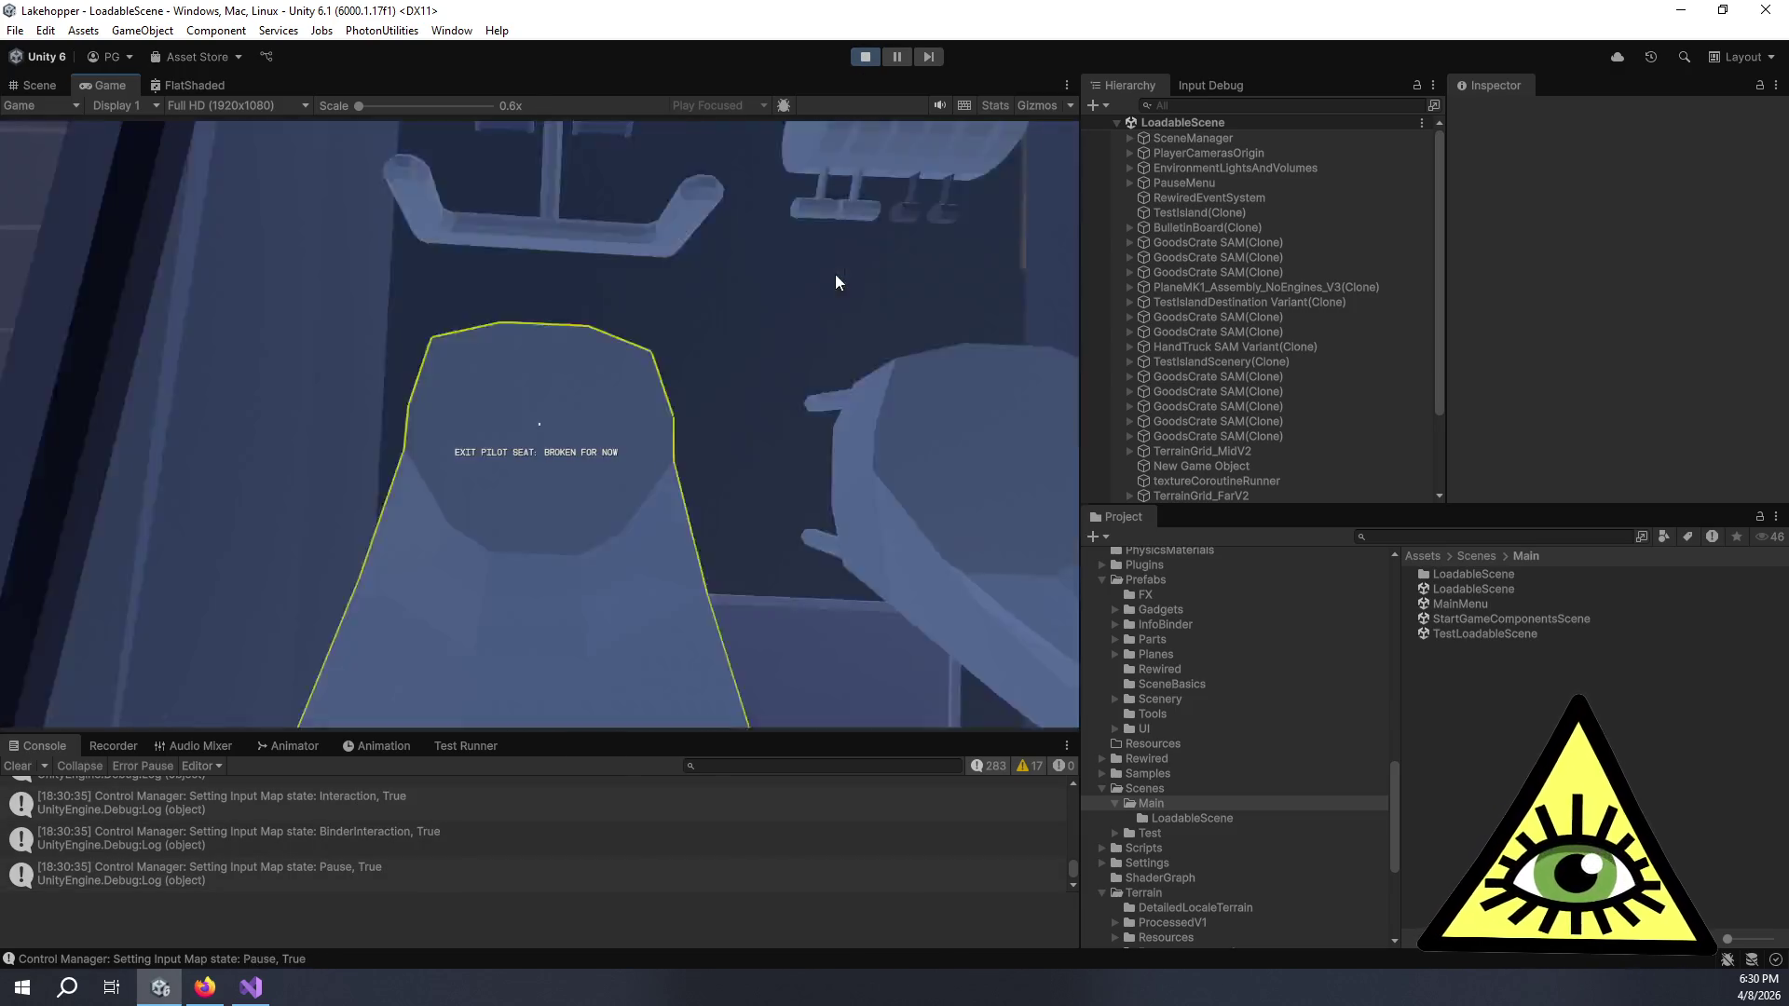
# - Leave the pilot seat, walk off the dock to the goods crates, and pick up and drop the orange crate
pyautogui.press('e')
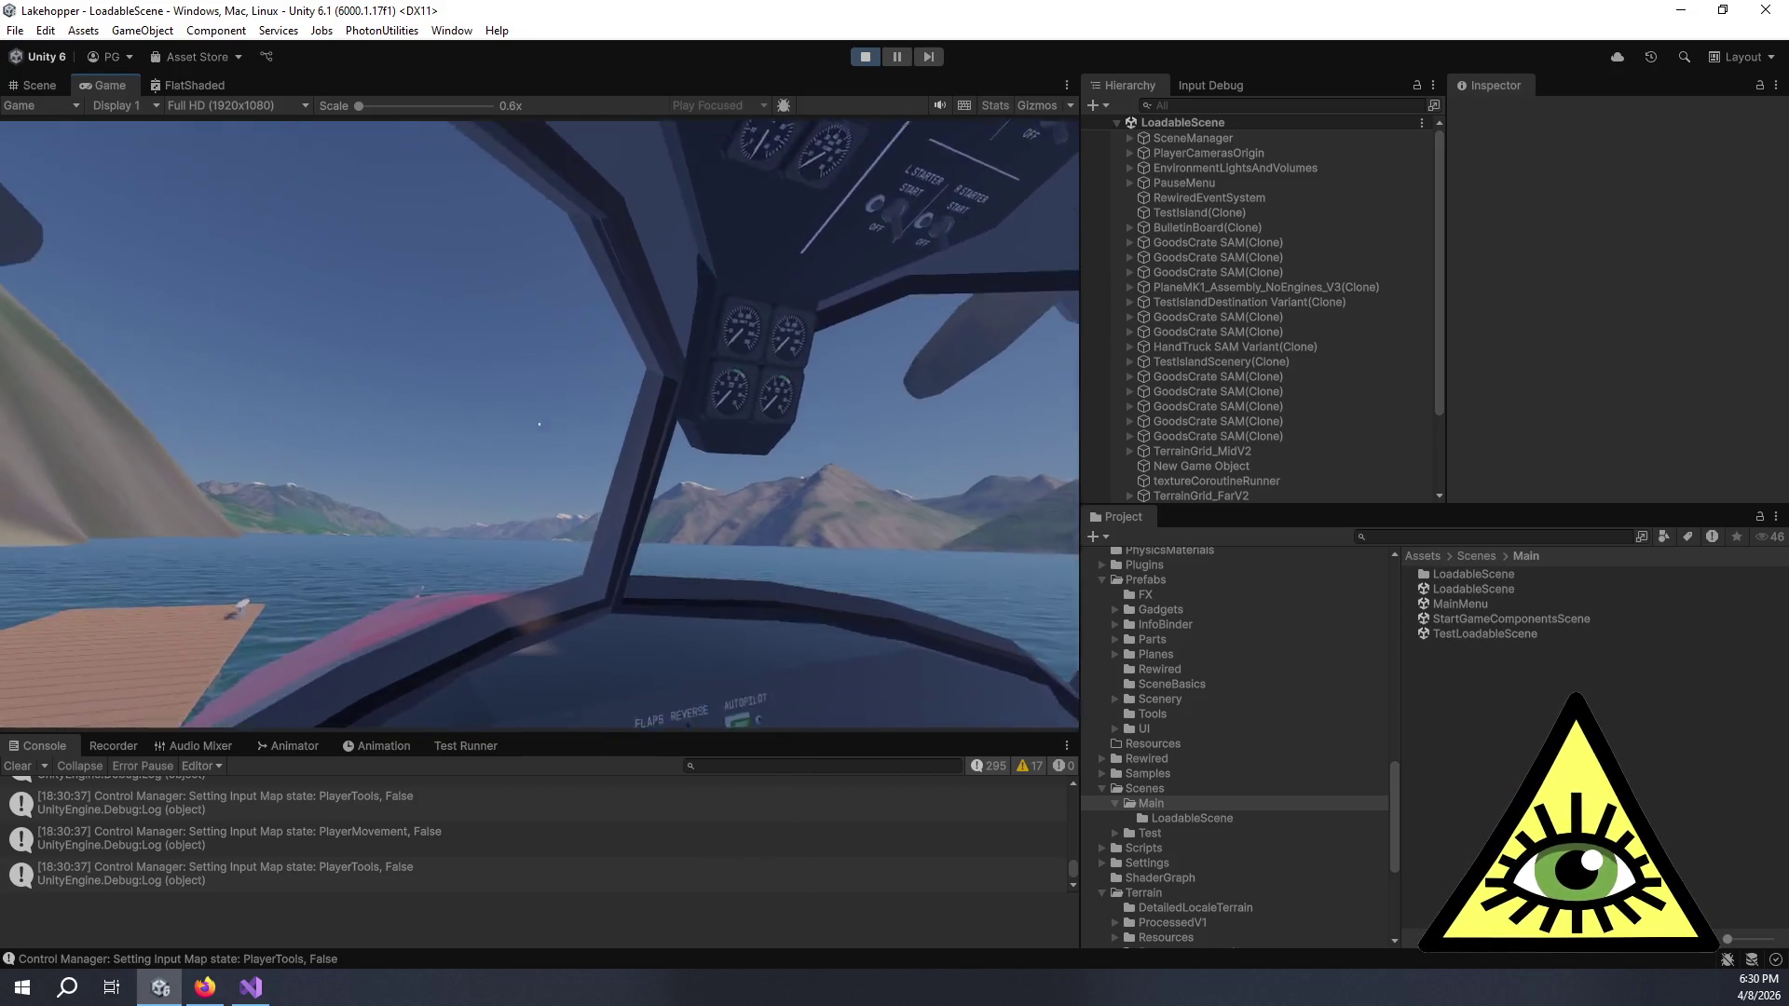
pyautogui.press('e')
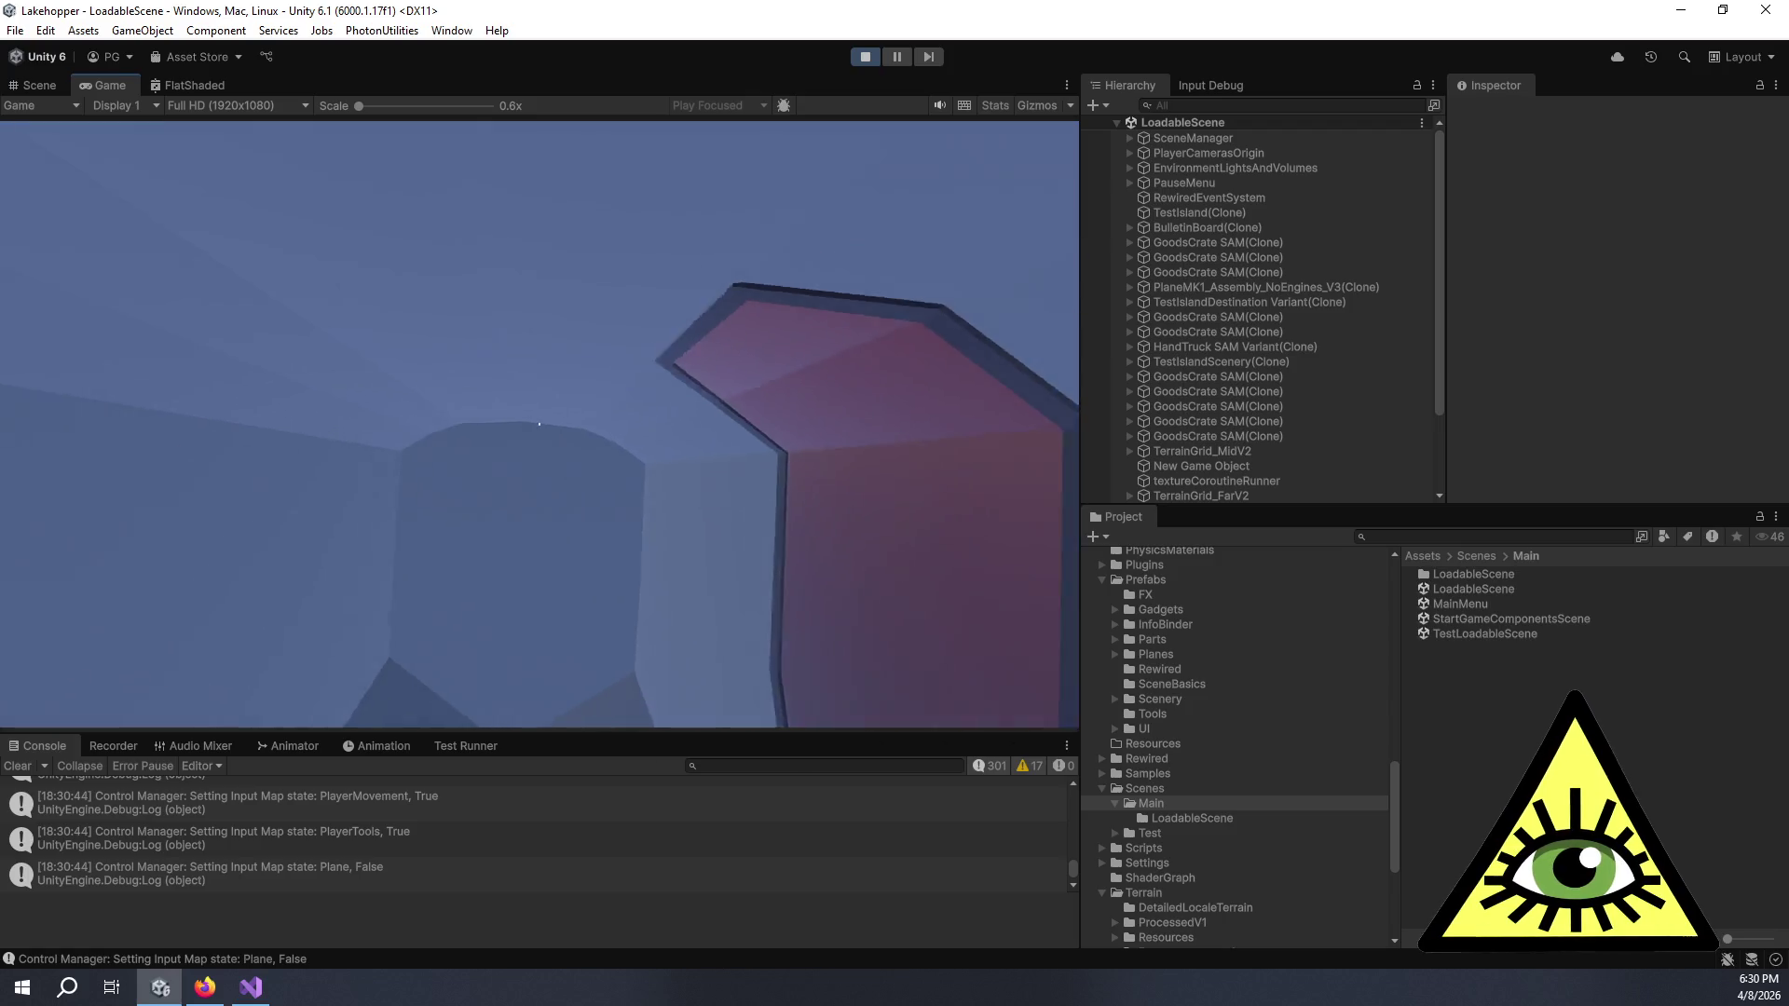
pyautogui.press('w')
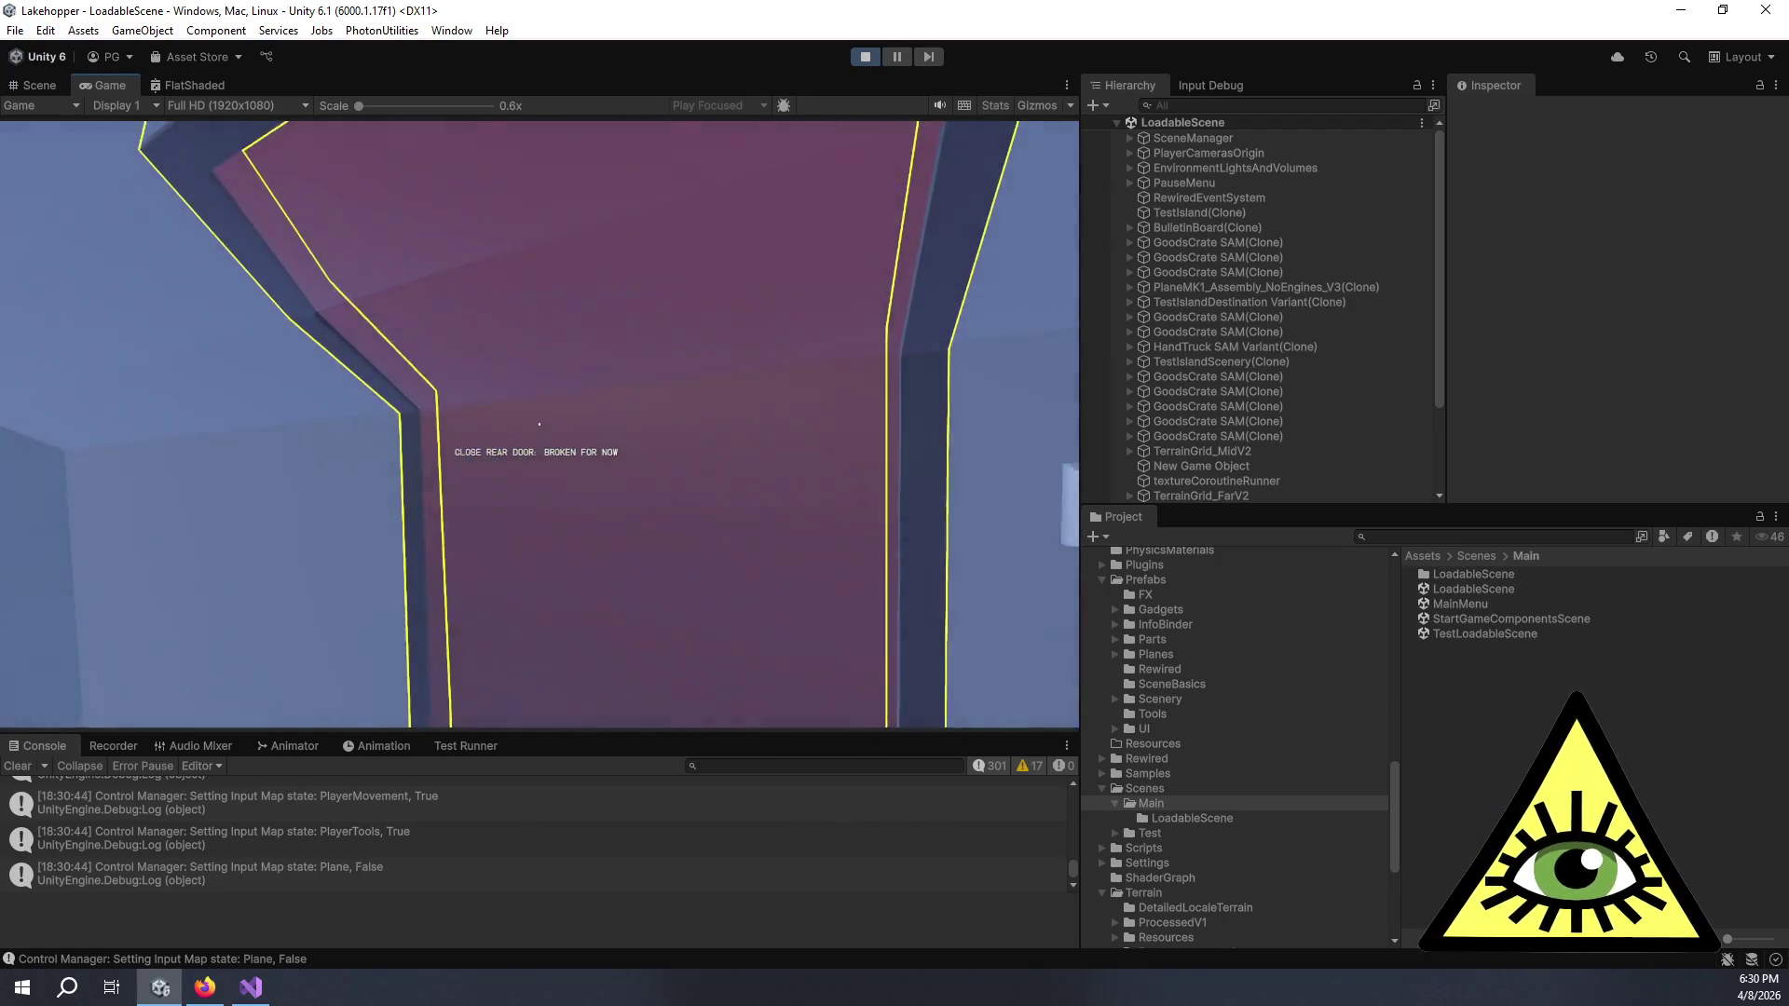
pyautogui.press('w')
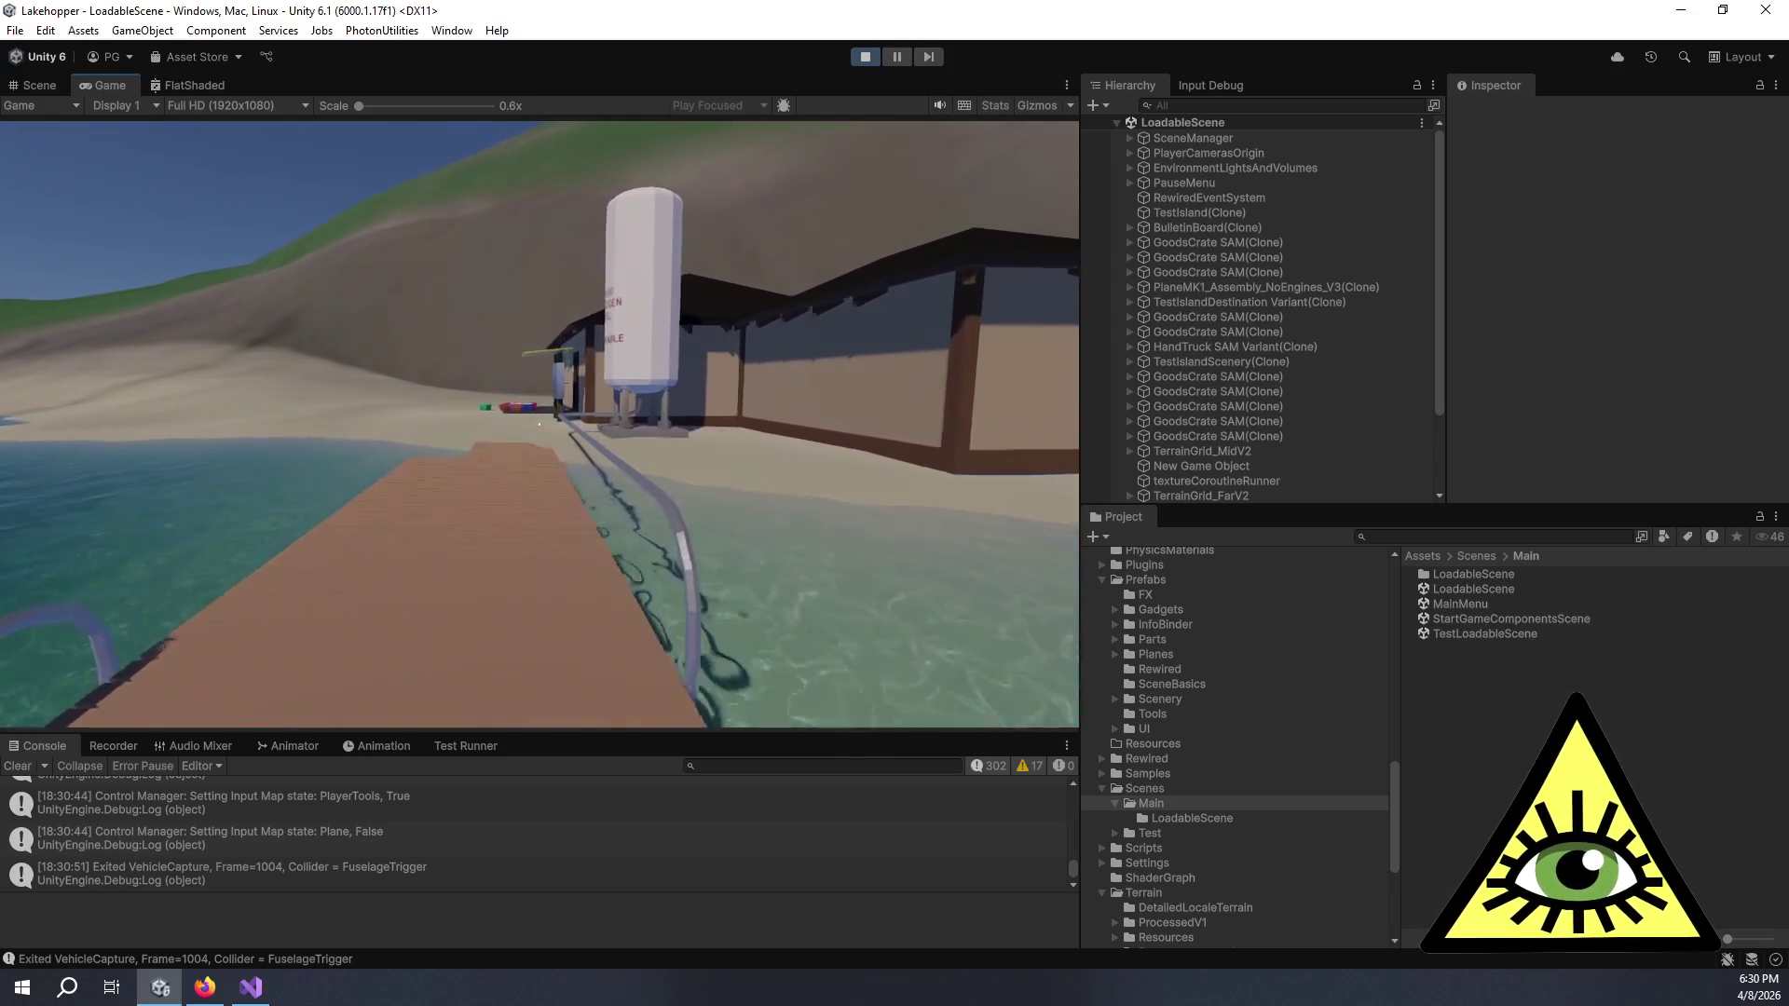
pyautogui.press('w')
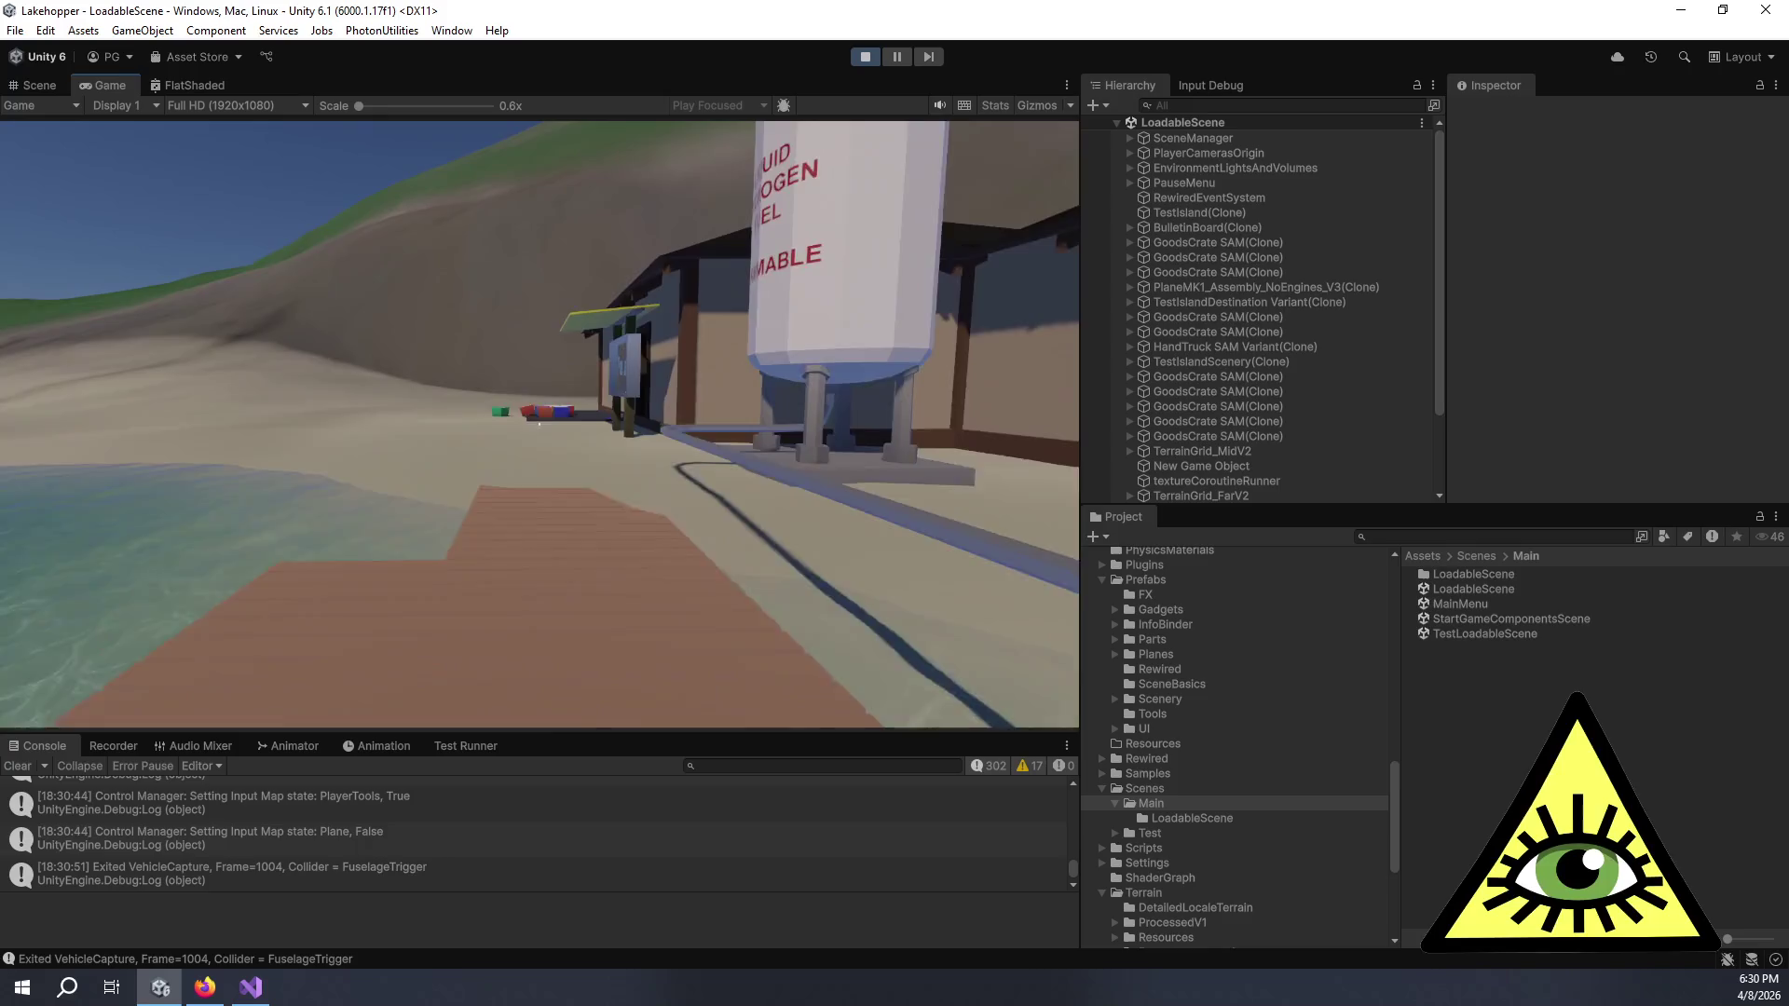
pyautogui.press('w')
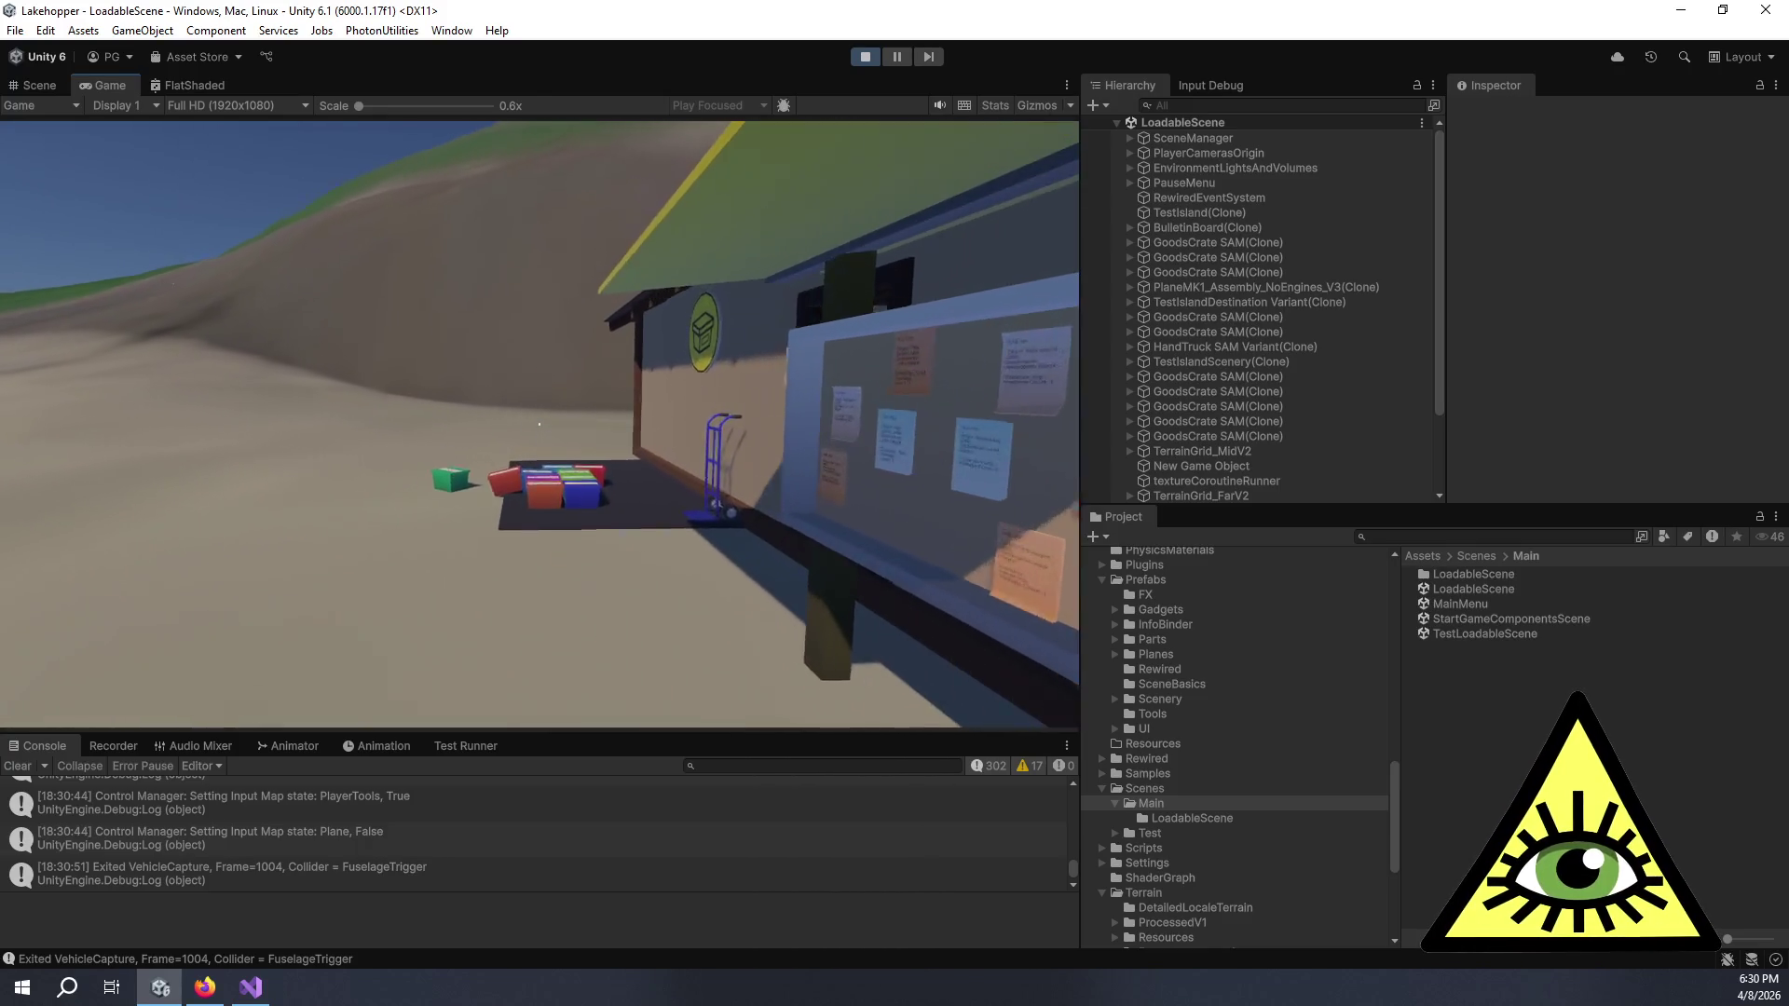
pyautogui.press('e')
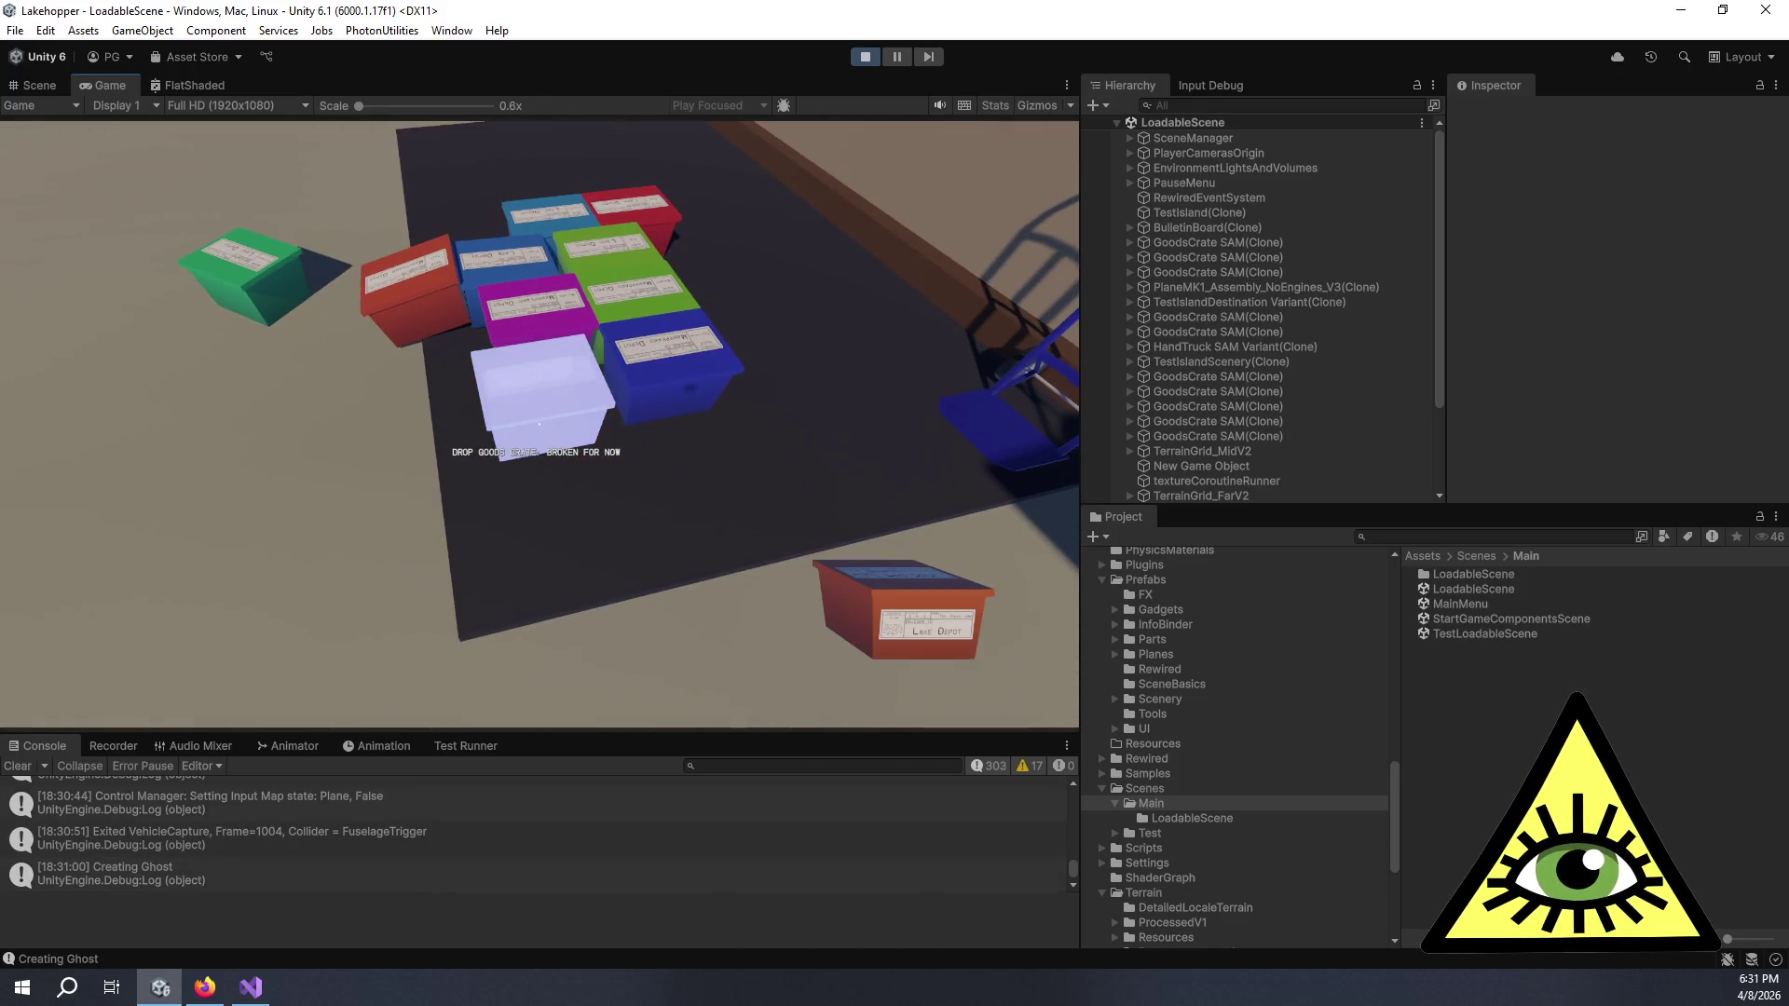
pyautogui.press('e')
# - Walk back through the building to the red plane, board its cabin, and open the binder
pyautogui.press('w')
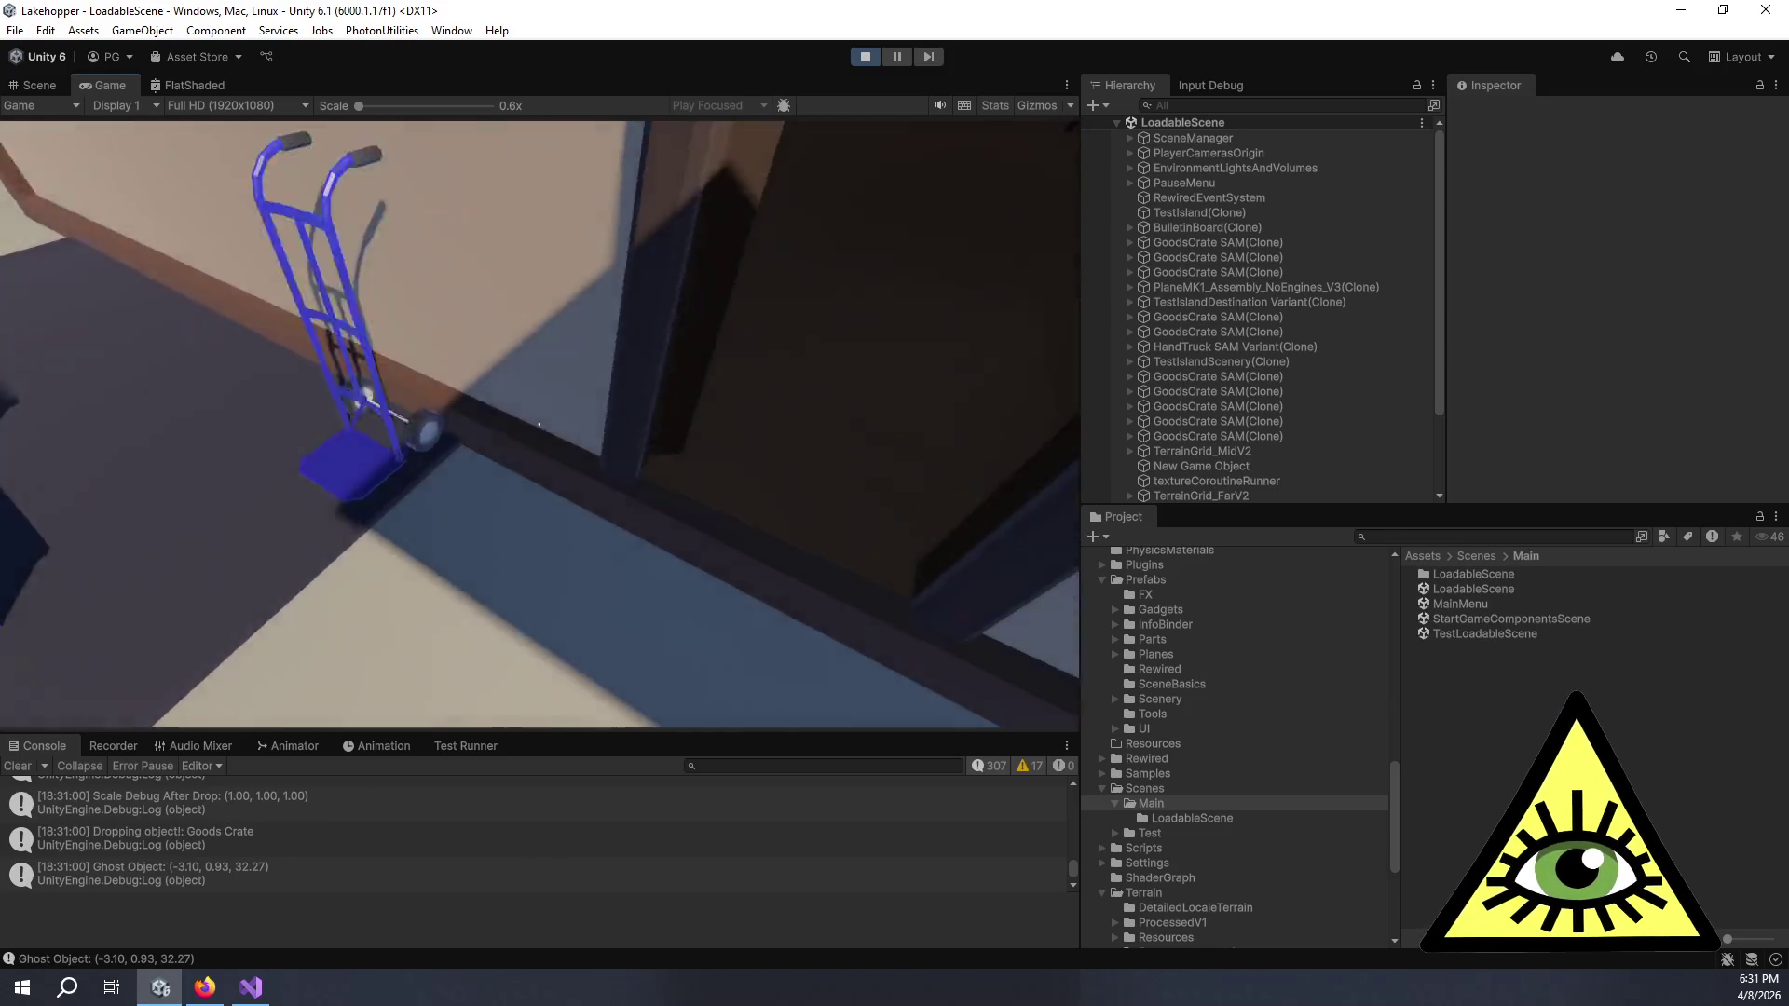
pyautogui.press('w')
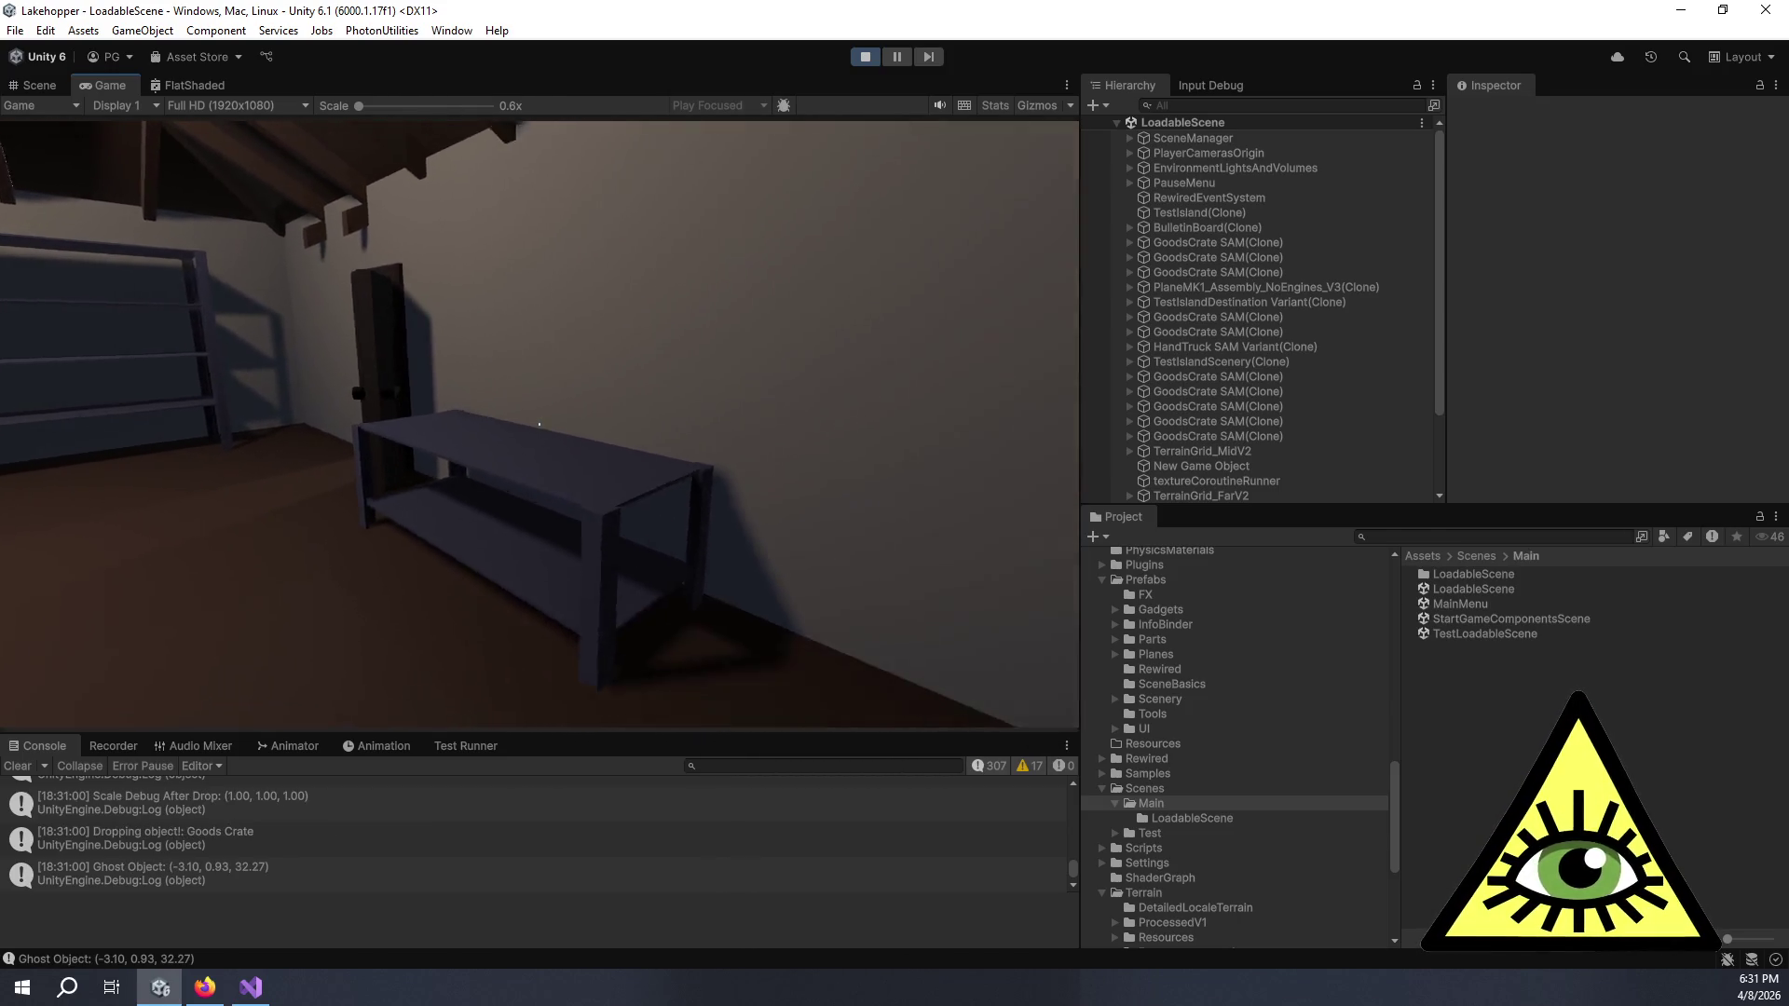
pyautogui.press('w')
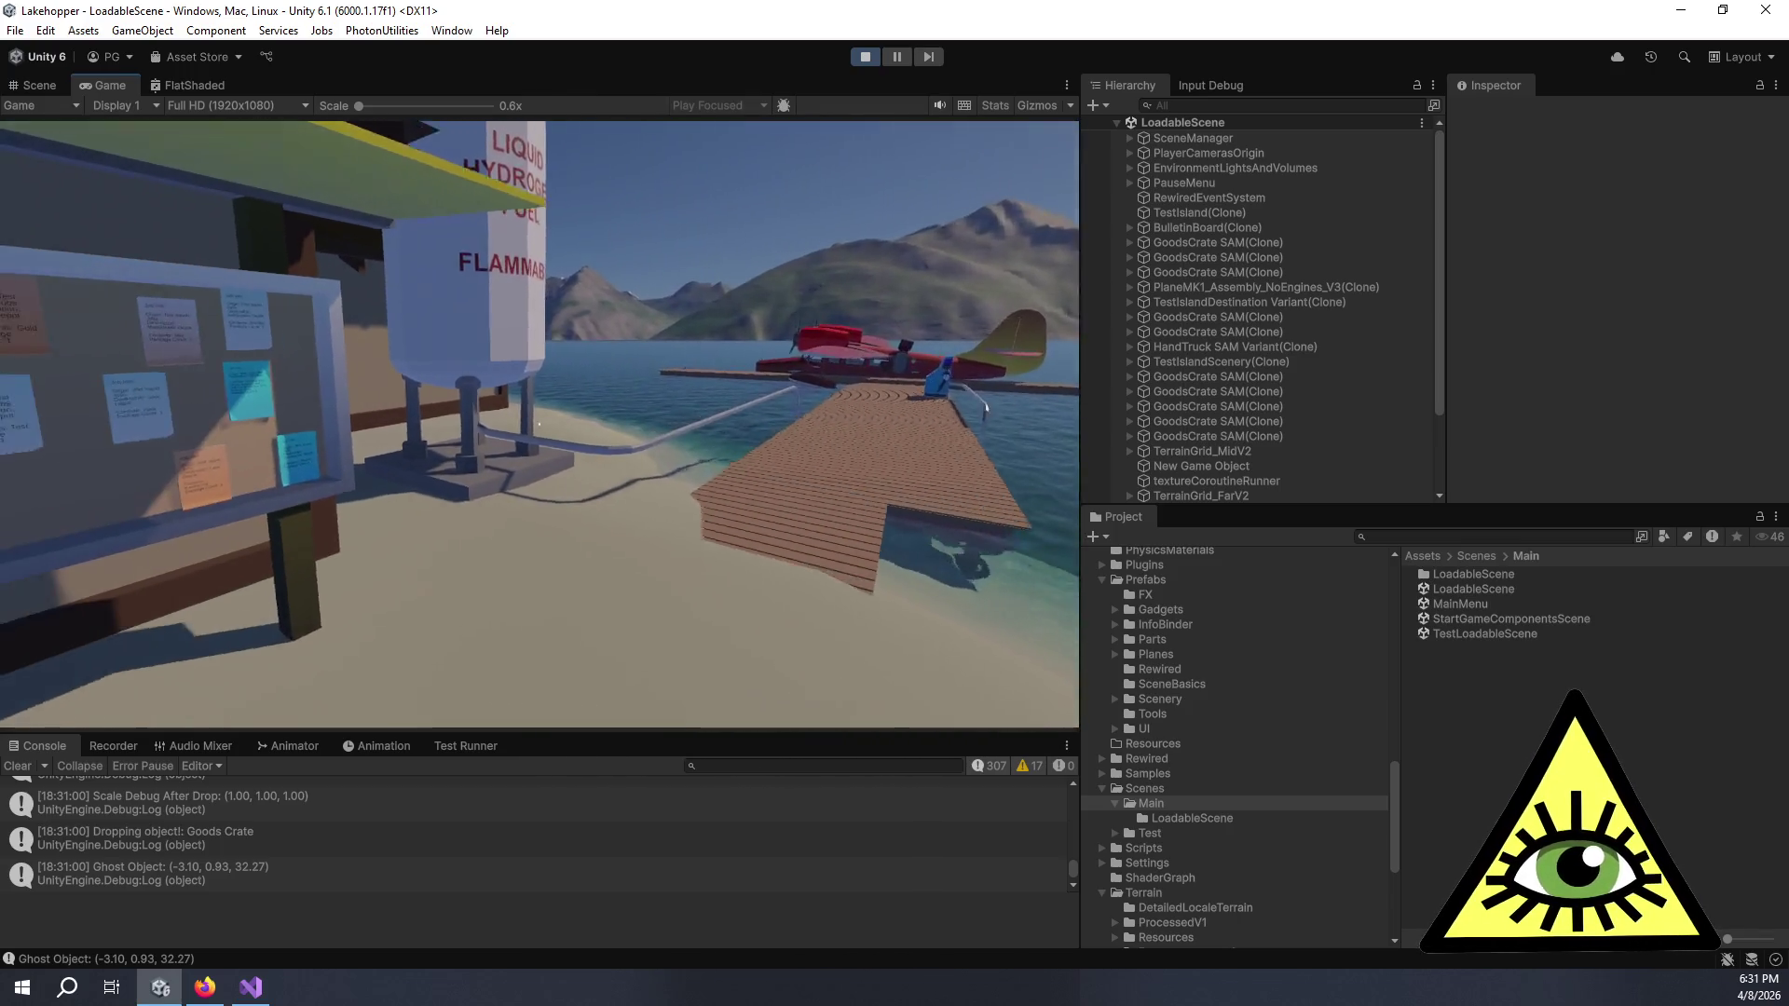
pyautogui.press('w')
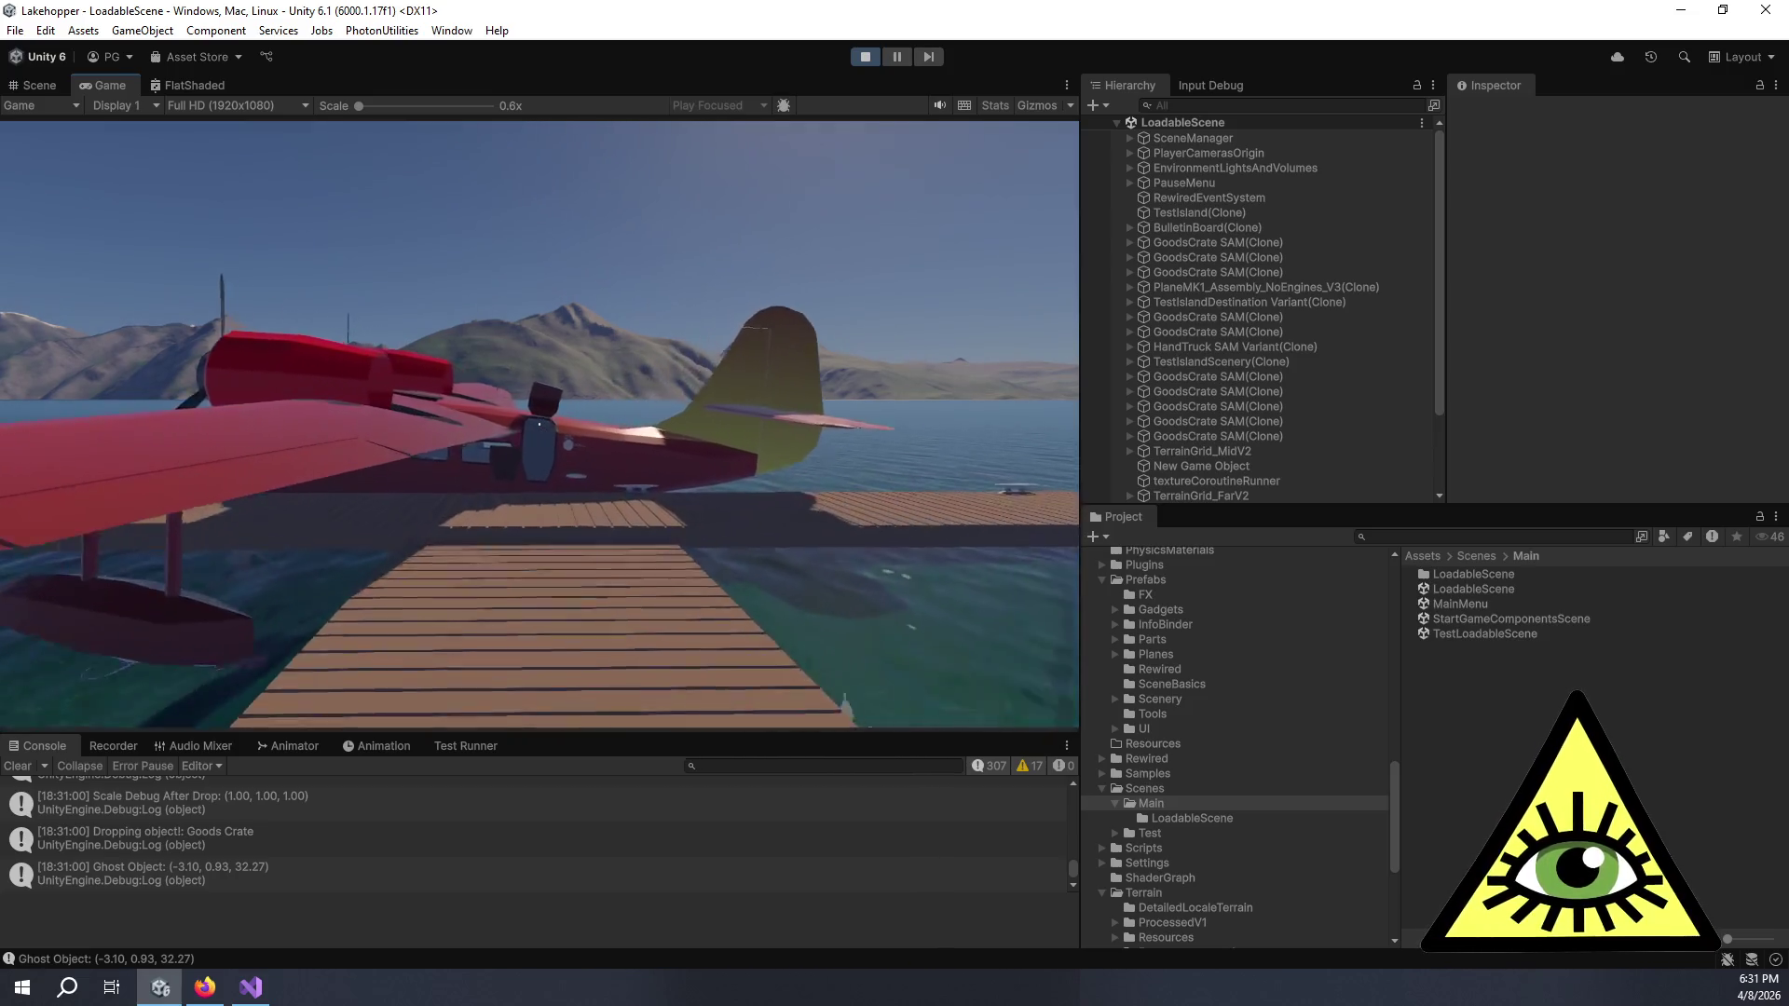
pyautogui.press('w')
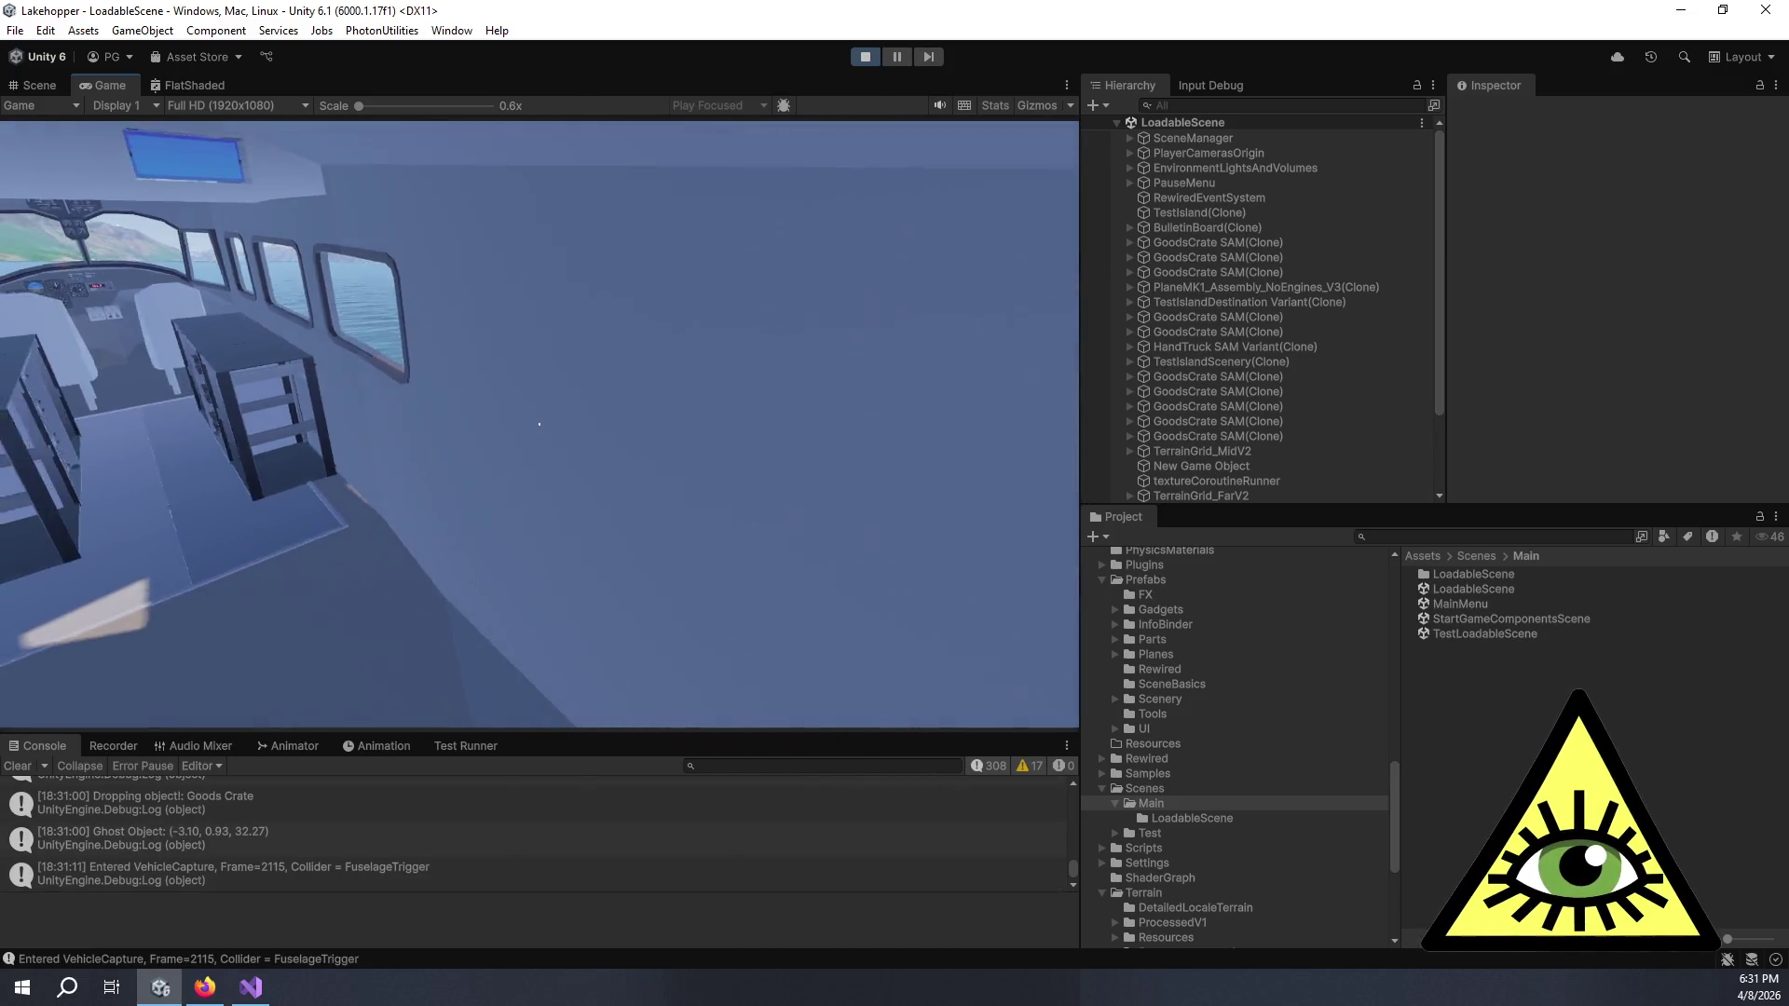
pyautogui.press('w')
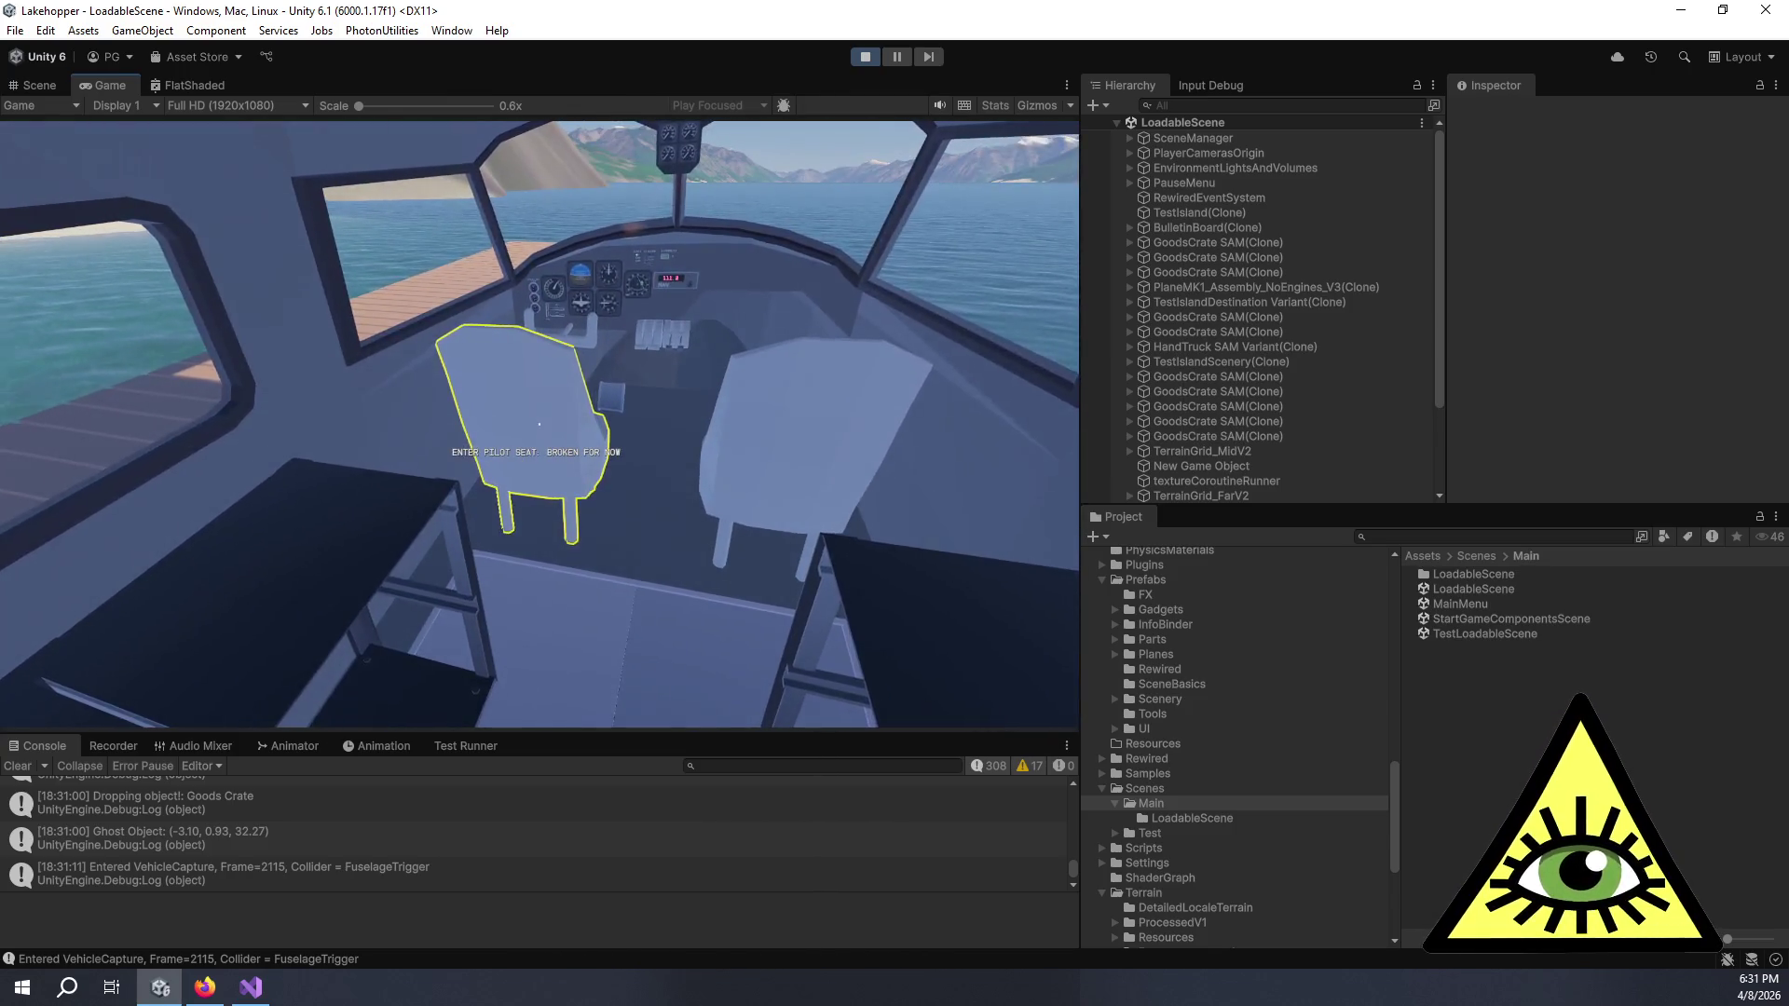
pyautogui.press('s')
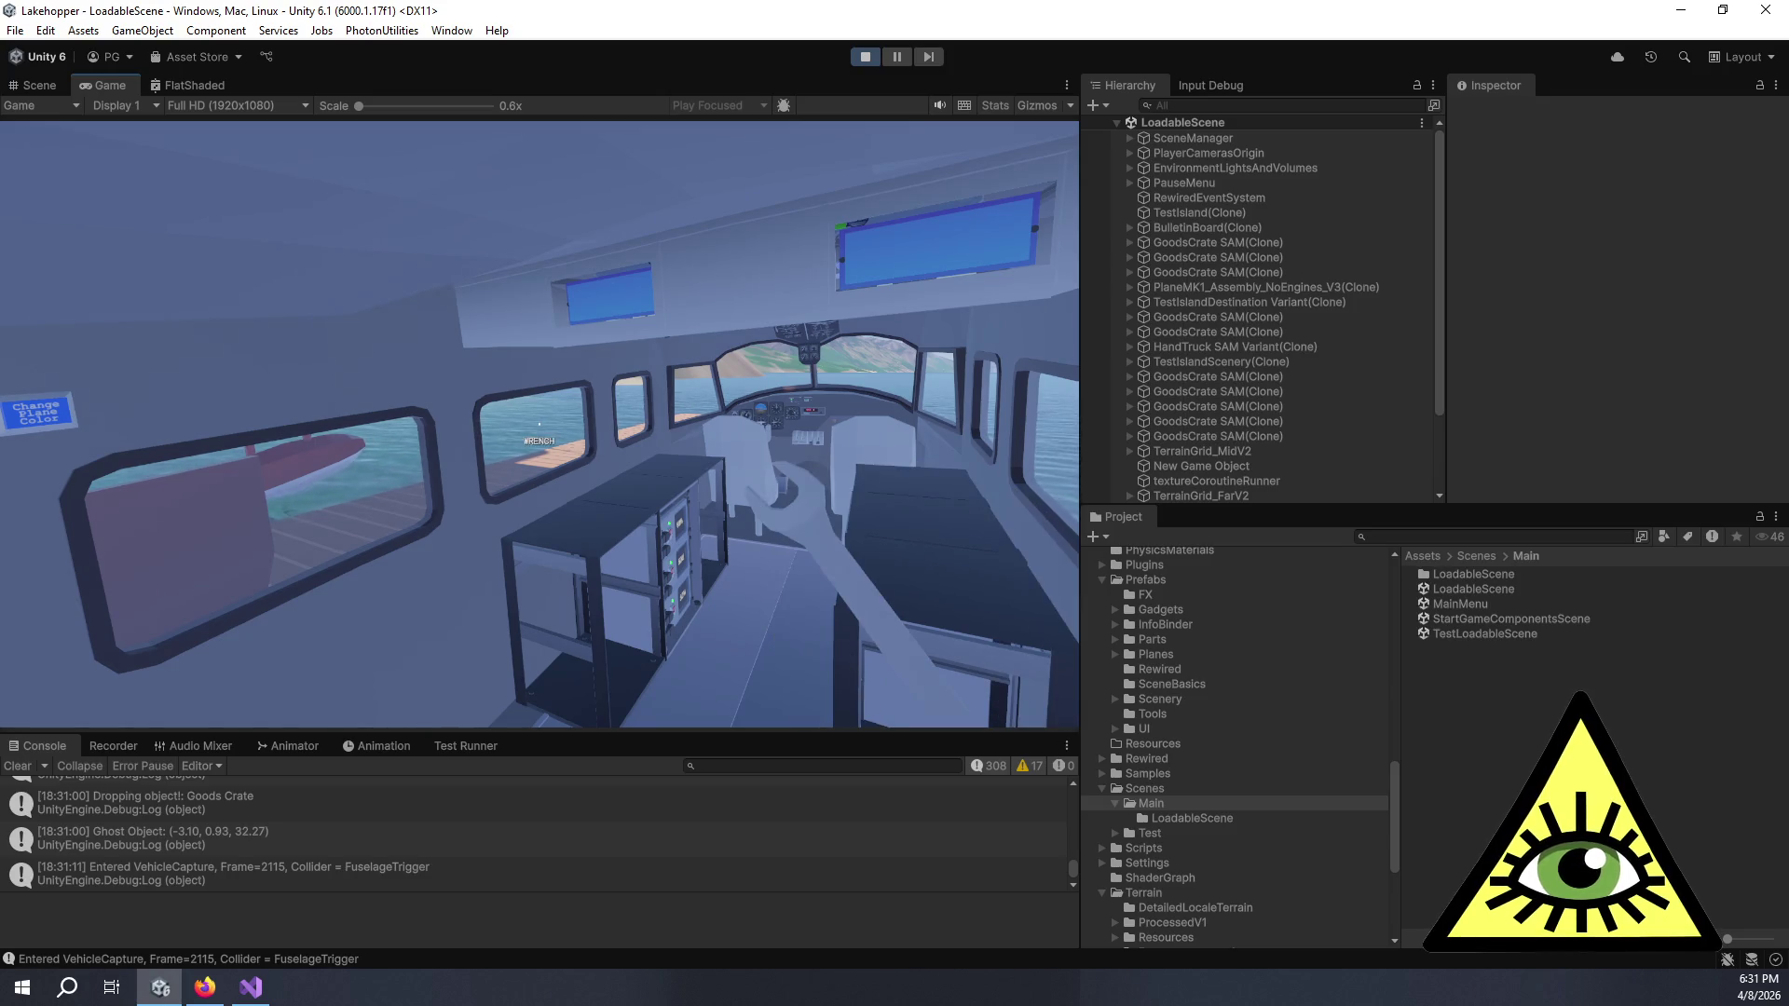
pyautogui.moveTo(539, 424)
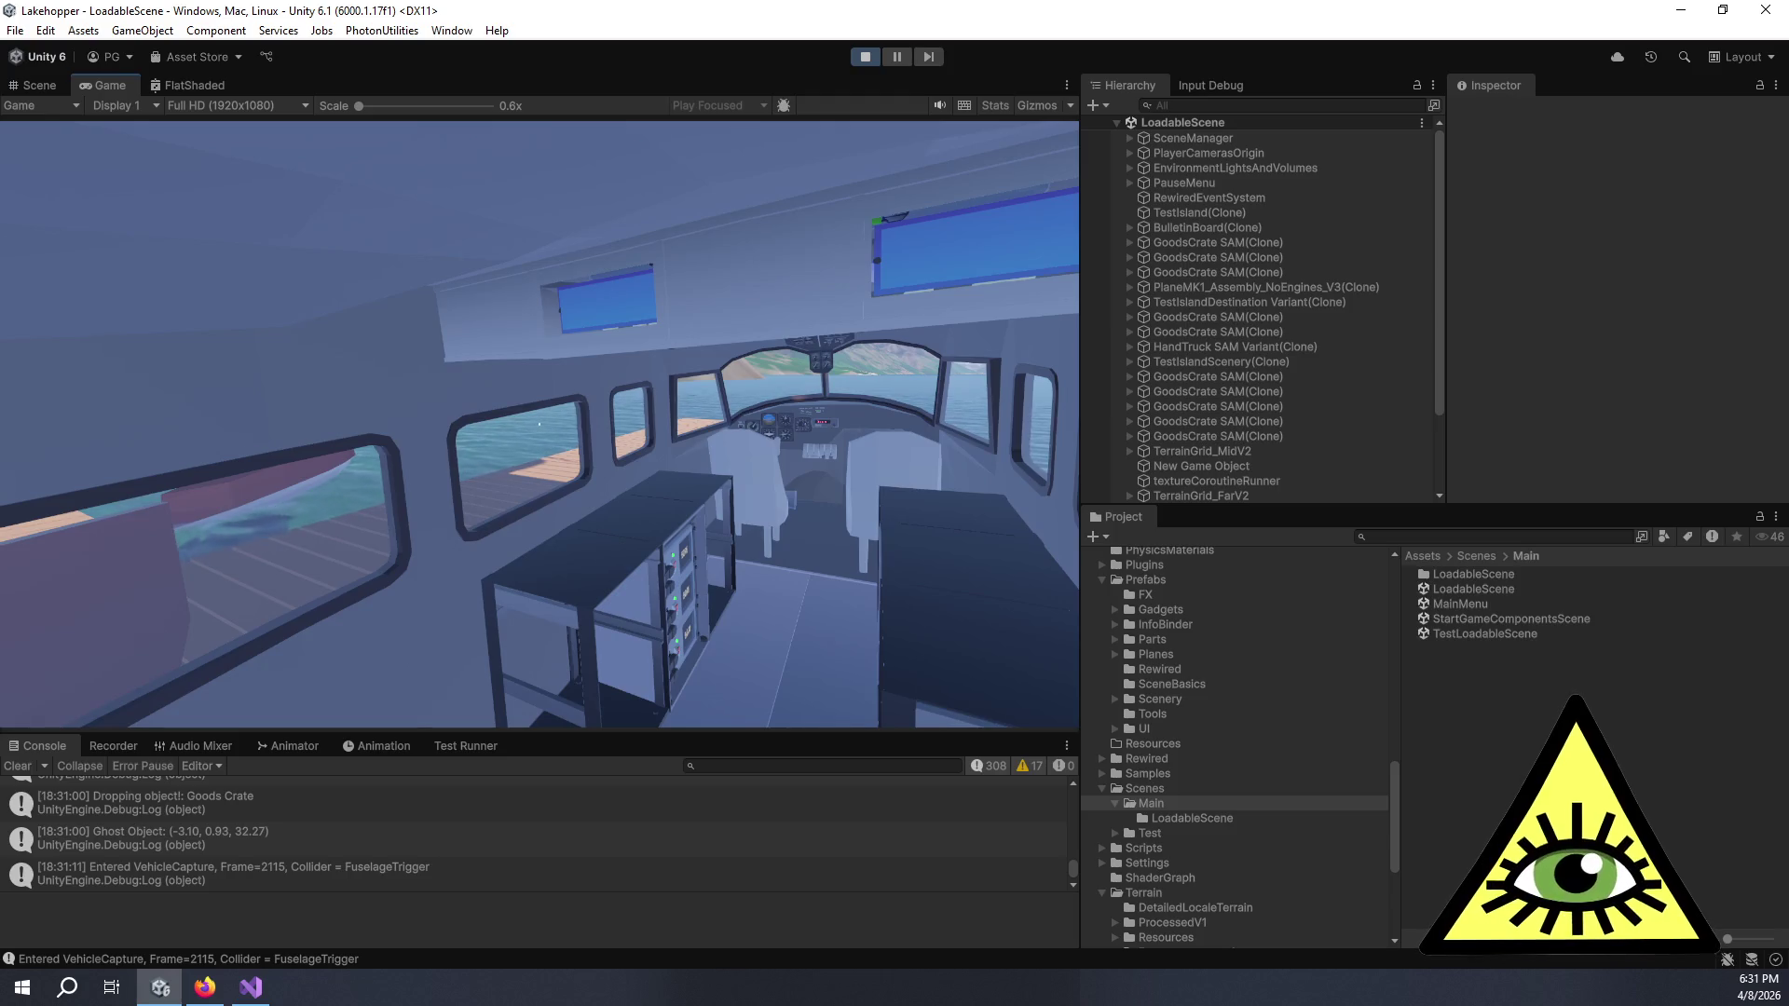
pyautogui.press('Tab')
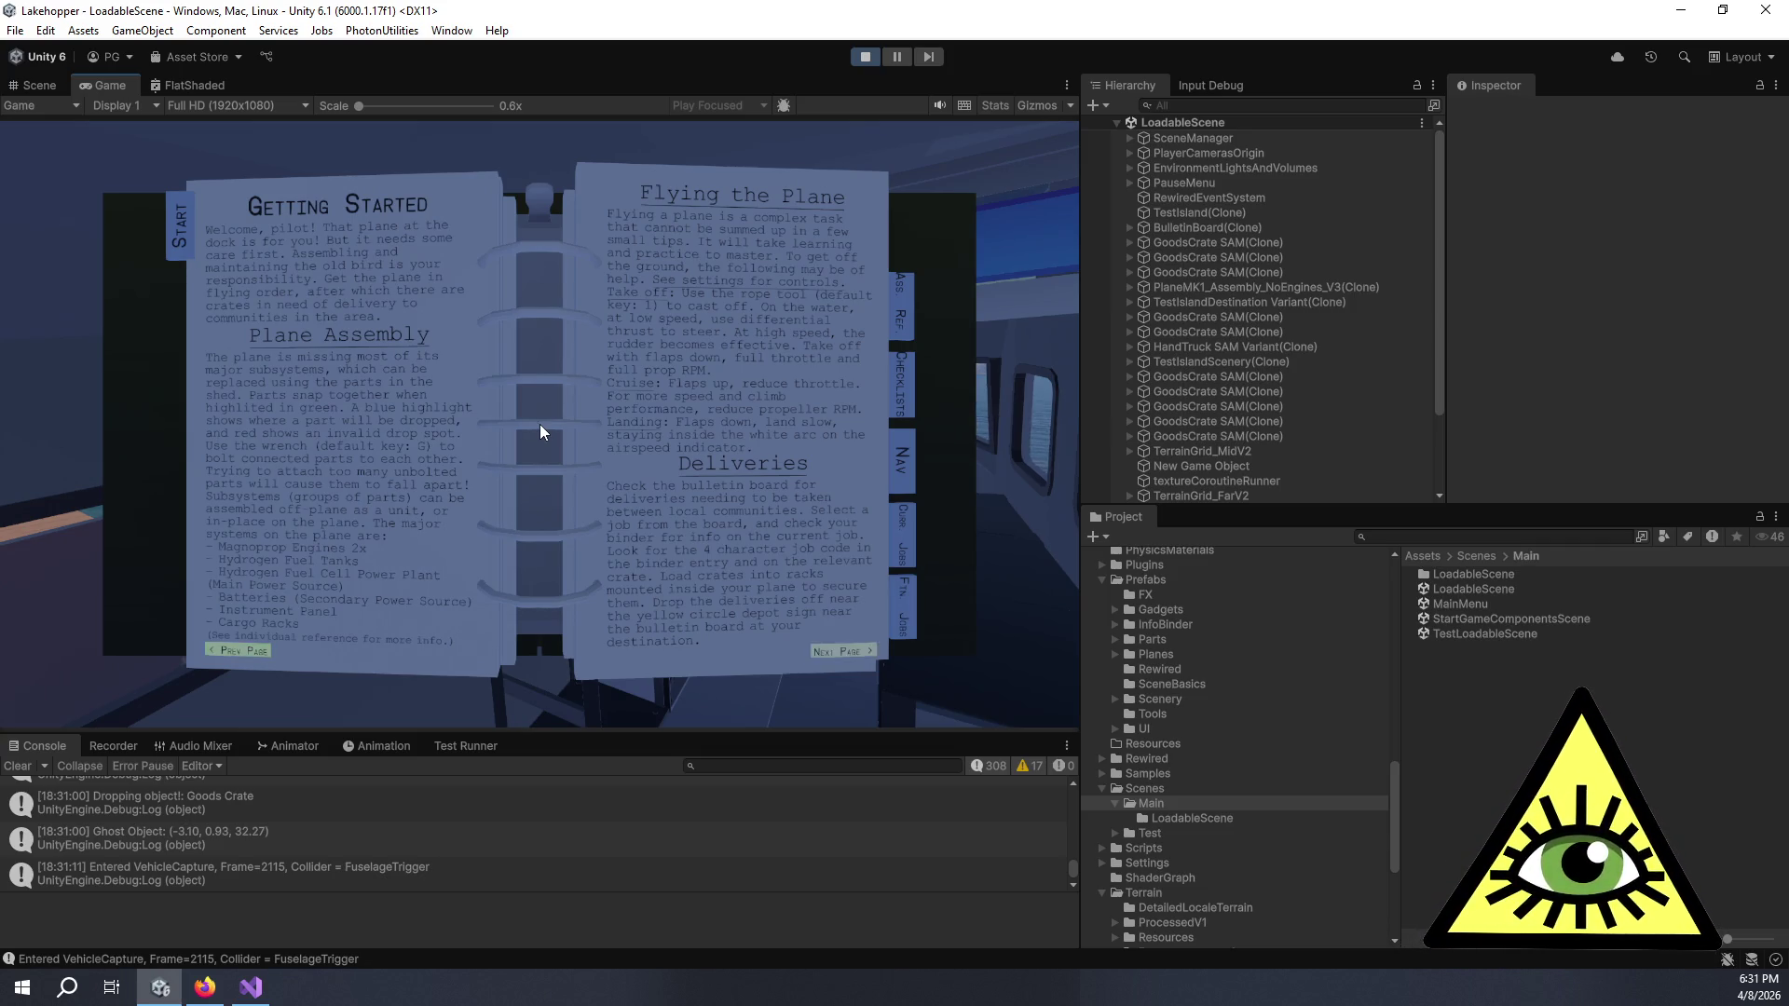
# - Page through the in-game binder from Assembly Reference to the Current Jobs and Finished Jobs pages
pyautogui.press('Return')
pyautogui.press('Return')
pyautogui.press('Return')
pyautogui.press('Return')
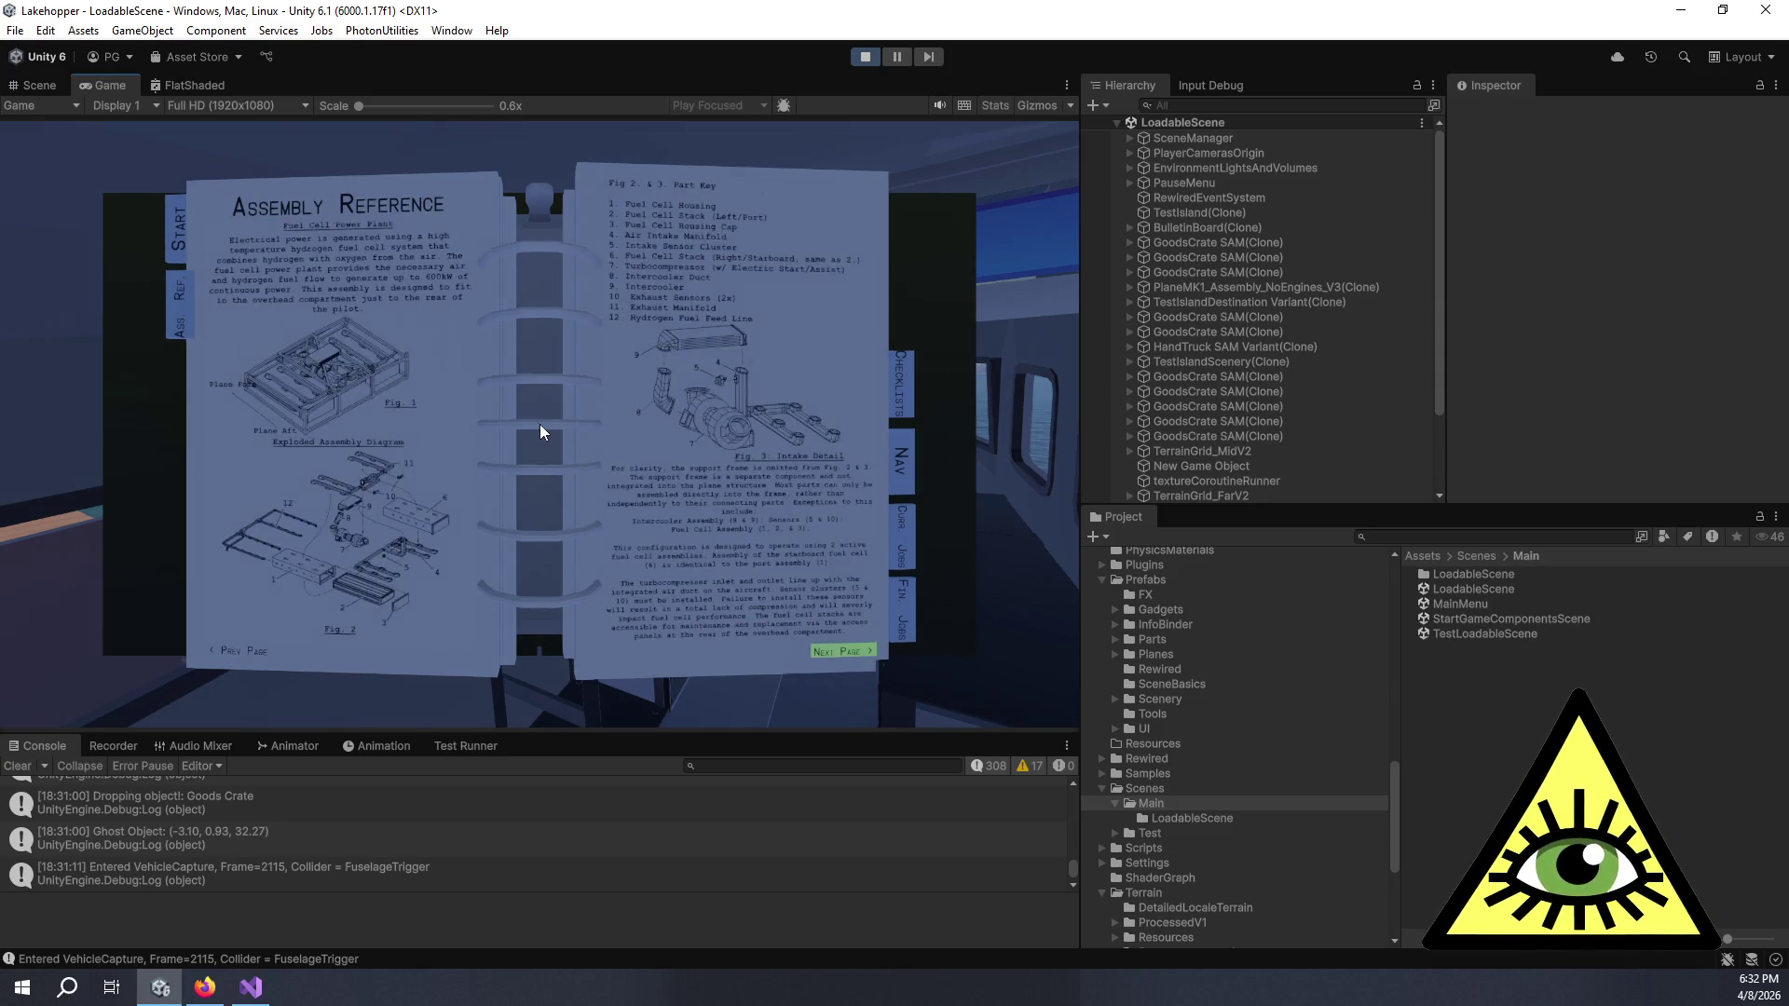
pyautogui.press('Return')
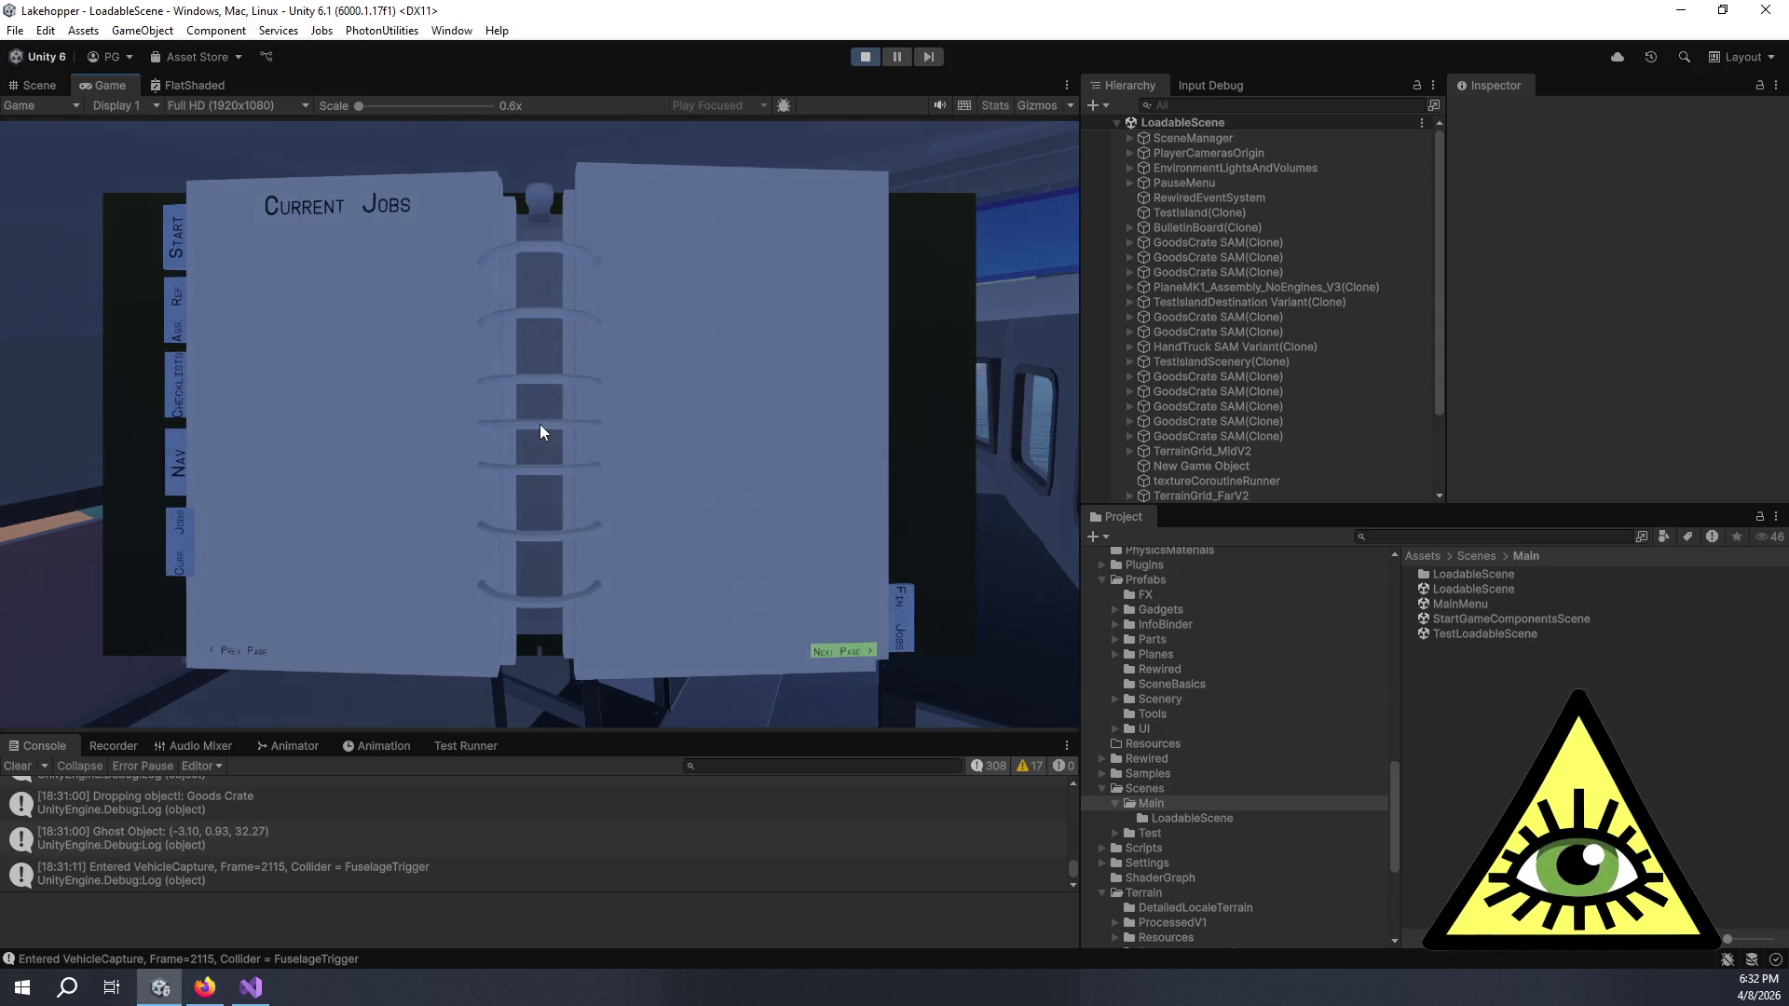
pyautogui.press('Return')
pyautogui.press('Left')
pyautogui.press('Return')
pyautogui.press('Return')
pyautogui.press('Return')
pyautogui.press('Return')
pyautogui.press('Return')
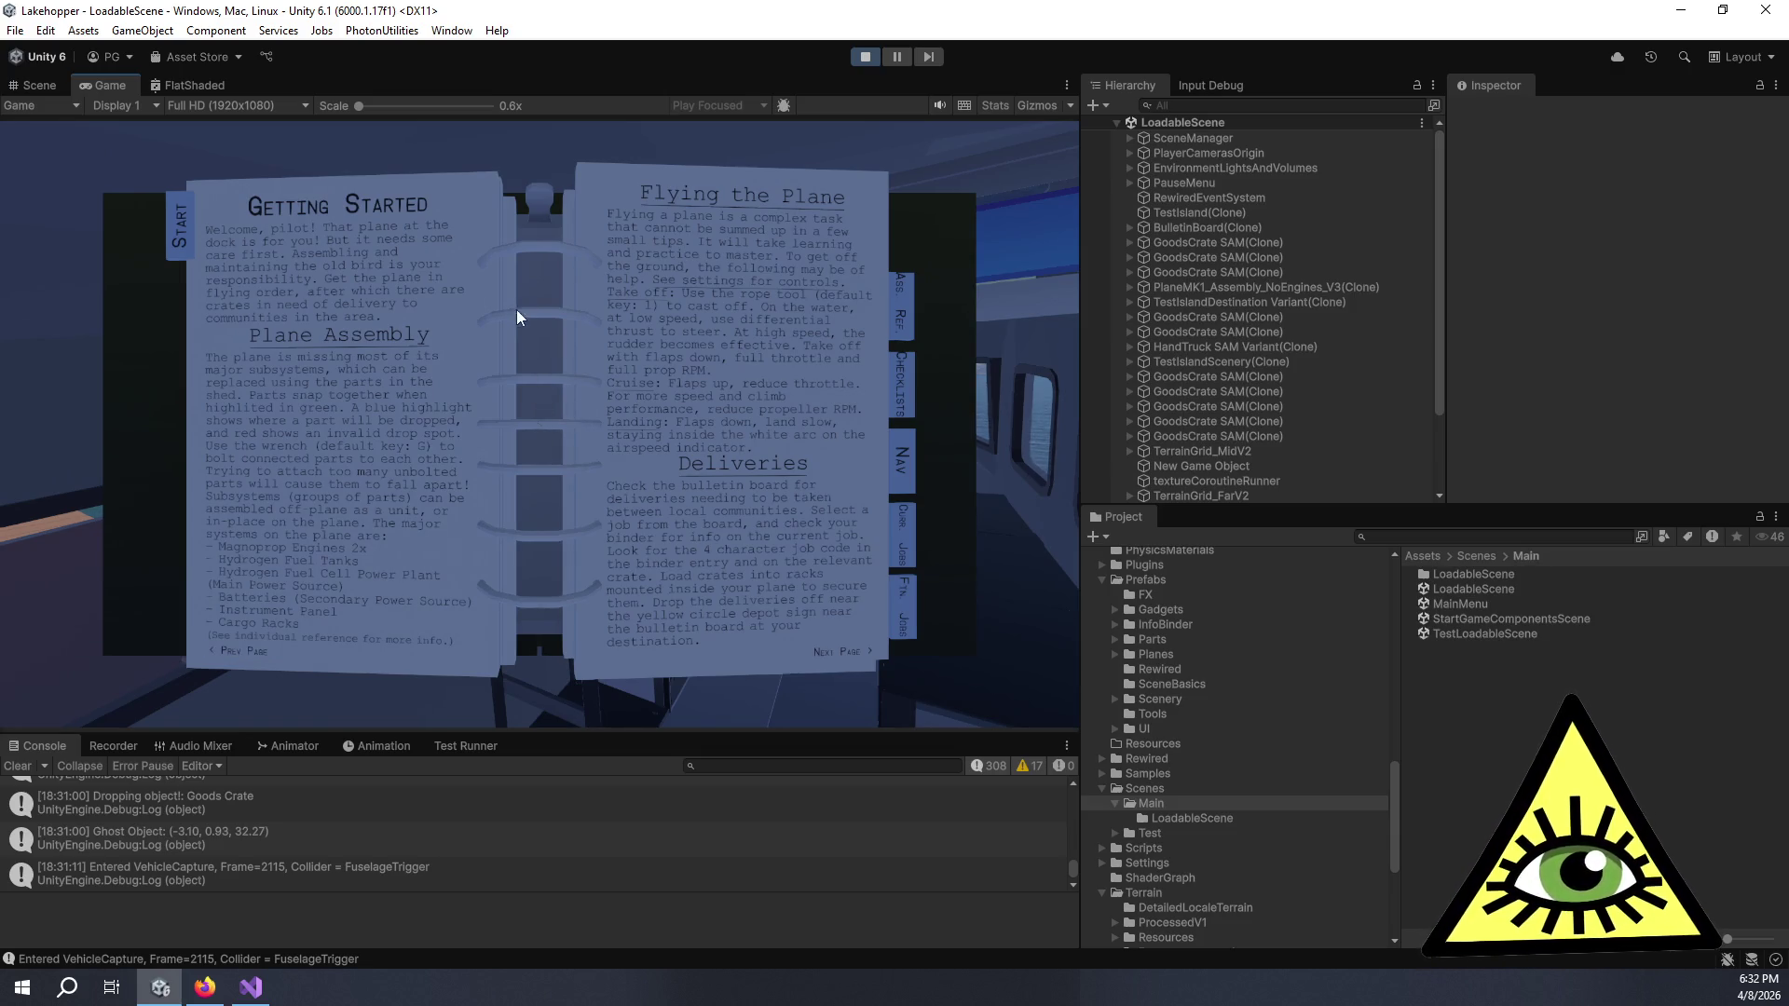
# - Stop and restart Play mode, then bring Visual Studio to the front
pyautogui.click(868, 58)
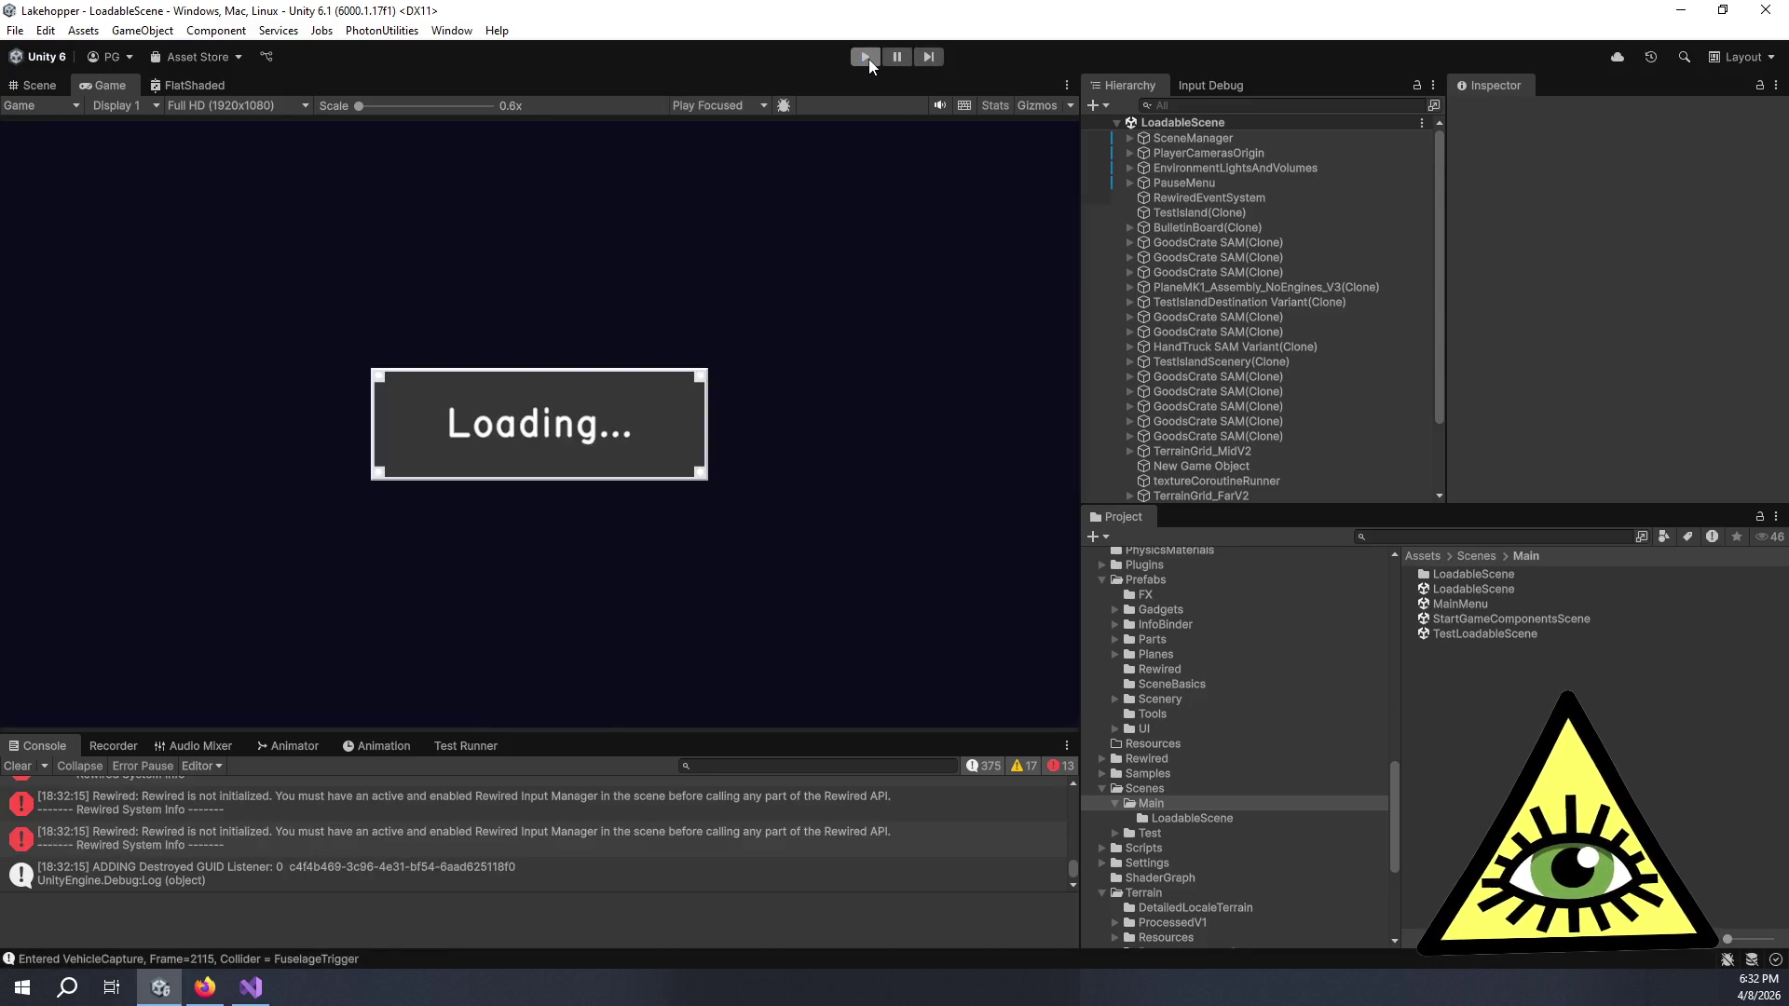
pyautogui.click(867, 58)
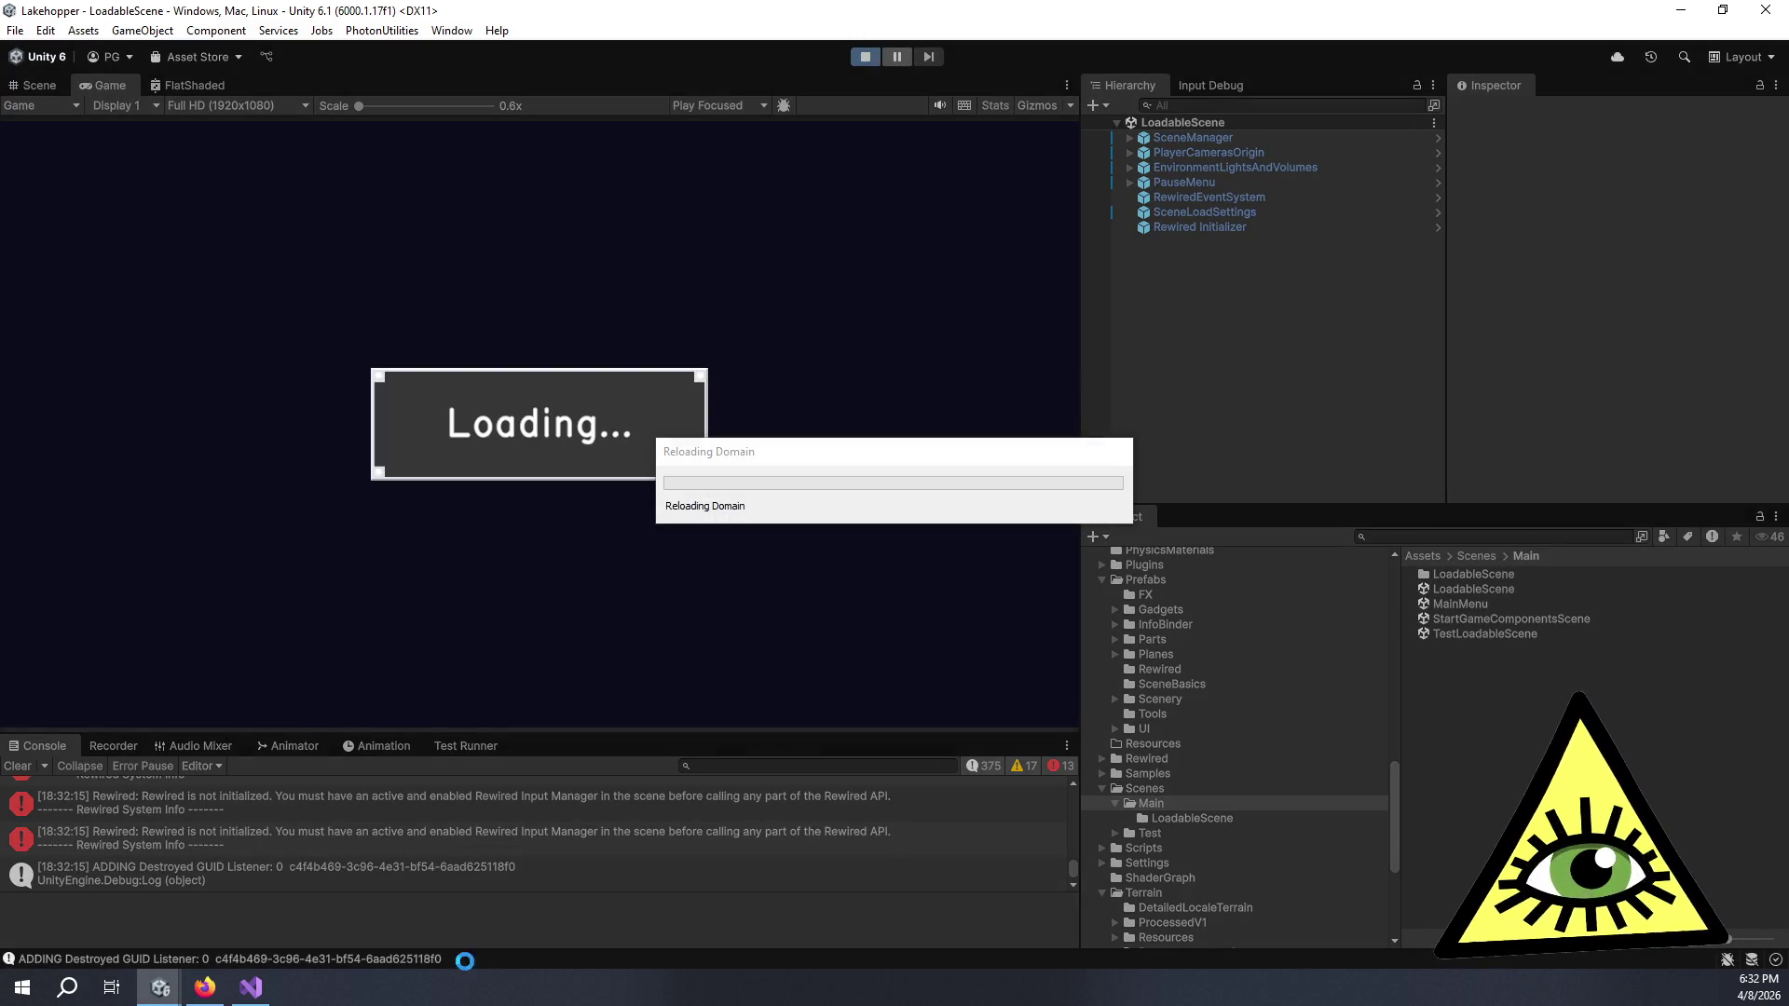
pyautogui.click(249, 990)
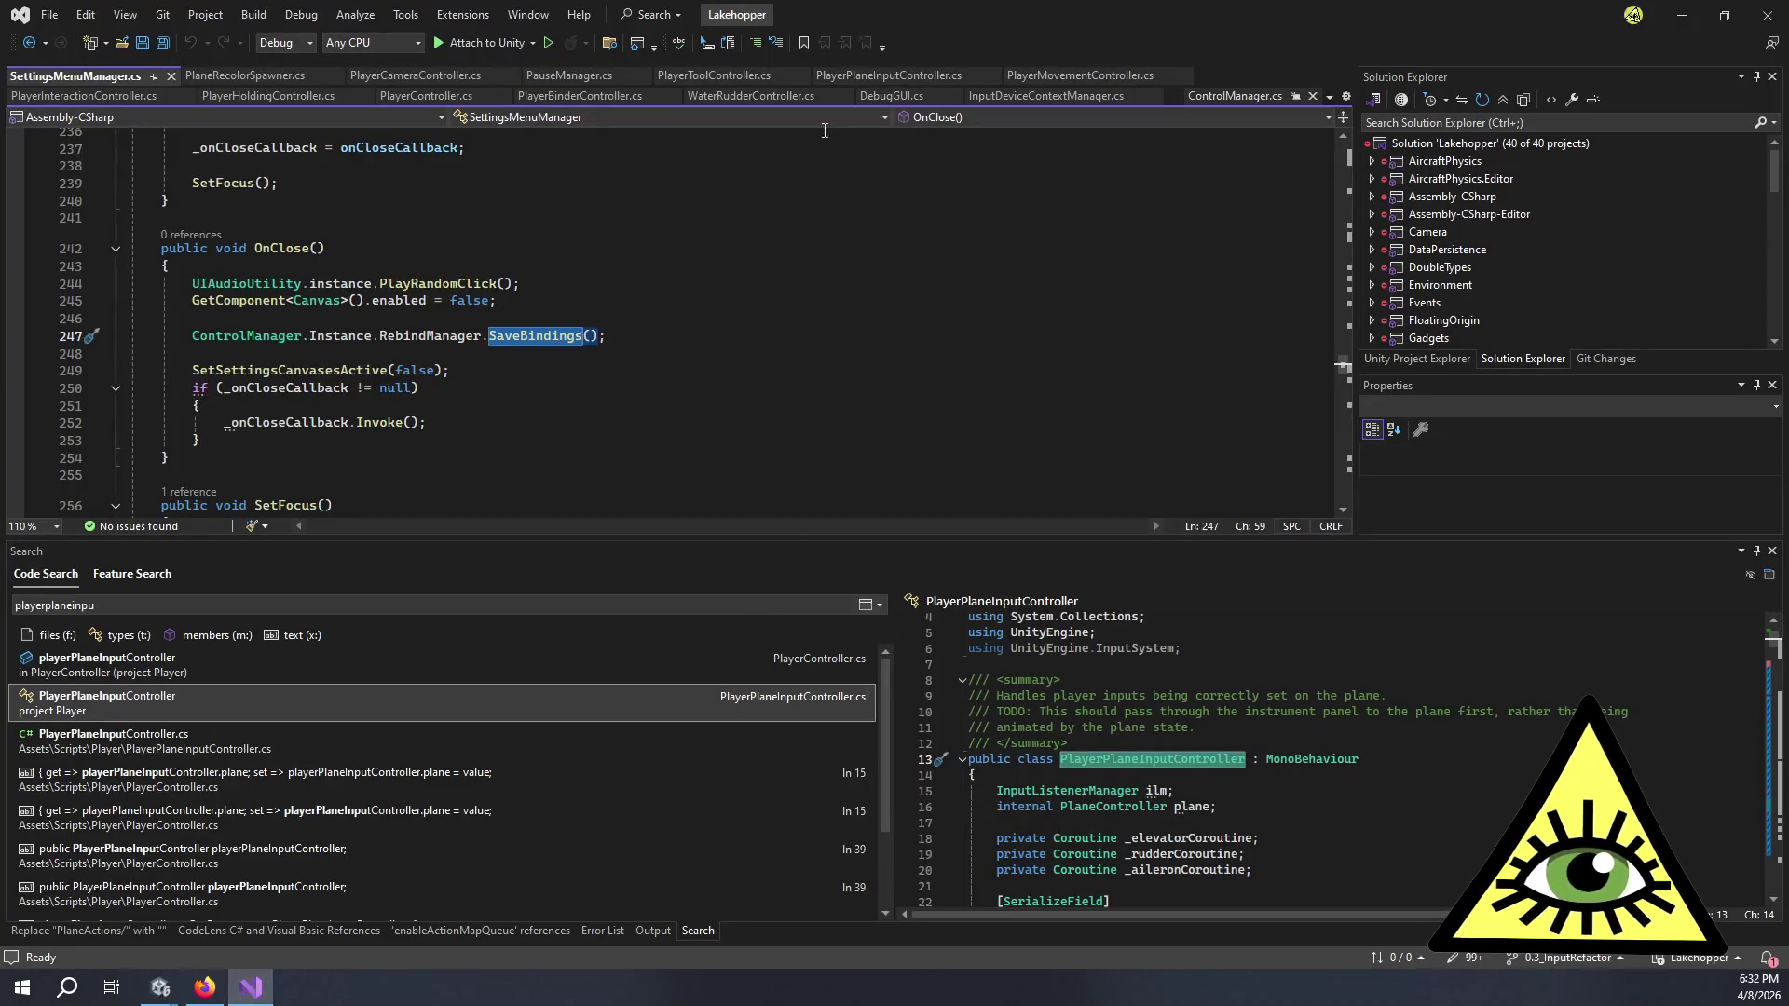
# - Open PlayerBinderController.cs and follow ToggleBinder into the ShowHideBinderCoroutine's PlaneActions line
pyautogui.click(628, 95)
pyautogui.click(539, 368)
pyautogui.keyDown('ctrl'); pyautogui.click(467, 373); pyautogui.keyUp('ctrl')
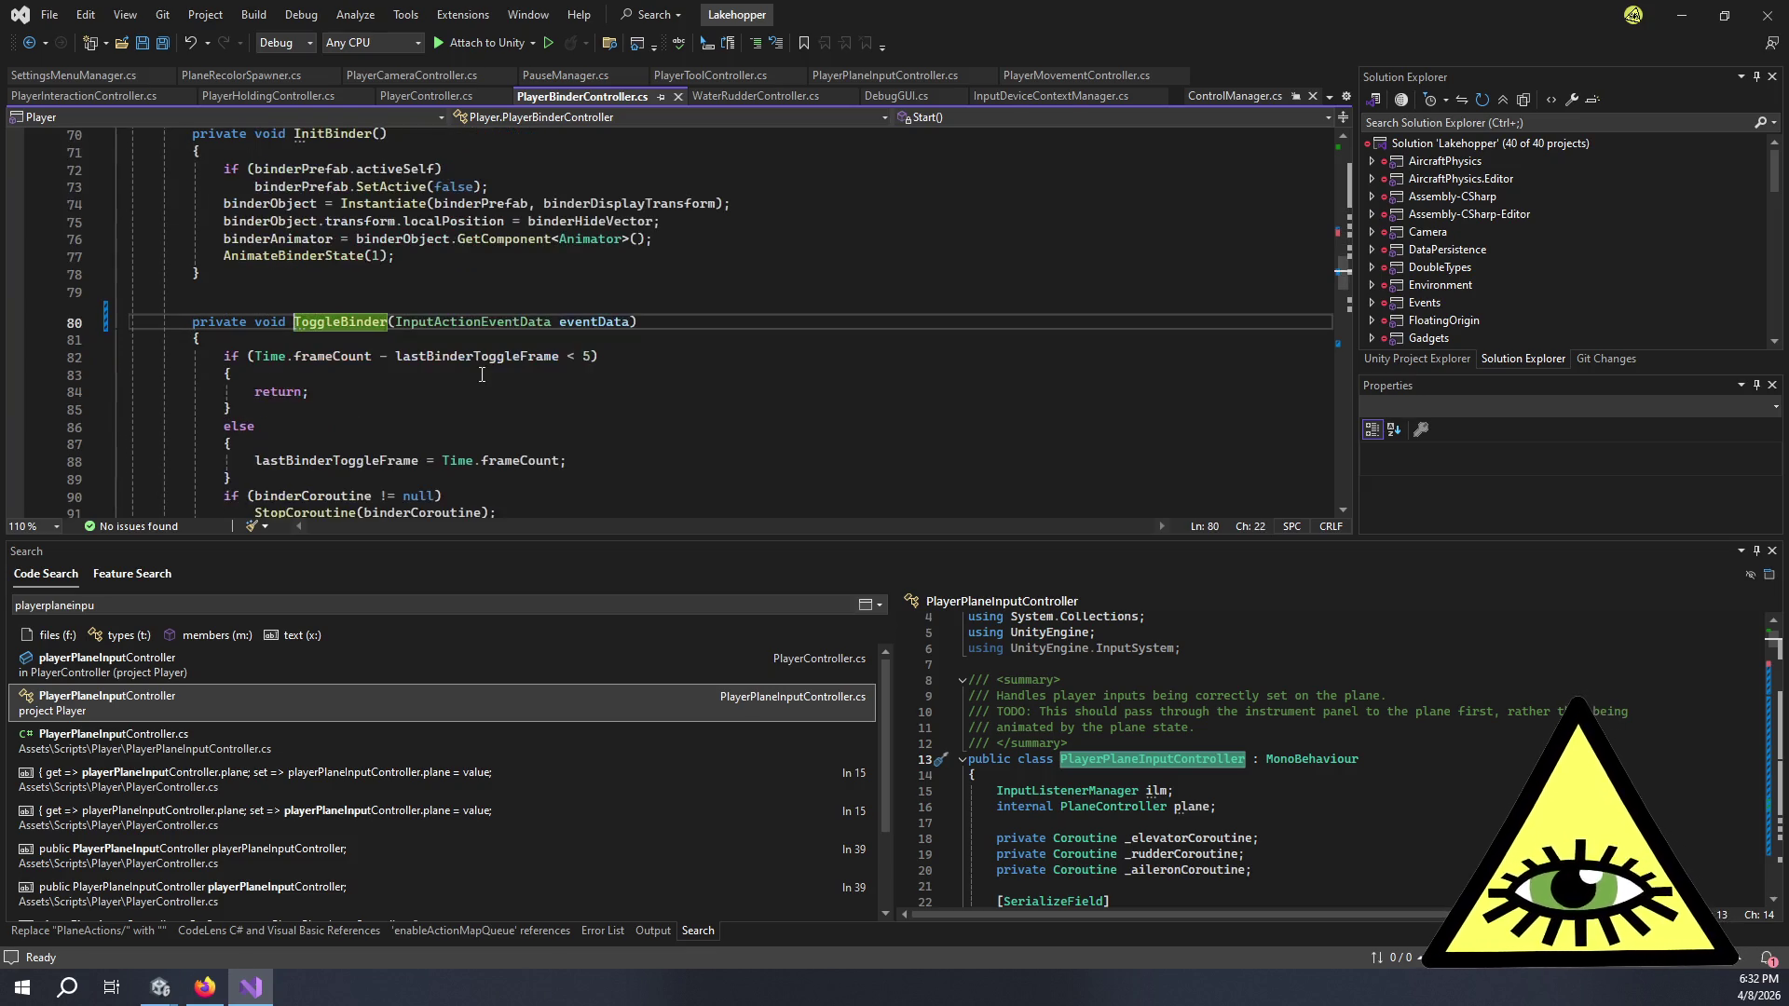
pyautogui.scroll(-1, 605, 359)
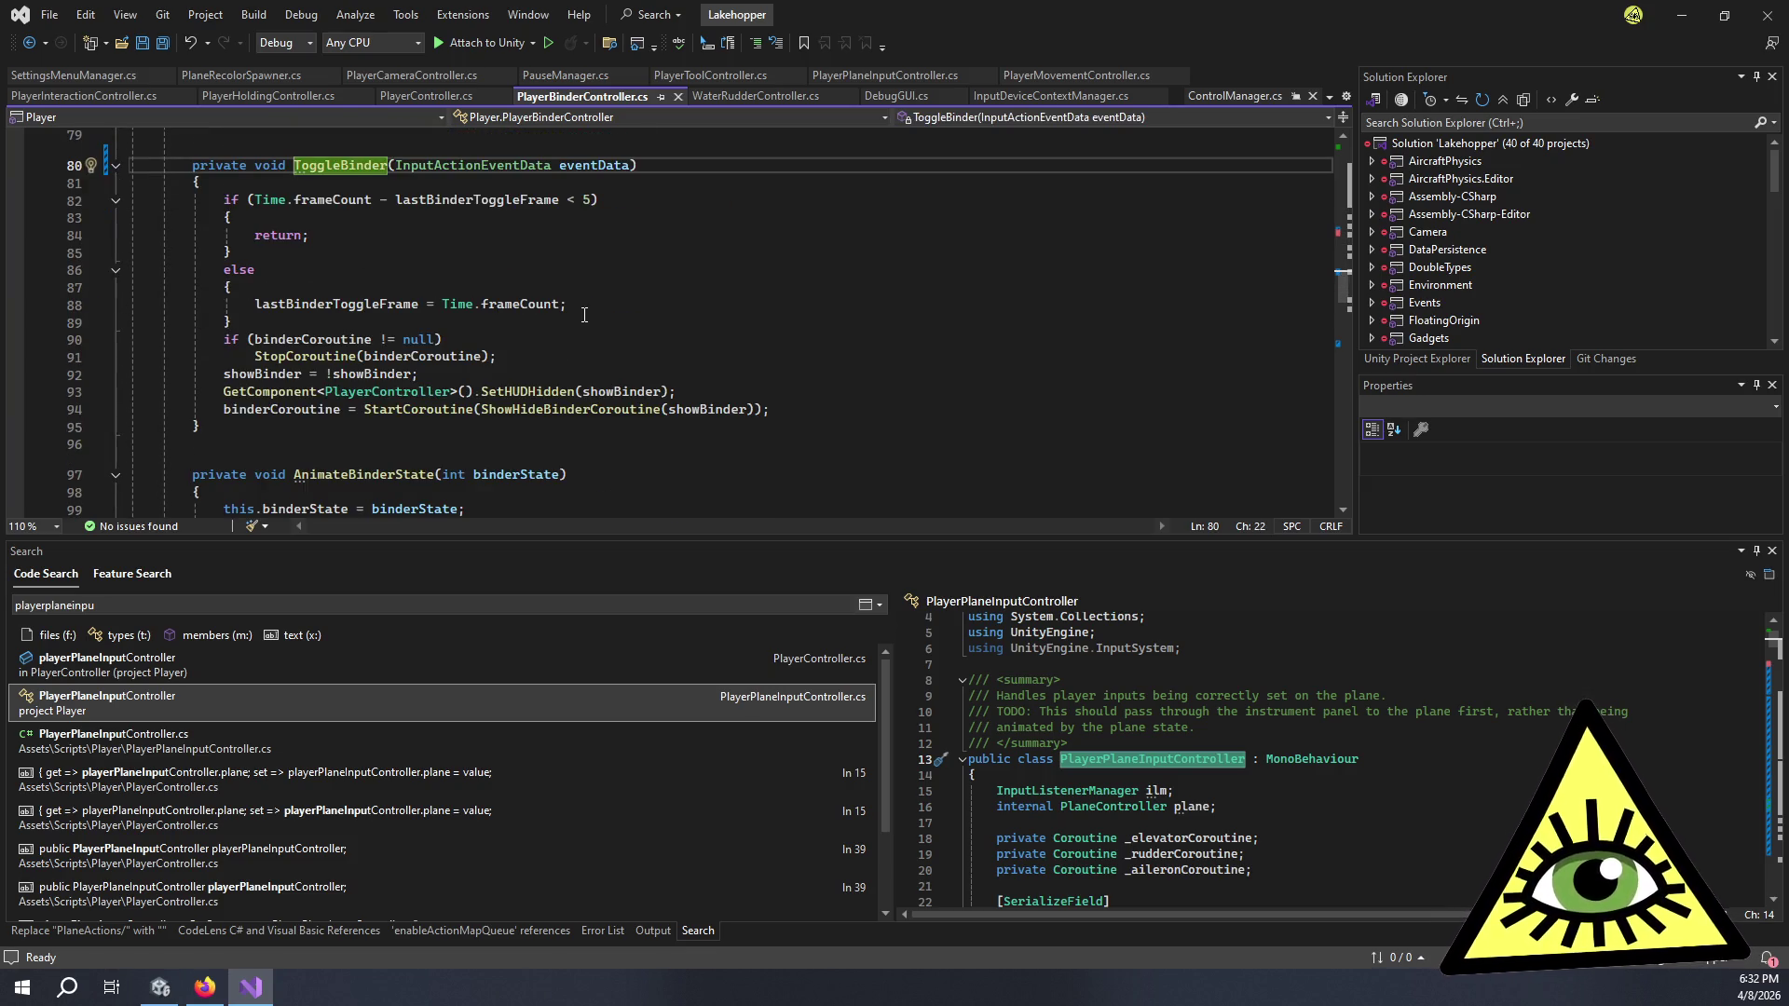
pyautogui.keyDown('ctrl'); pyautogui.click(534, 411); pyautogui.keyUp('ctrl')
pyautogui.scroll(-4, 569, 405)
pyautogui.click(402, 252)
# - Trim the entry to 'Plane' and add 'BinderInteraction' after it in exceptMaps, then return to Unity
pyautogui.press('Down')
pyautogui.press('Left')
pyautogui.press('BackSpace')
pyautogui.press('BackSpace')
pyautogui.press('BackSpace')
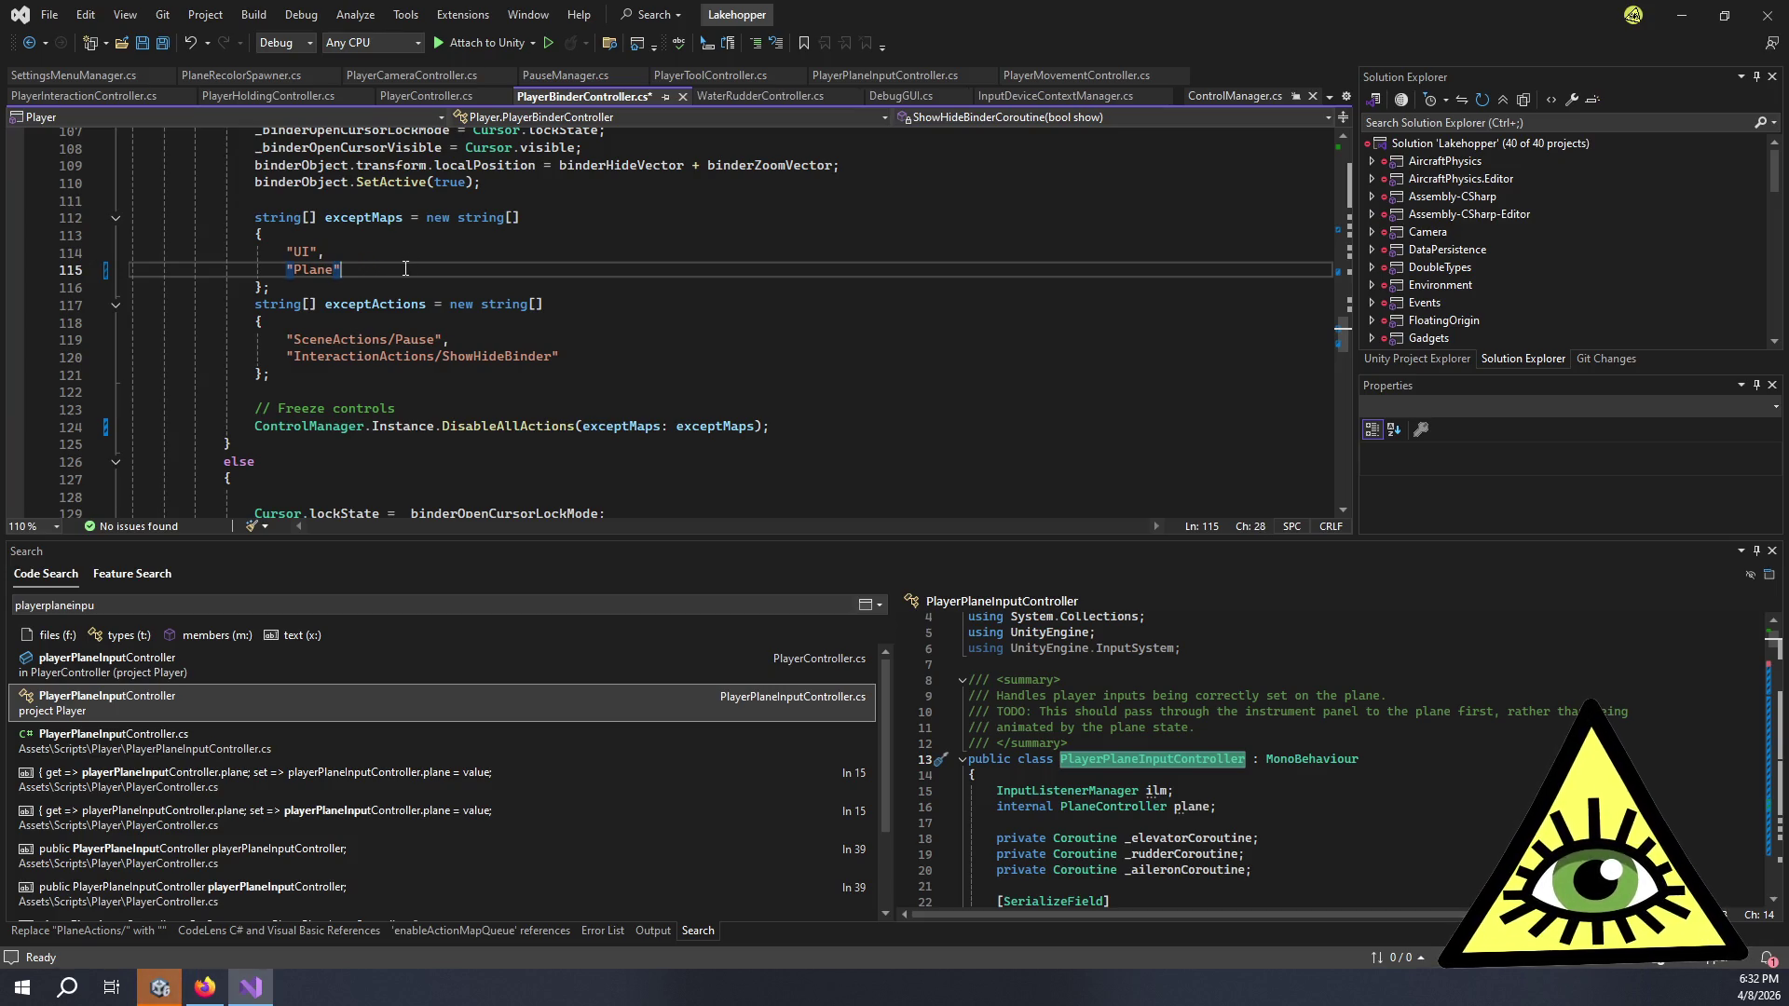
pyautogui.write(',')
pyautogui.press('Return')
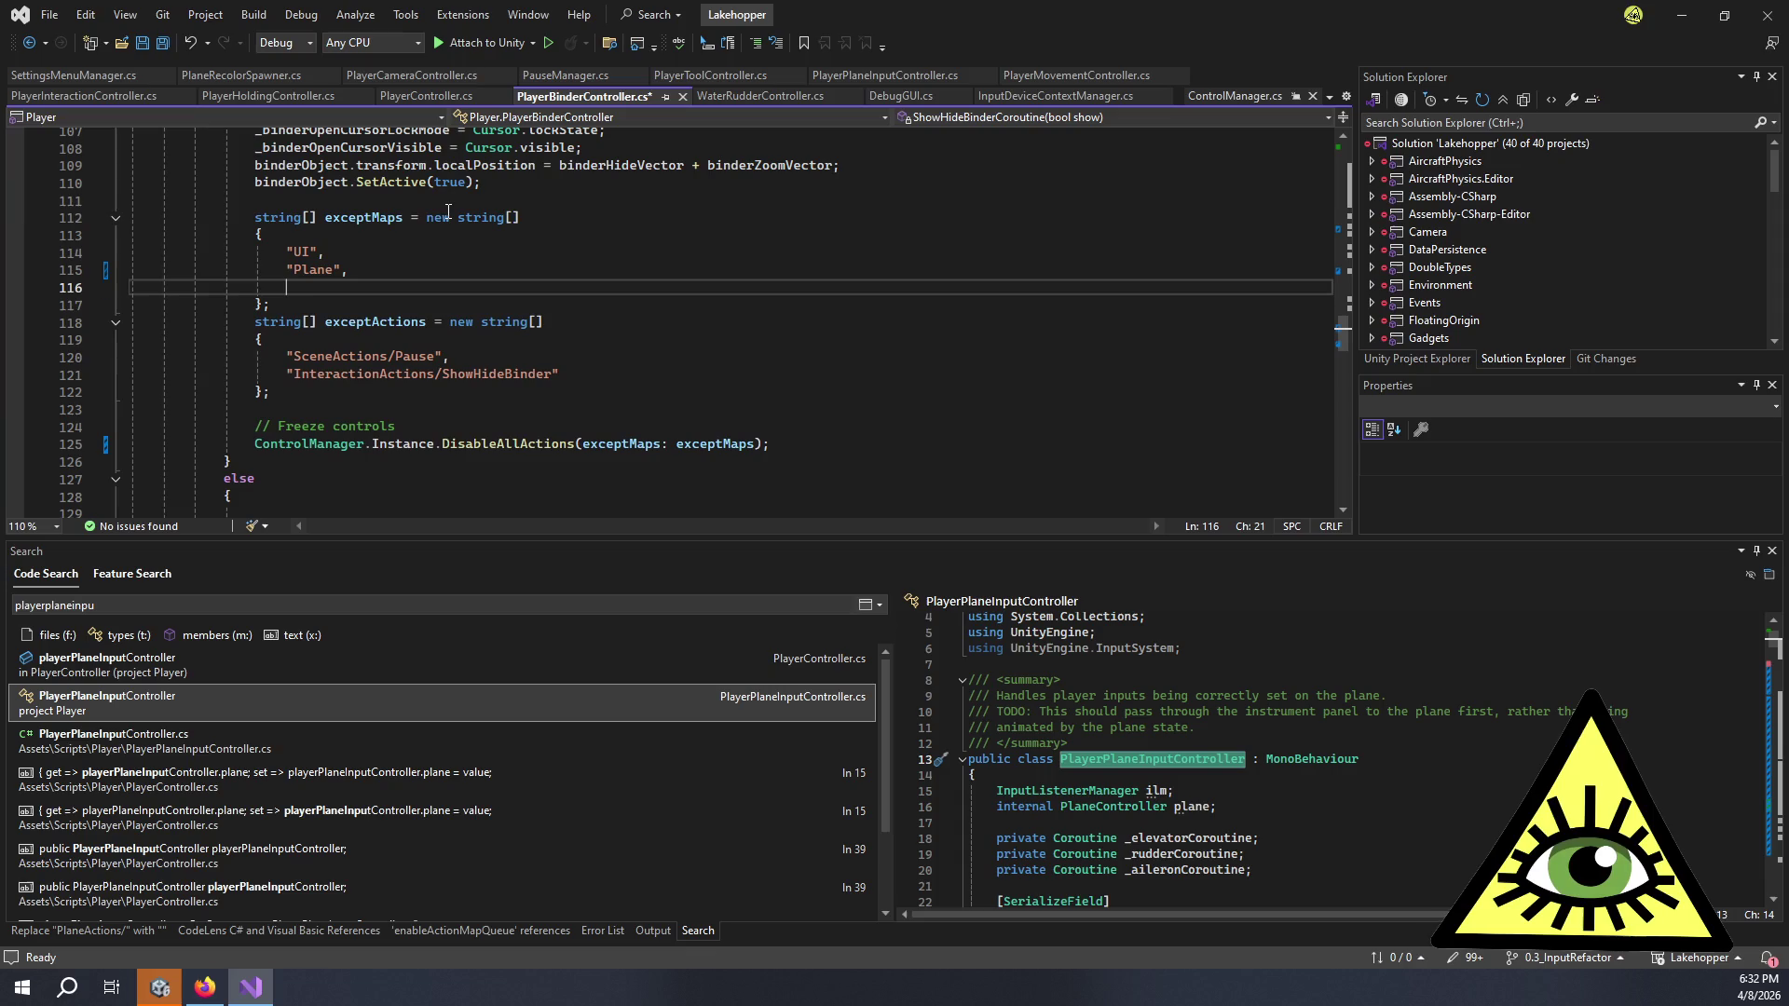
pyautogui.write('"')
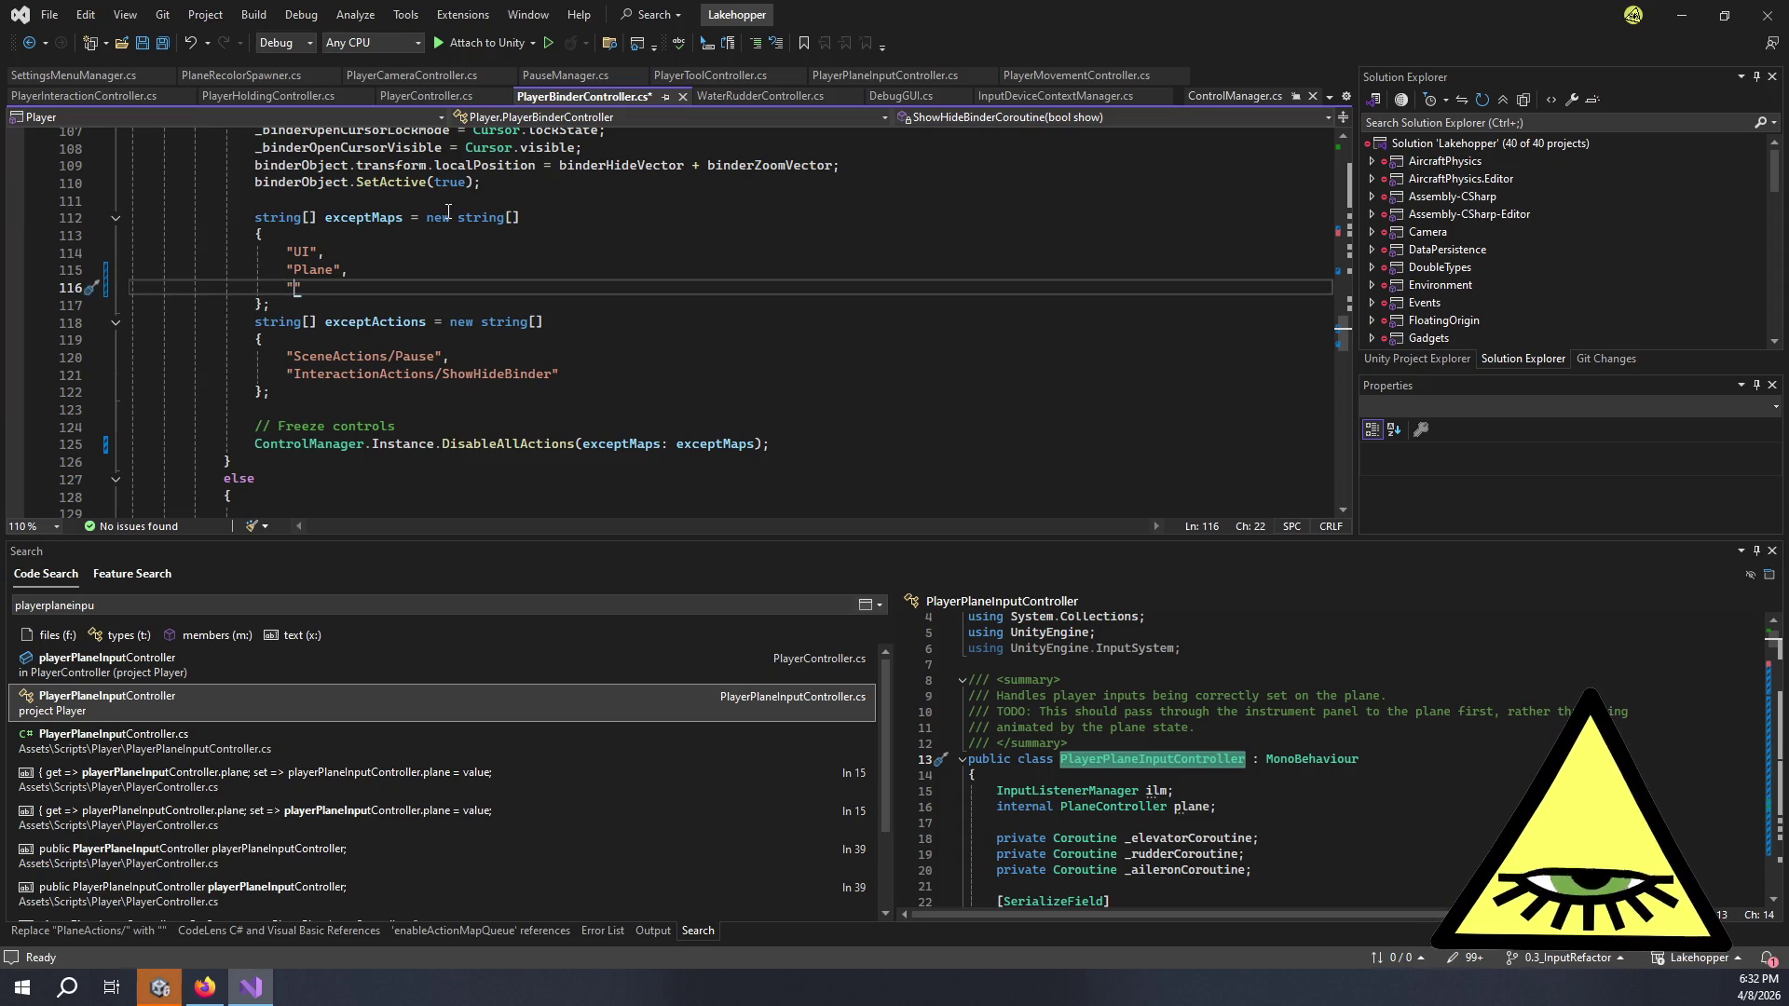
pyautogui.write('BinderI')
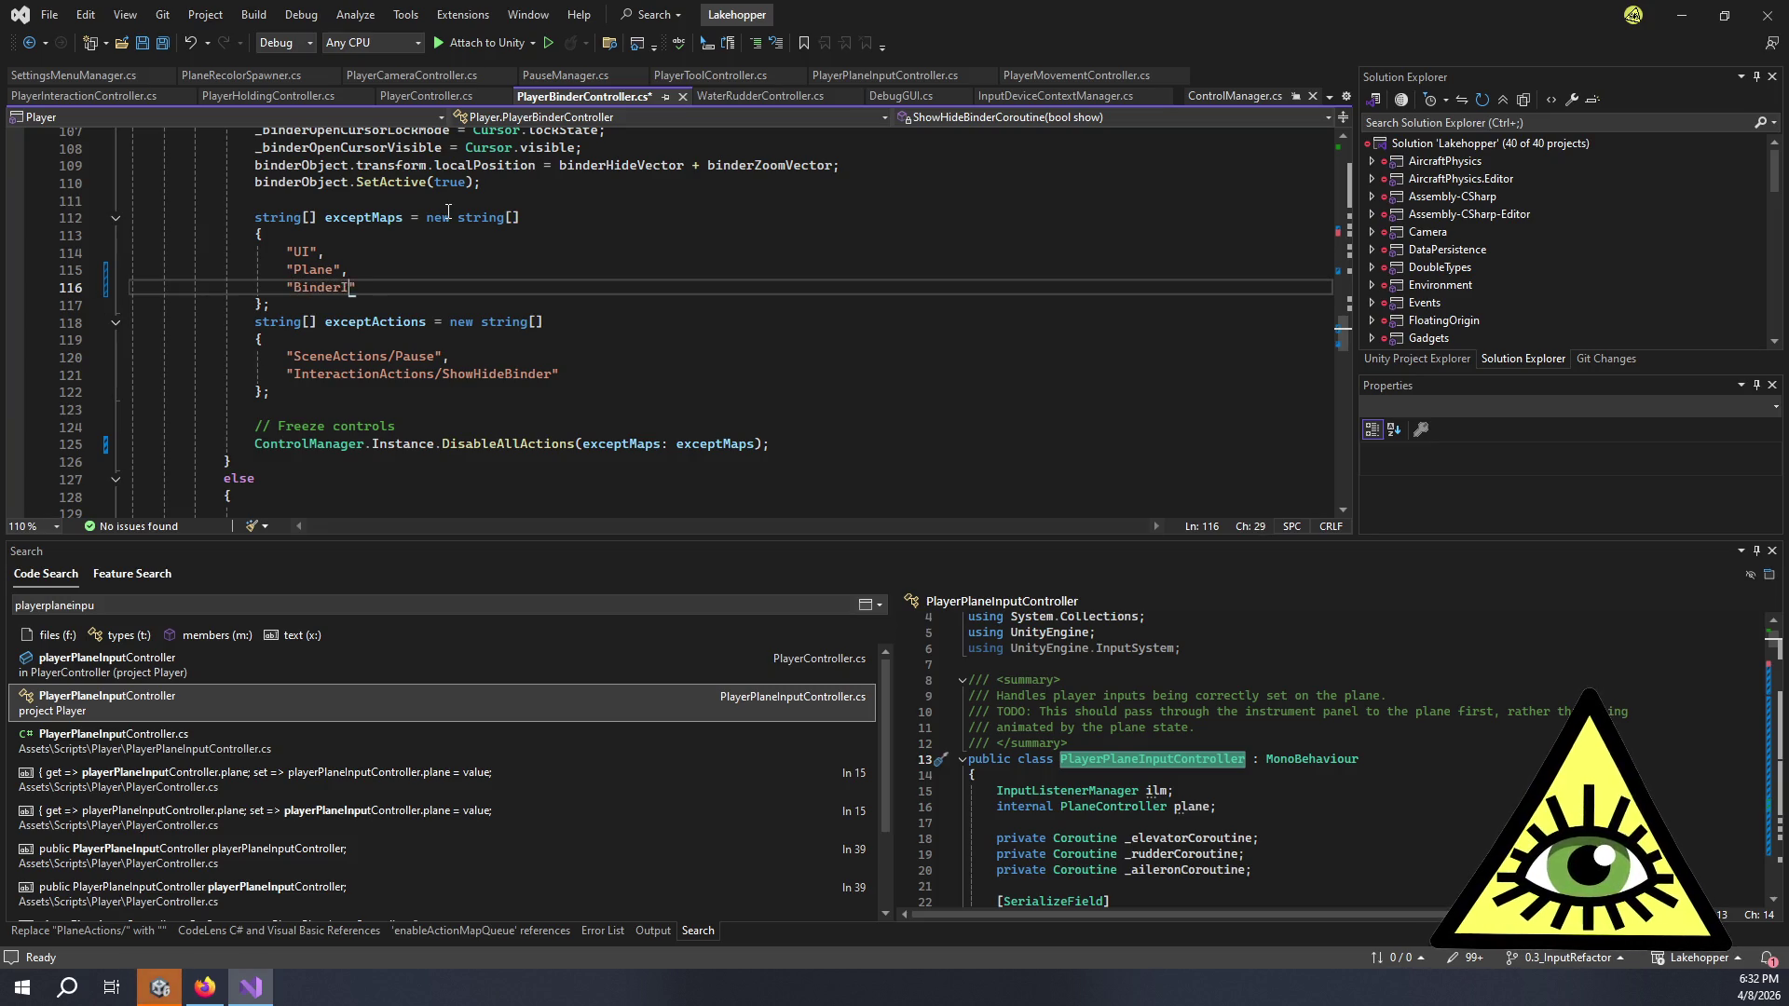
pyautogui.write('nteraci')
pyautogui.press('BackSpace')
pyautogui.write('tion')
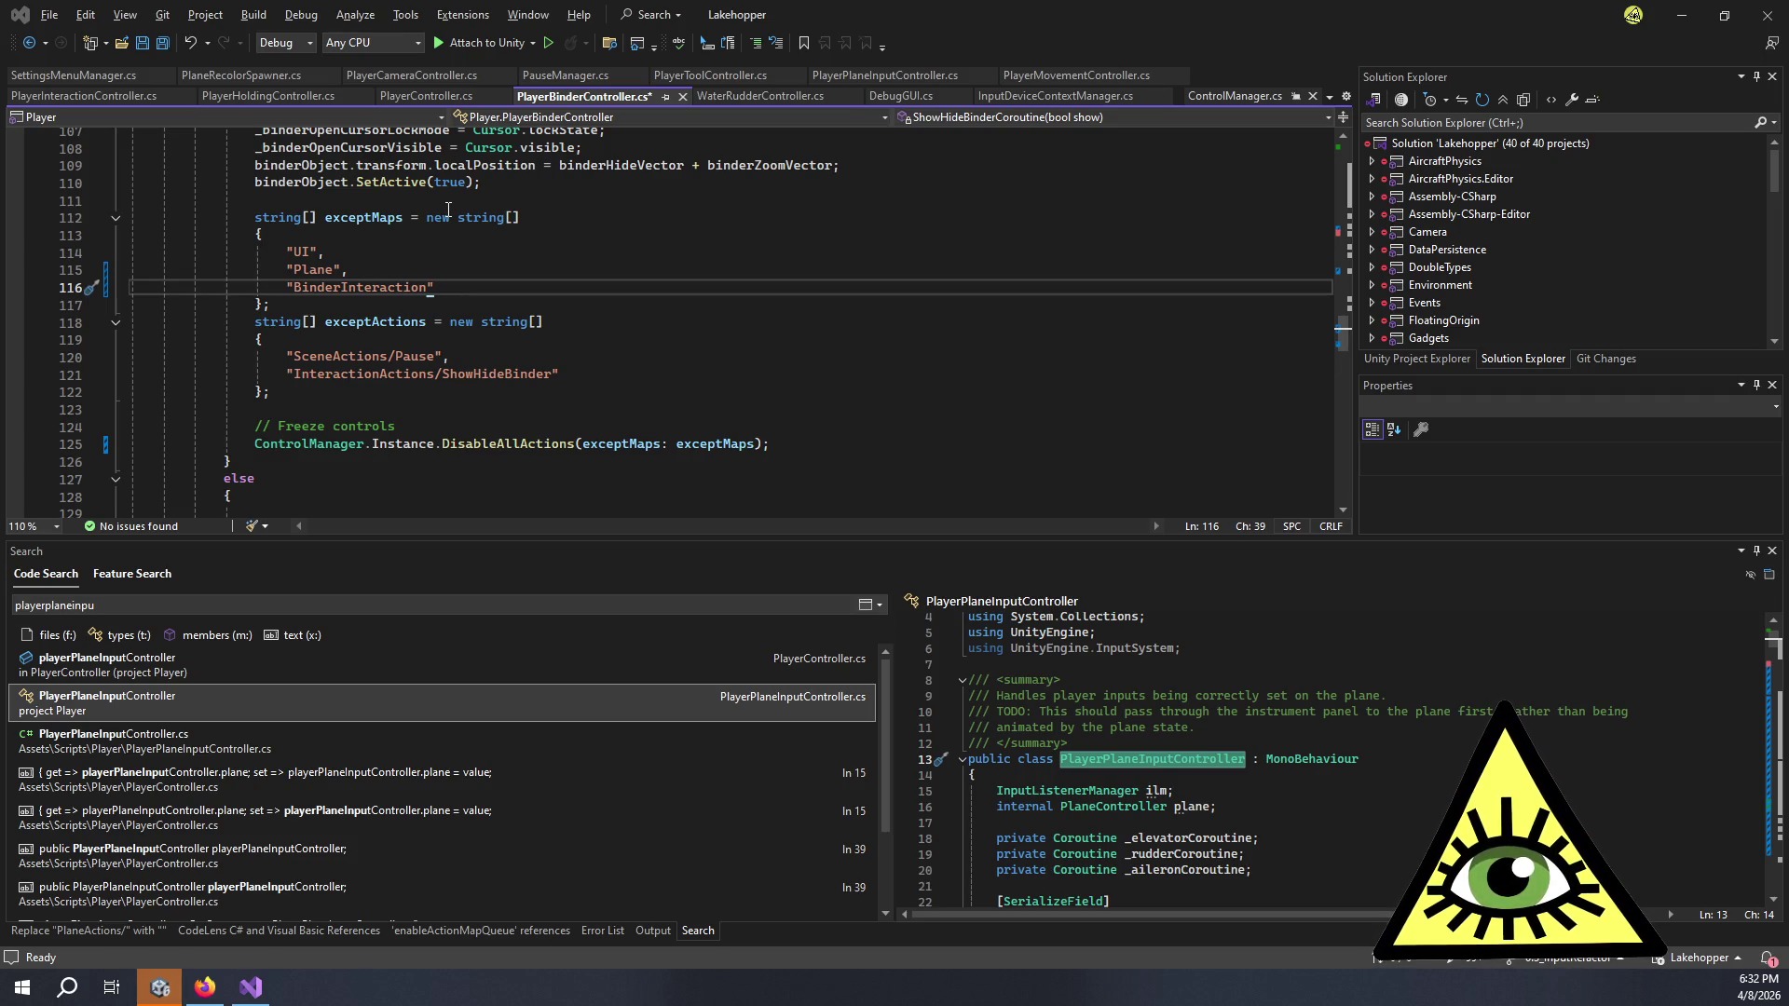
pyautogui.hotkey('alt', 'Tab')
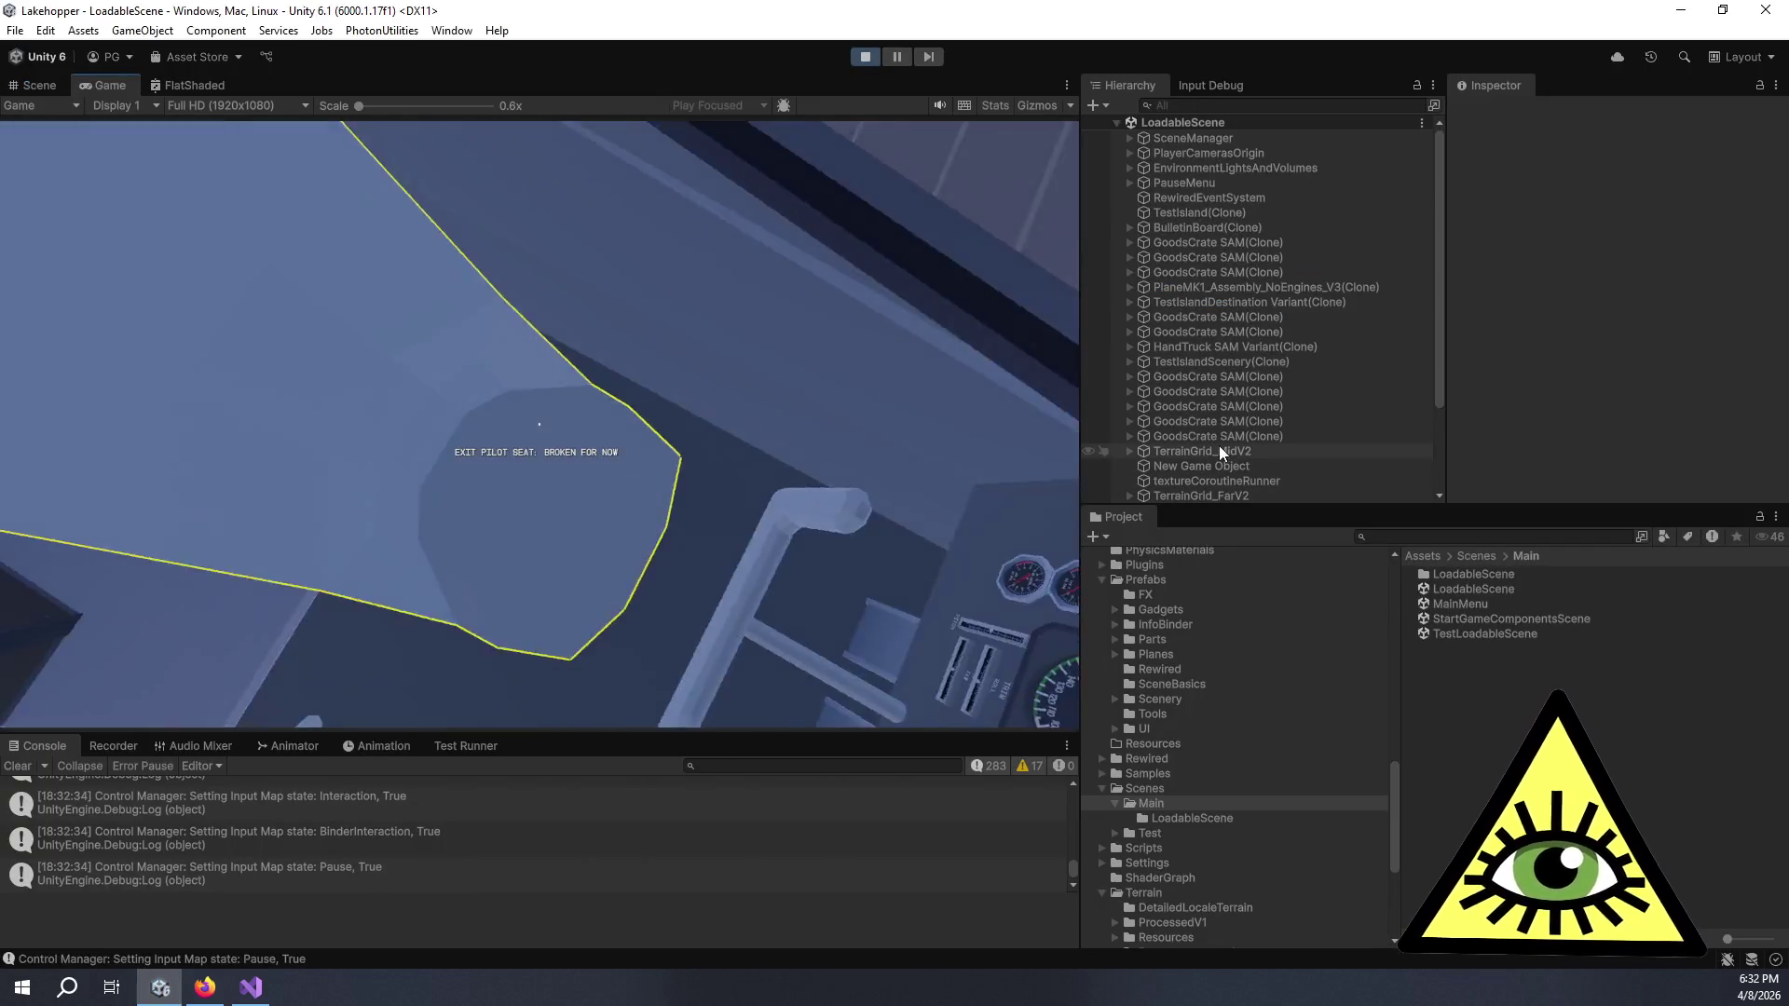
# - Select the Rewired Input Manager under DontDestroyOnLoad and scroll its debug info down to the 12 keyboard maps
pyautogui.scroll(-3, 1232, 451)
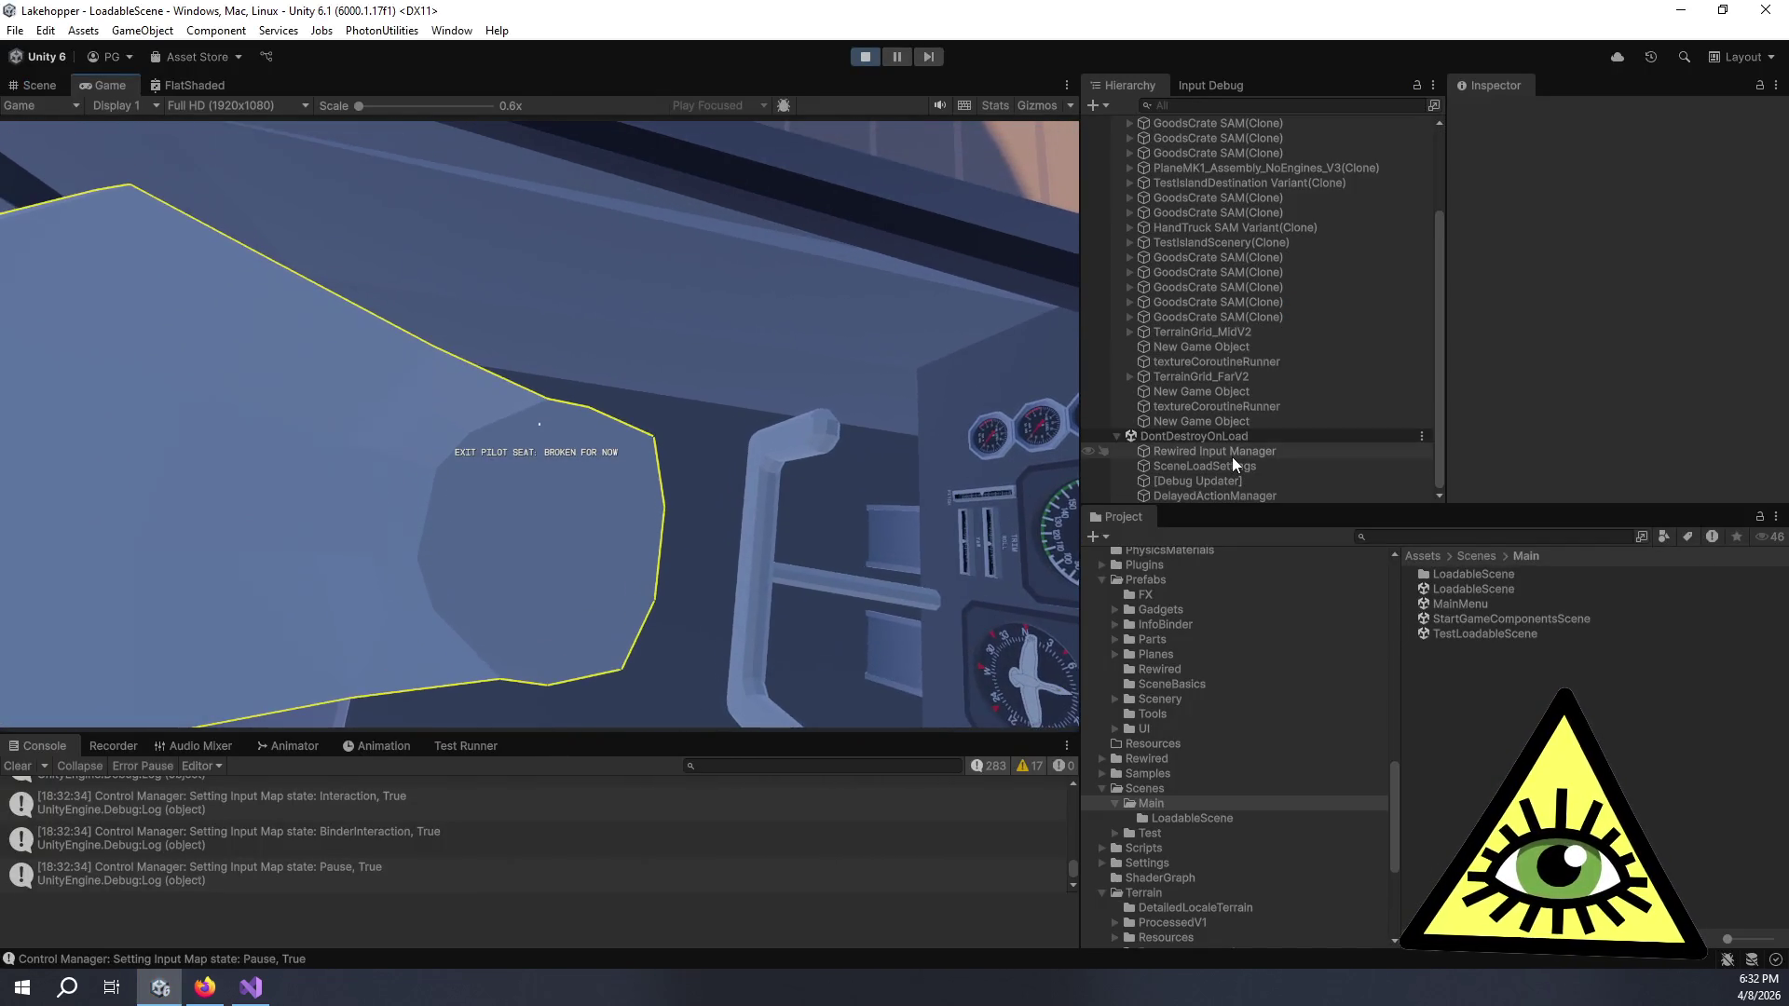
pyautogui.click(1231, 455)
pyautogui.scroll(-5, 1584, 382)
pyautogui.scroll(-2, 1588, 384)
pyautogui.scroll(-5, 1540, 315)
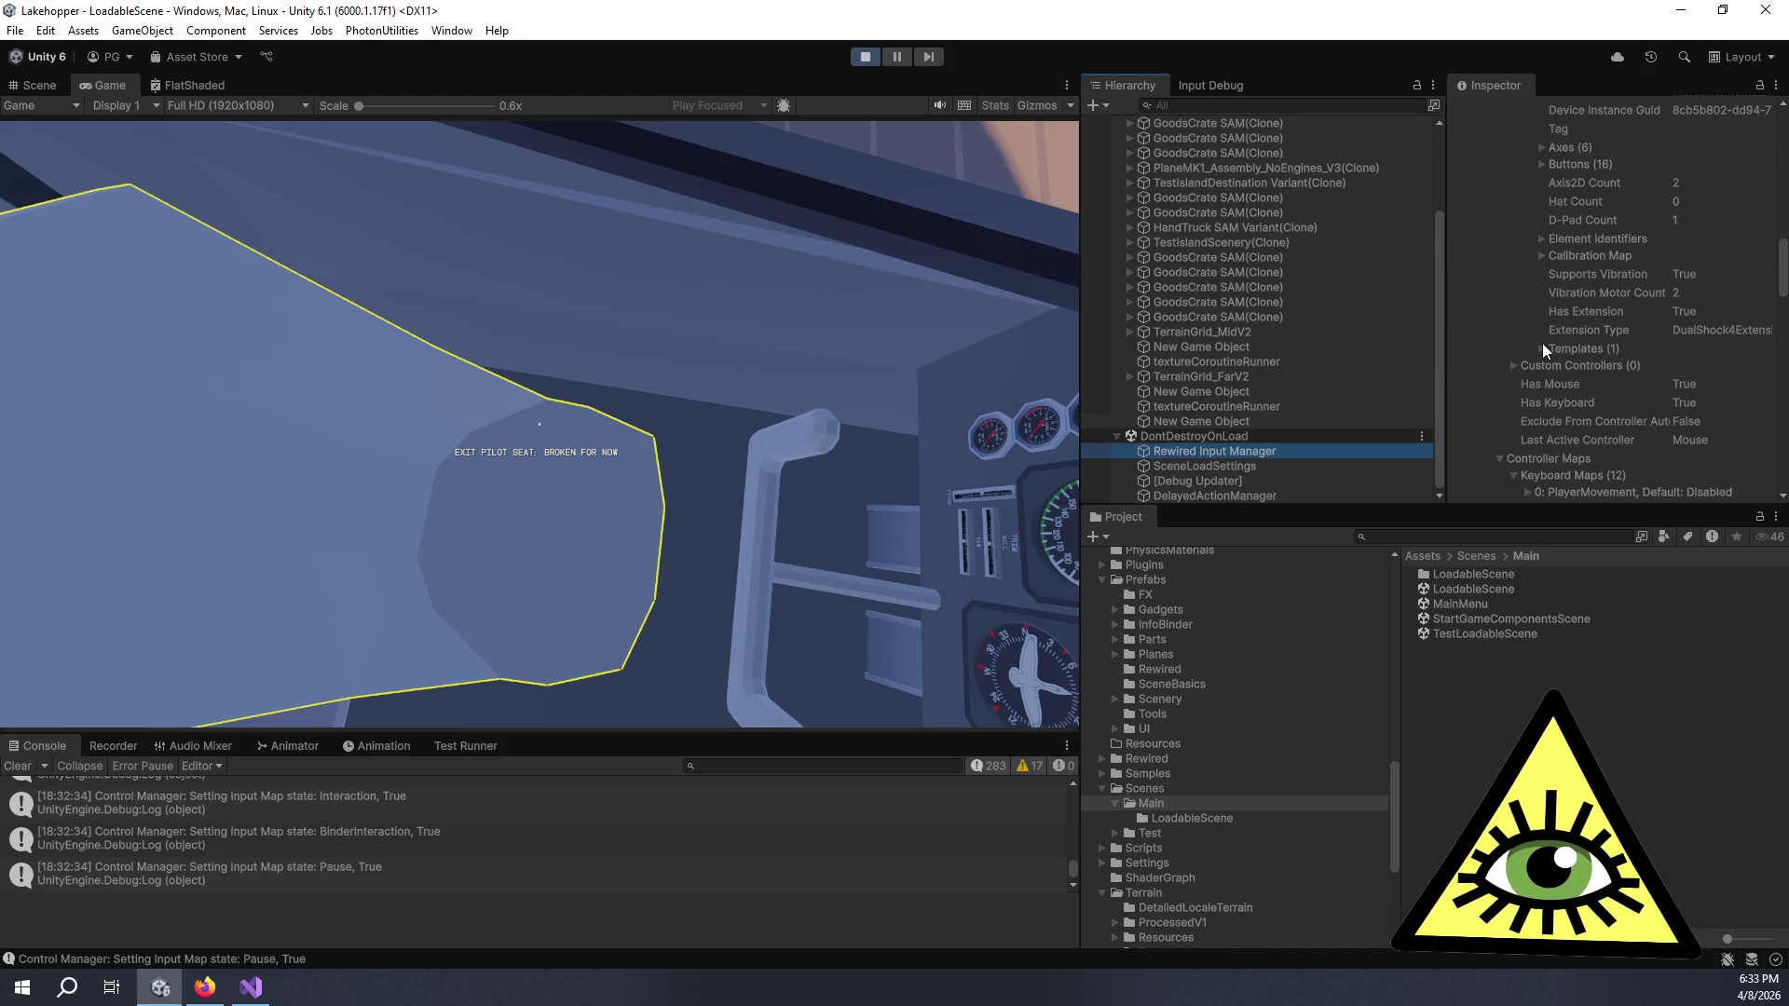
pyautogui.scroll(-2, 1530, 295)
pyautogui.scroll(-2, 1515, 326)
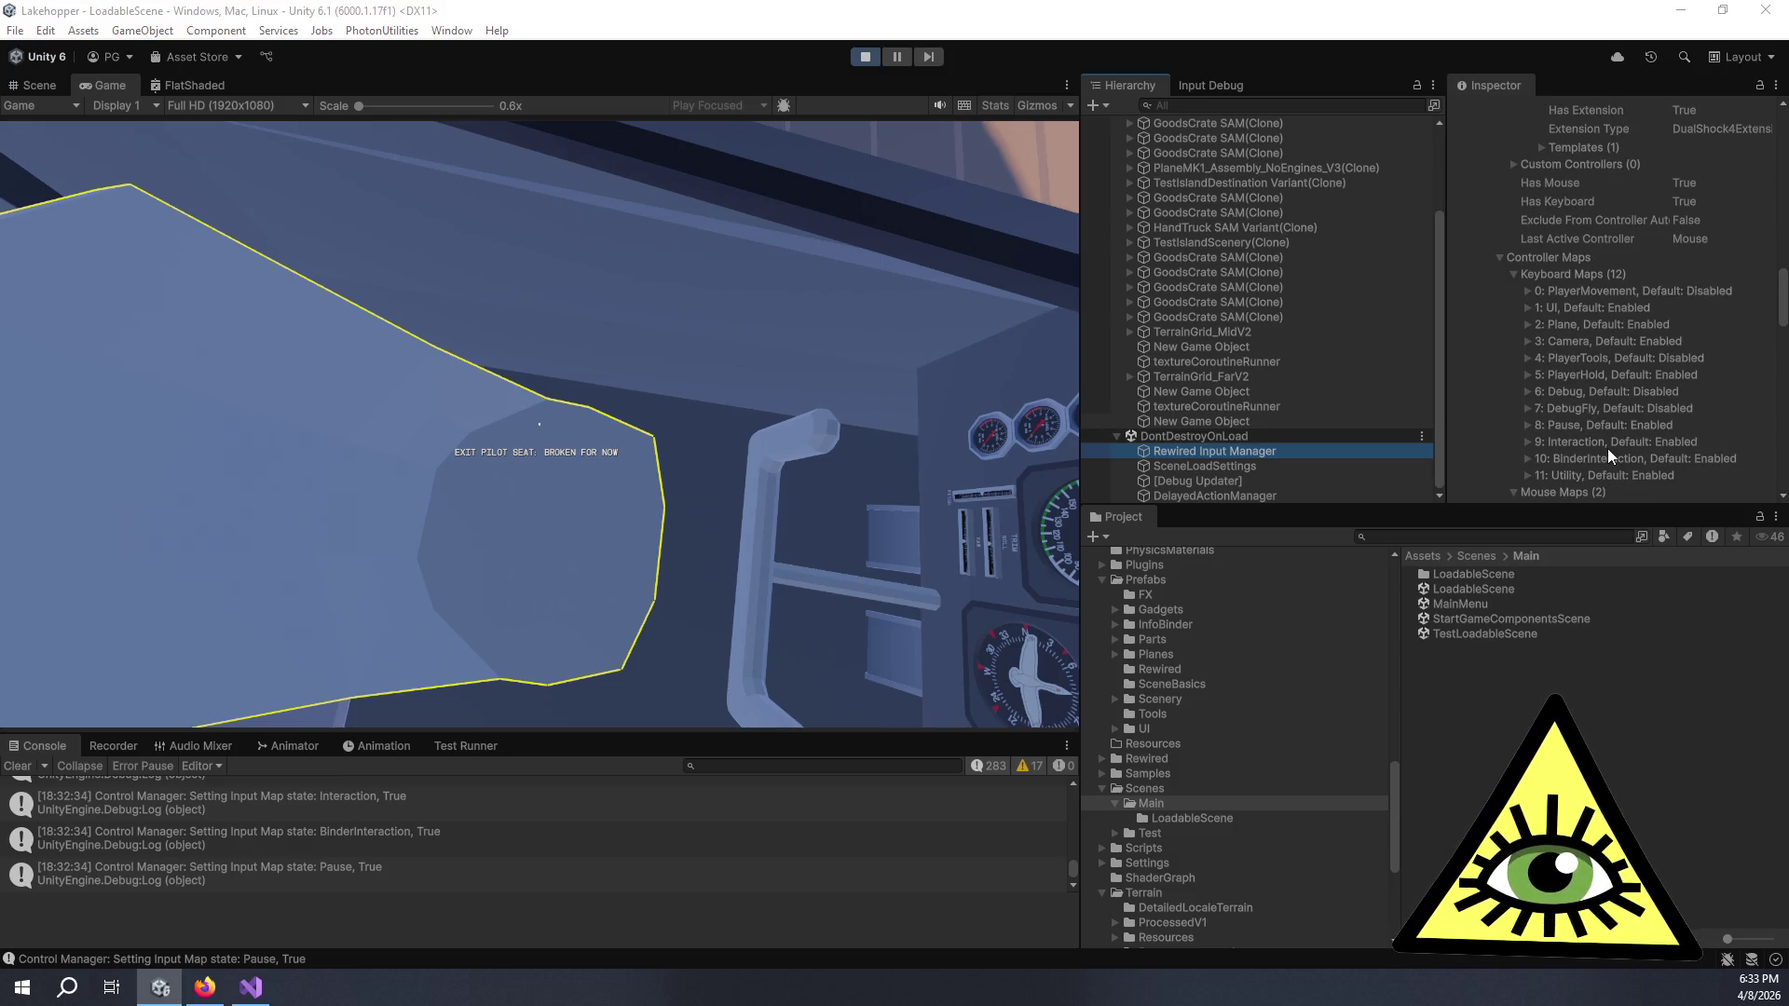
pyautogui.hotkey('alt', 'Tab')
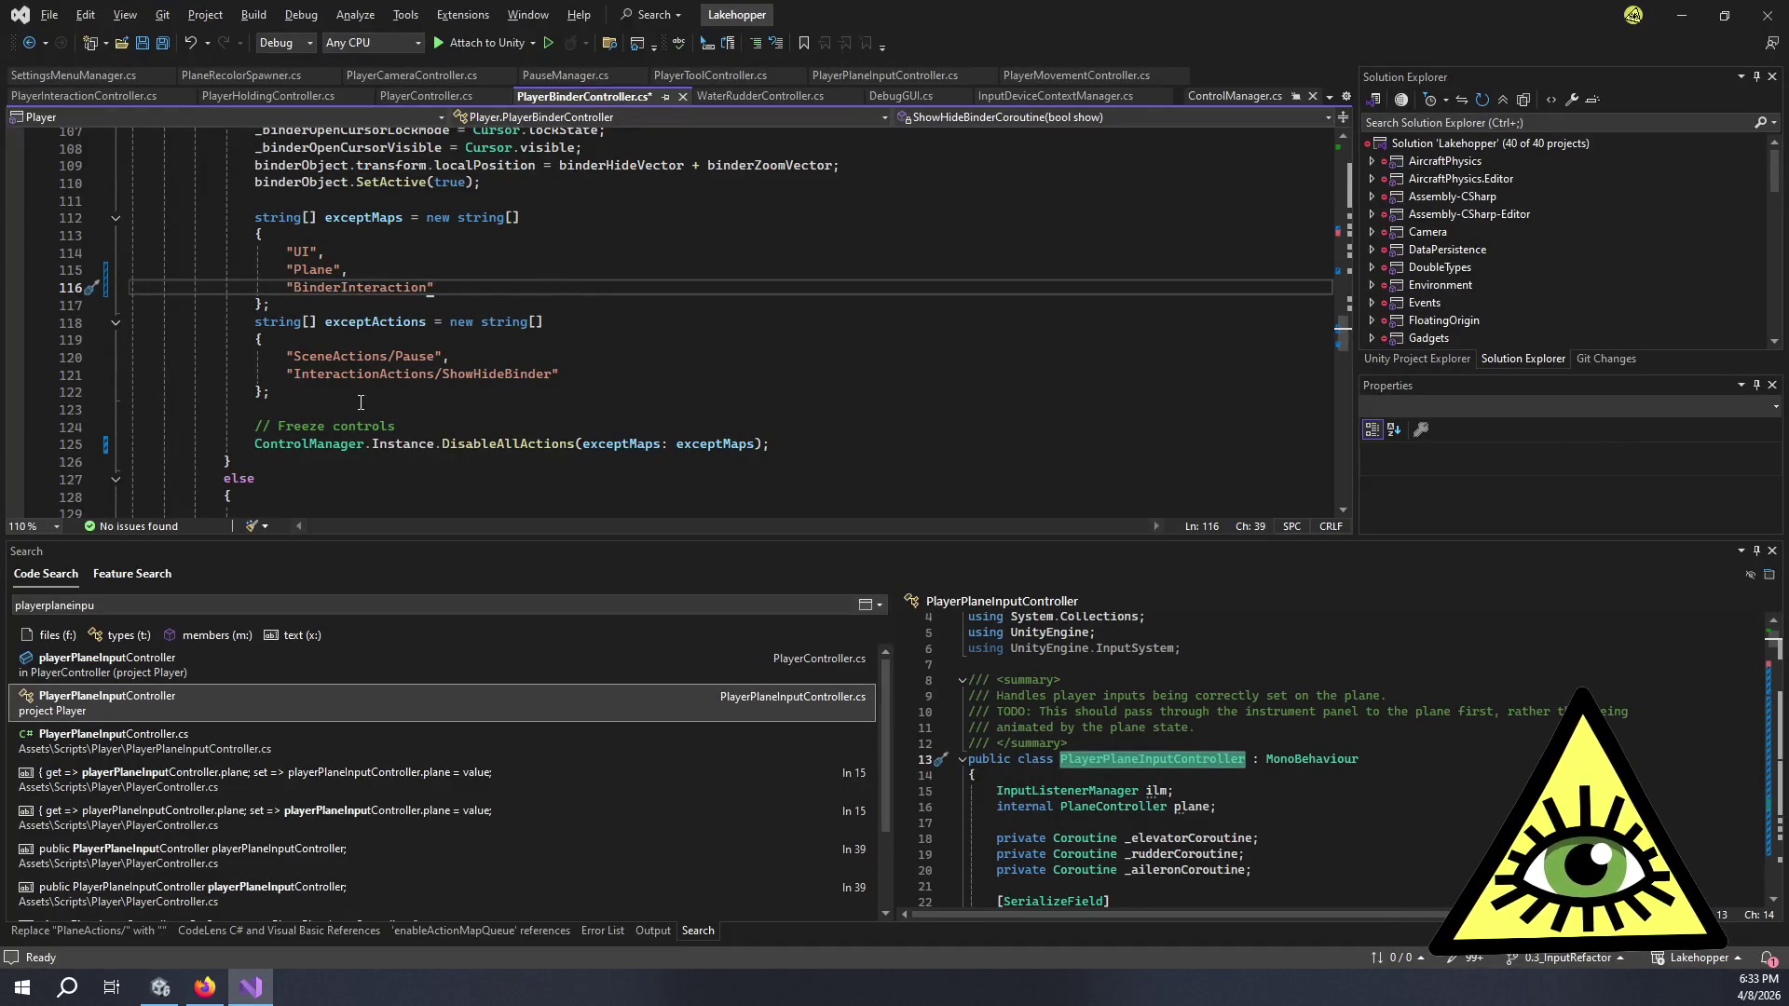
# - Add a 'Pause' entry after 'BinderInteraction' in the exceptMaps array
pyautogui.click(361, 396)
pyautogui.click(444, 288)
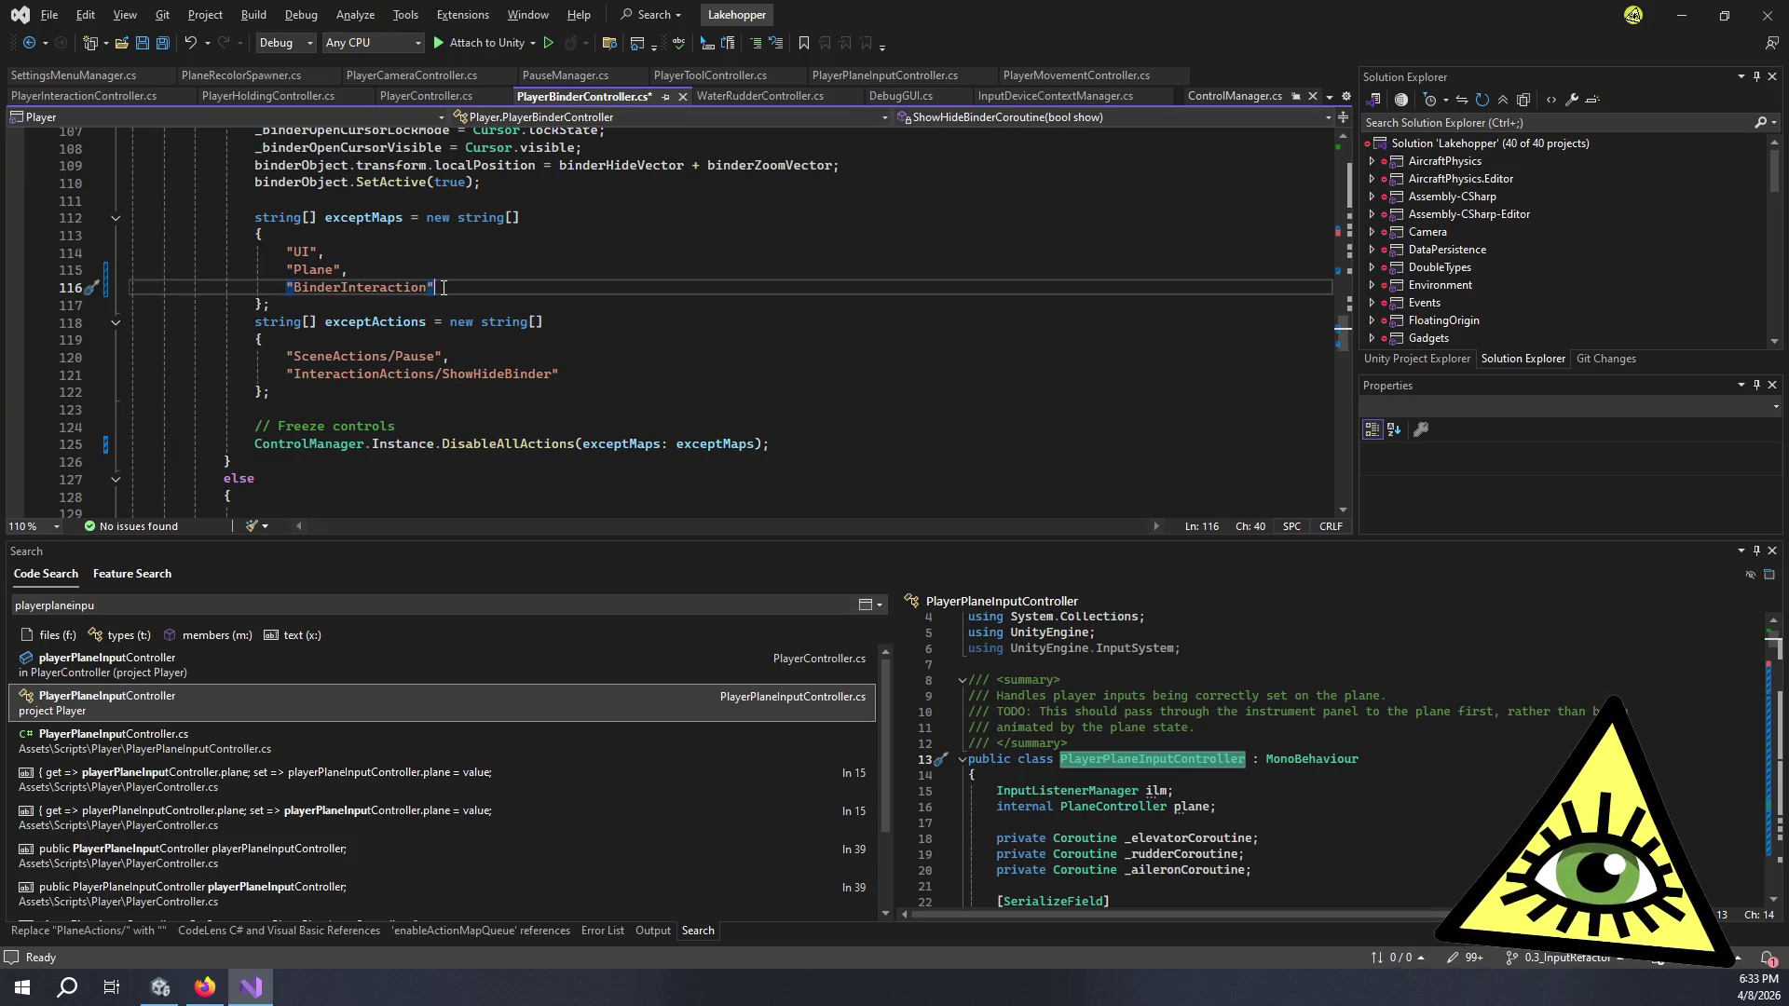
pyautogui.write(',')
pyautogui.press('Return')
pyautogui.write('"Pause')
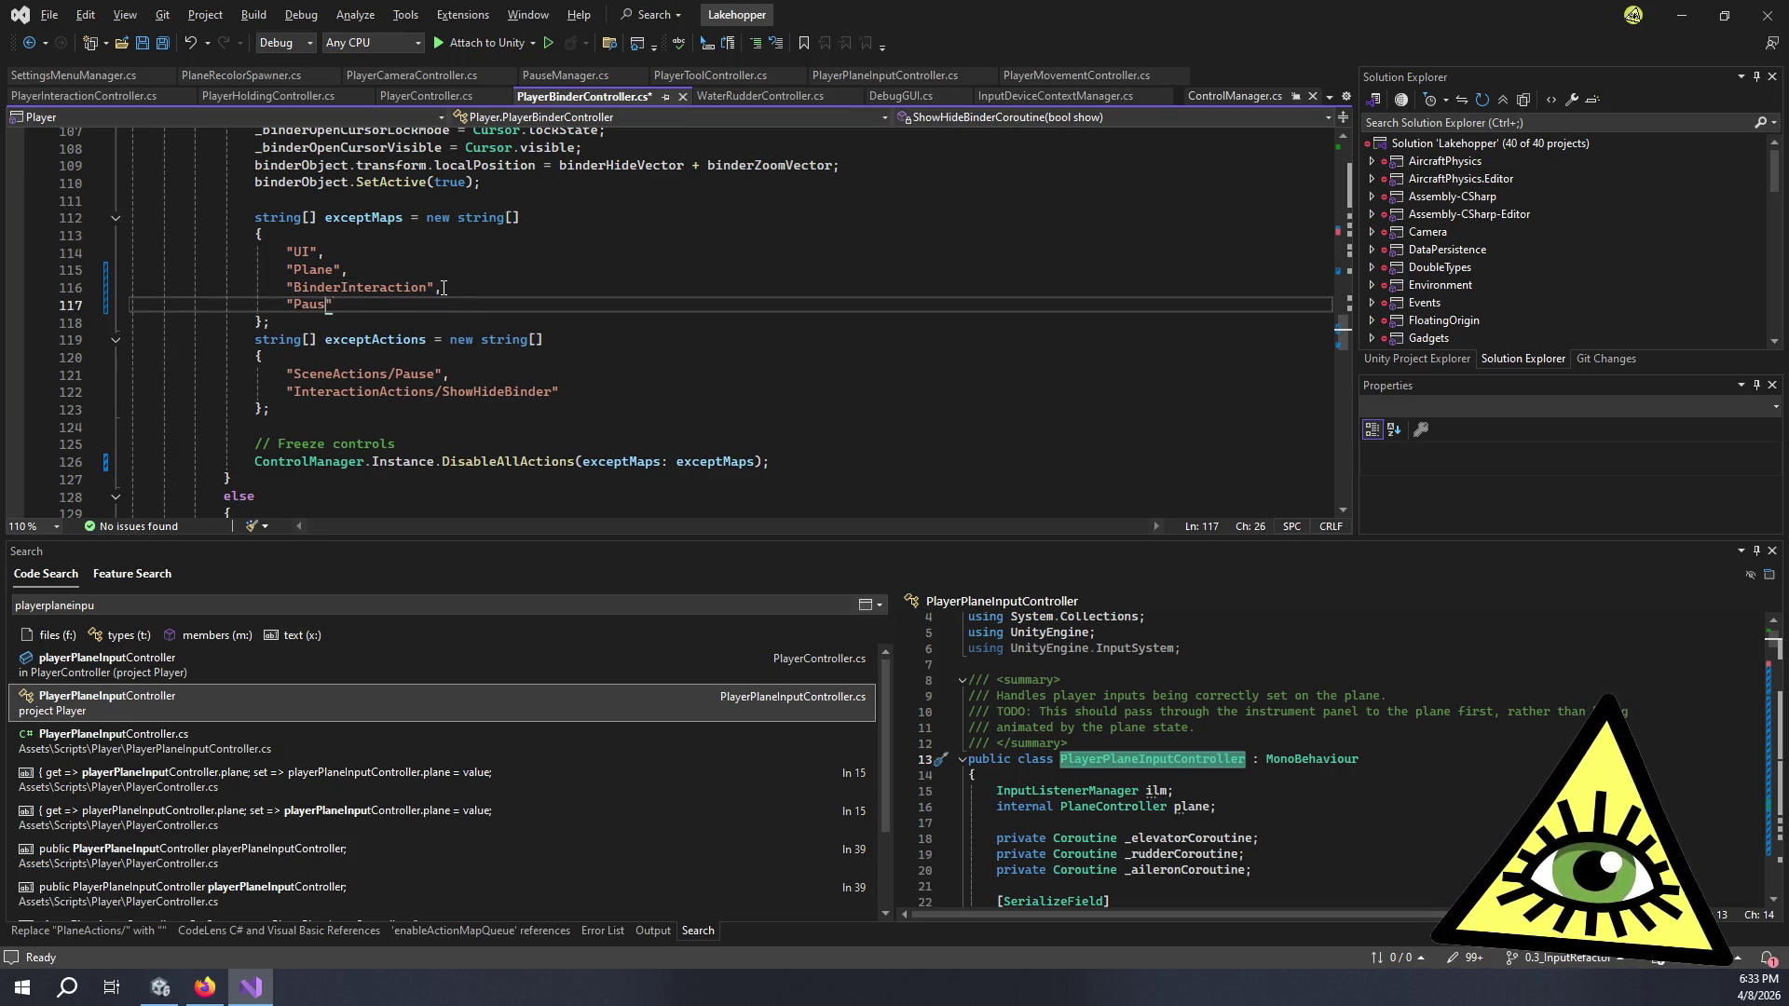
# - Delete the exceptActions array and save PlayerBinderController.cs
pyautogui.moveTo(287, 403)
pyautogui.mouseDown()
pyautogui.moveTo(130, 389)
pyautogui.moveTo(121, 342)
pyautogui.mouseUp()
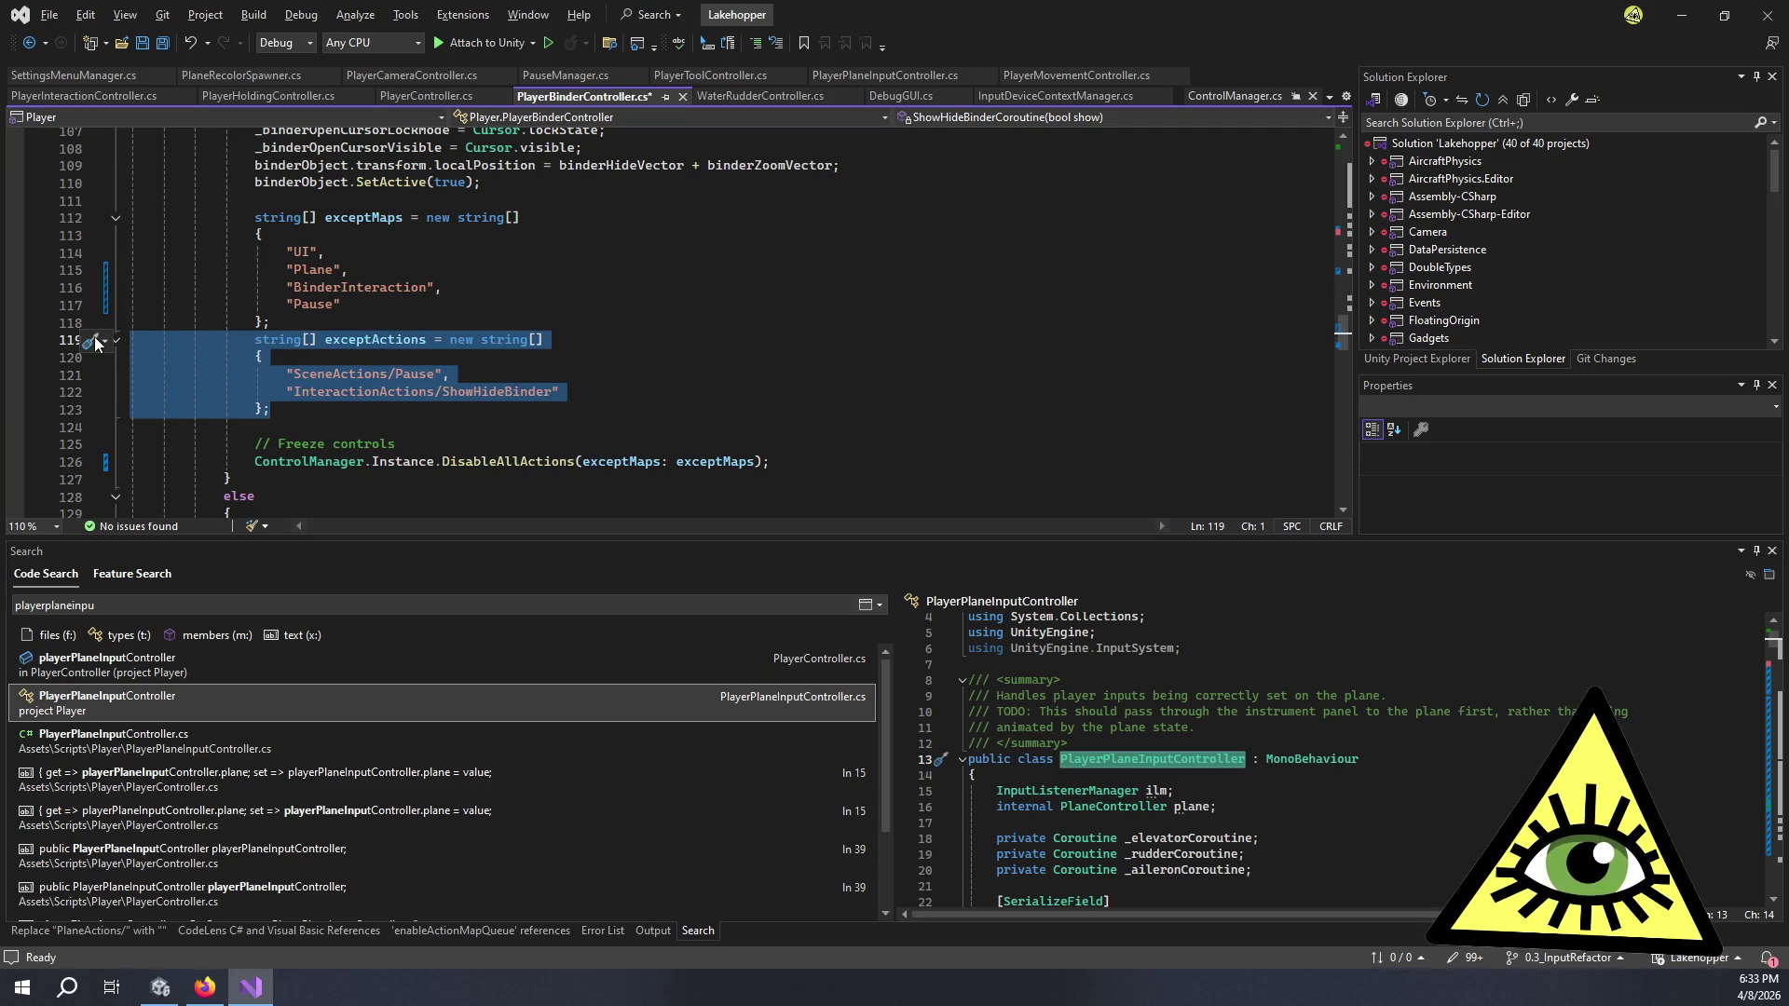
pyautogui.press('BackSpace')
pyautogui.press('BackSpace')
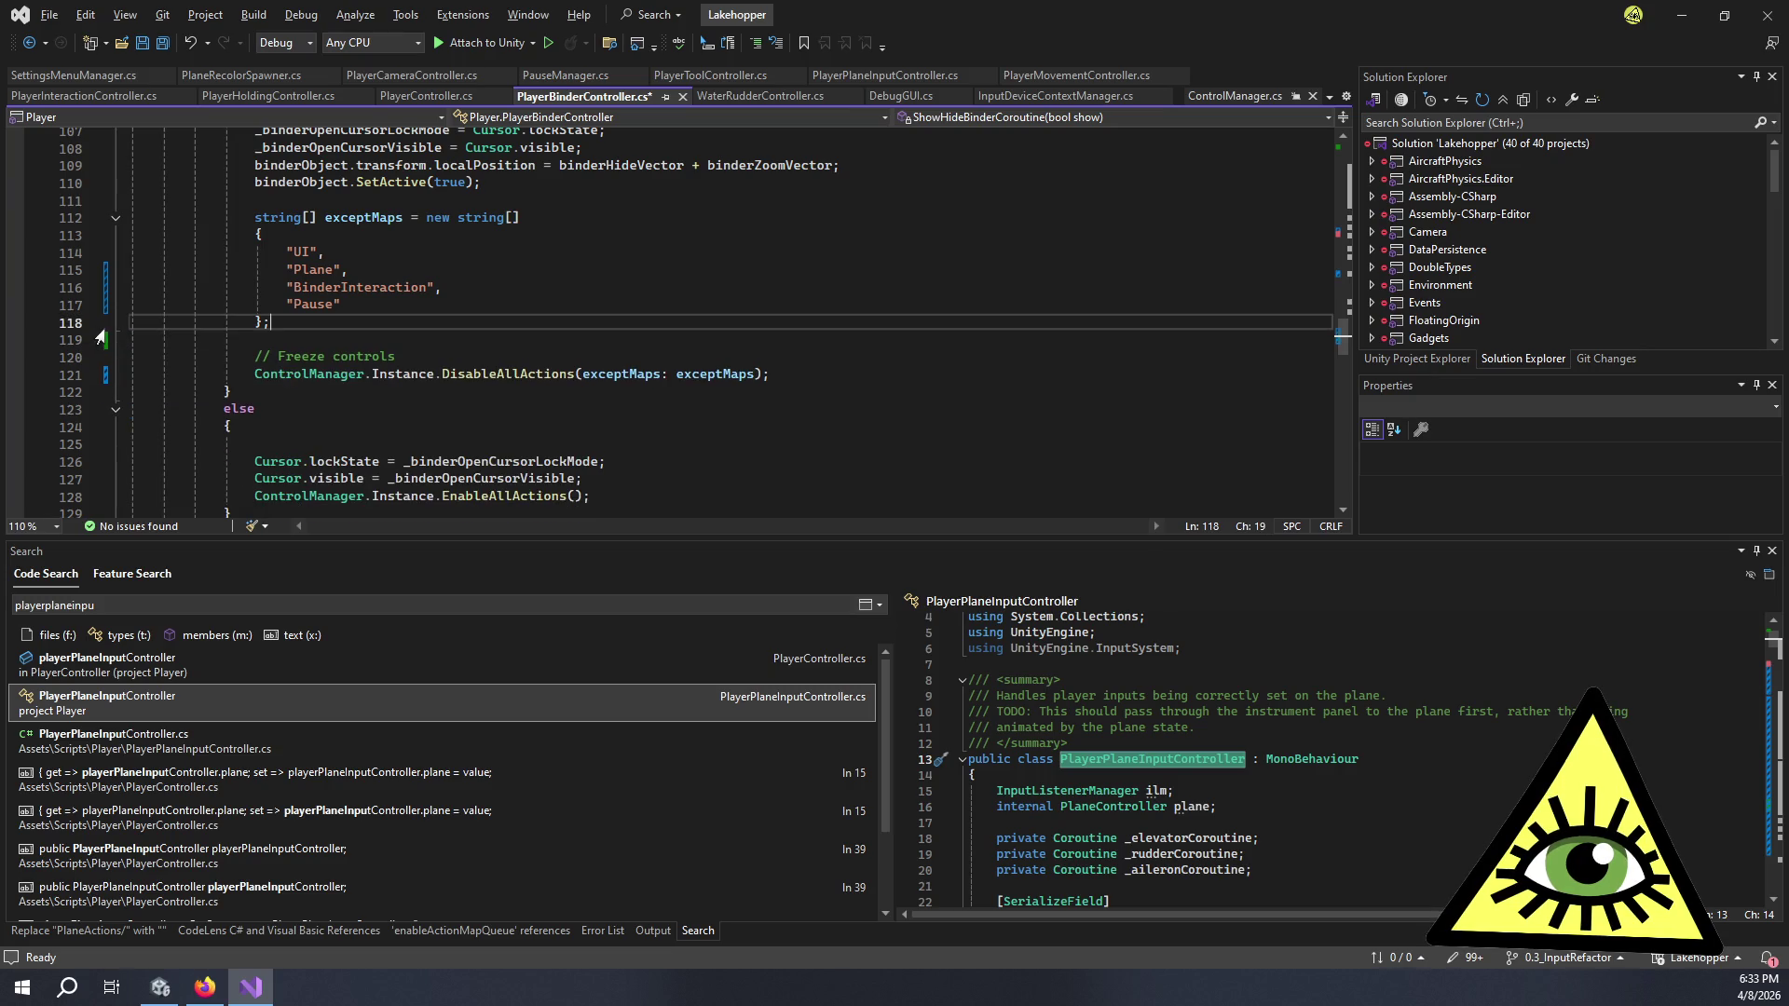
pyautogui.click(727, 375)
pyautogui.click(457, 321)
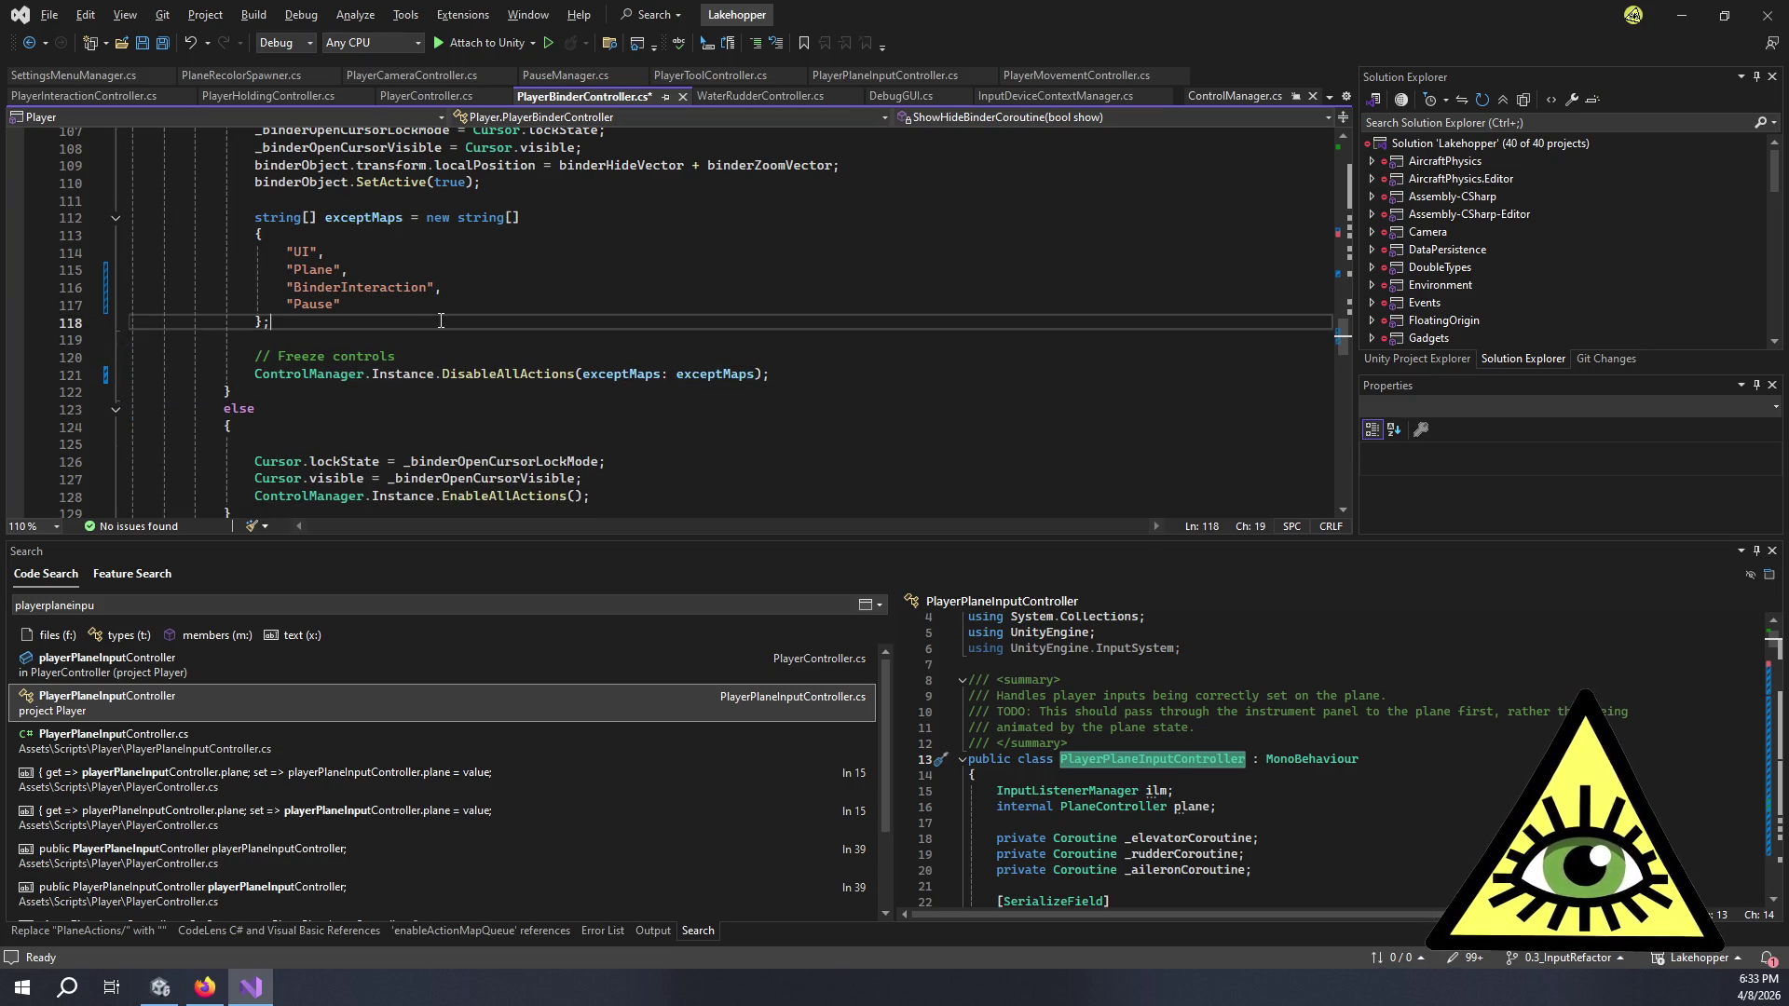
pyautogui.hotkey('ctrl', 's')
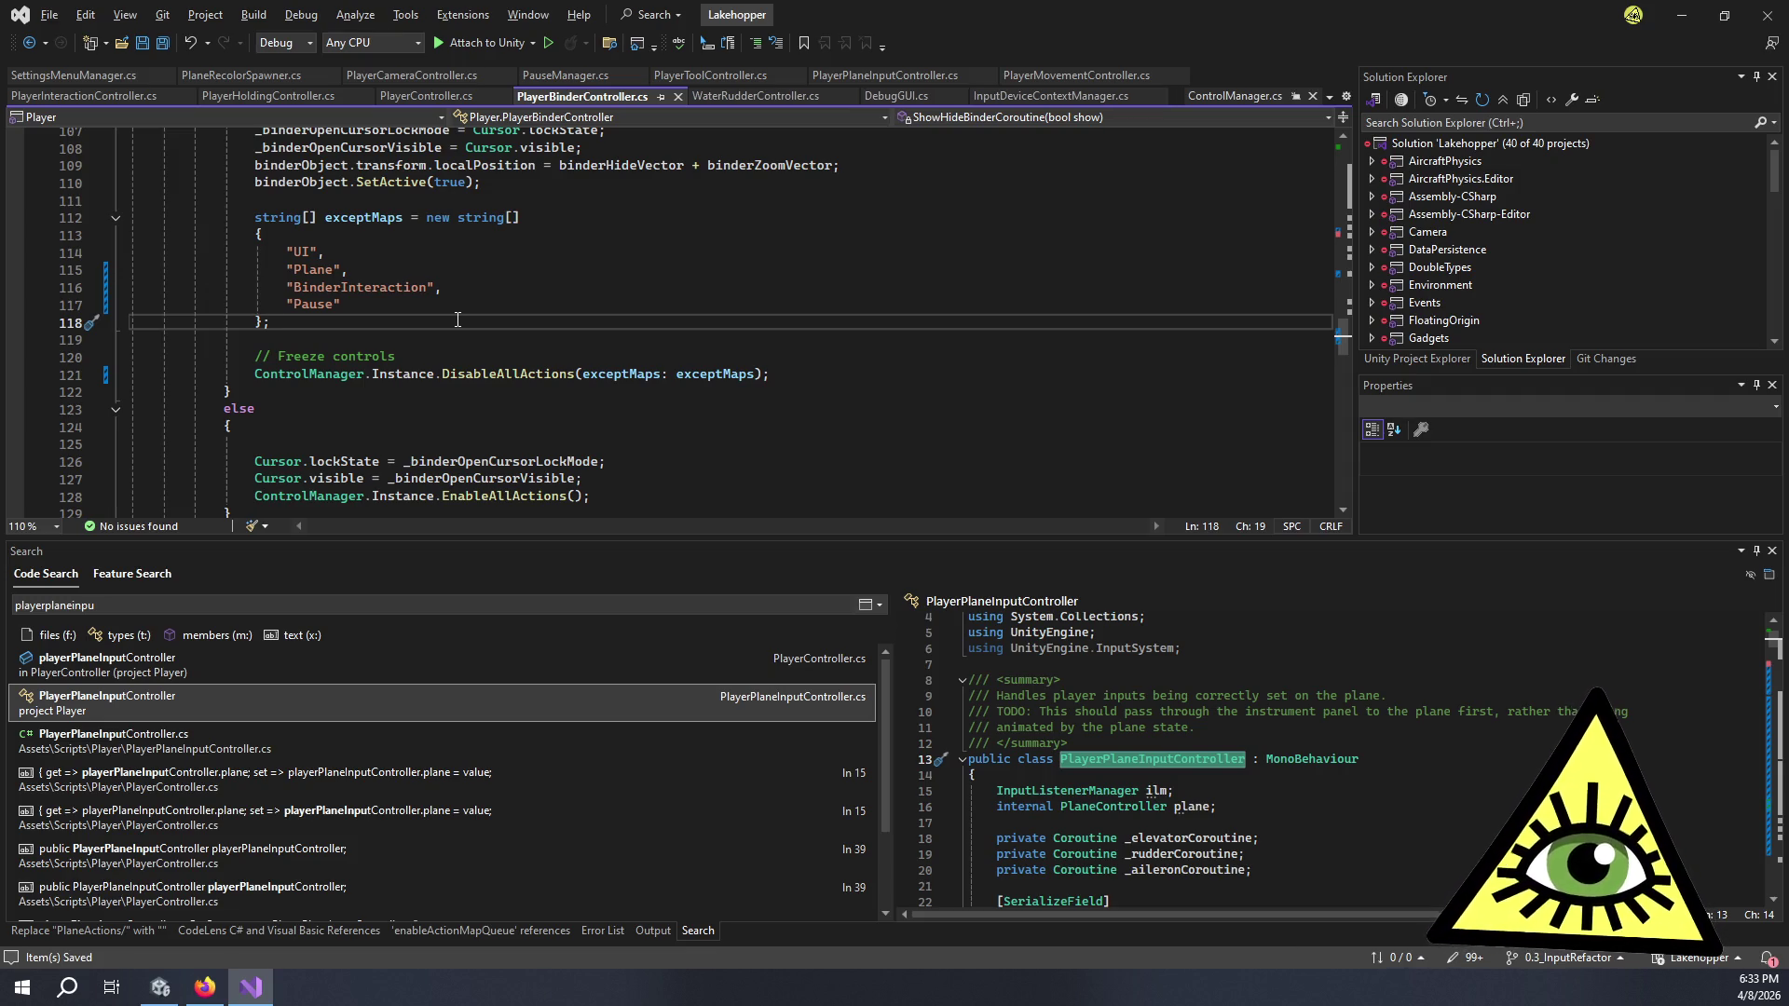
# - Find all references to DisableAllActions from line 121
pyautogui.scroll(3, 497, 321)
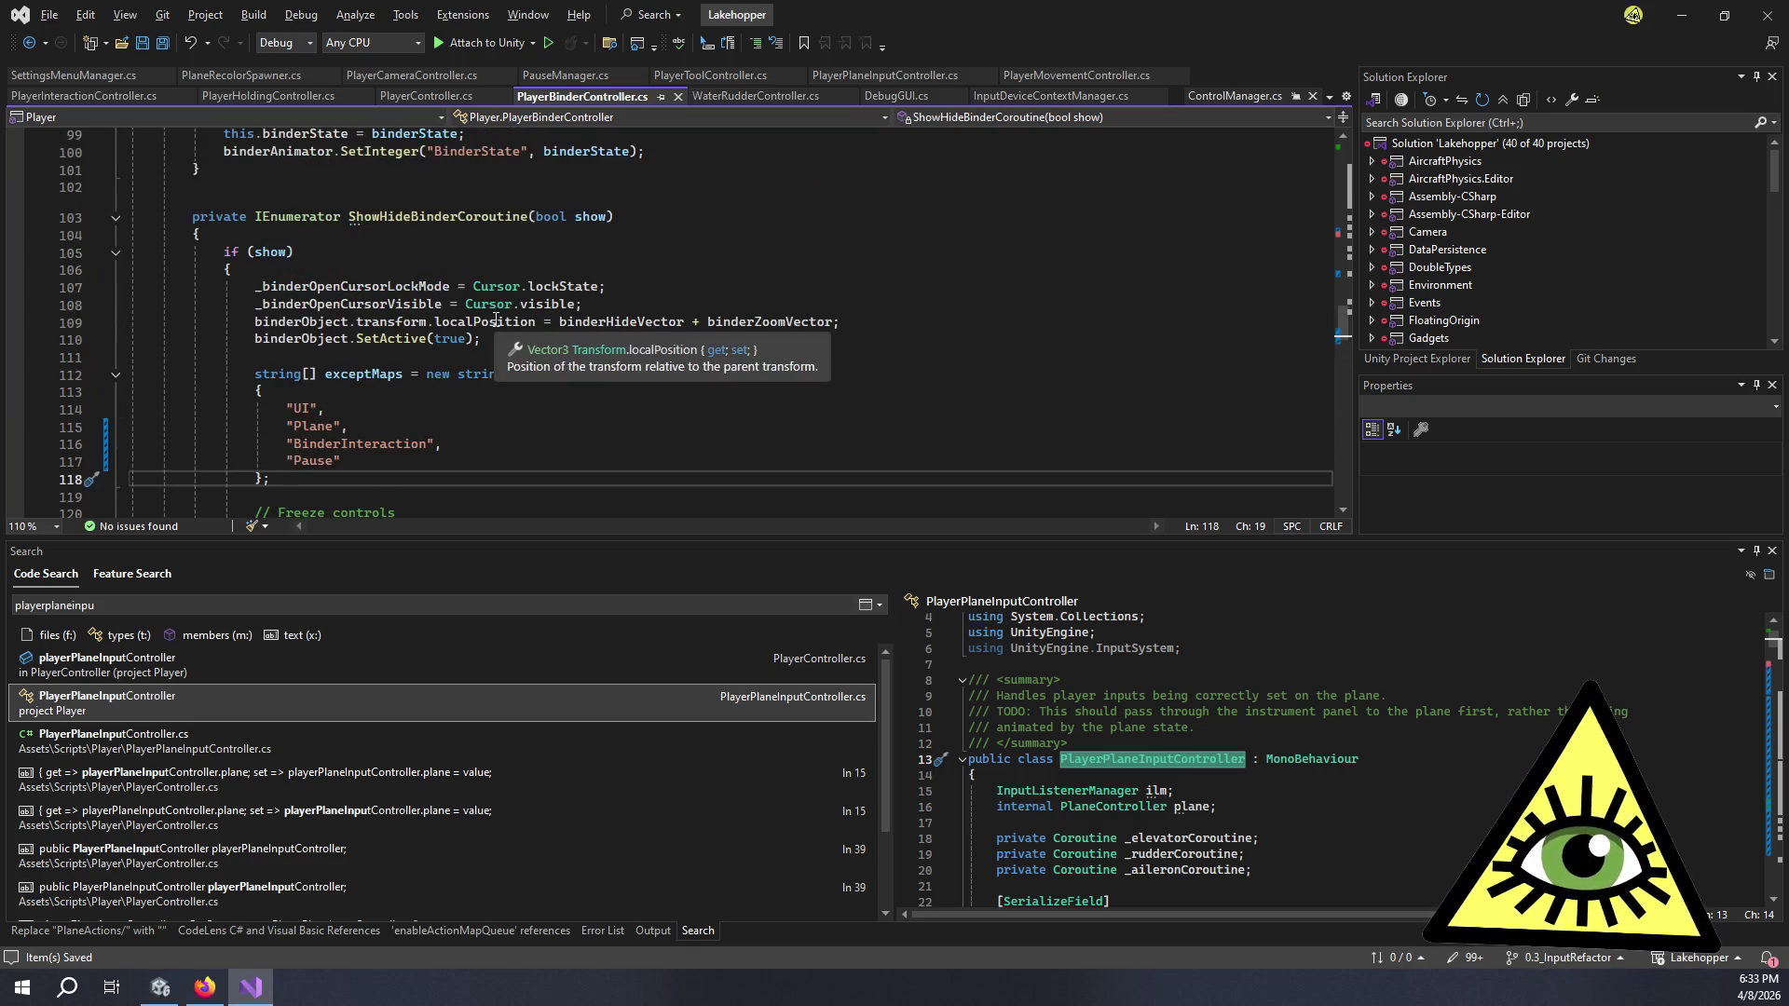
pyautogui.scroll(-2, 518, 372)
pyautogui.click(519, 413)
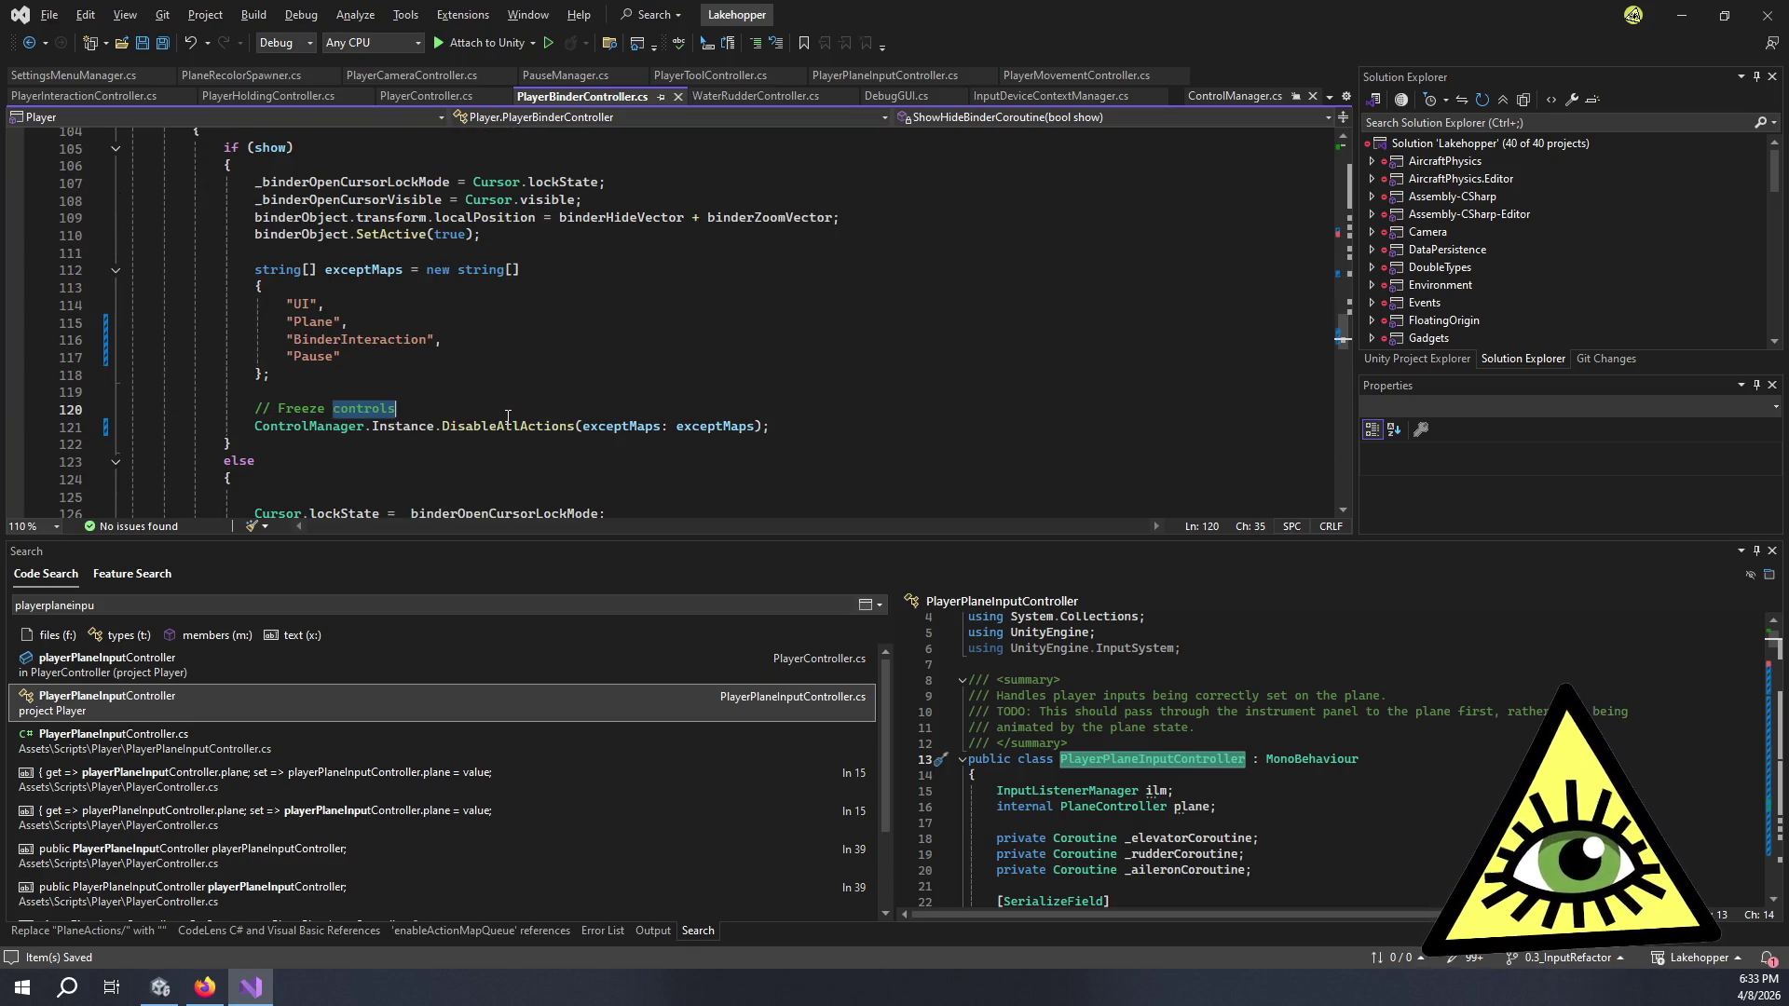
pyautogui.doubleClick(516, 424)
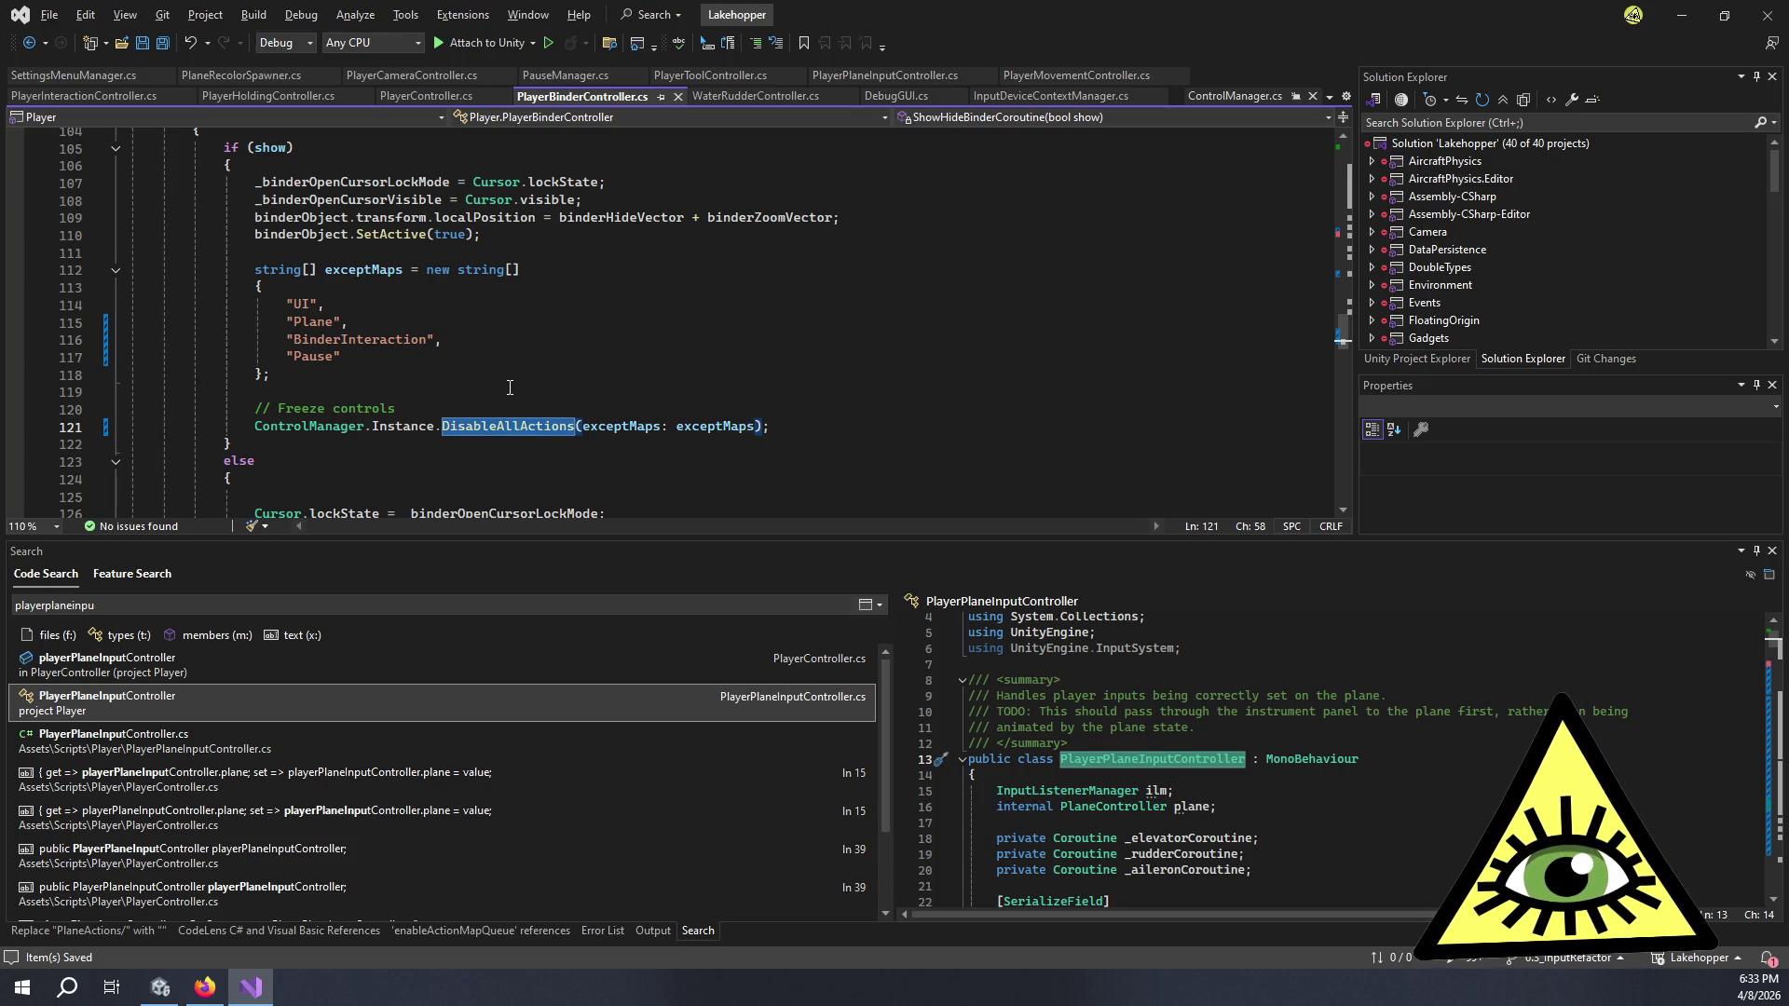
pyautogui.hotkey('shift', 'F12')
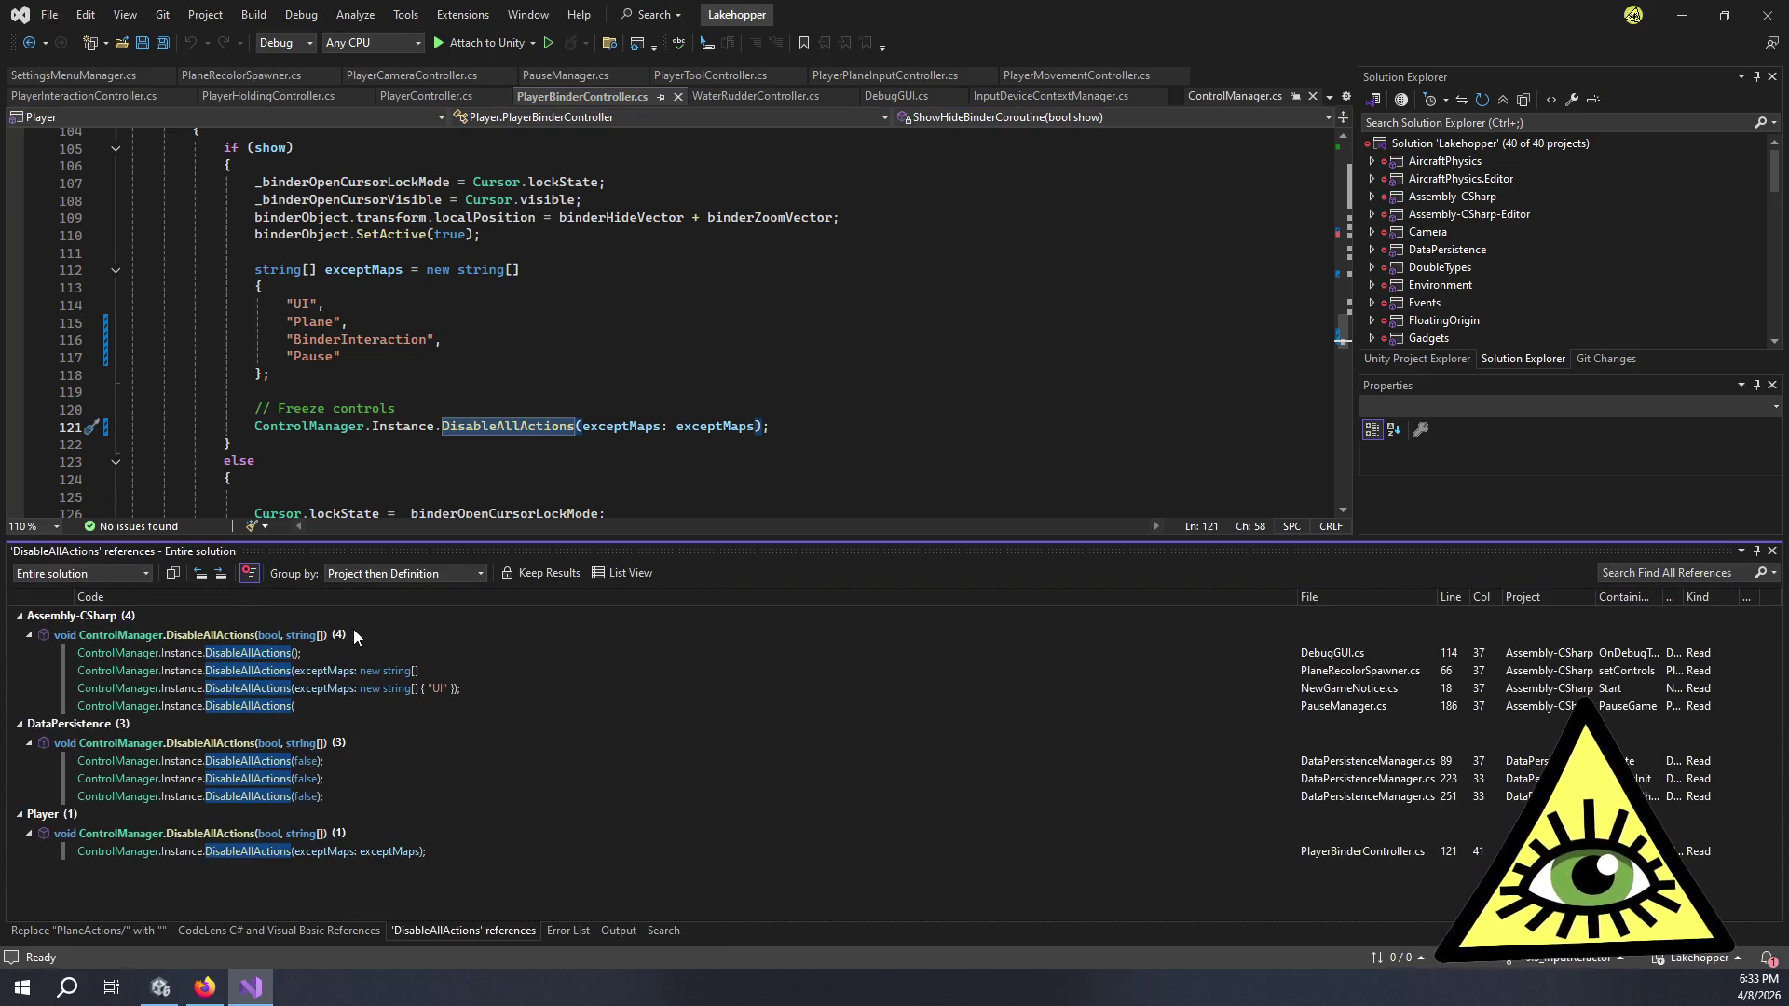
# - Check the DisableAllActions calls in NewGameNotice.cs and PauseManager.cs, then open PlaneRecolorSpawner.cs's setControls
pyautogui.doubleClick(468, 688)
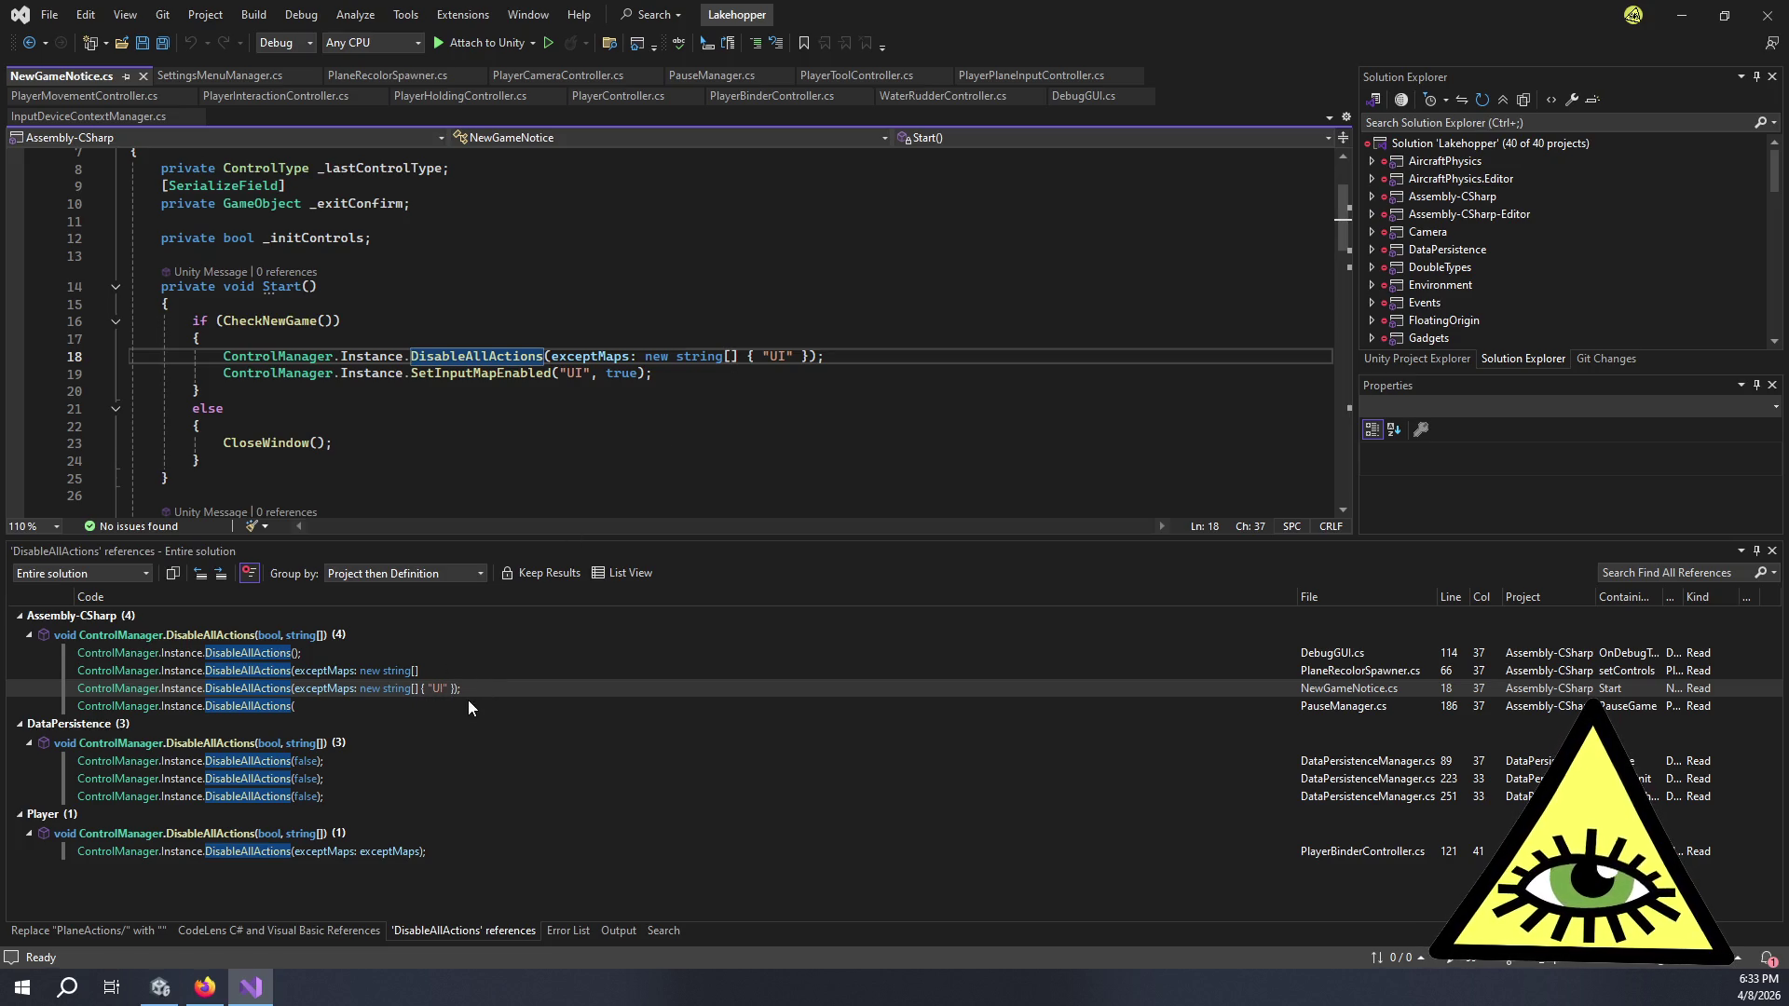
pyautogui.moveTo(468, 701)
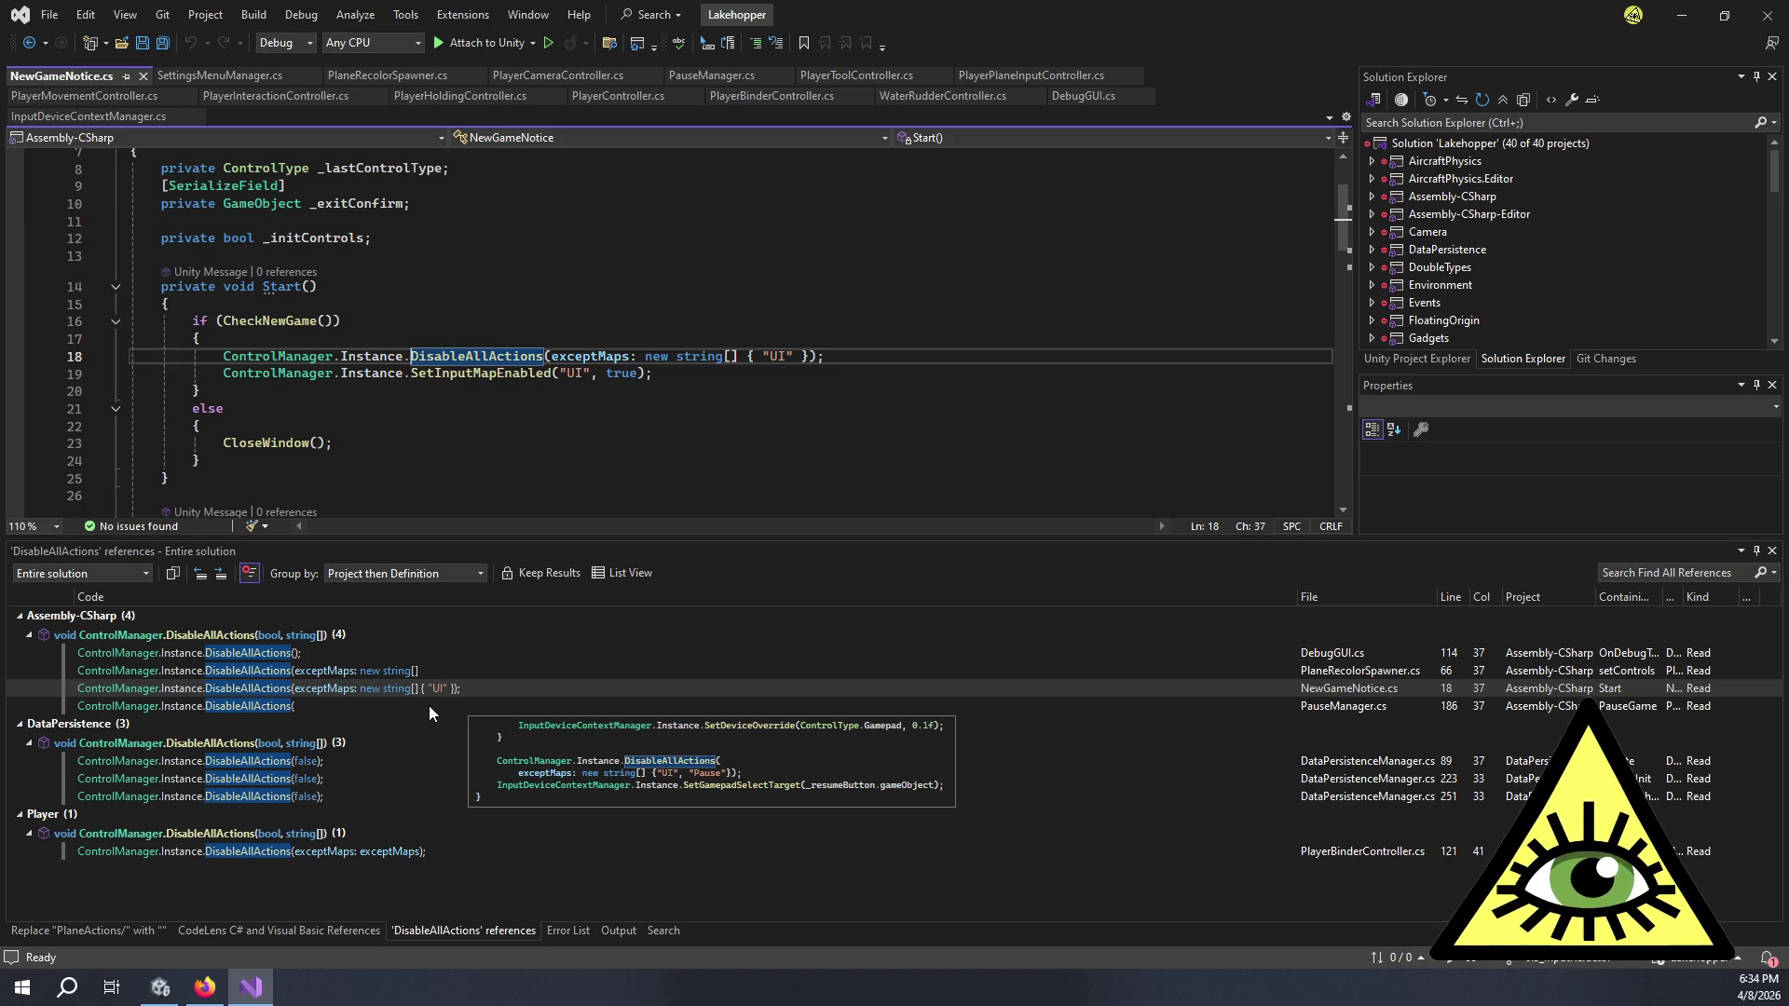
pyautogui.doubleClick(427, 671)
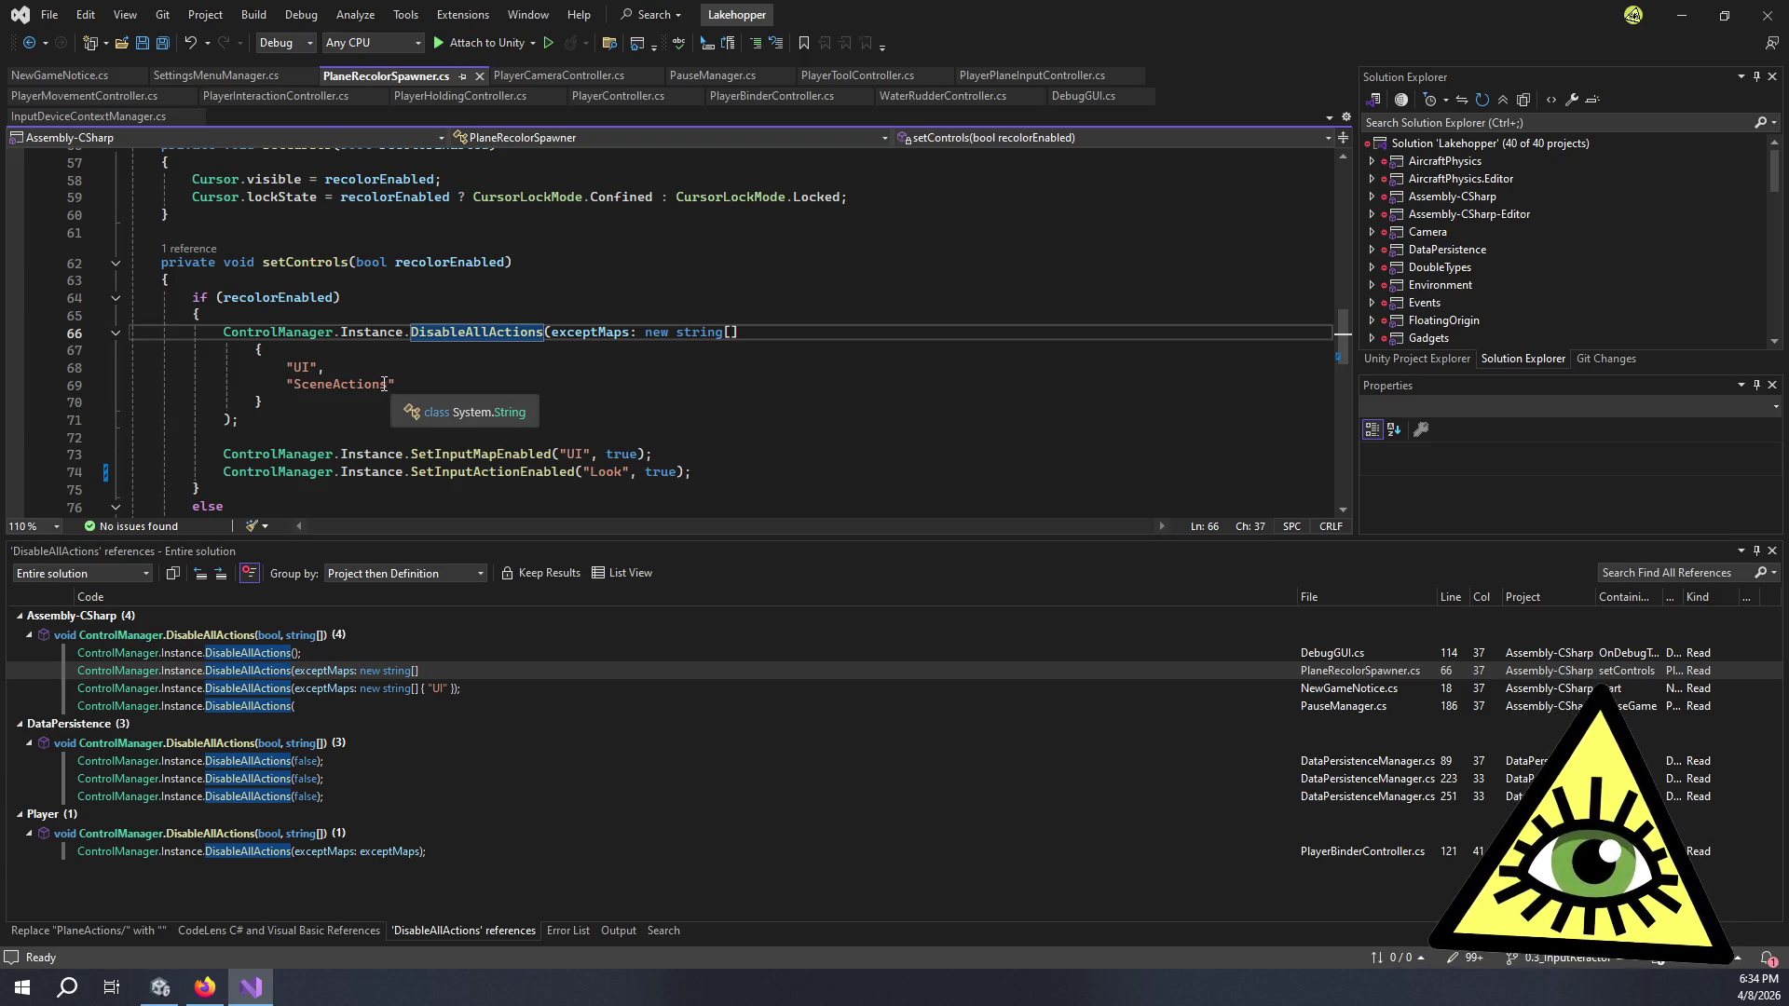
# - Replace 'SceneActions' with 'Pause' and add a 'Camera' entry in setControls' excepted maps
pyautogui.moveTo(389, 385); pyautogui.dragTo(292, 386)
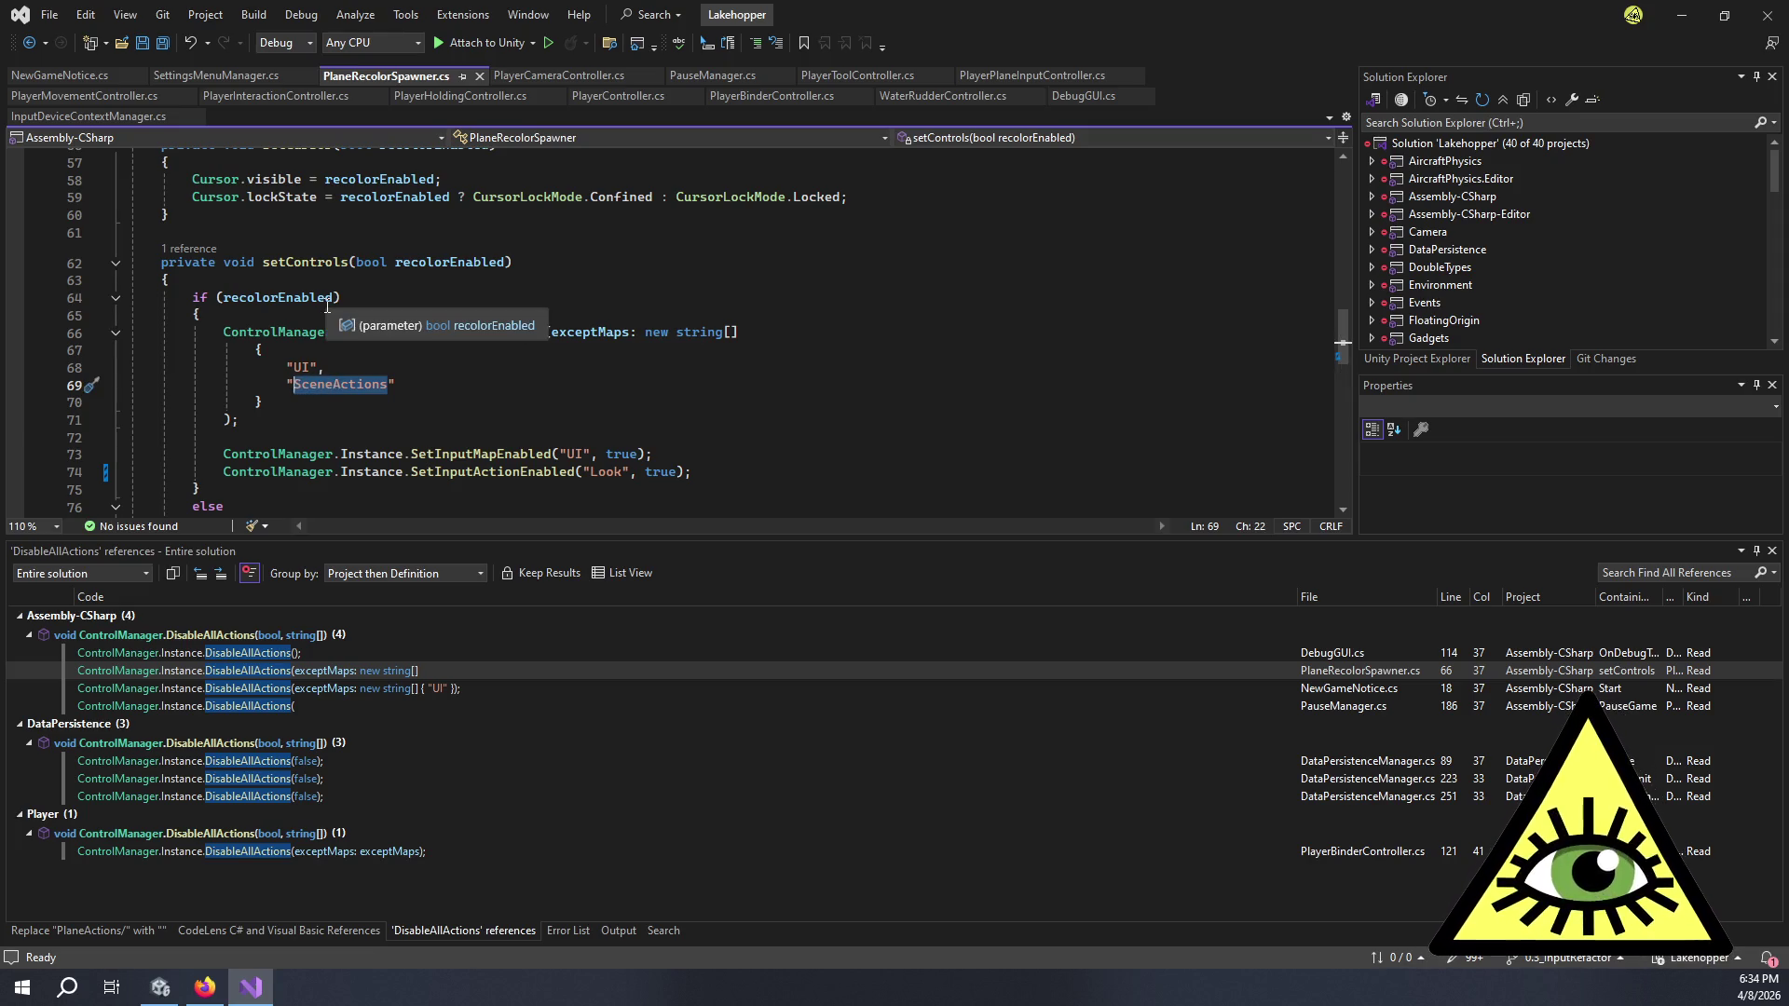
pyautogui.write('Pause')
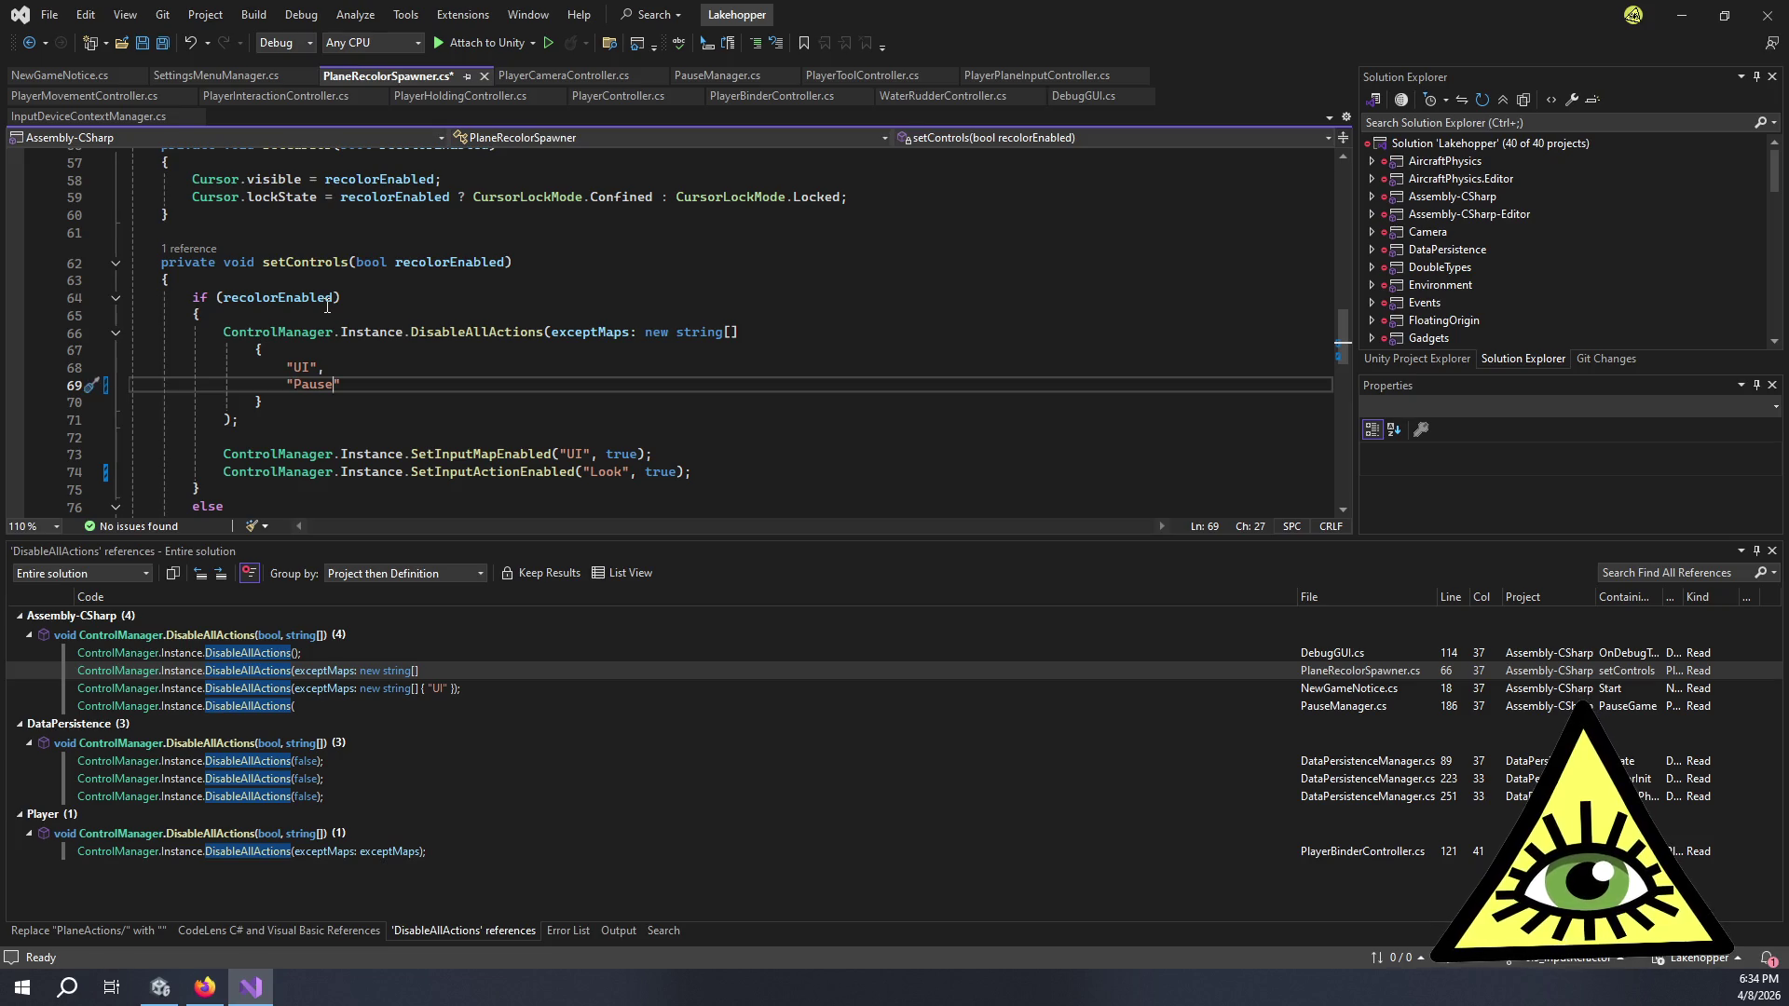
pyautogui.press('Right')
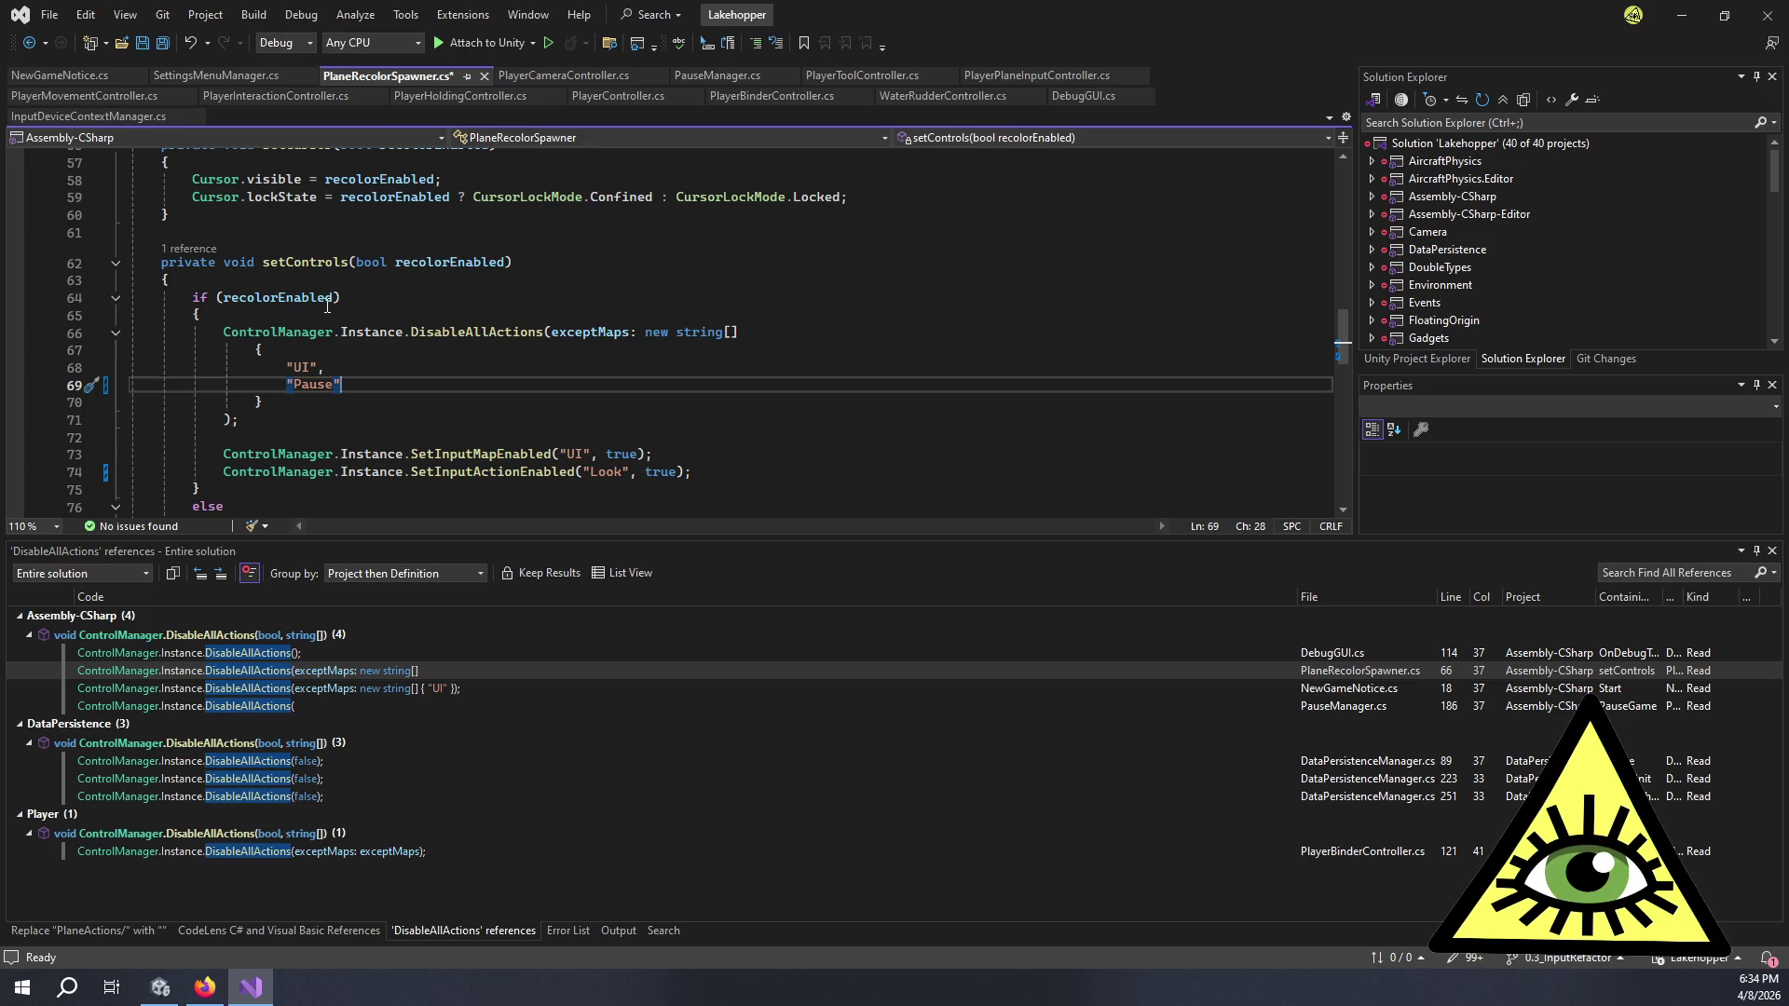
pyautogui.write(',')
pyautogui.press('Return')
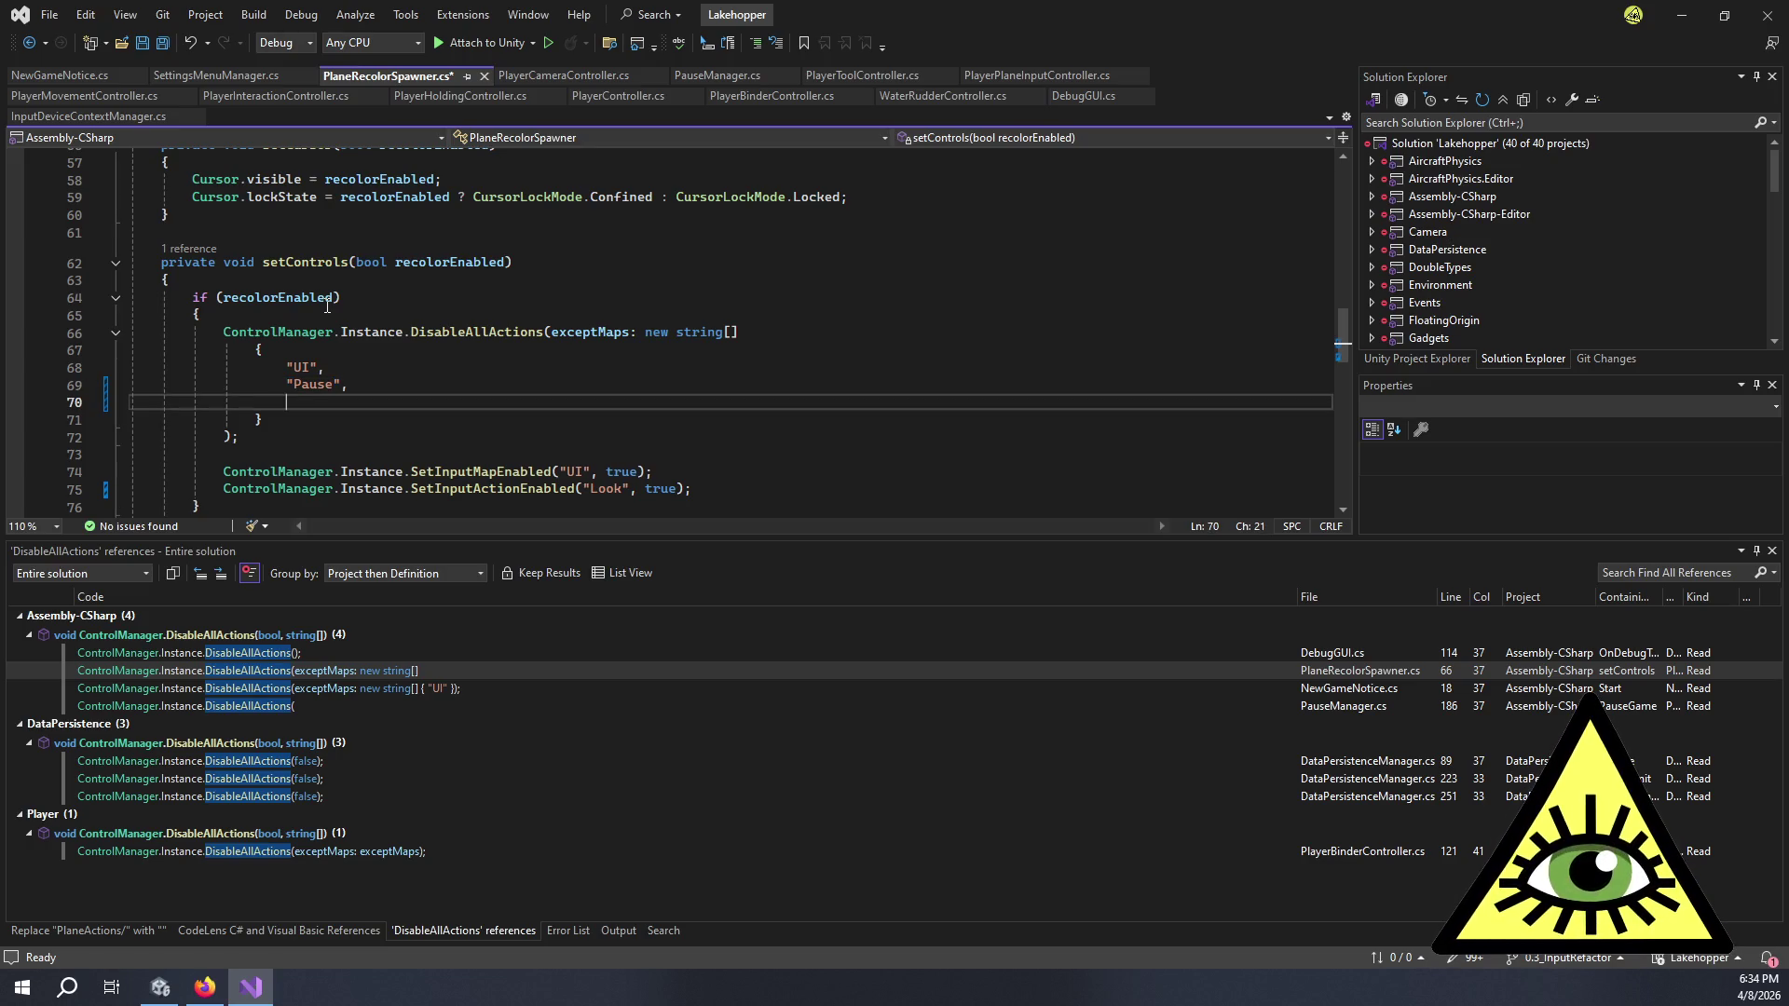
pyautogui.write('"PlayerLook')
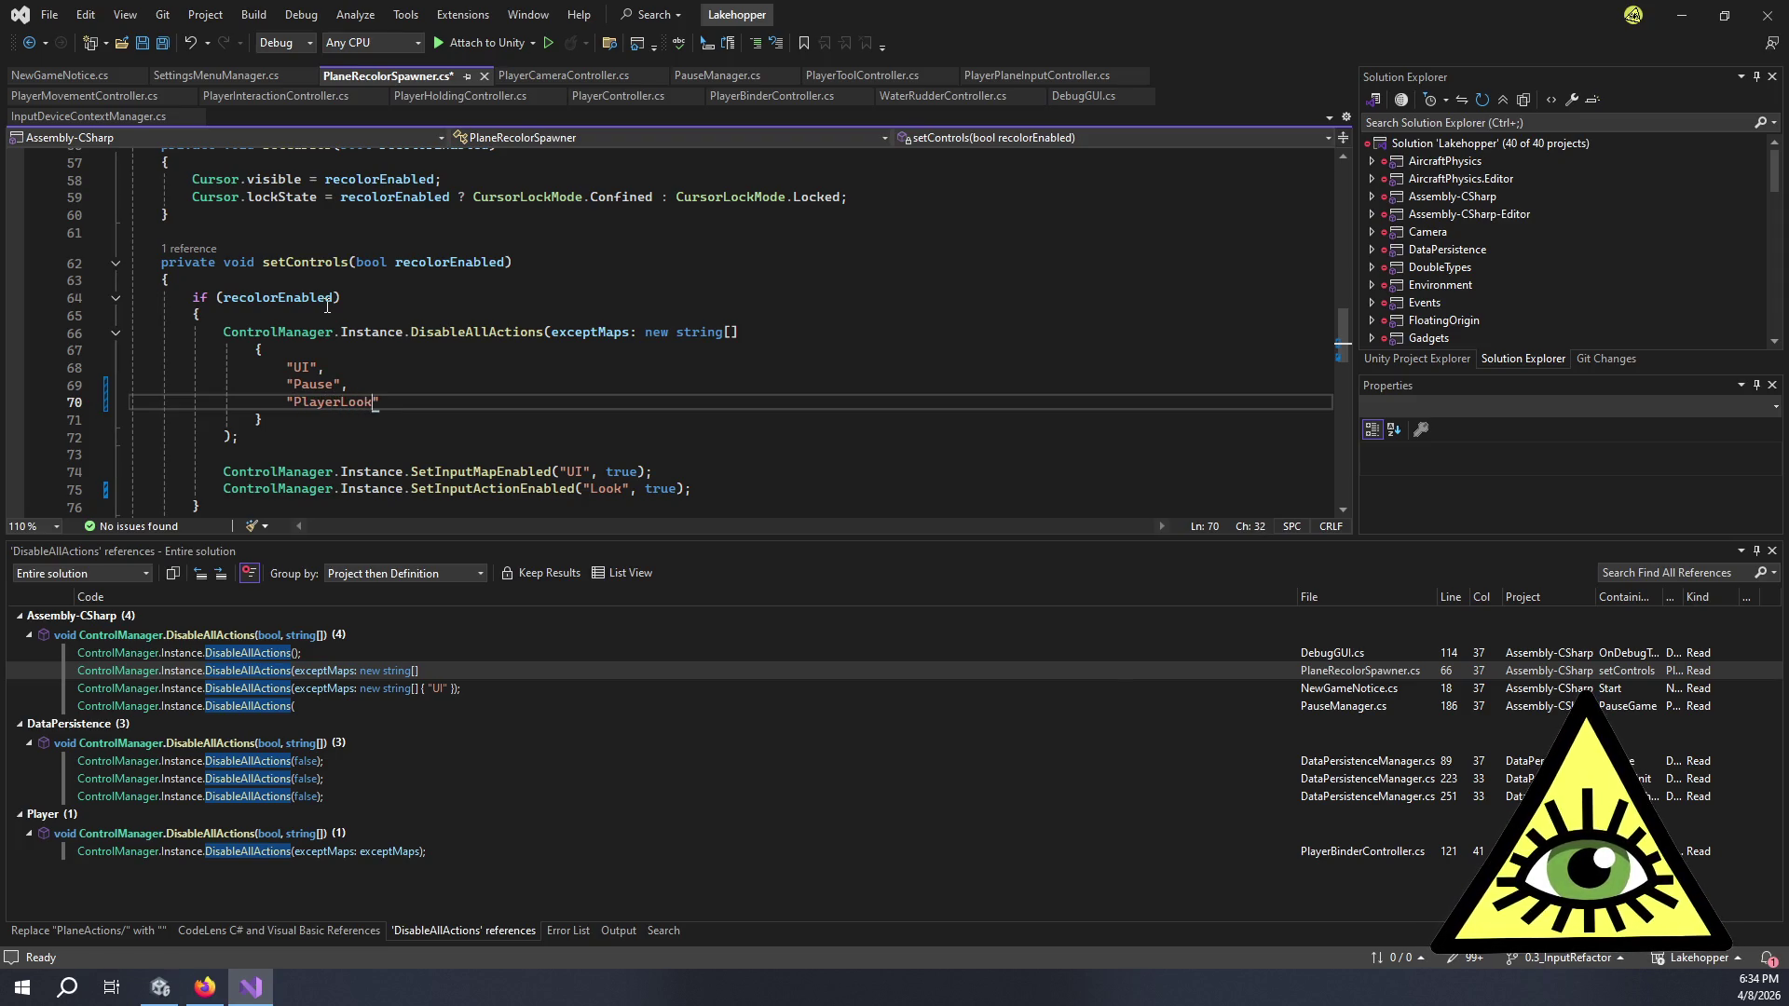
pyautogui.press('BackSpace')
pyautogui.press('BackSpace')
pyautogui.press('BackSpace')
pyautogui.press('BackSpace')
pyautogui.press('BackSpace')
pyautogui.write('Camera')
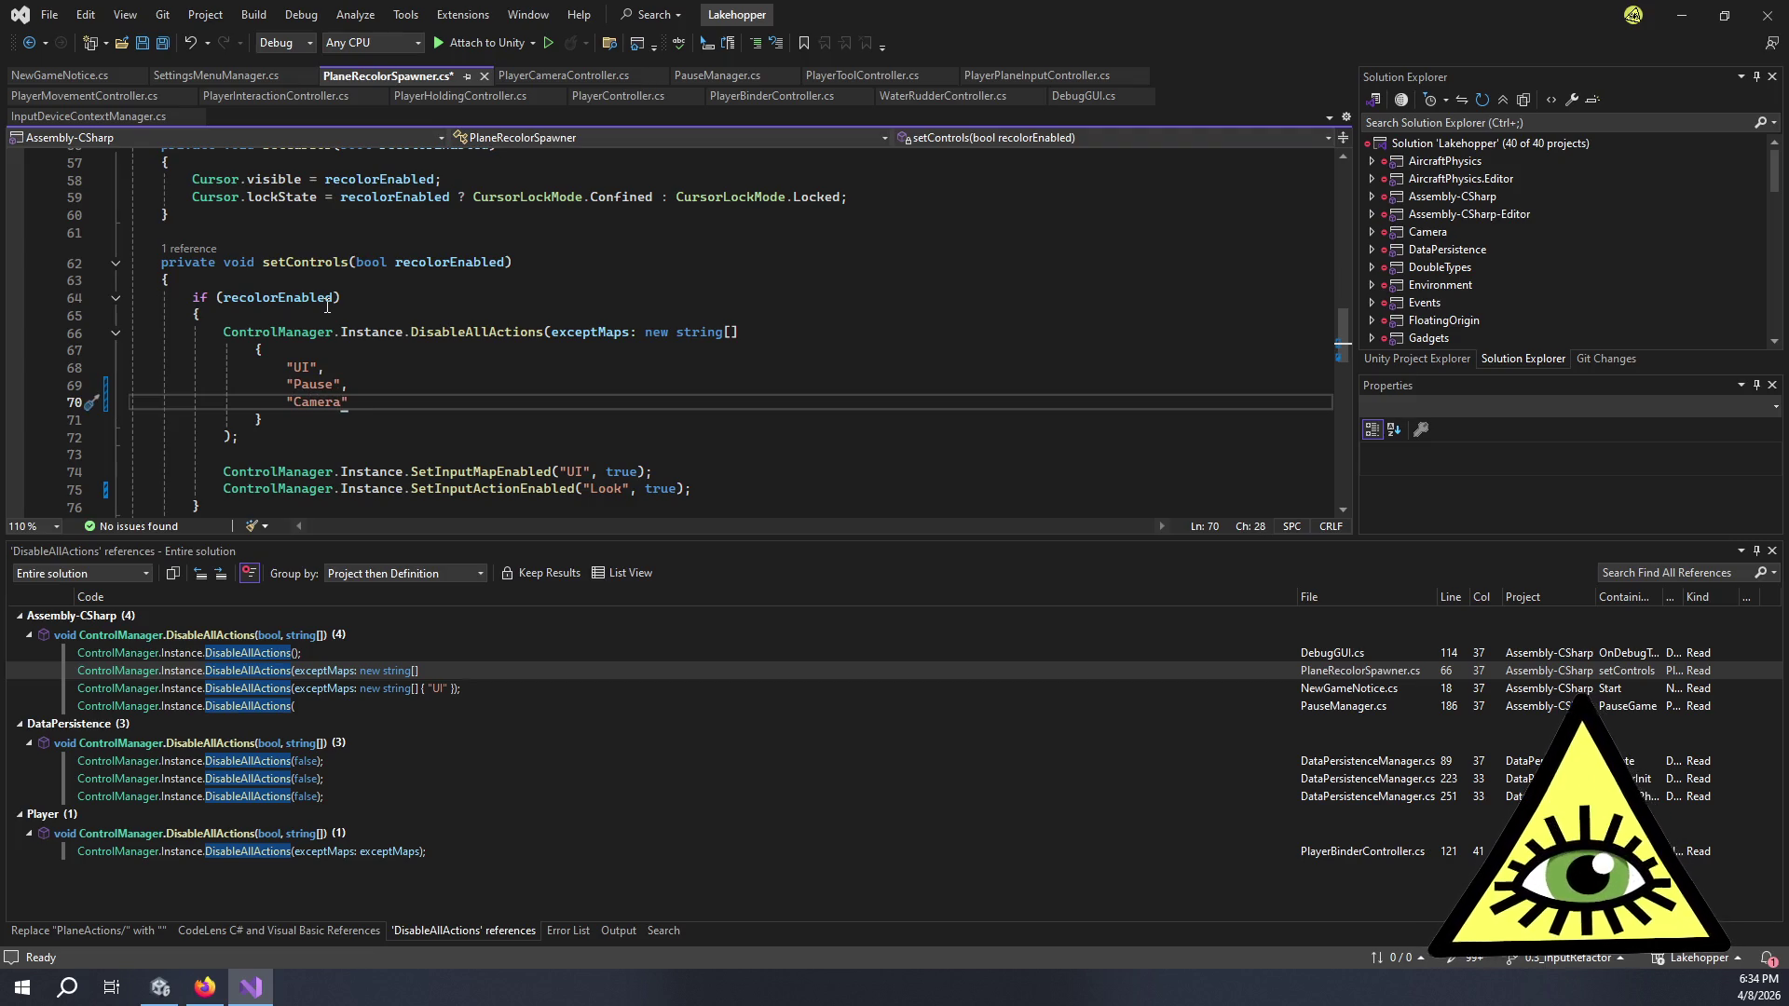
# - Delete line 75, SetInputActionEnabled("Look", true), from setControls
pyautogui.click(691, 490)
pyautogui.scroll(-1, 690, 457)
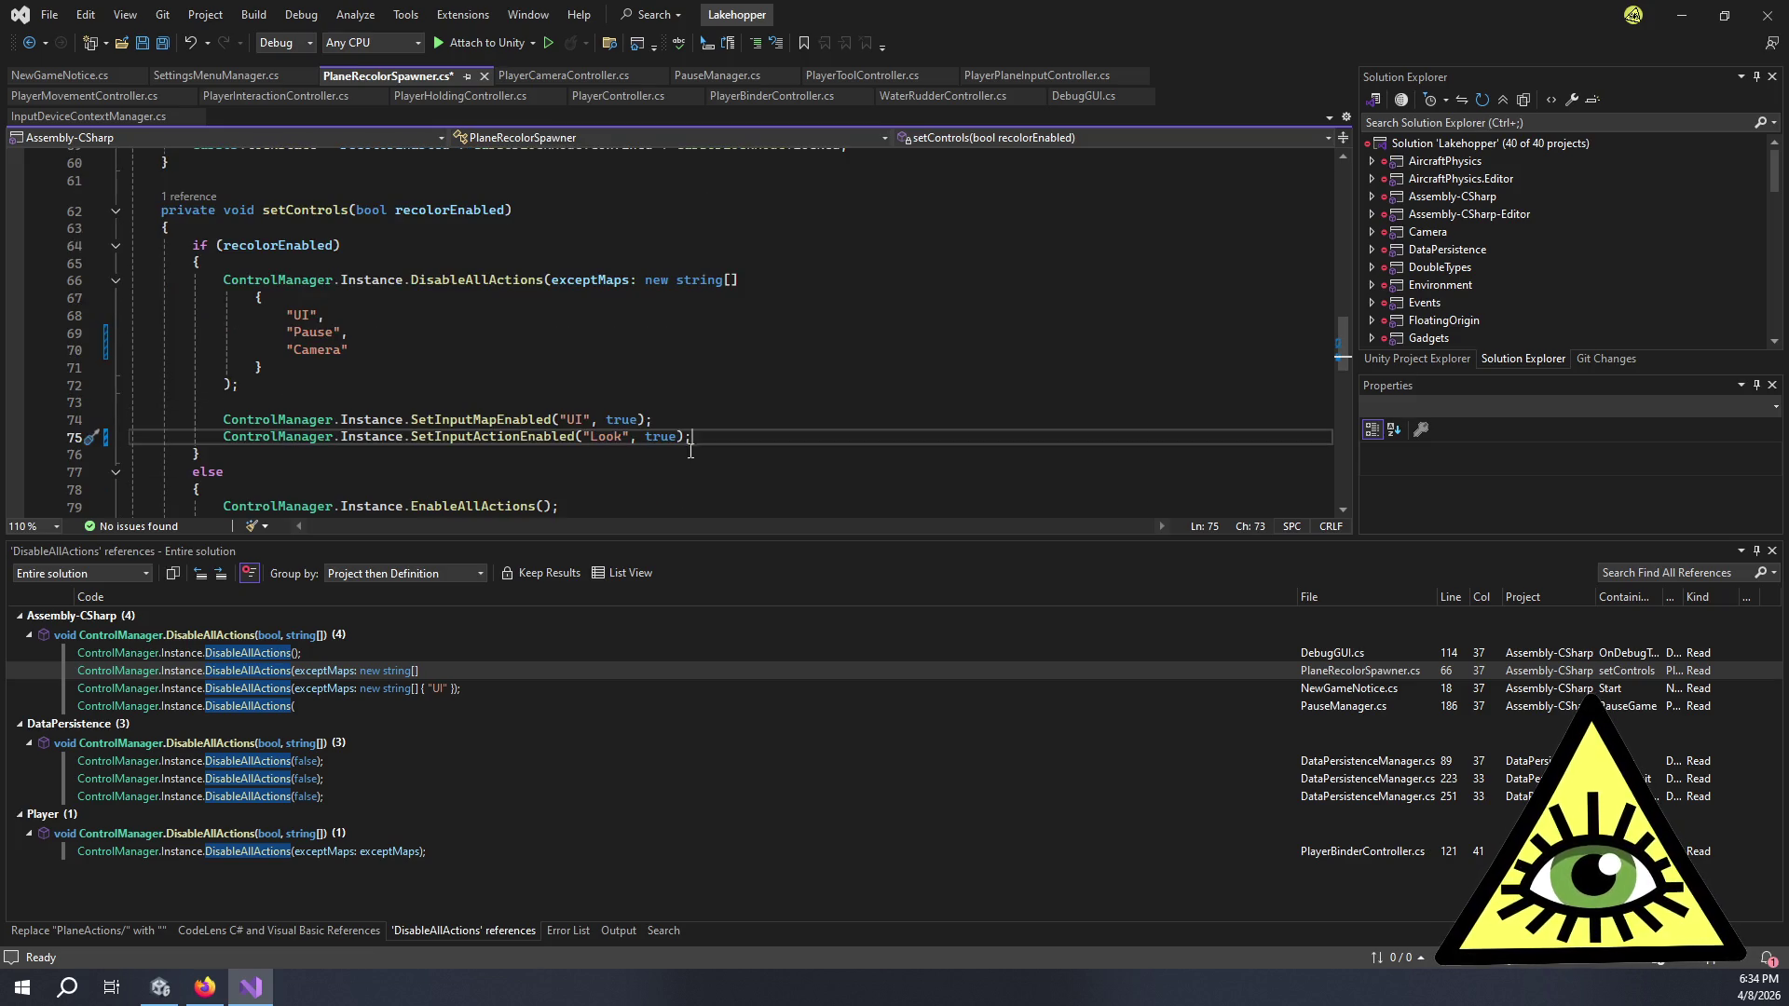
pyautogui.moveTo(697, 437); pyautogui.dragTo(77, 440)
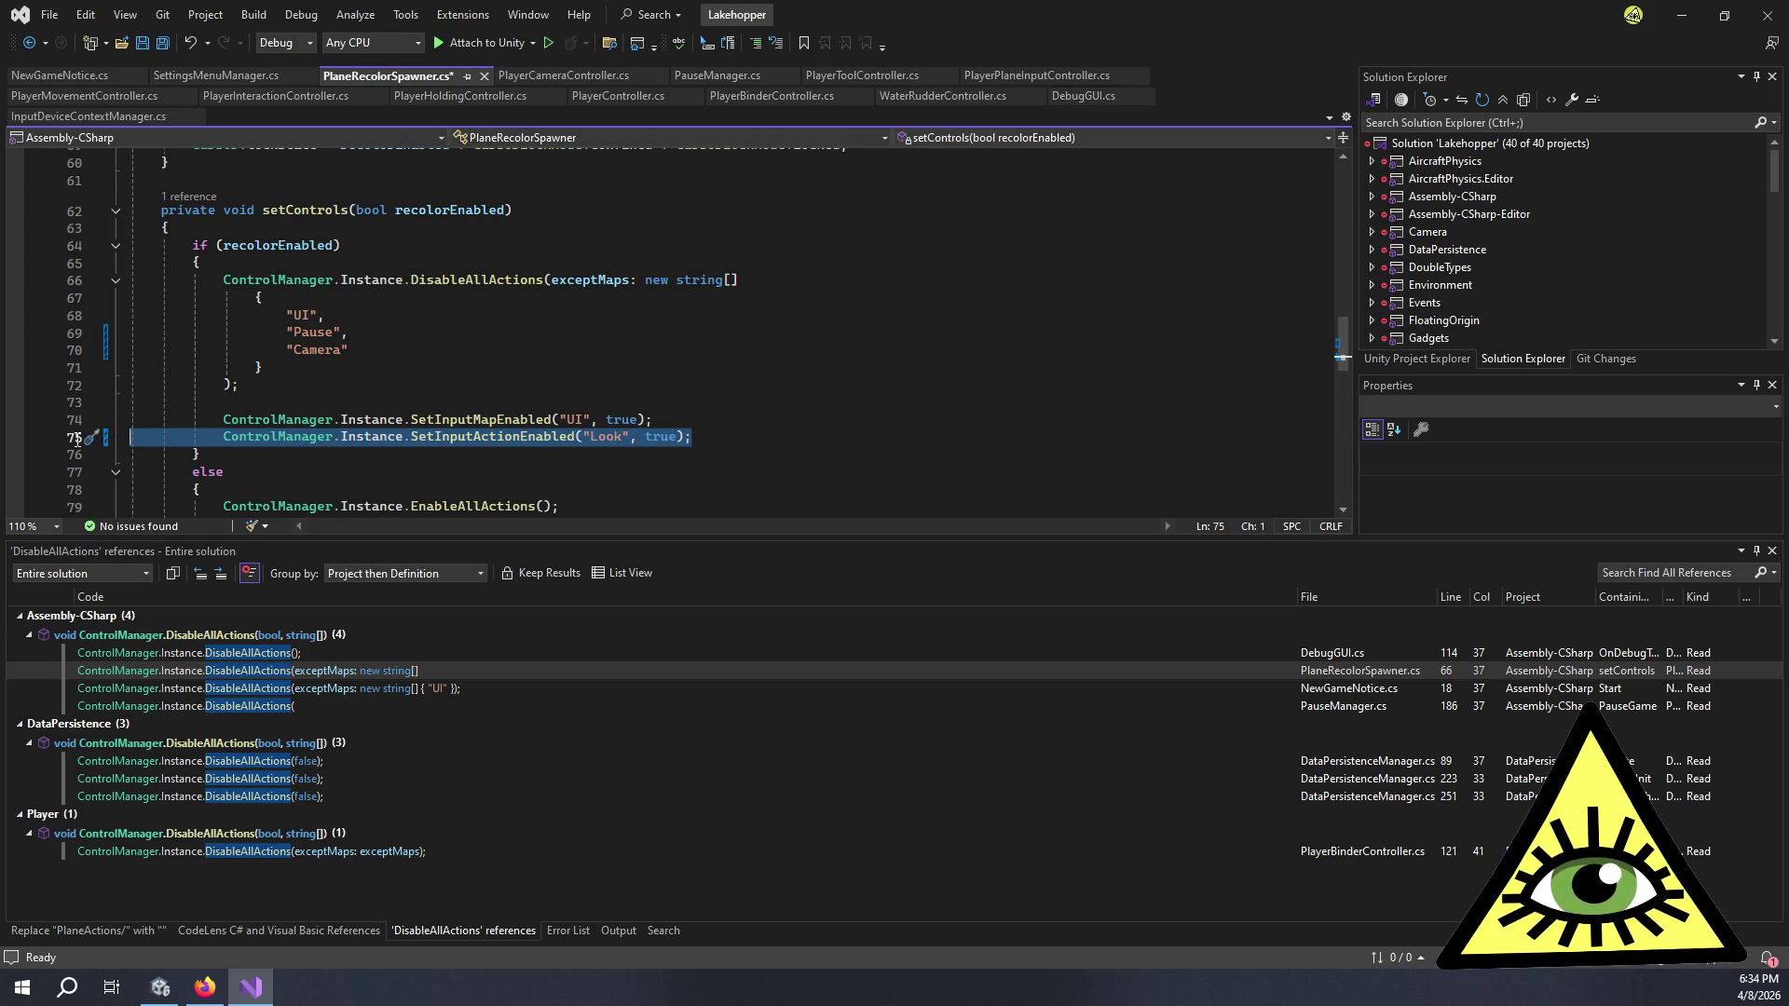
pyautogui.press('BackSpace')
pyautogui.press('BackSpace')
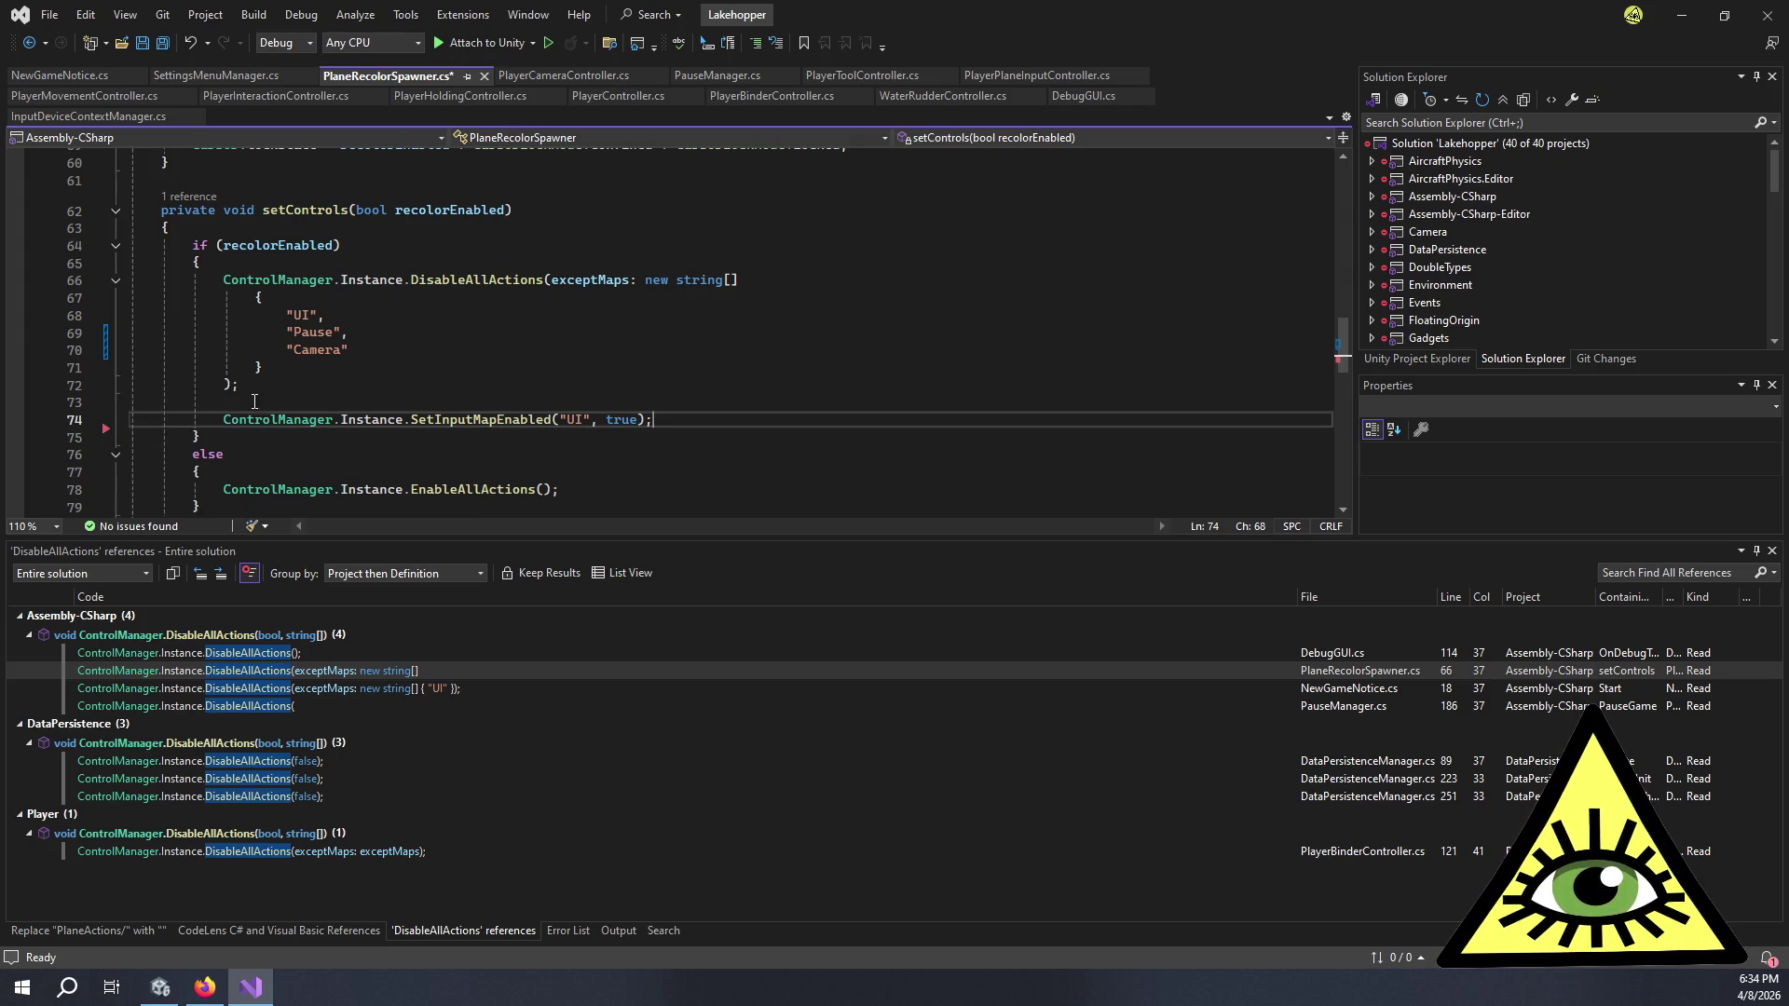
pyautogui.click(348, 358)
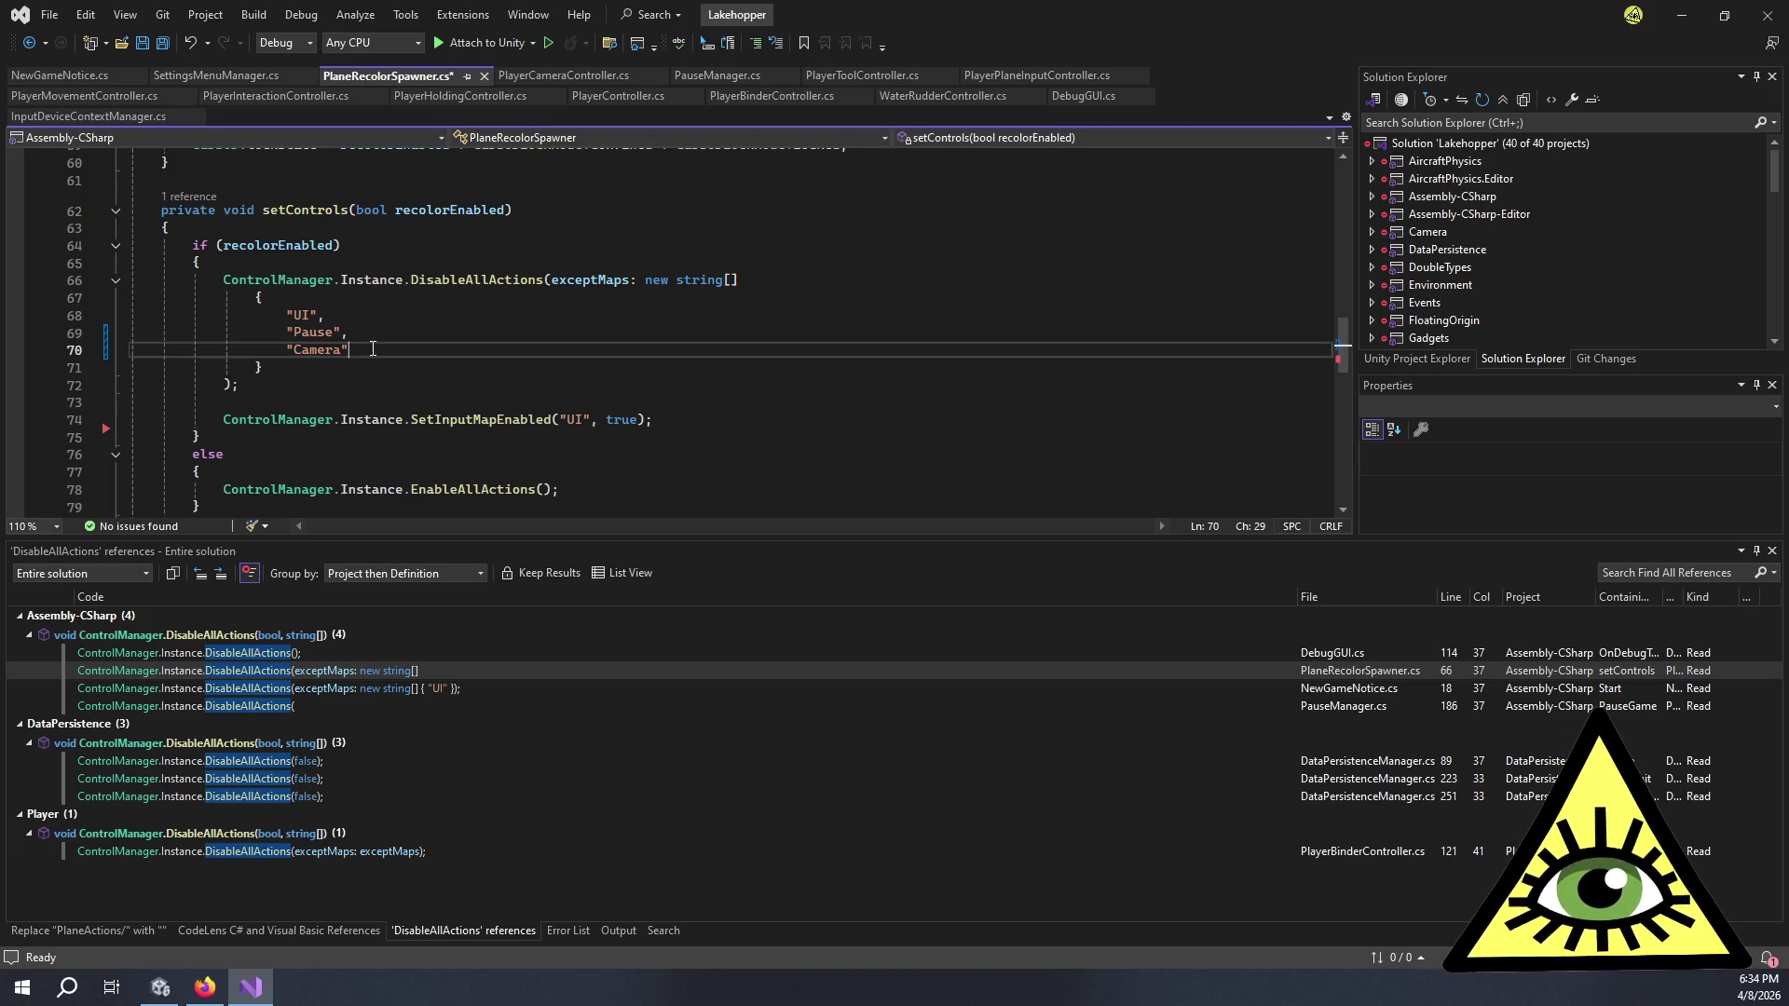
pyautogui.click(379, 332)
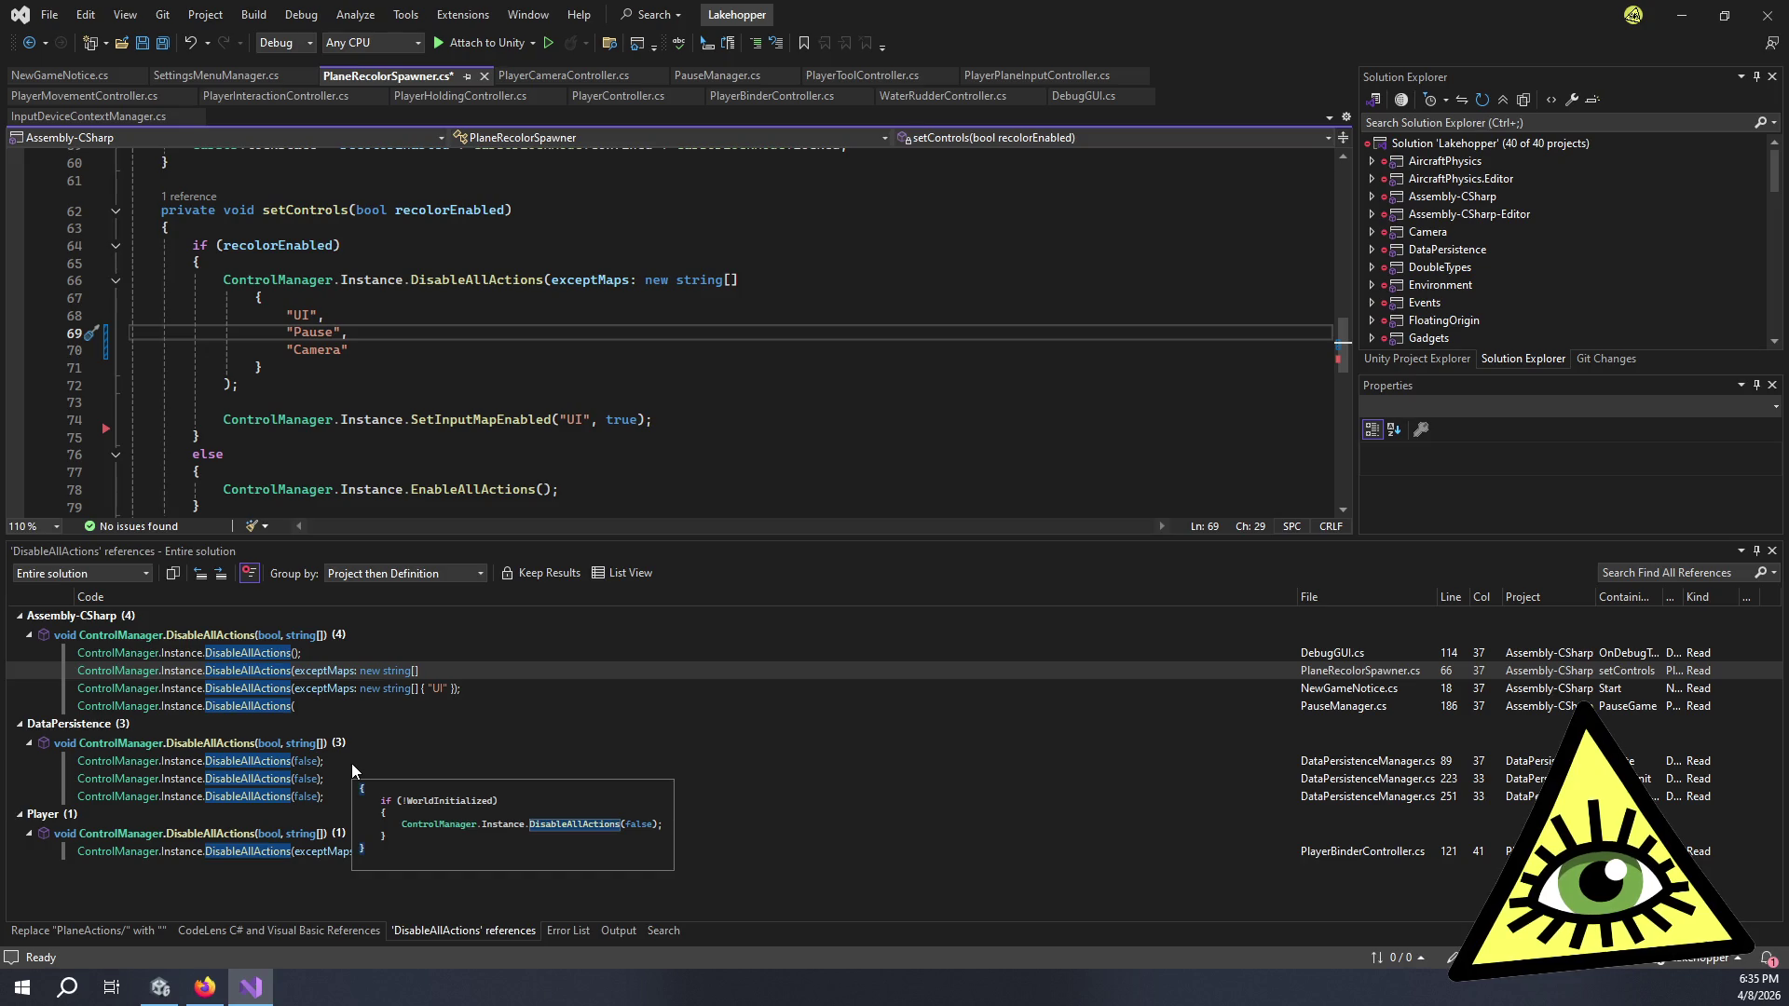
# - Jump to the PlayerBinderController reference at line 121, save PlaneRecolorSpawner.cs, and switch to the running game in Unity
pyautogui.moveTo(338, 796)
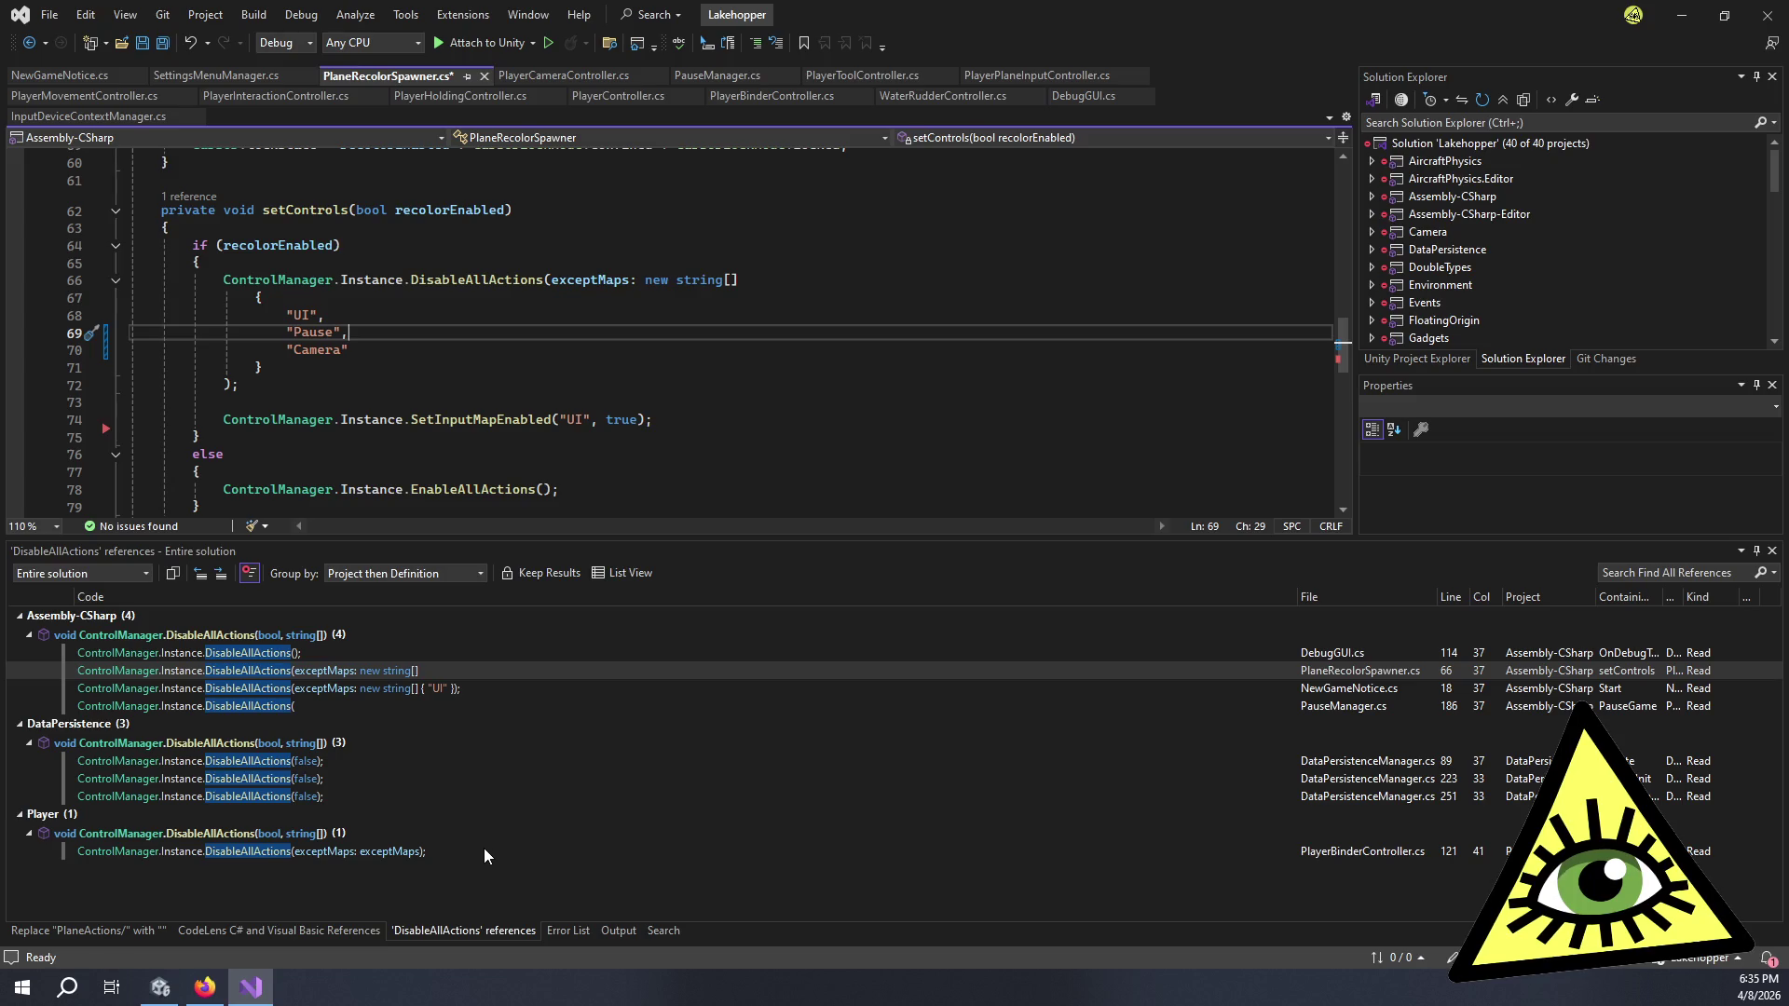
pyautogui.doubleClick(462, 850)
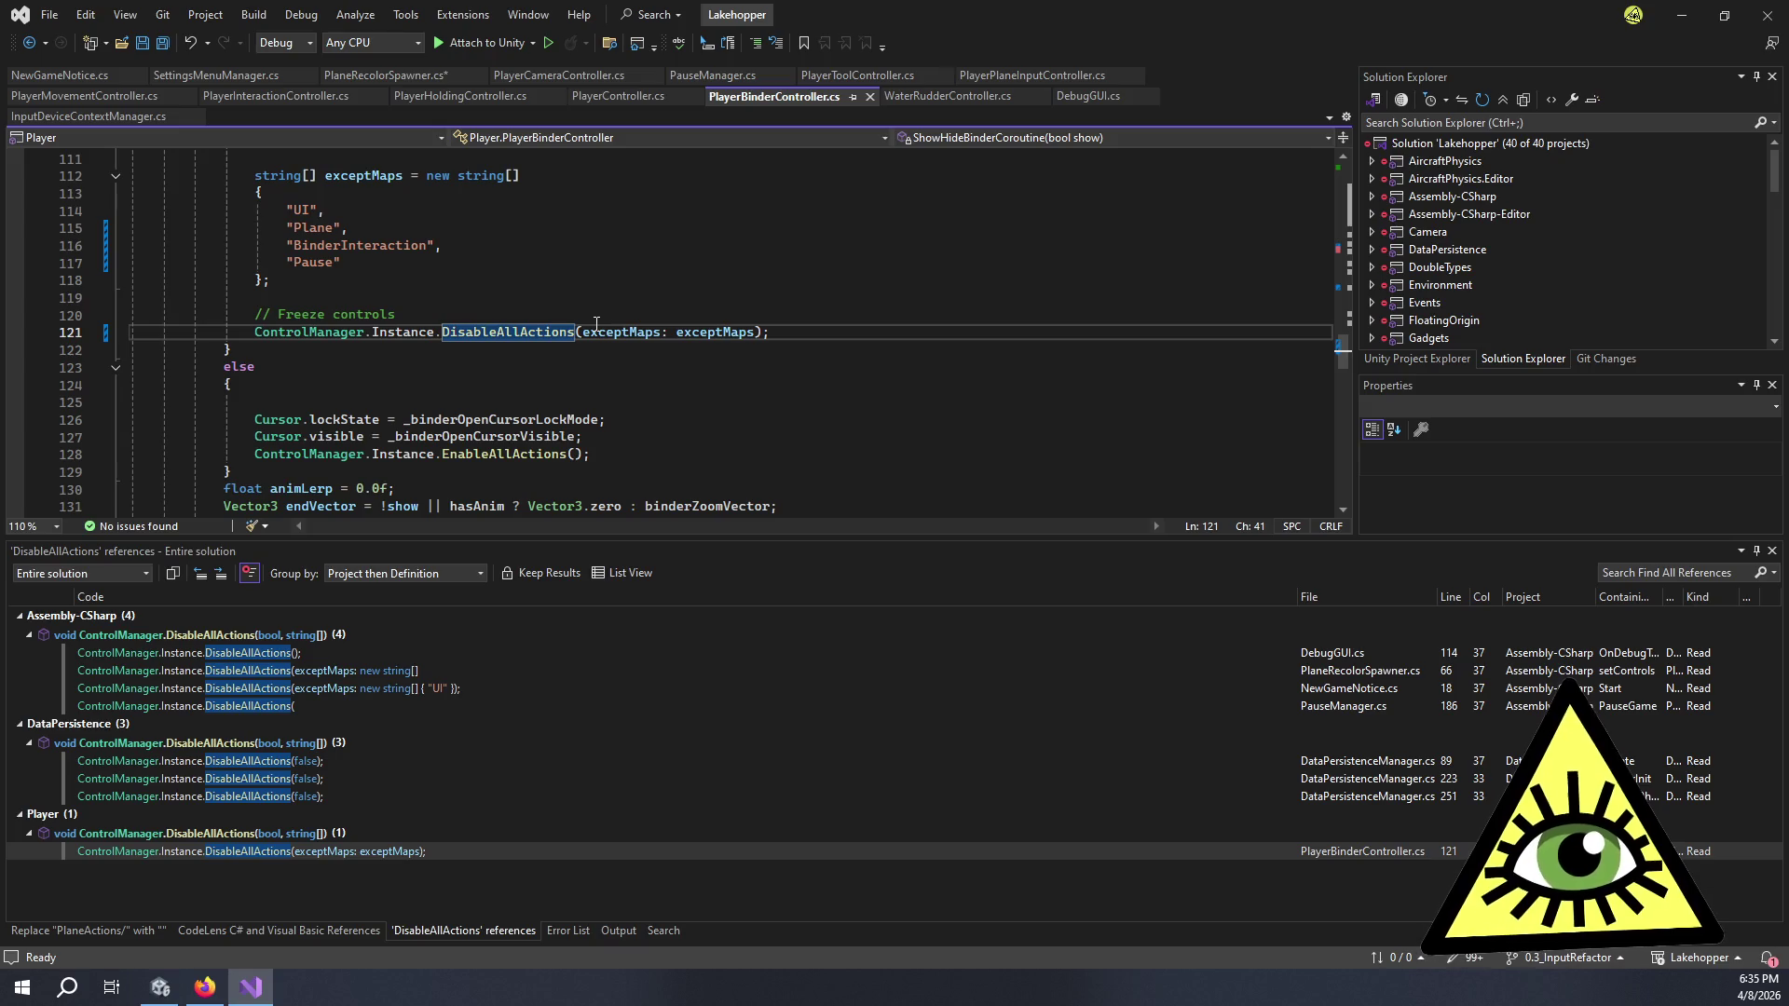
pyautogui.hotkey('ctrl', 'shift', 's')
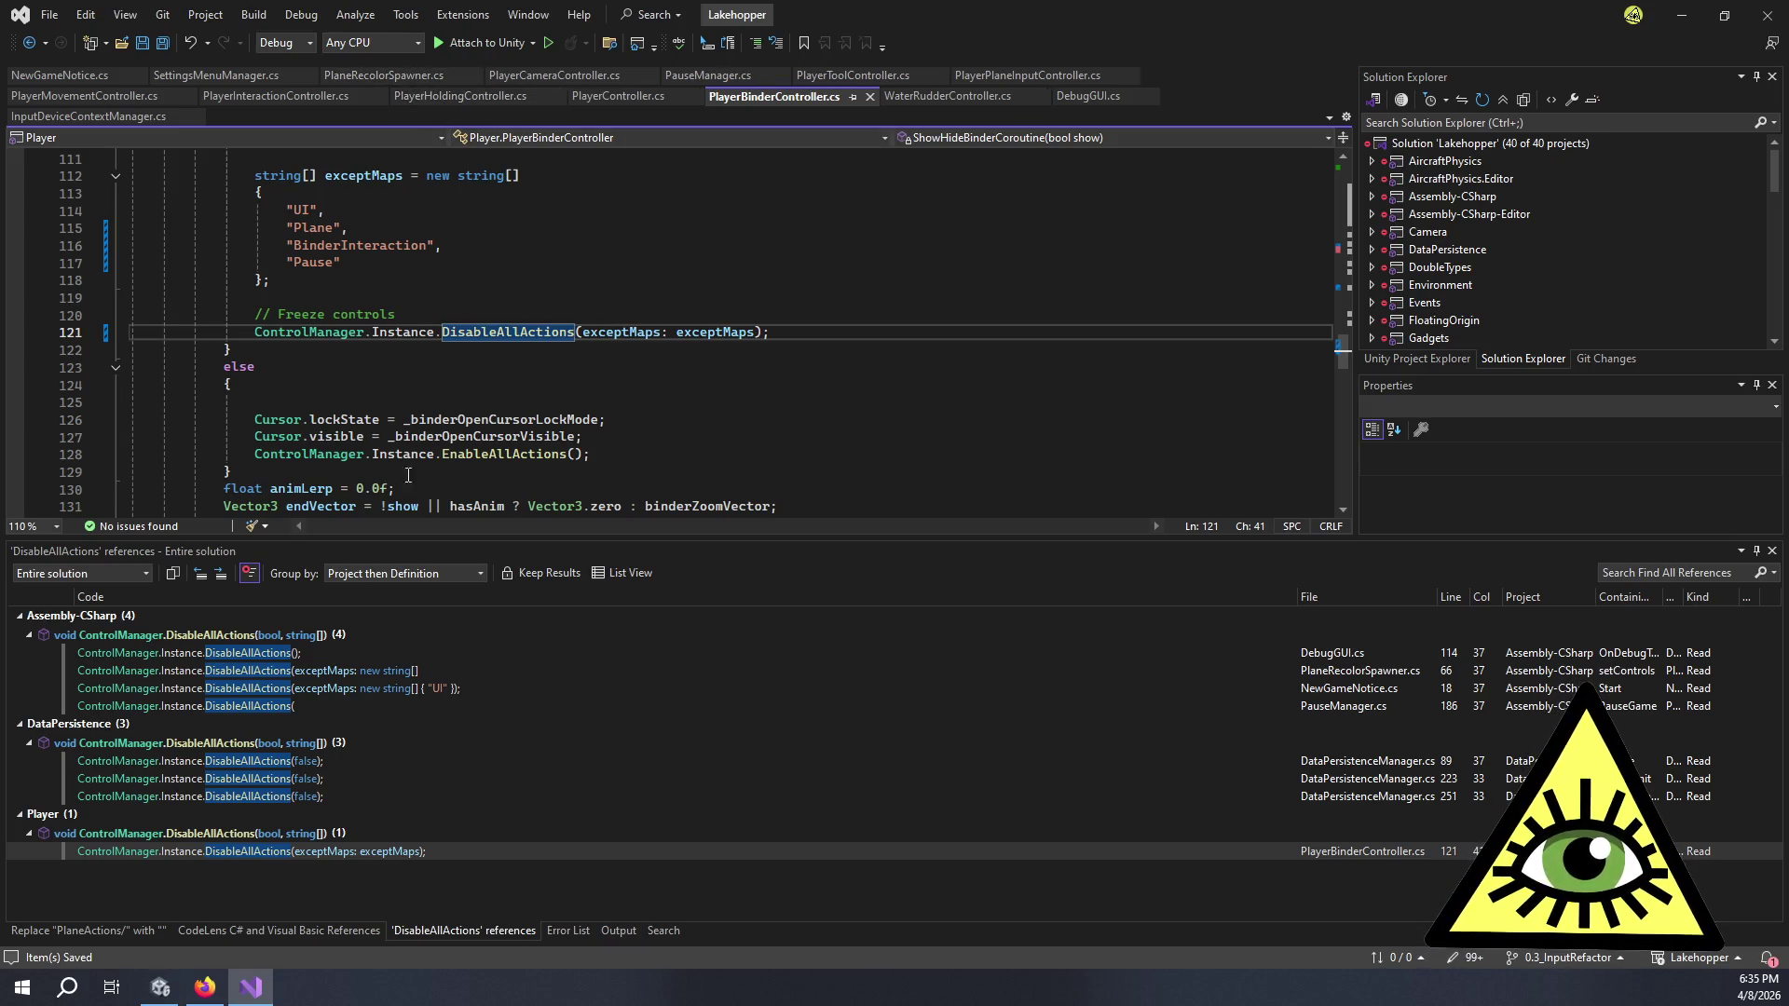
pyautogui.click(161, 987)
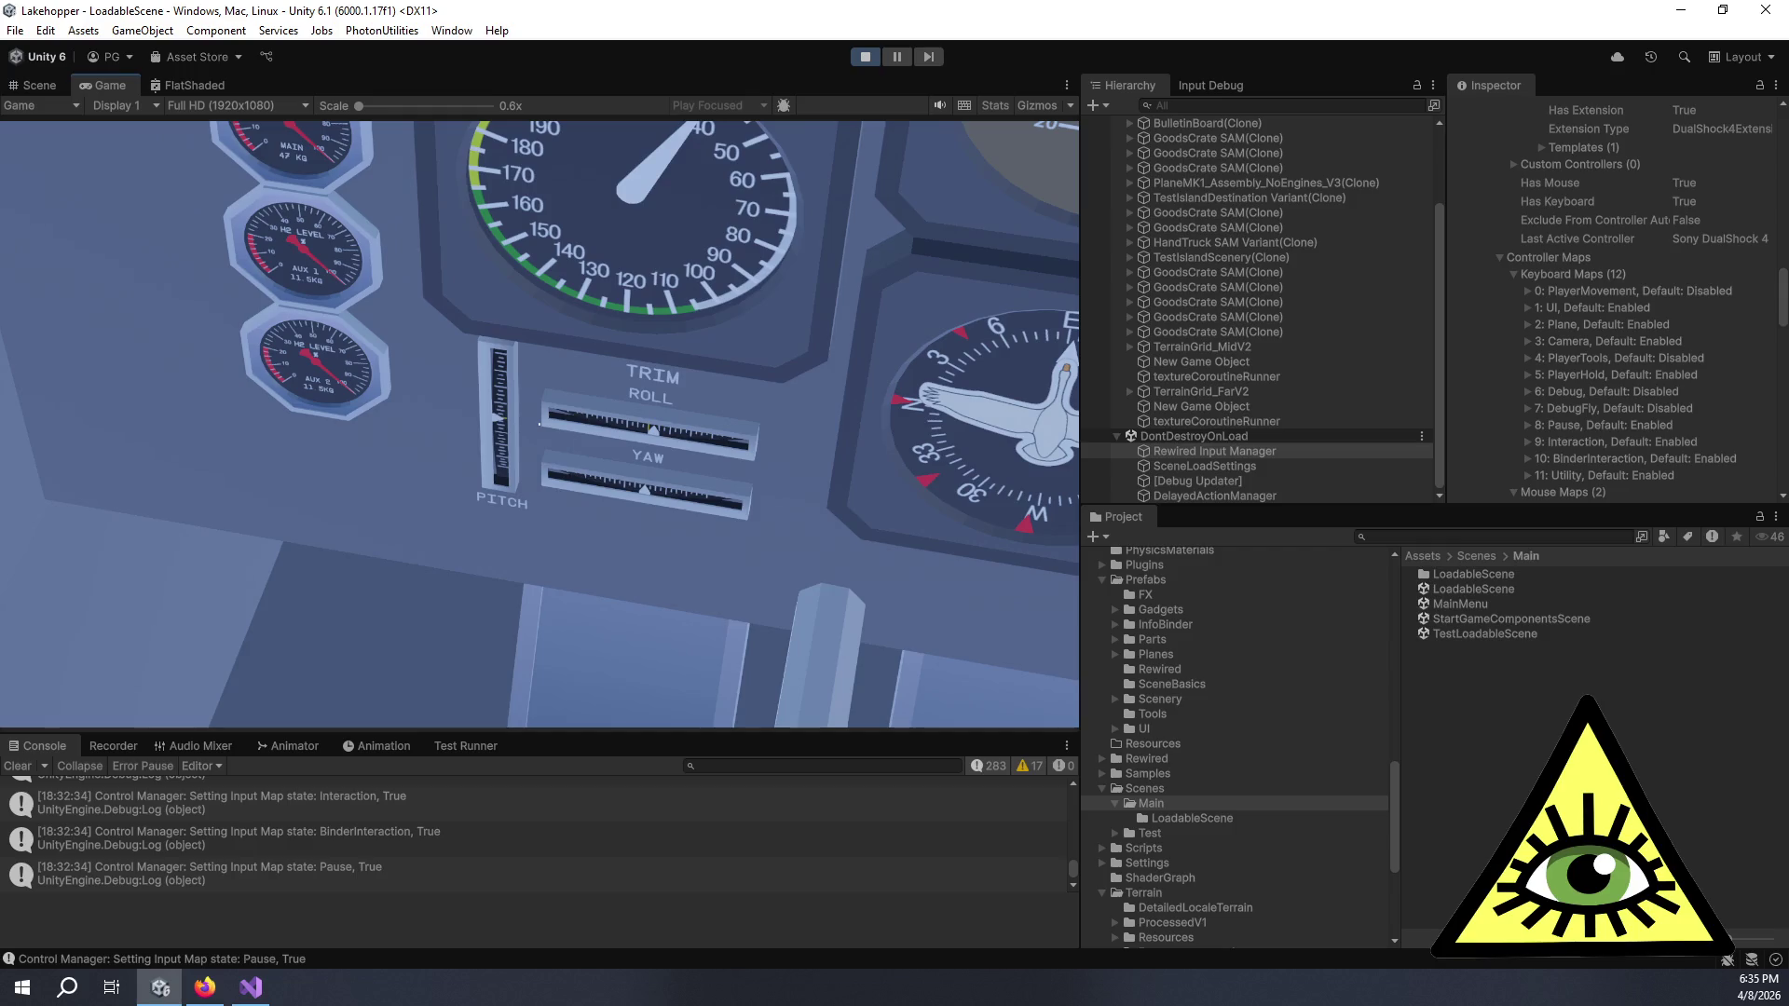
# - Press Escape twice in the running game so Rewired registers Keyboard as the last active controller
pyautogui.press('Escape')
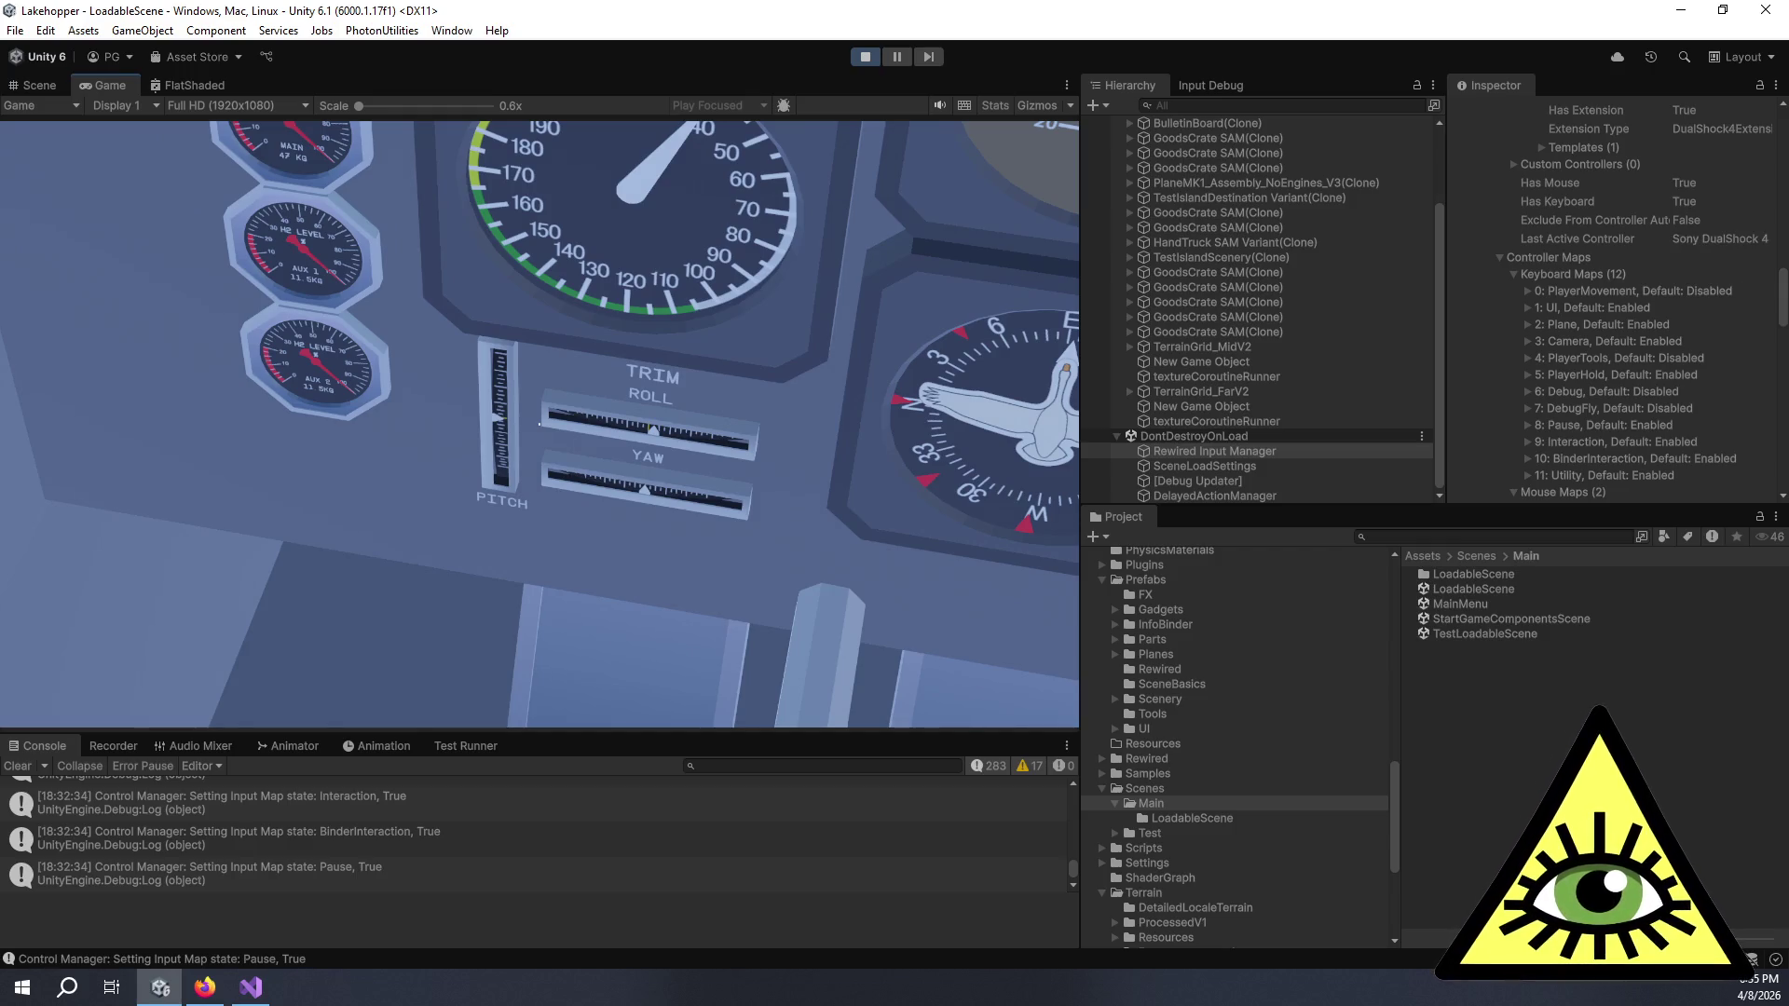
pyautogui.press('Escape')
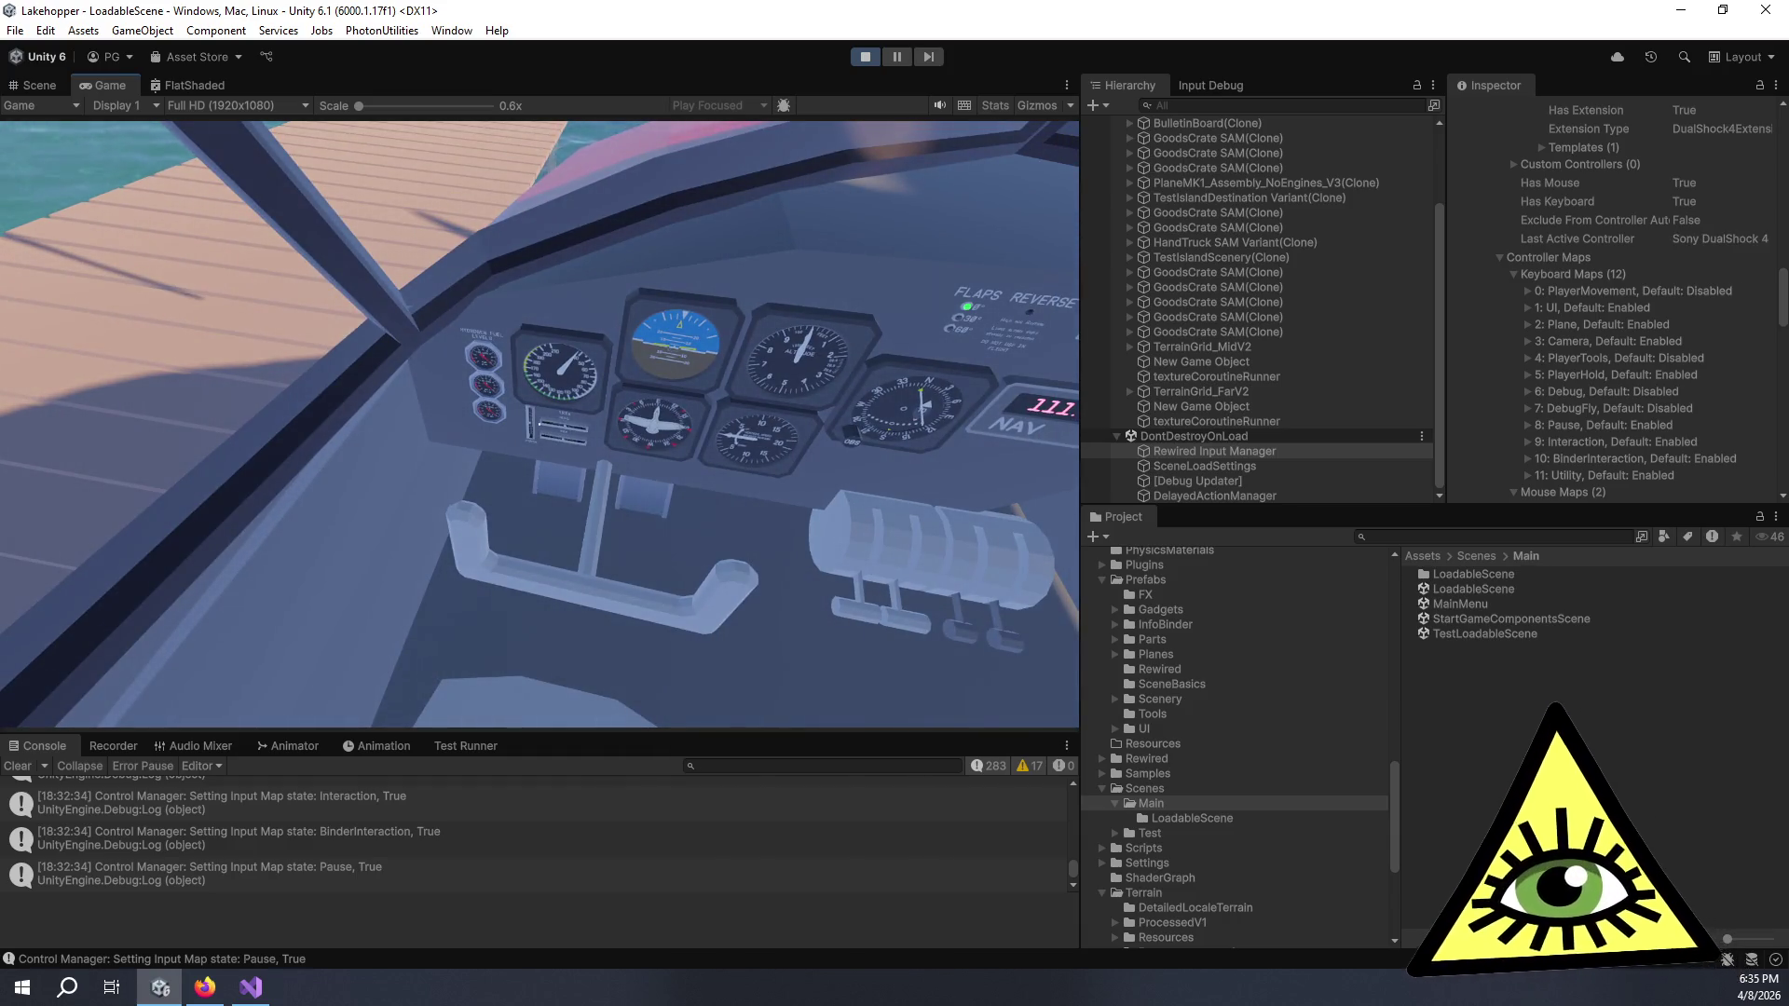
pyautogui.hotkey('alt', 'Tab')
pyautogui.hotkey('alt', 'Tab')
# - Collapse Keyboard Maps and expand the DualShock 4 Plane map's Button Maps, D-Pad Up and D-Pad Down entries
pyautogui.click(1514, 275)
pyautogui.scroll(-1, 1558, 377)
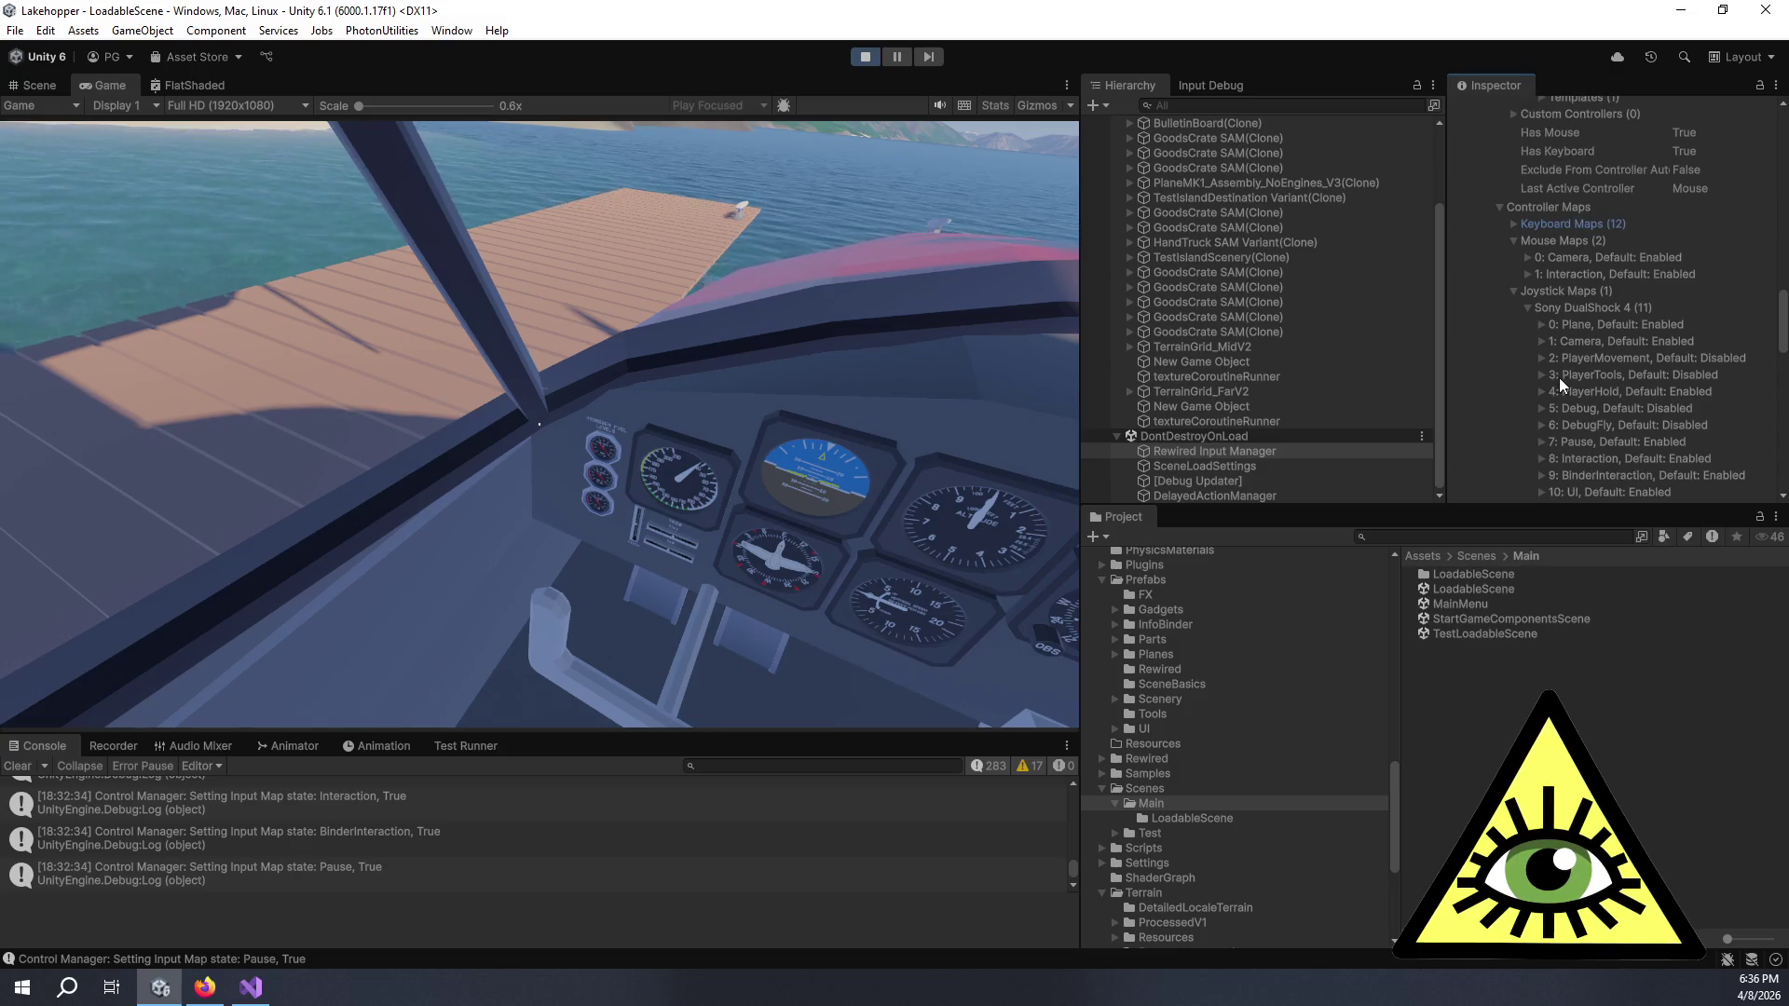
pyautogui.scroll(-1, 1562, 377)
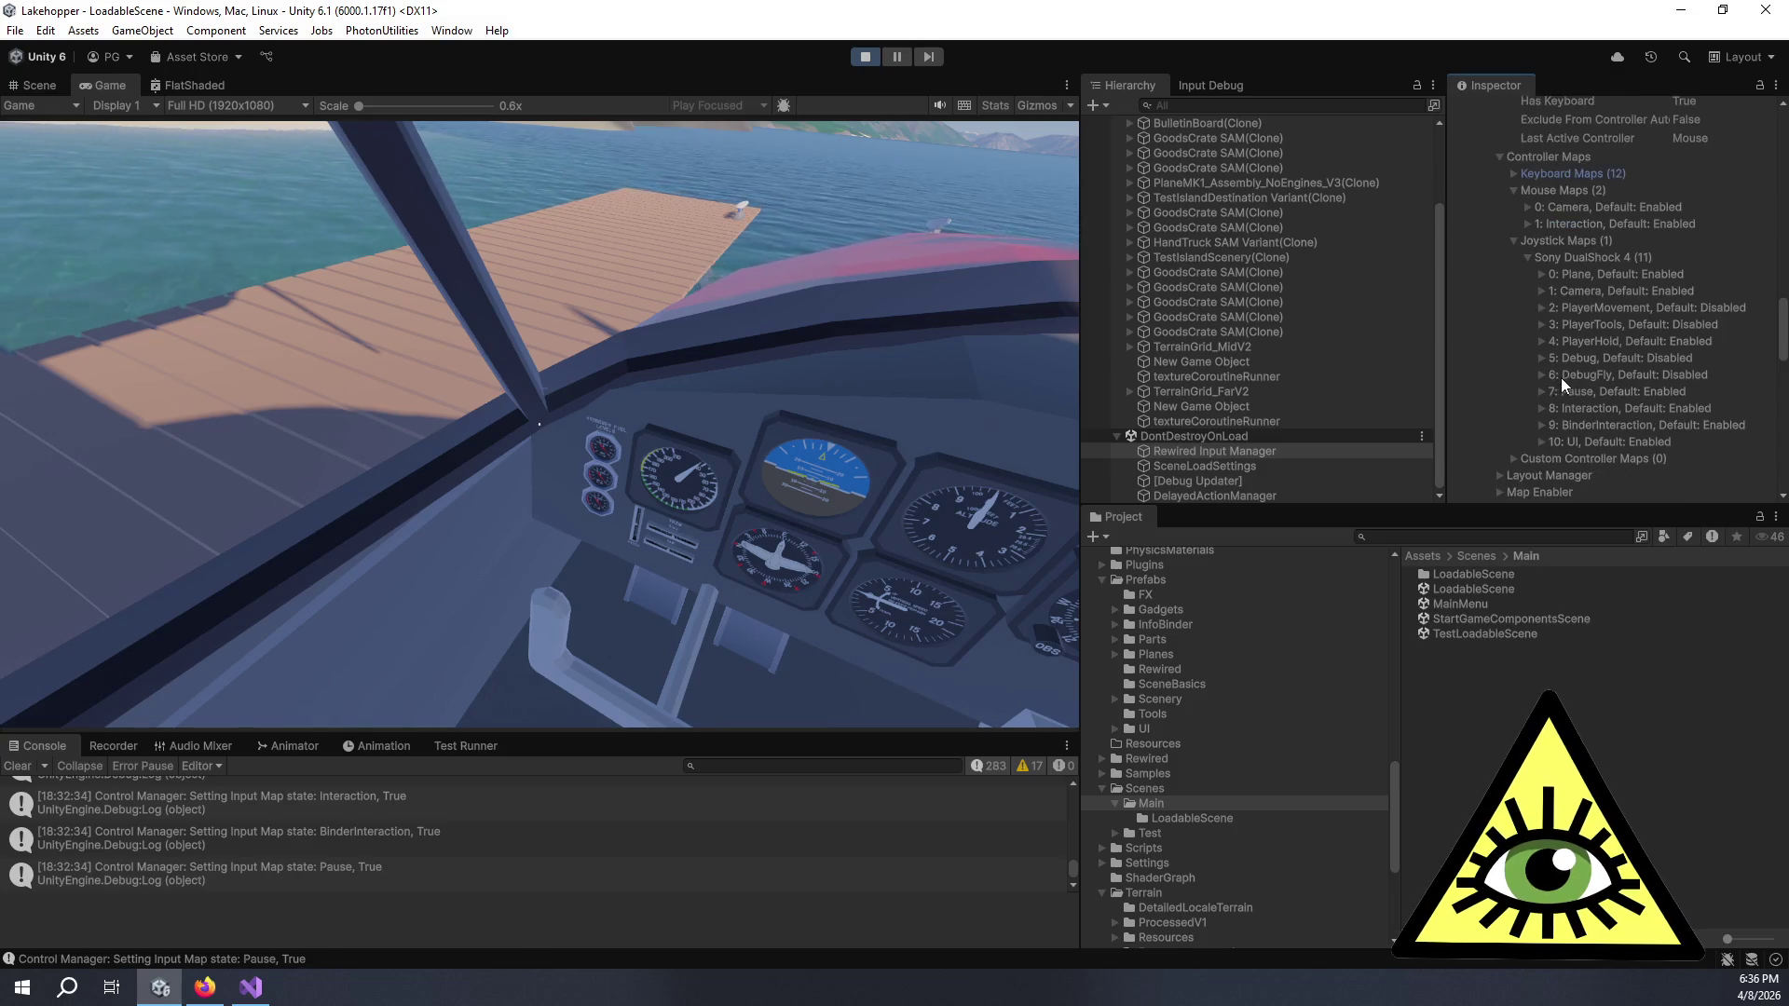
pyautogui.click(1541, 274)
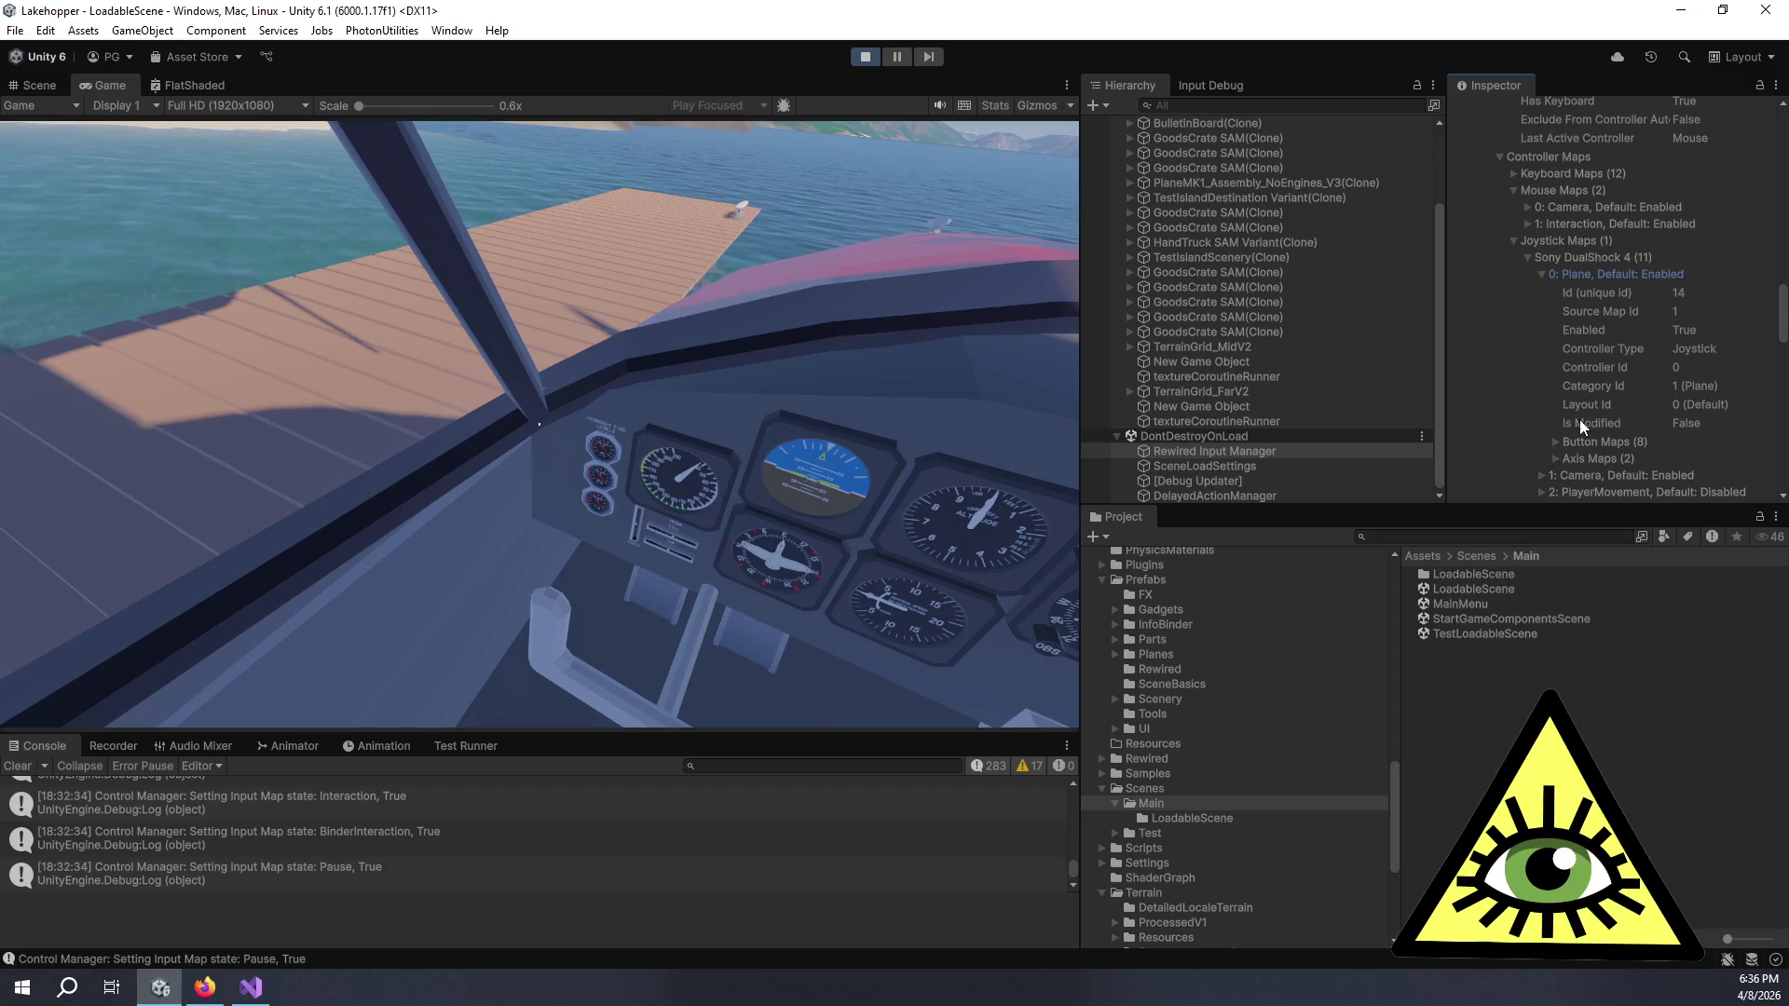
pyautogui.scroll(-1, 1565, 438)
pyautogui.click(1554, 393)
pyautogui.scroll(-2, 1554, 394)
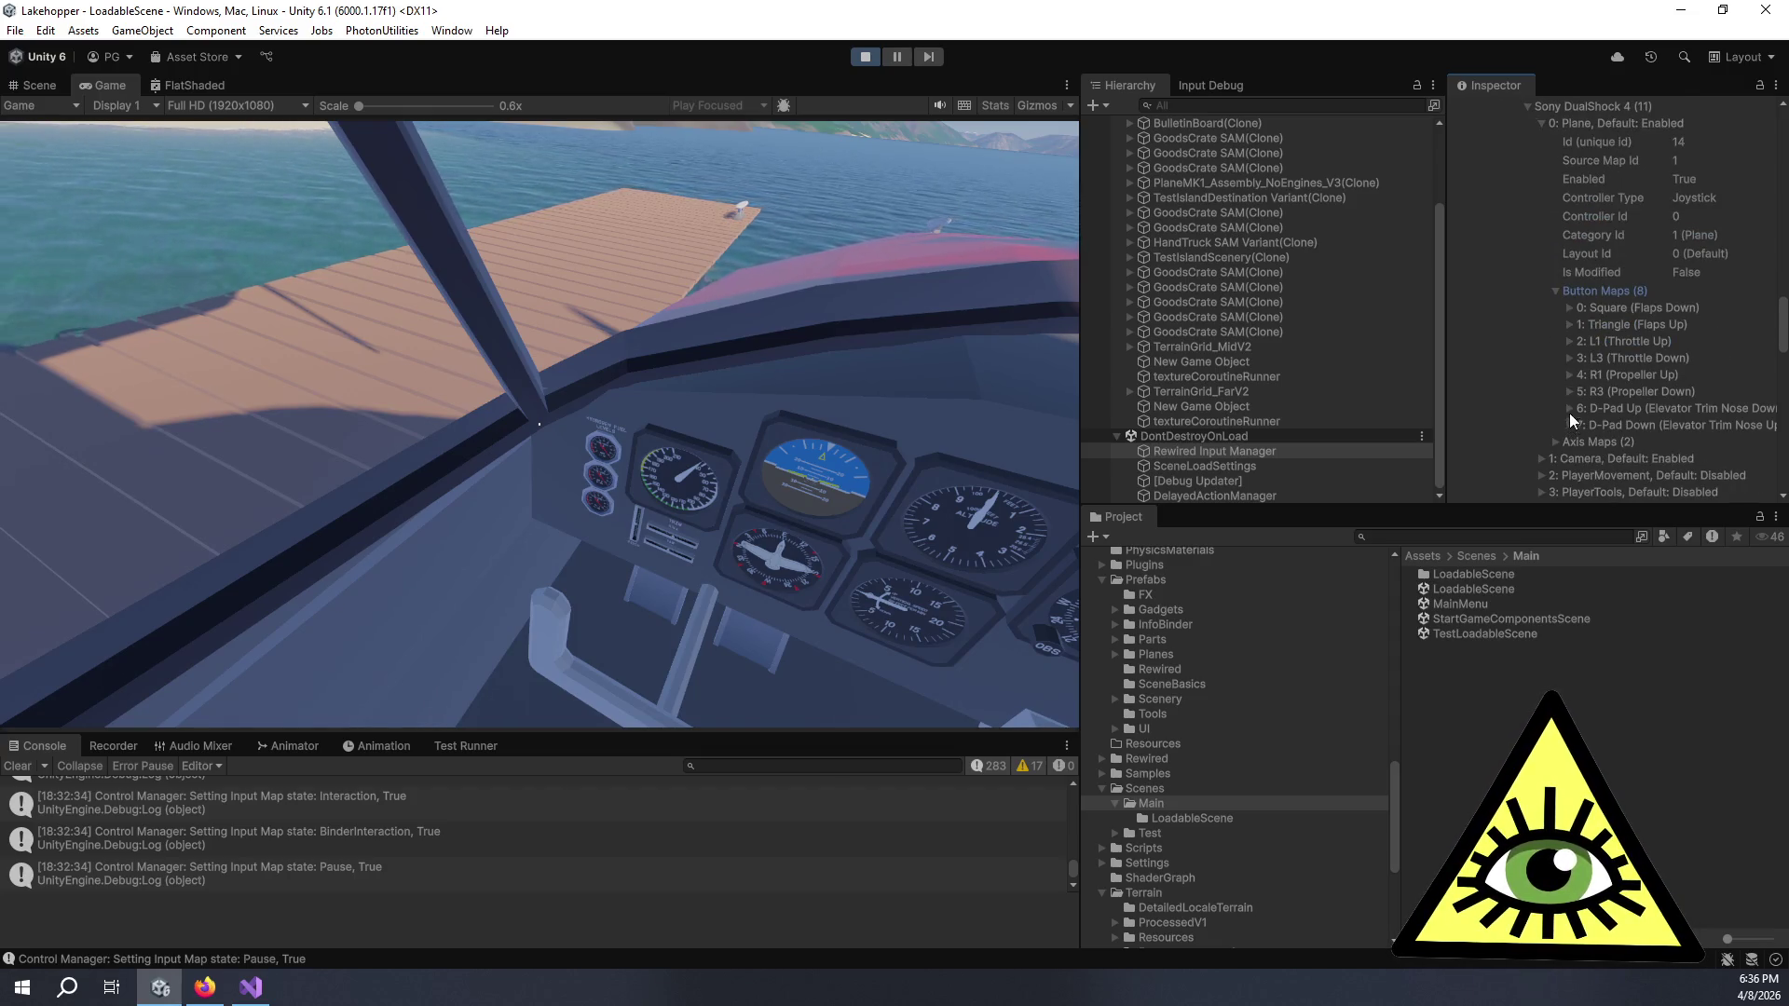
pyautogui.click(1569, 410)
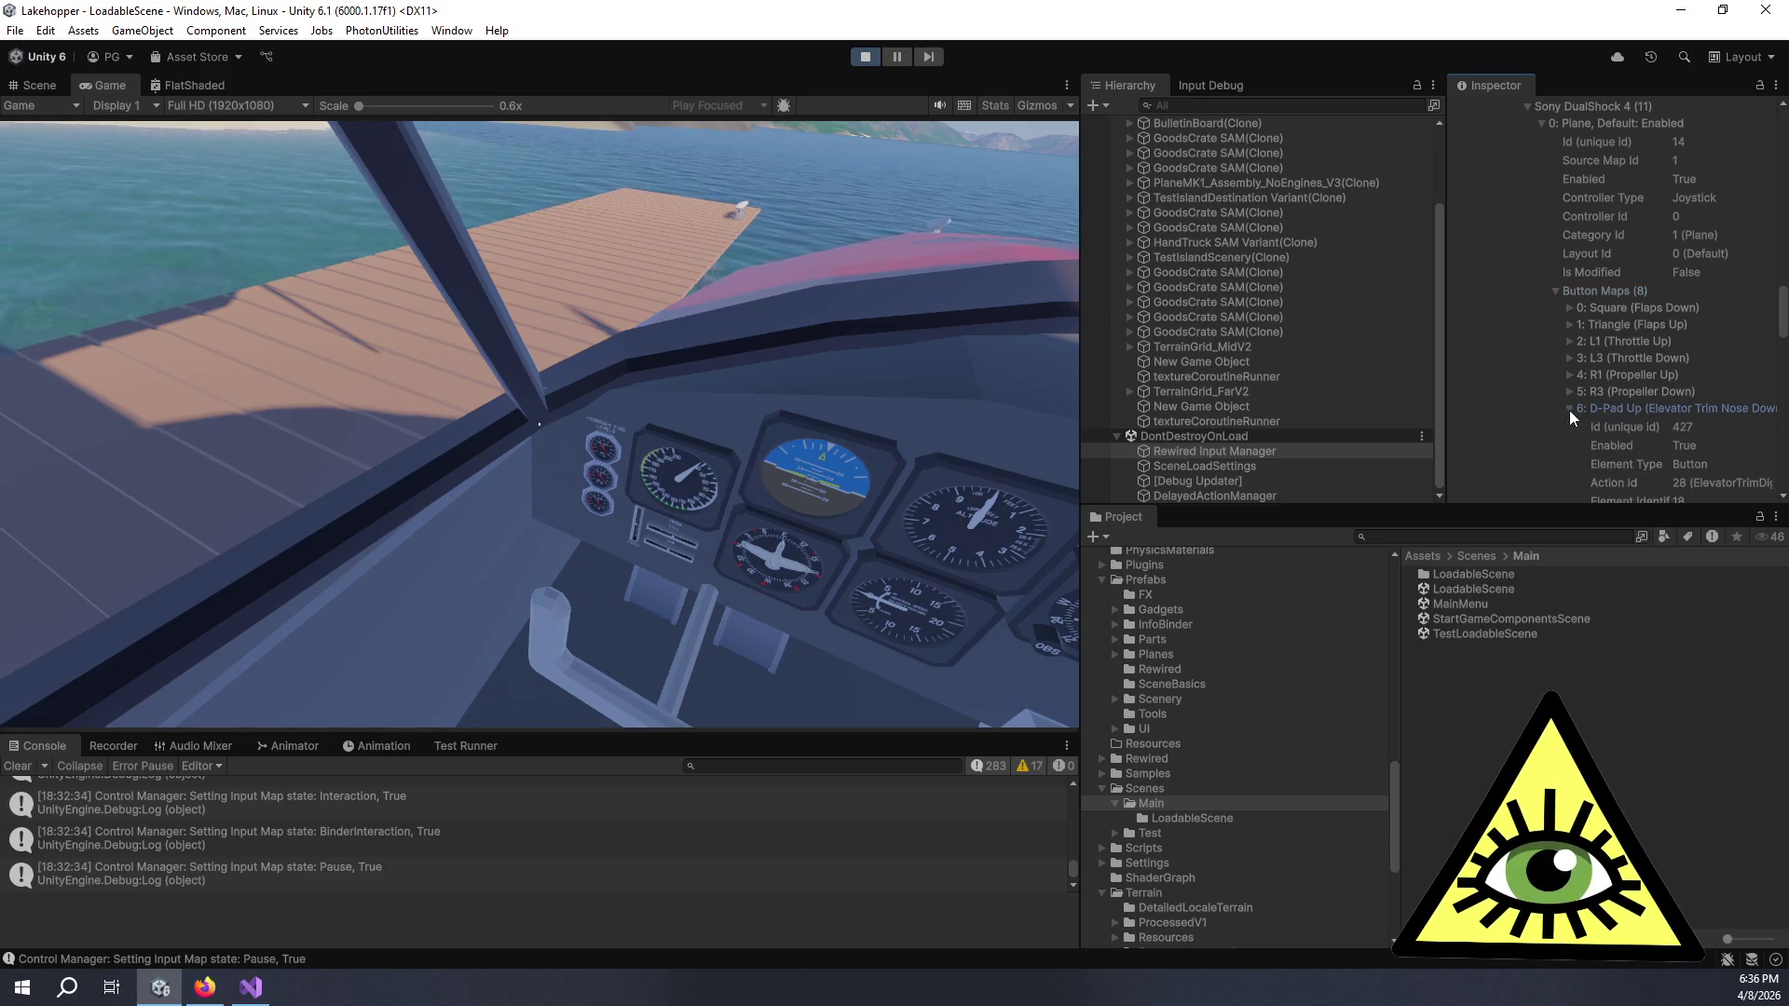
pyautogui.scroll(-4, 1569, 410)
pyautogui.click(1569, 392)
pyautogui.scroll(-3, 1569, 390)
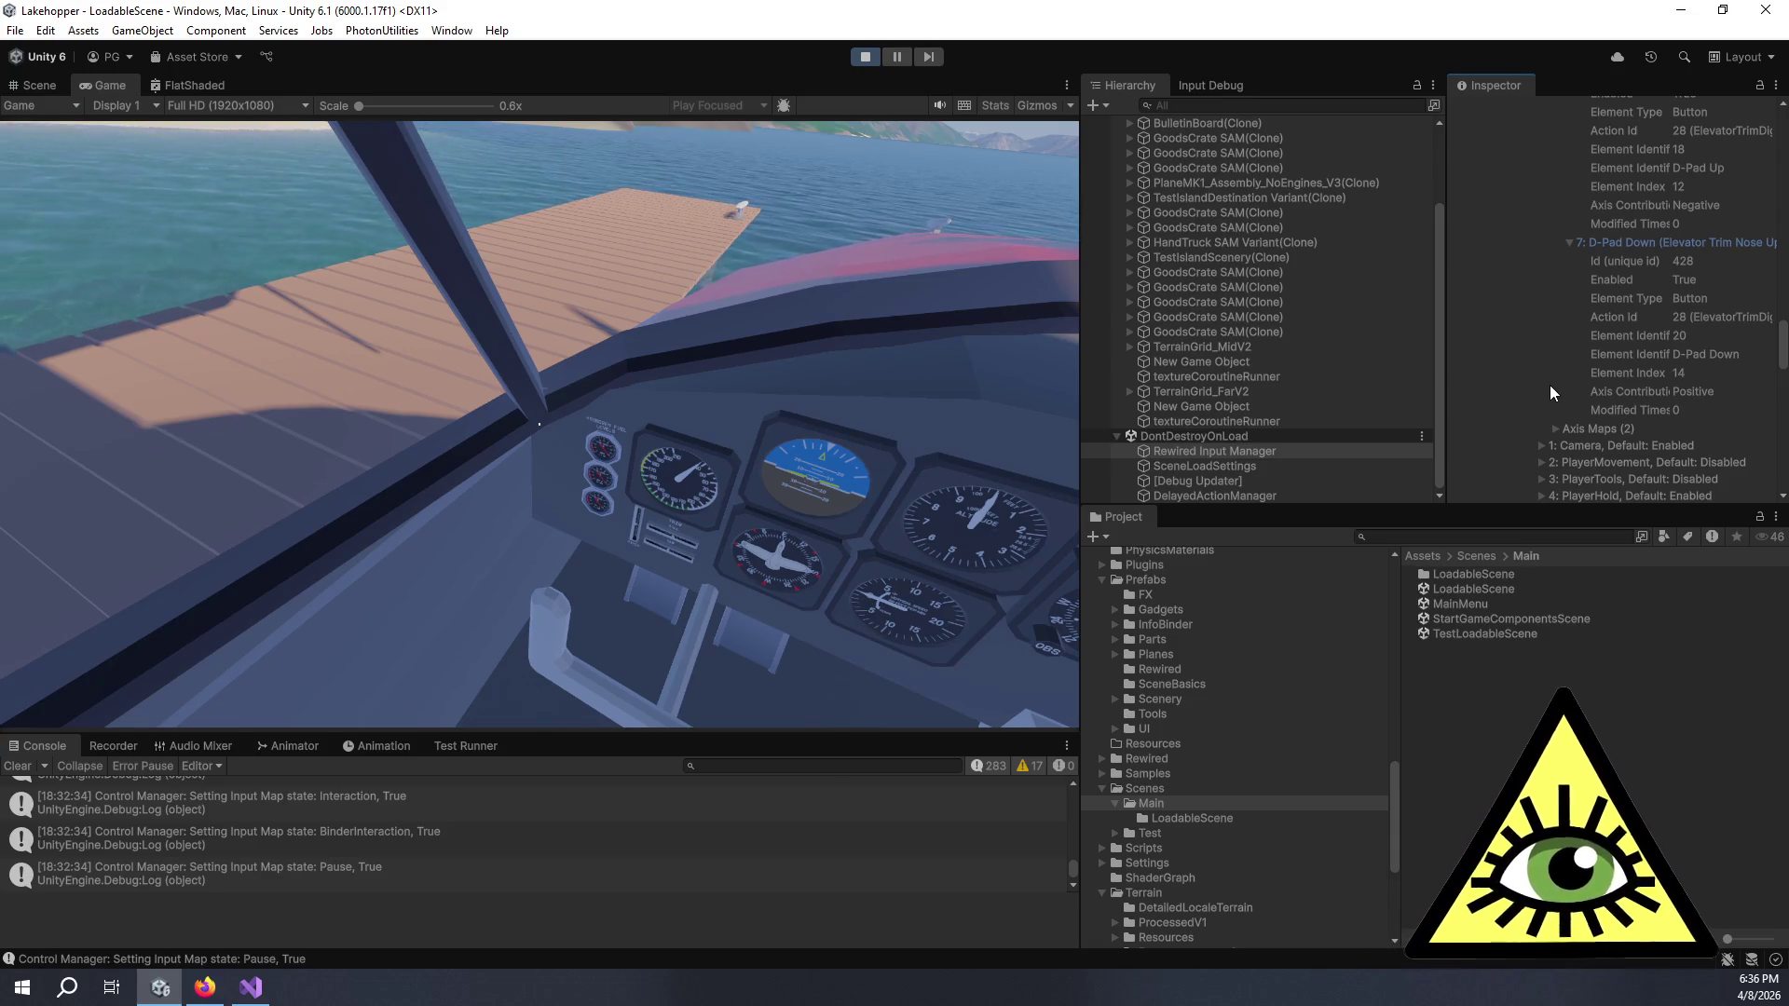
pyautogui.click(491, 410)
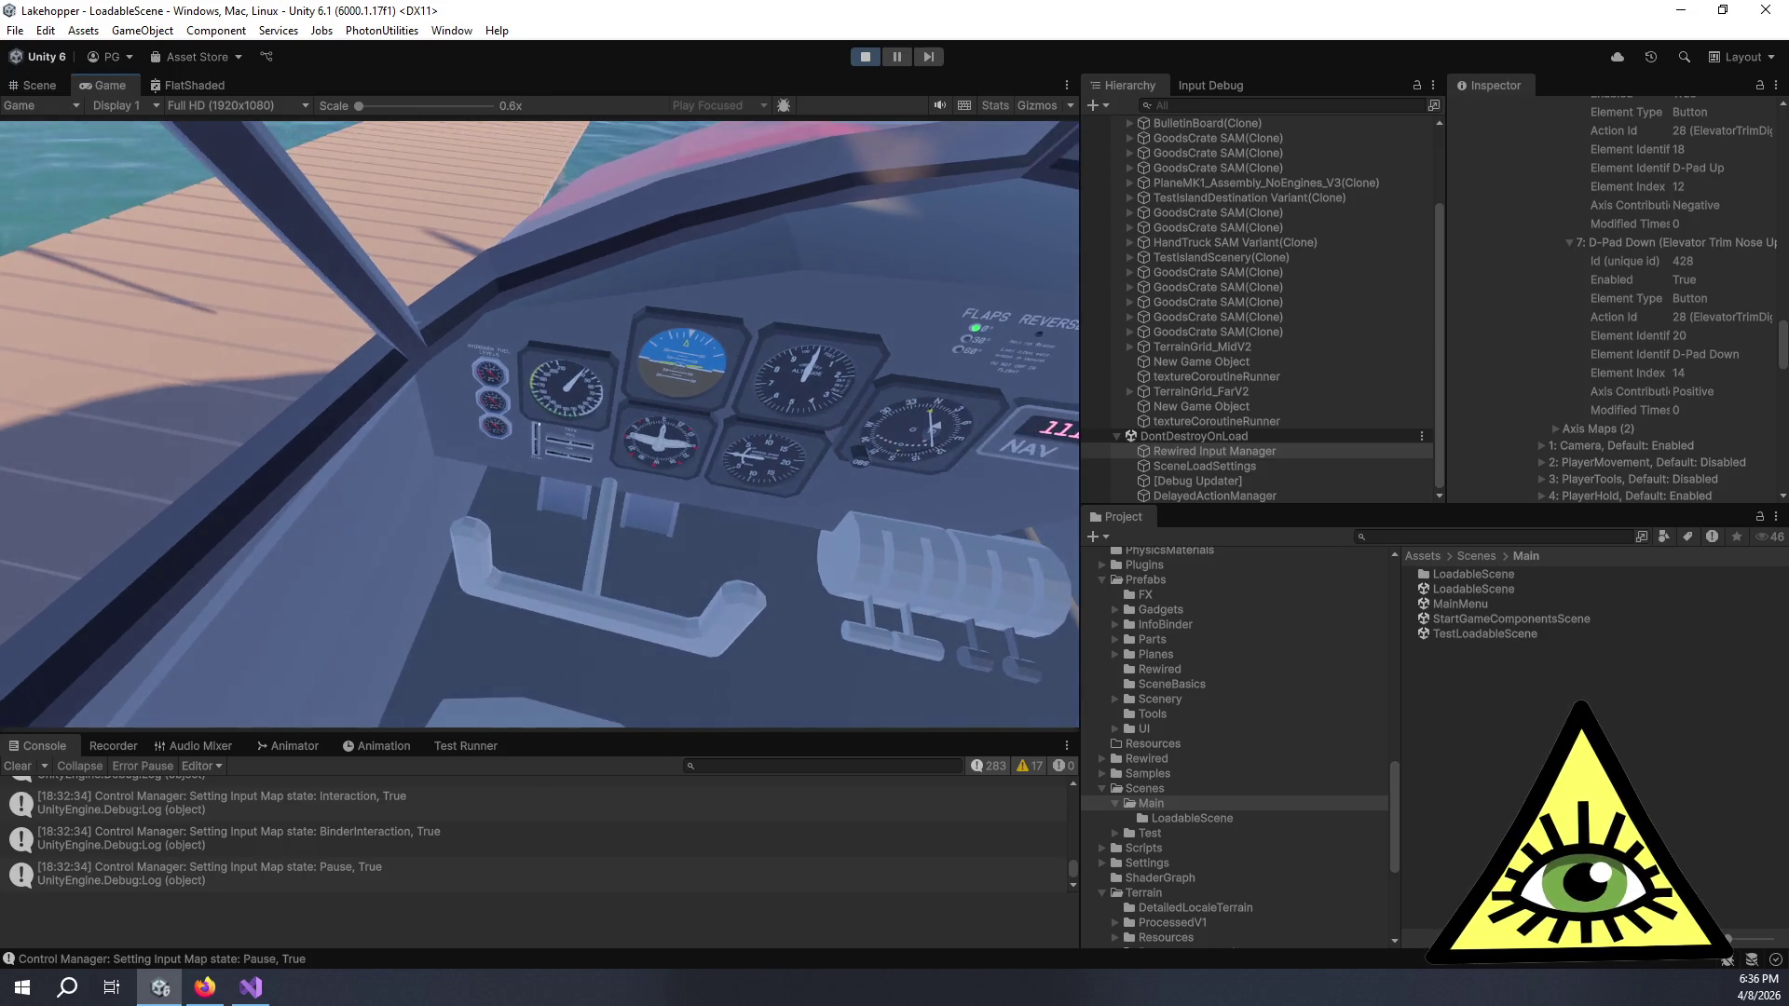
# - Zoom on the cockpit gauges and use EXIT PILOT SEAT to test leaving the seat, then return to Visual Studio
pyautogui.scroll(3, 540, 425)
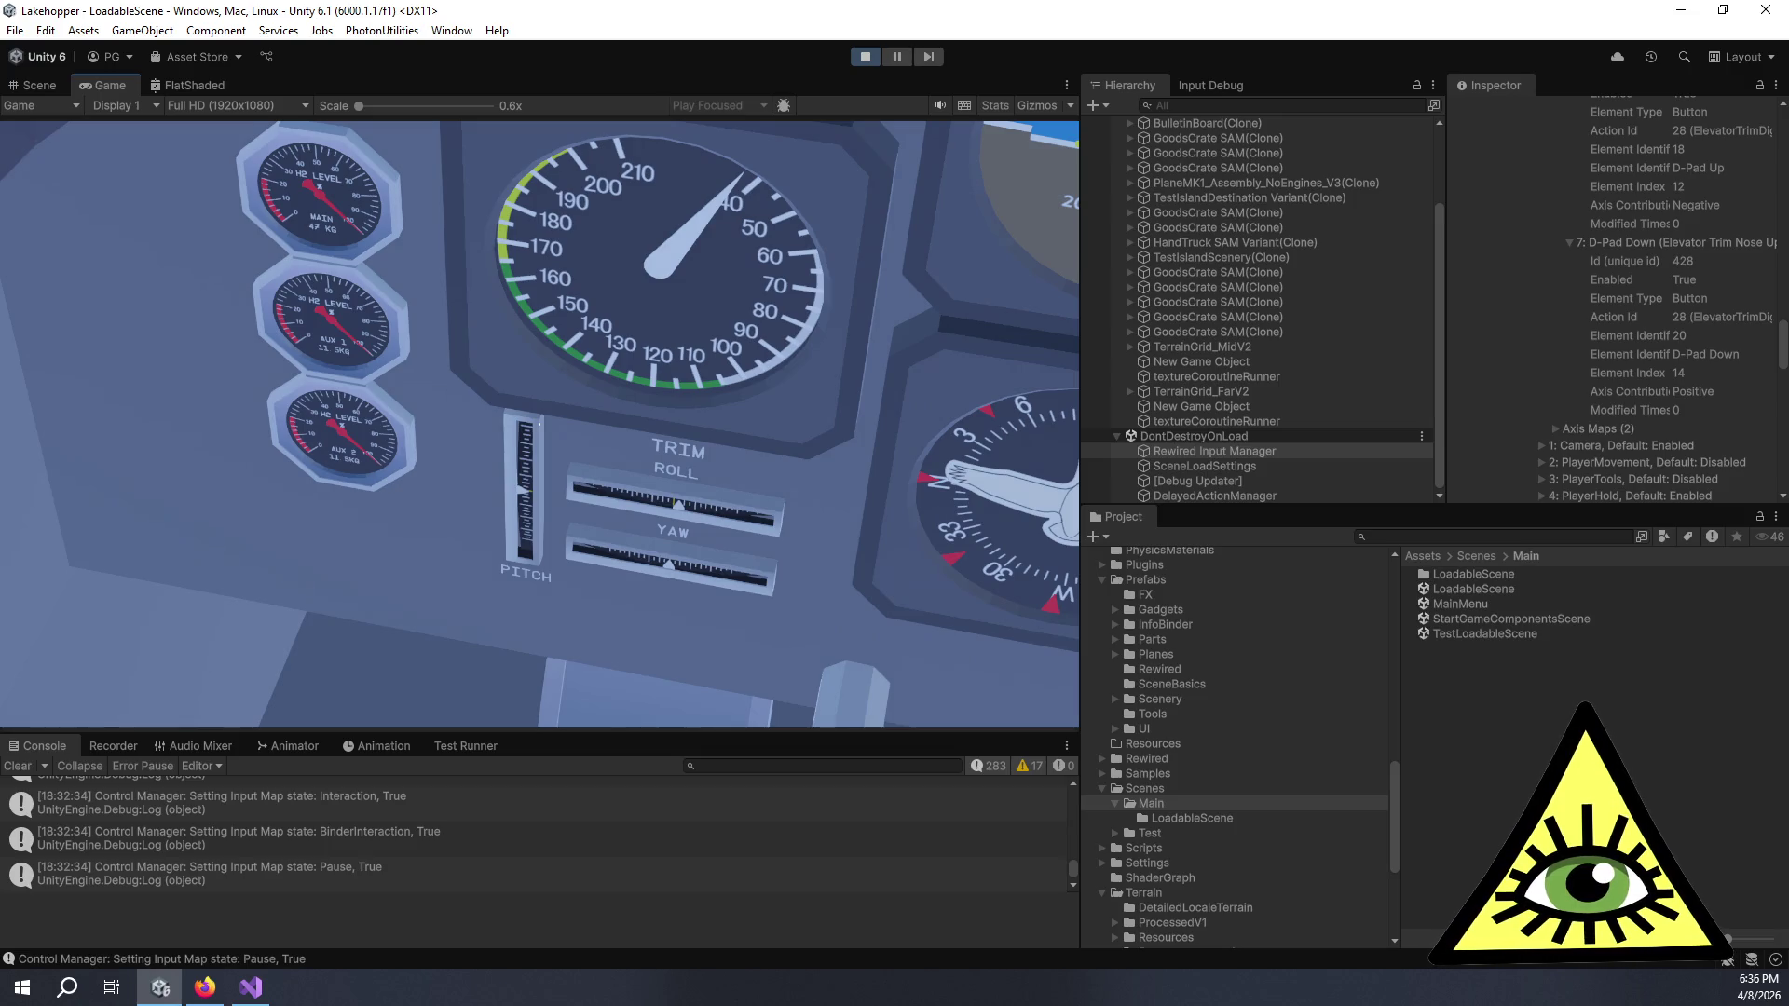
pyautogui.scroll(-3, 539, 425)
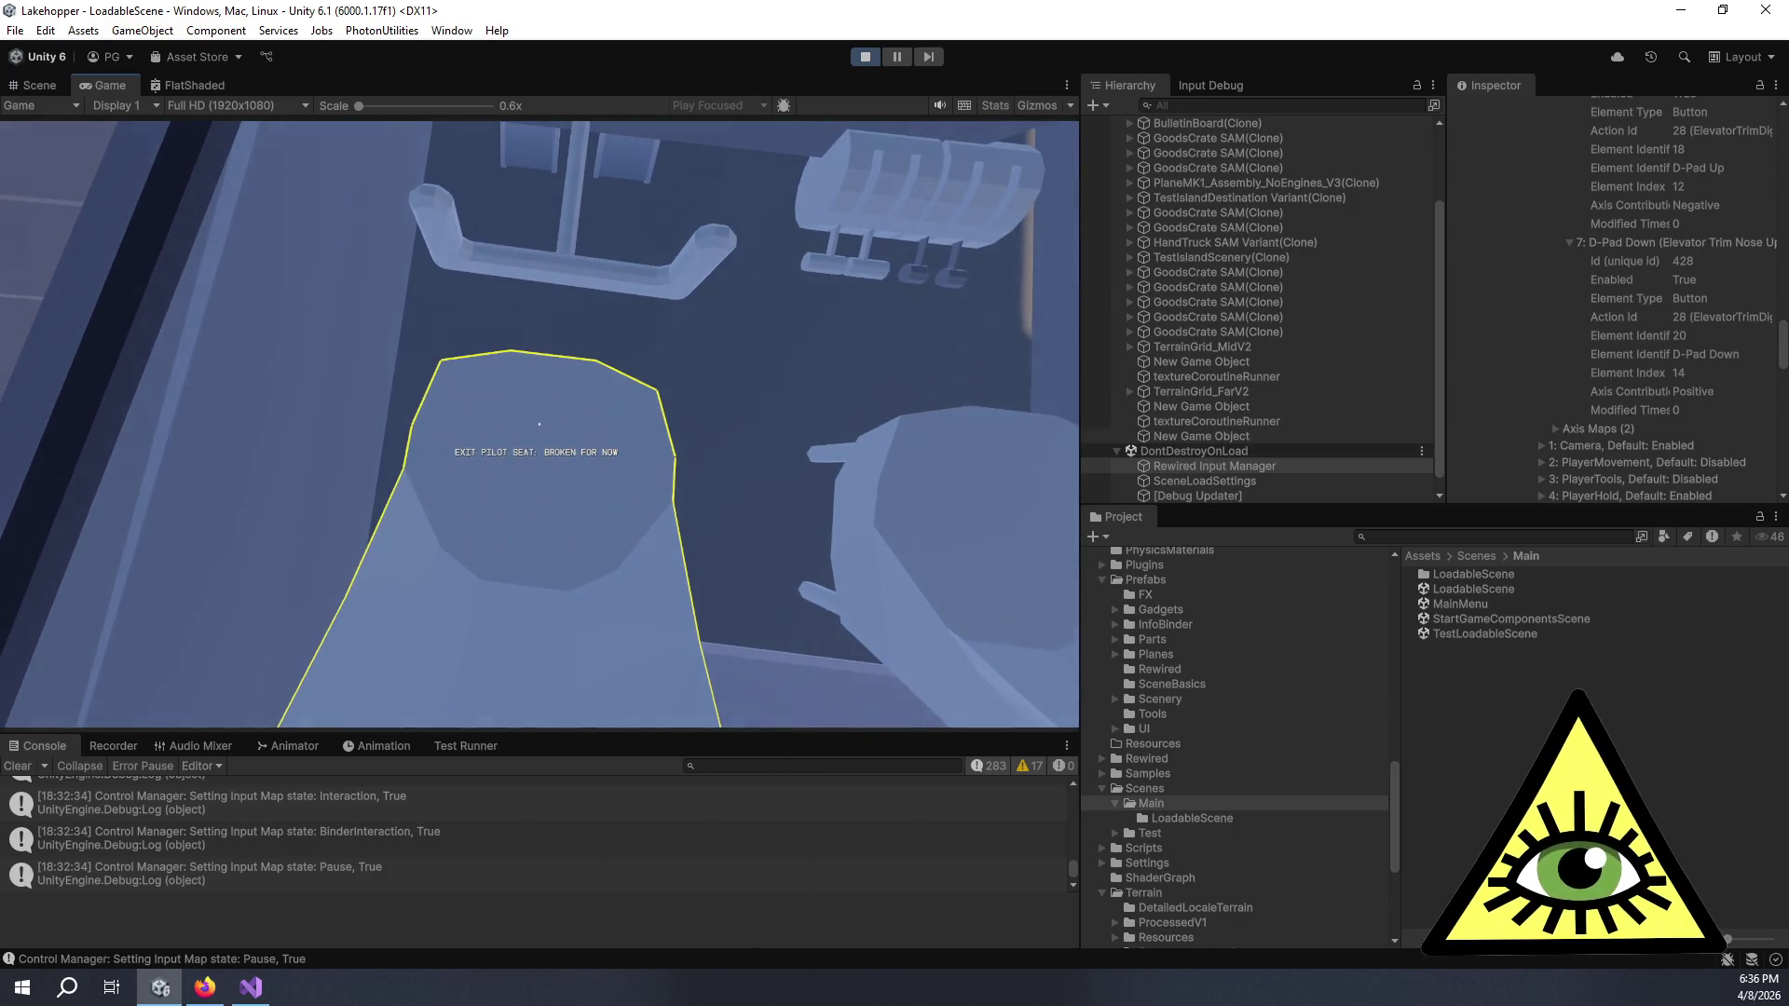
pyautogui.click(540, 425)
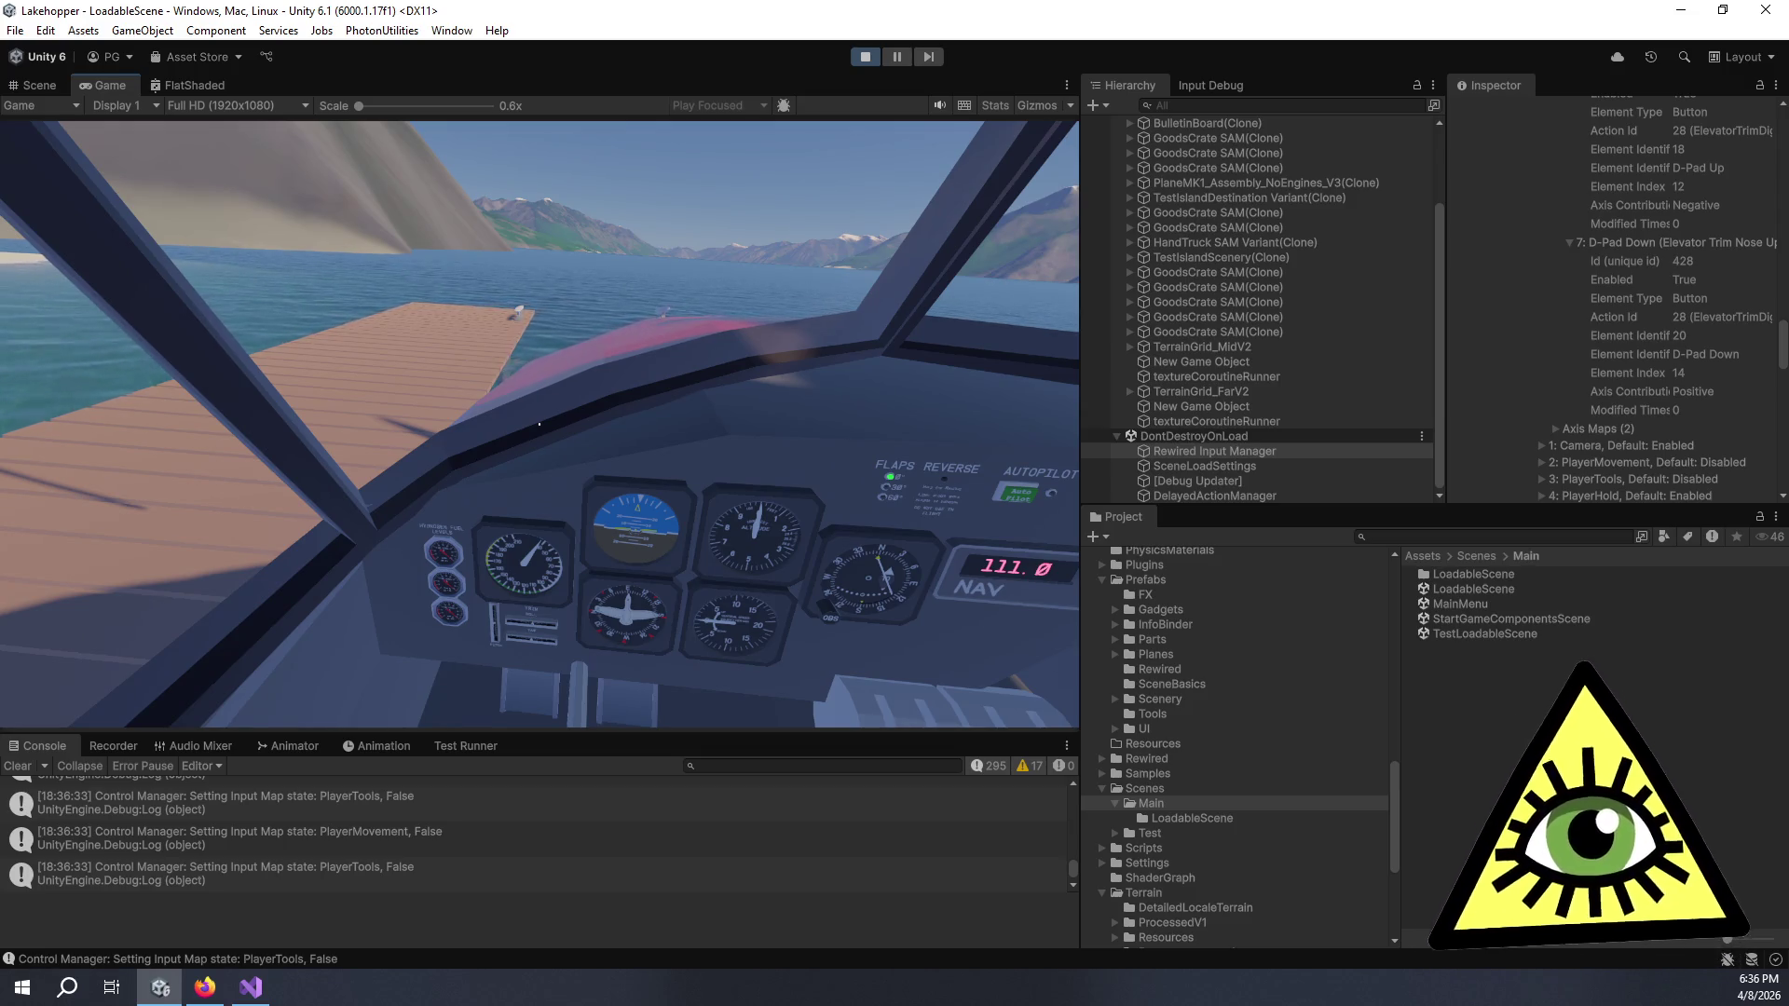
pyautogui.hotkey('alt', 'Tab')
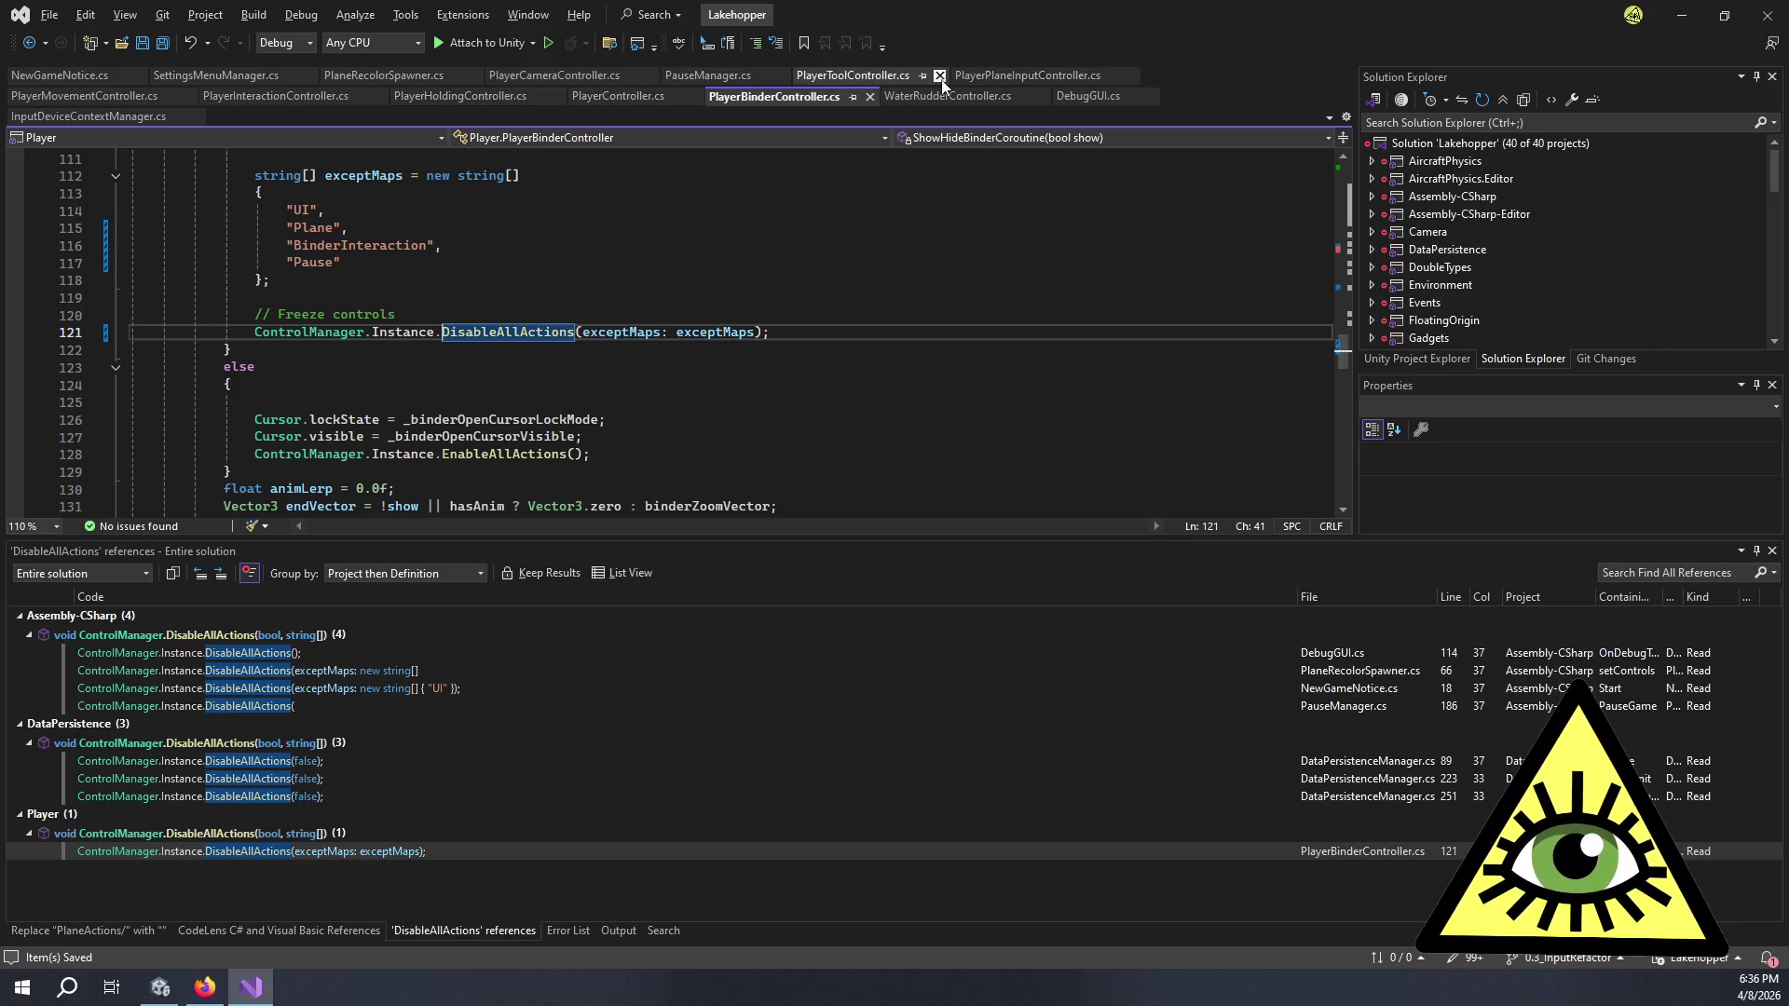
# - Open PlayerPlaneInputController.cs and jump to the OnElevatorTrimDigital definition with F12
pyautogui.click(1015, 74)
pyautogui.scroll(20, 522, 286)
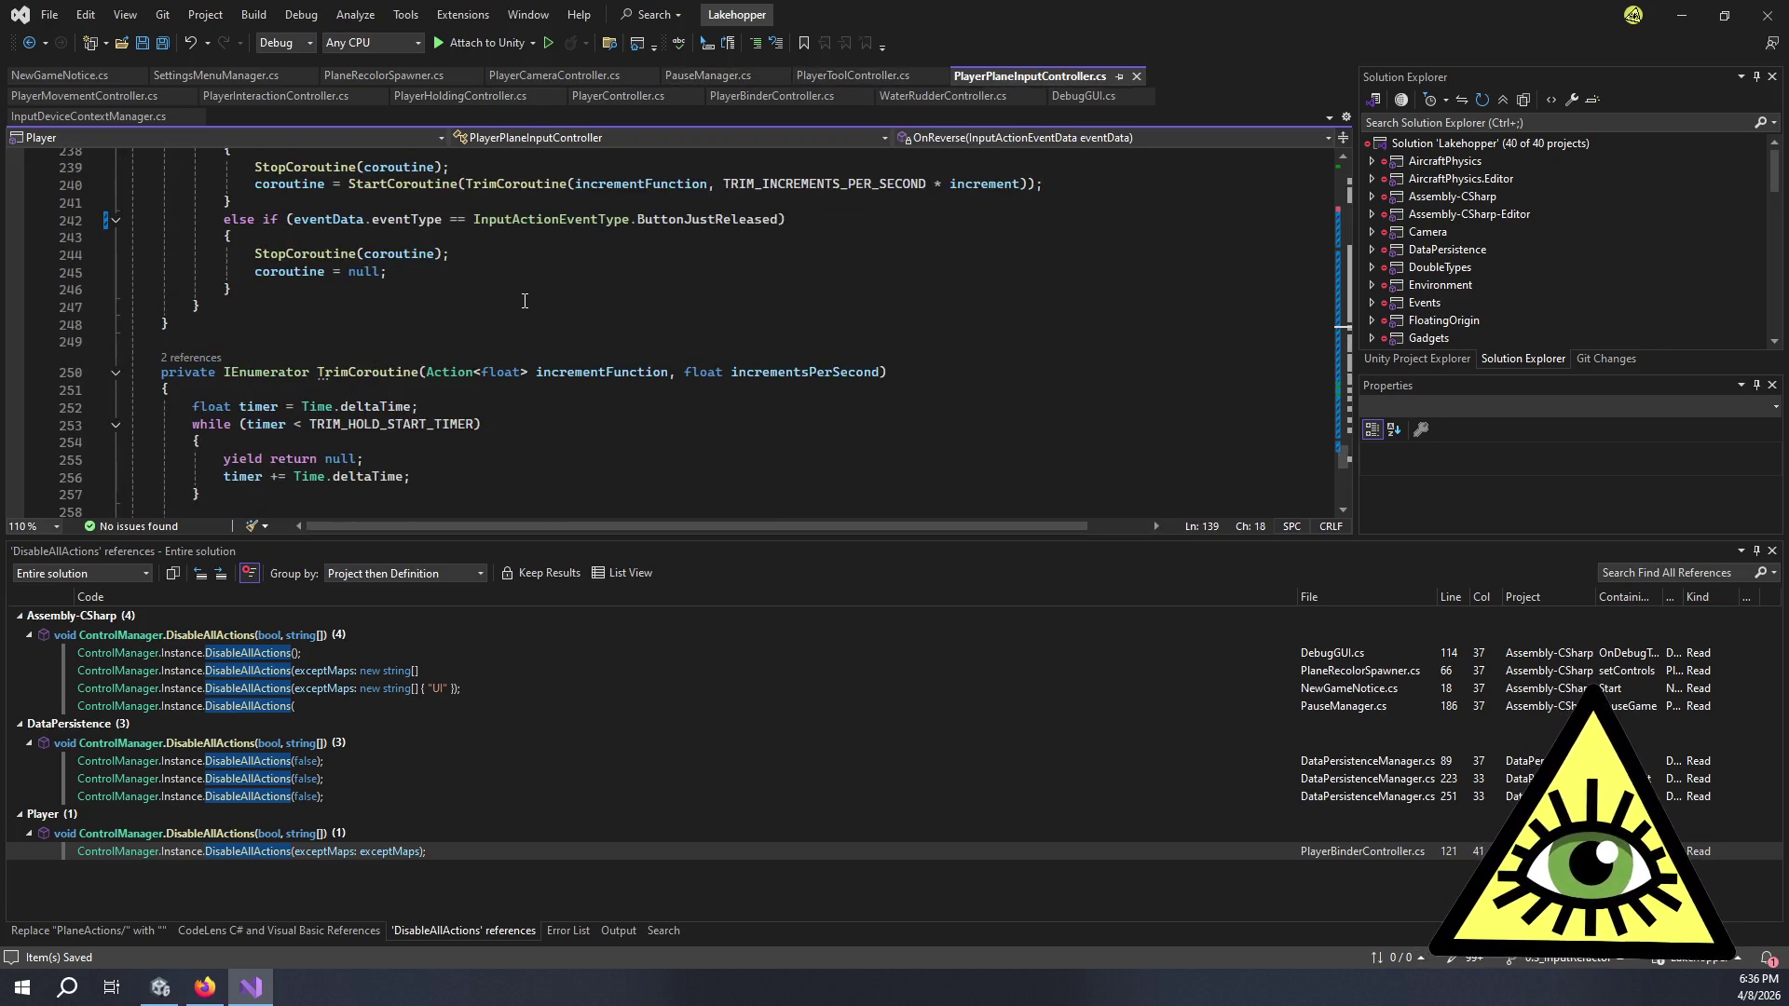
pyautogui.scroll(15, 540, 340)
pyautogui.scroll(-15, 558, 308)
pyautogui.scroll(-3, 558, 308)
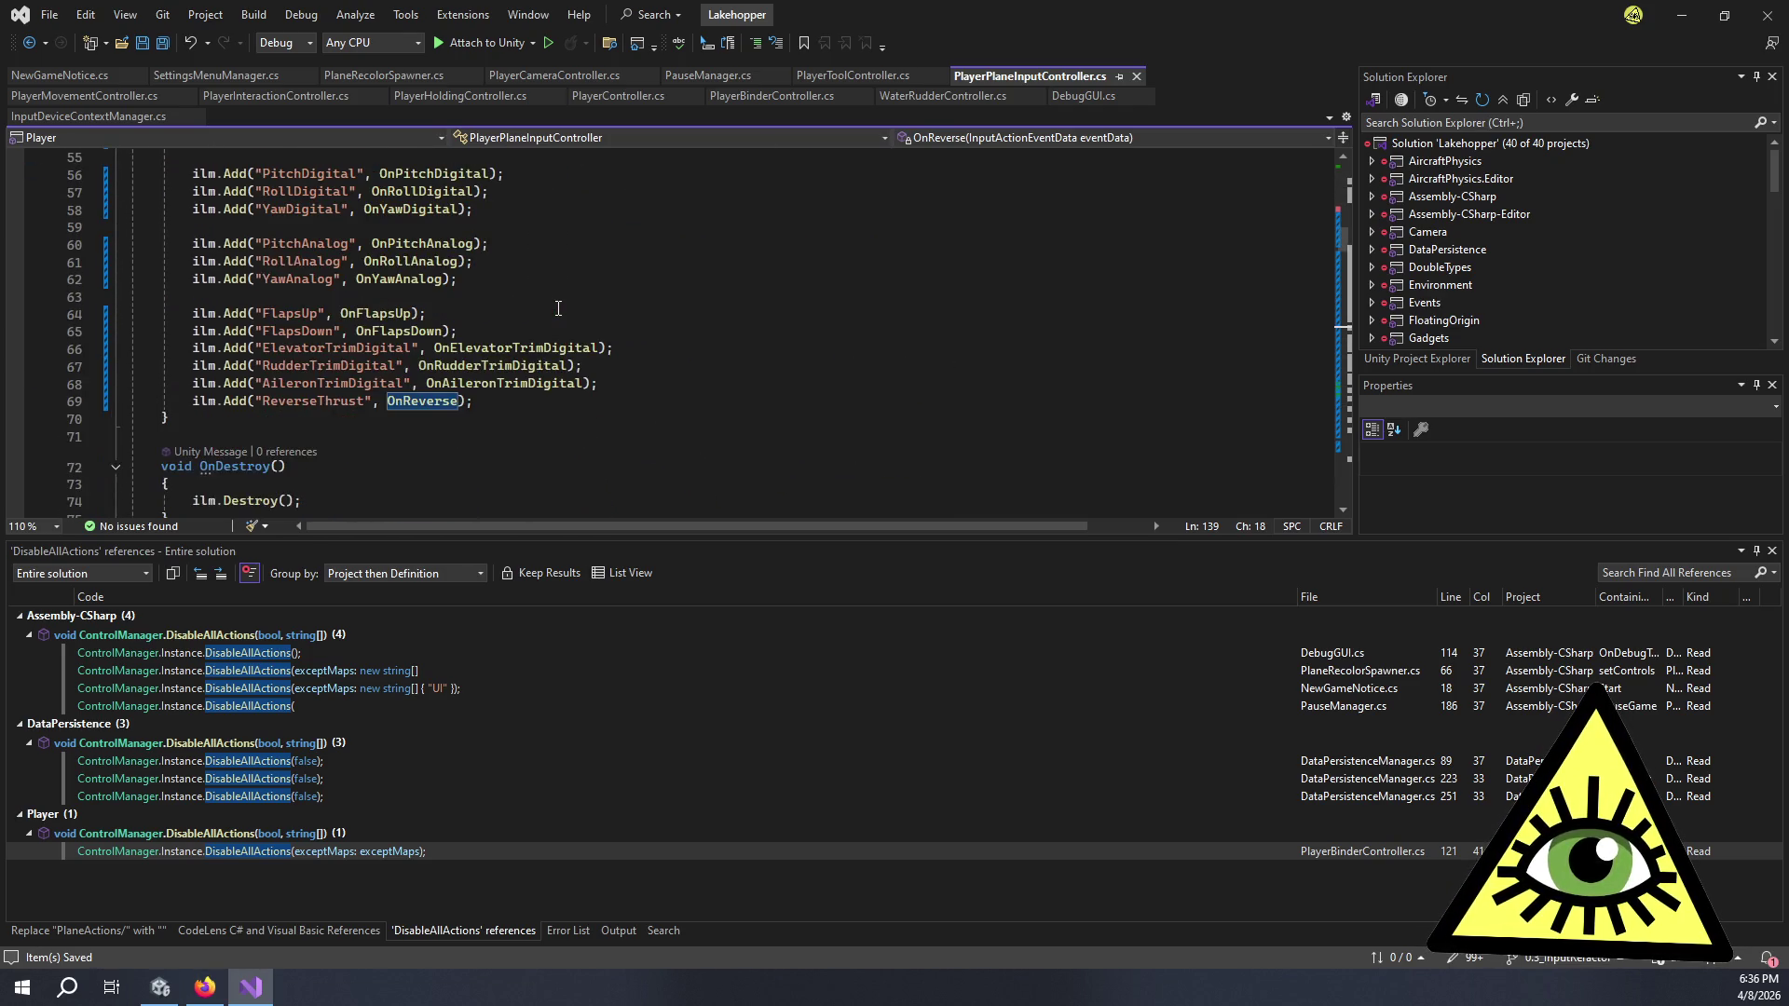
pyautogui.click(569, 349)
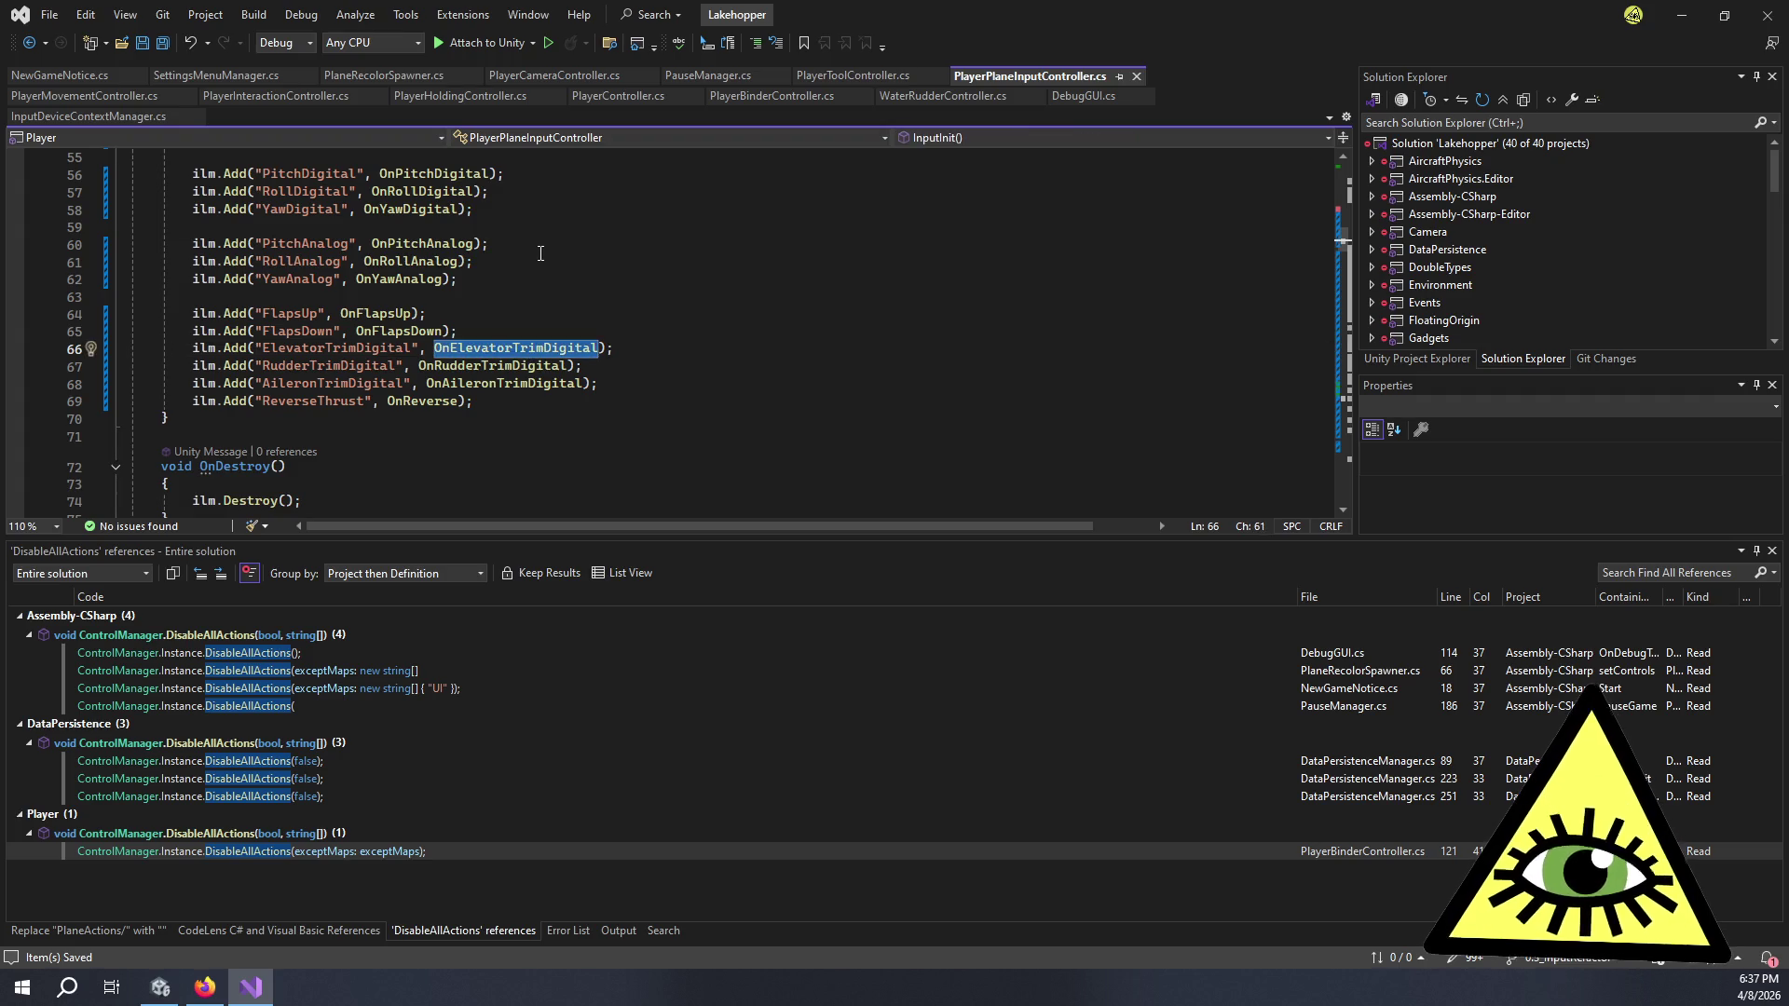
pyautogui.press('F12')
# - Select the ButtonJustPressed check on line 202 in OnElevatorTrimDigital
pyautogui.scroll(-1, 562, 309)
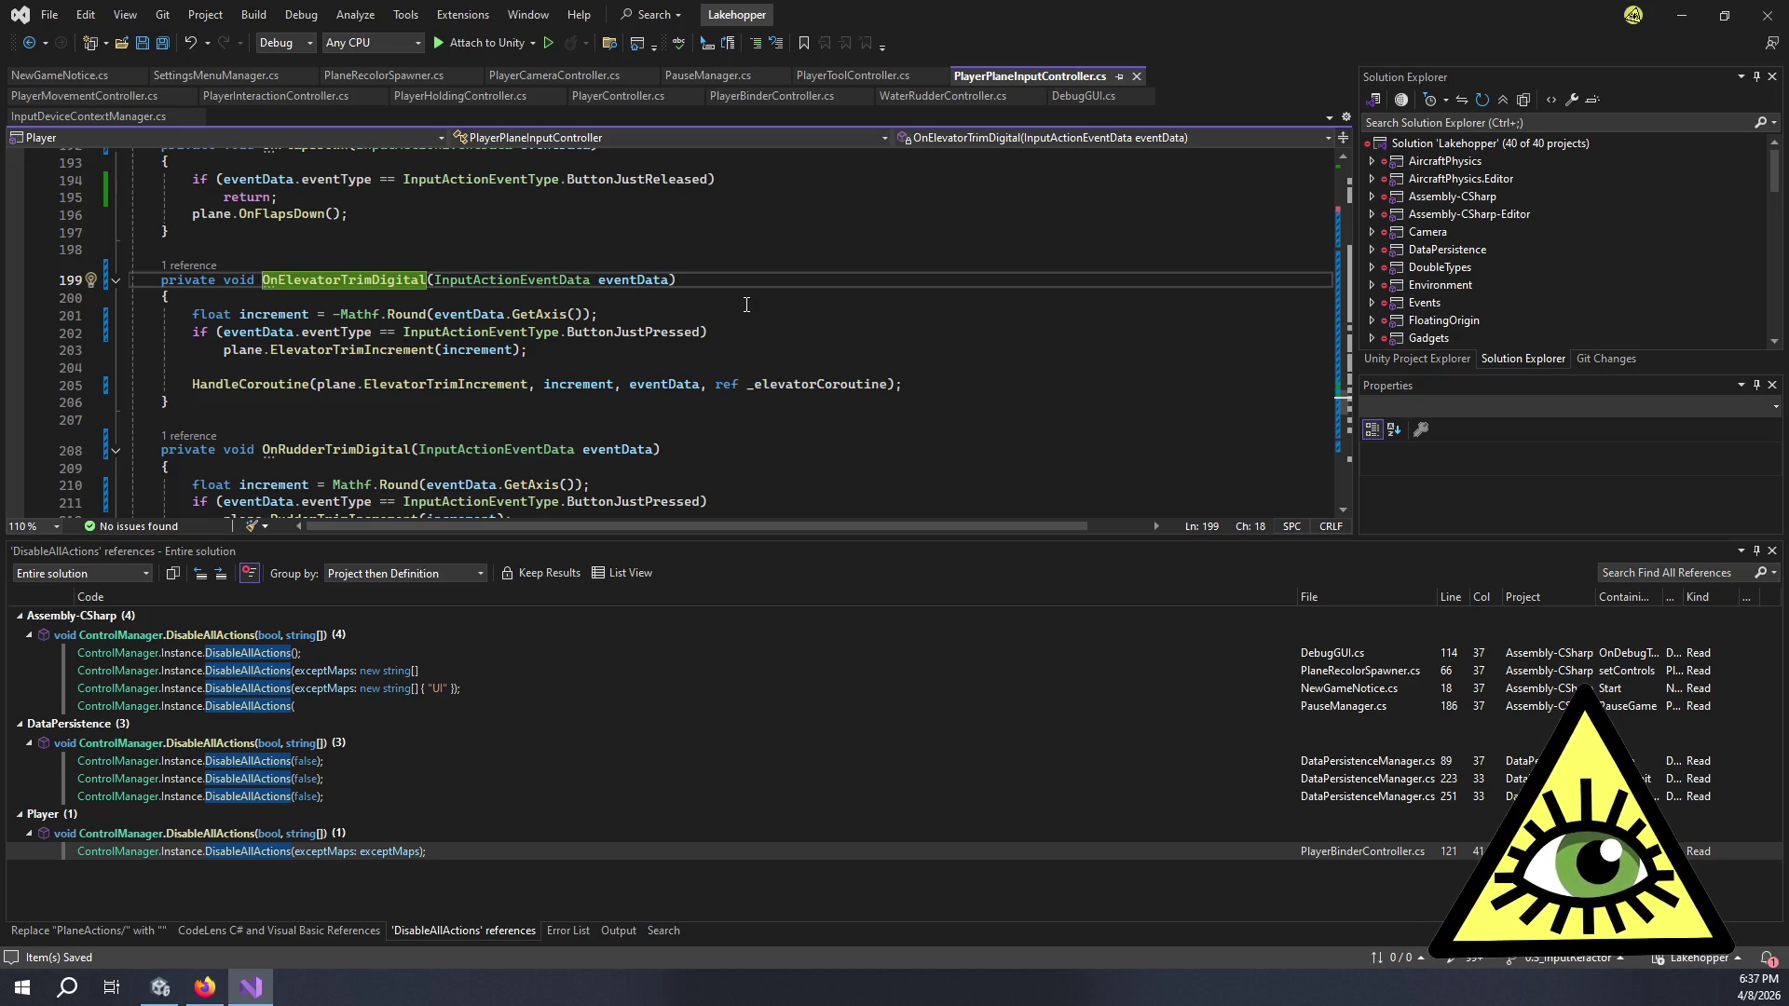
pyautogui.click(612, 352)
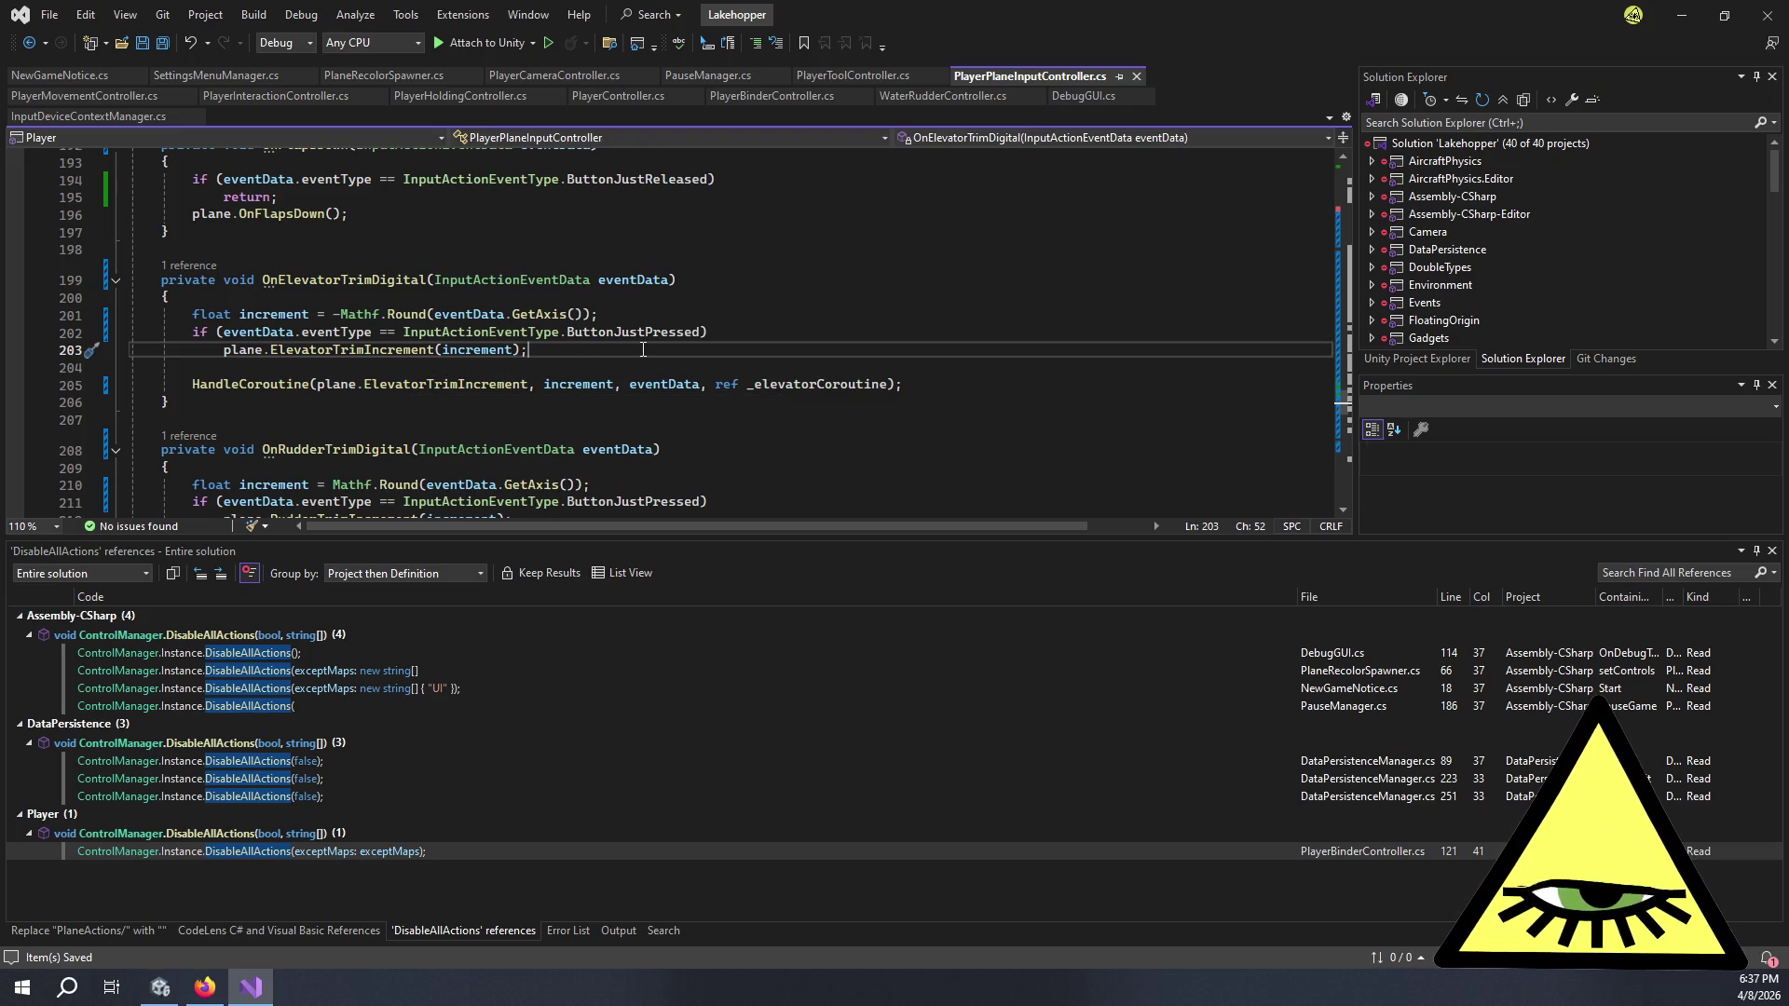
pyautogui.moveTo(709, 332); pyautogui.dragTo(127, 337)
# - Delete the elevator handler's ButtonJustPressed check and fix the trim calls' indentation
pyautogui.press('BackSpace')
pyautogui.press('BackSpace')
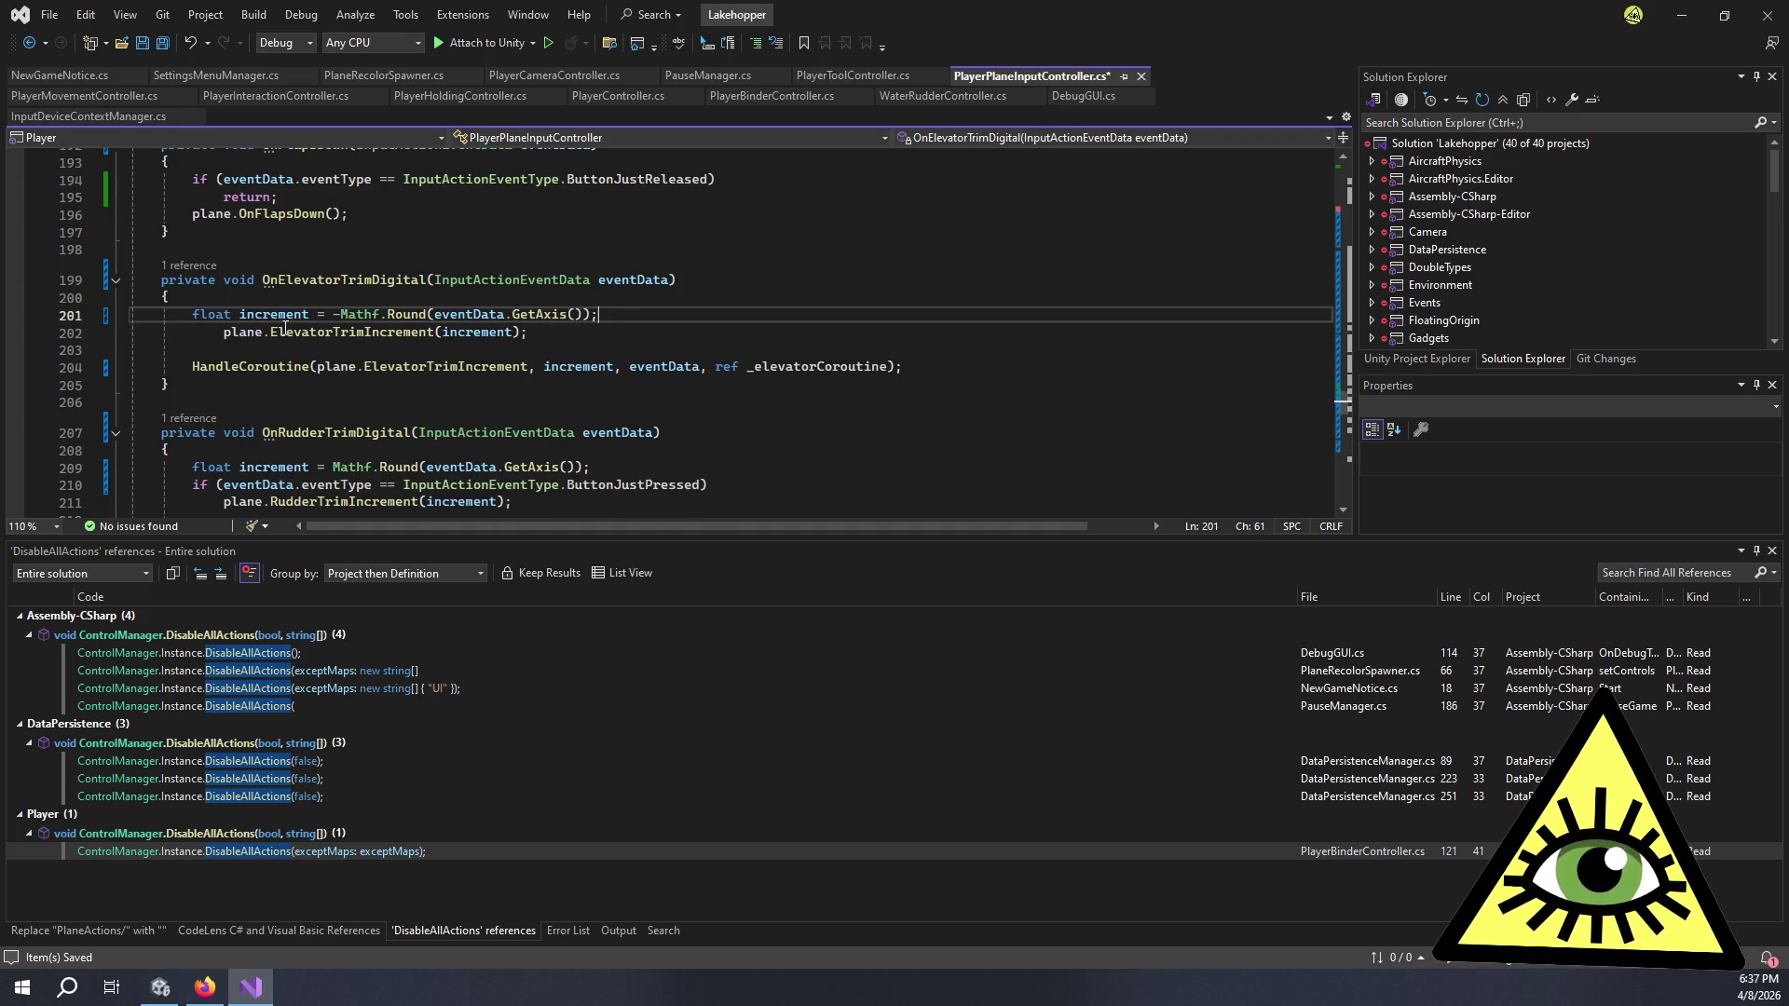
pyautogui.click(224, 335)
pyautogui.hotkey('shift', 'Tab')
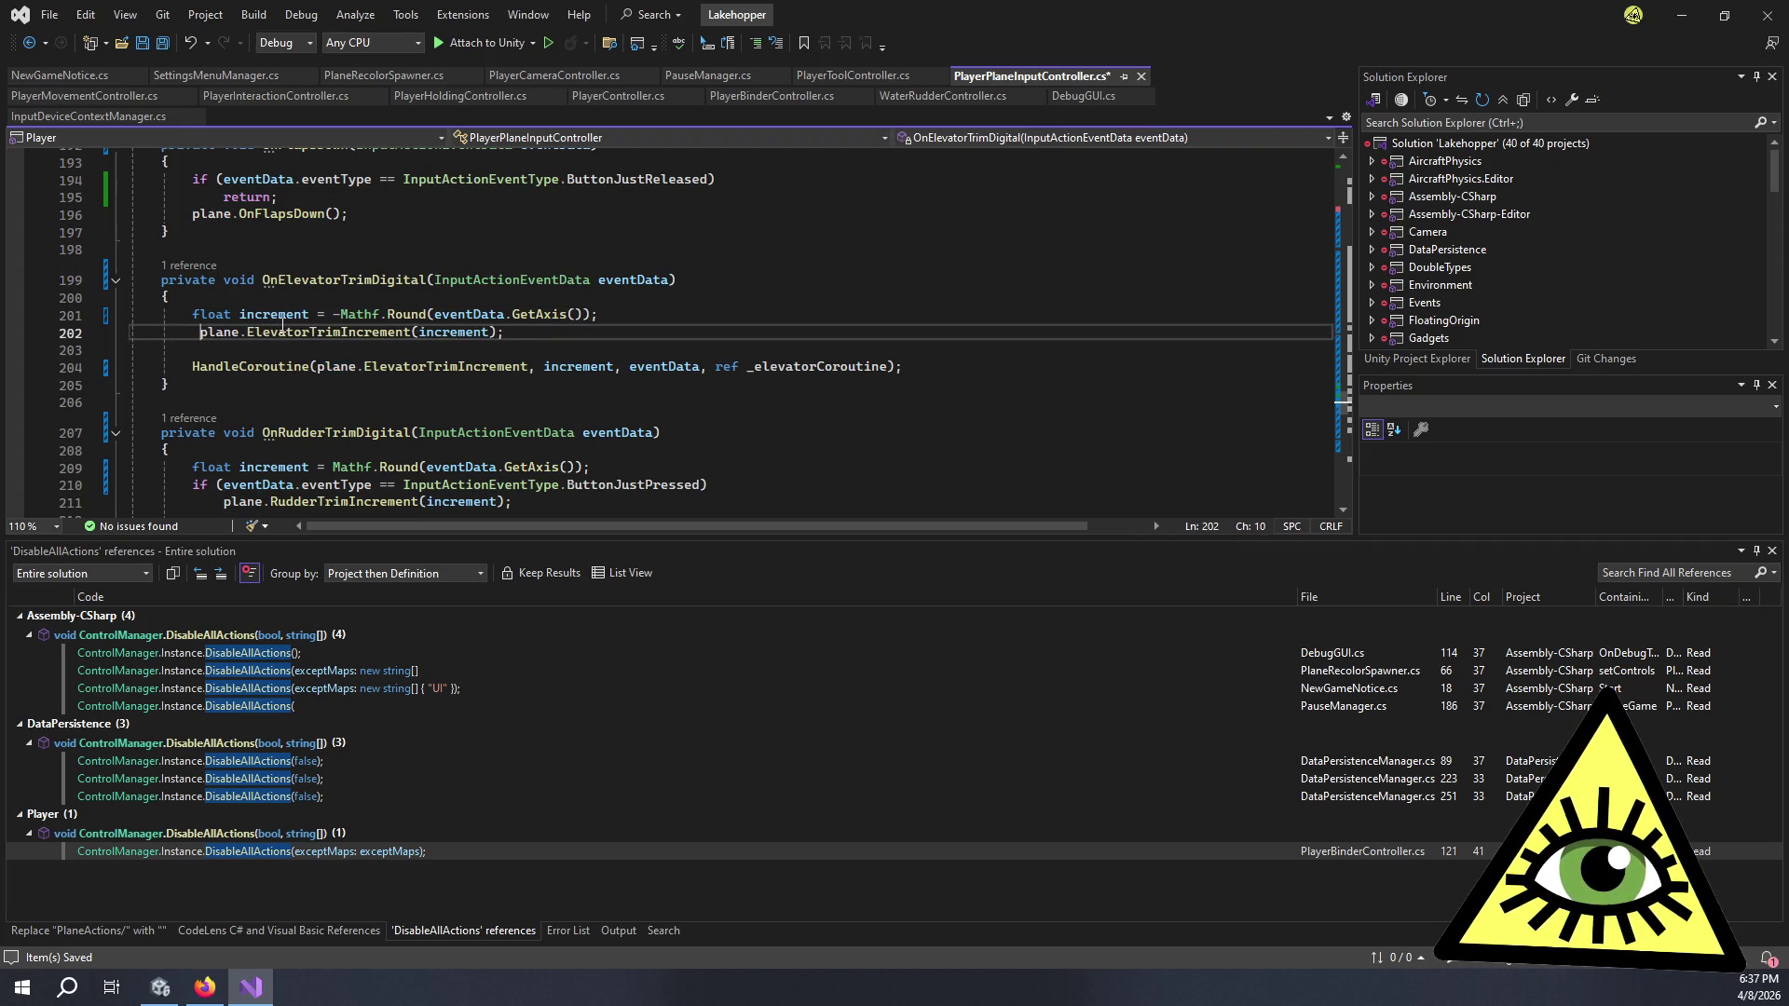
pyautogui.scroll(-3, 286, 317)
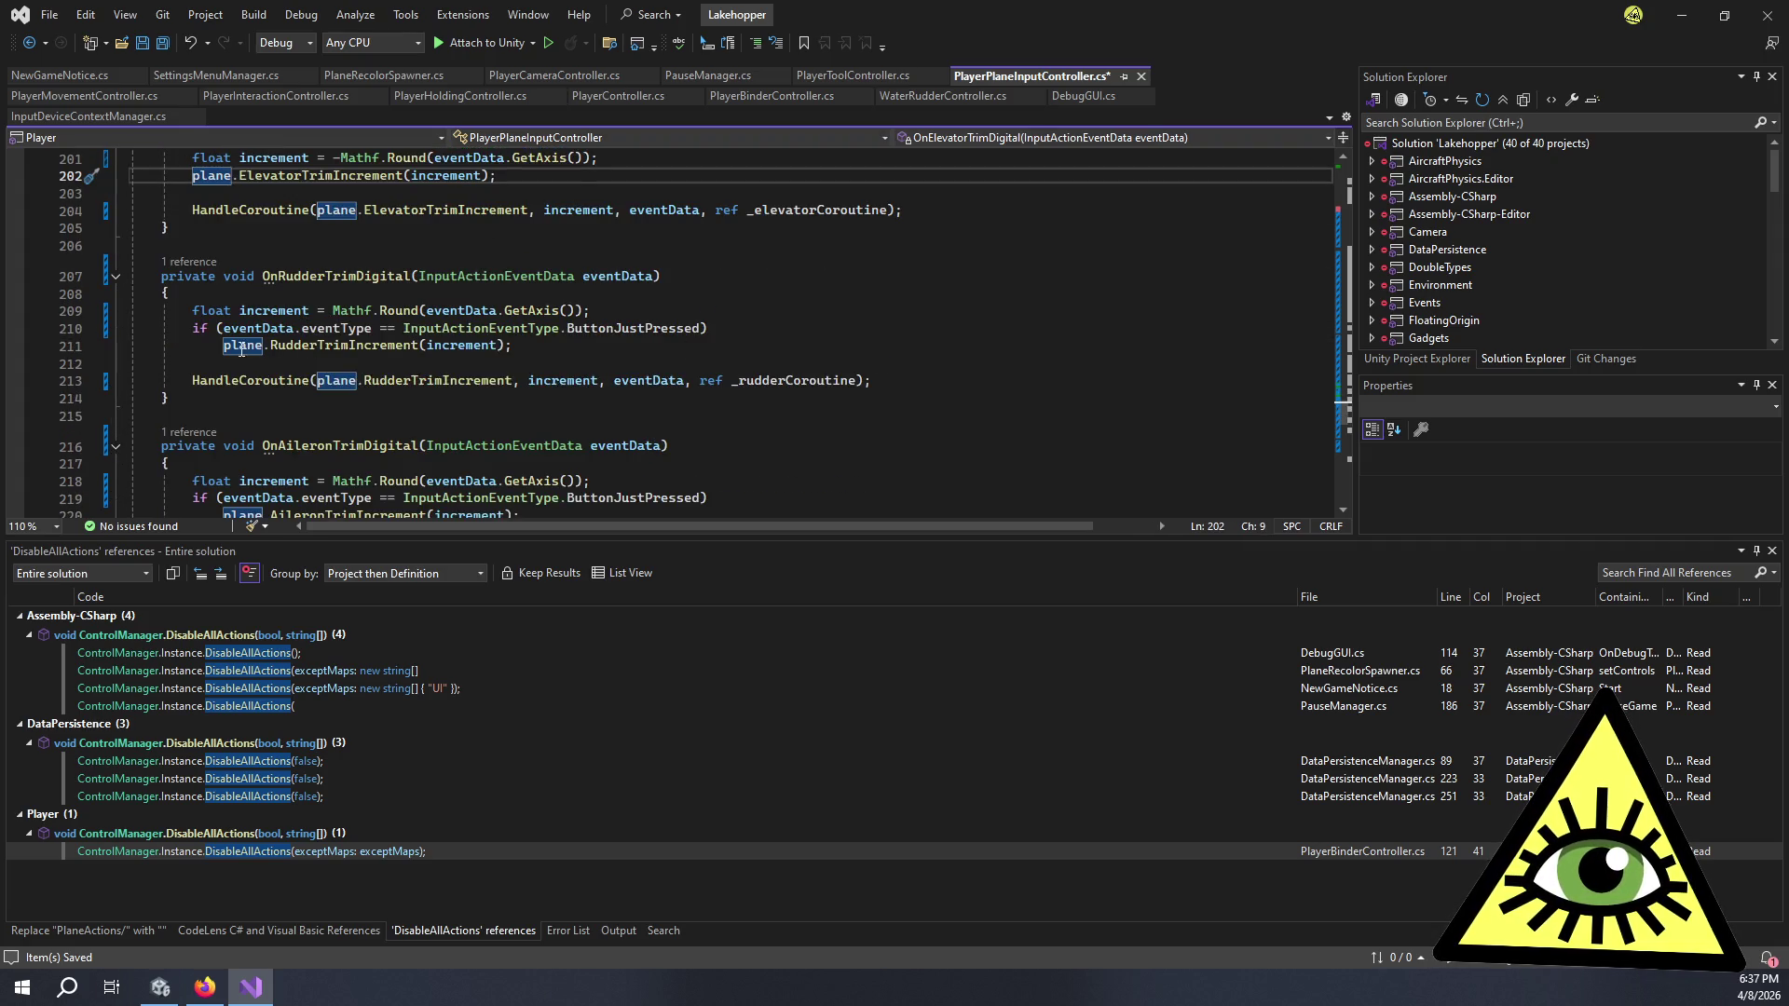
pyautogui.moveTo(224, 345); pyautogui.dragTo(194, 344)
pyautogui.press('BackSpace')
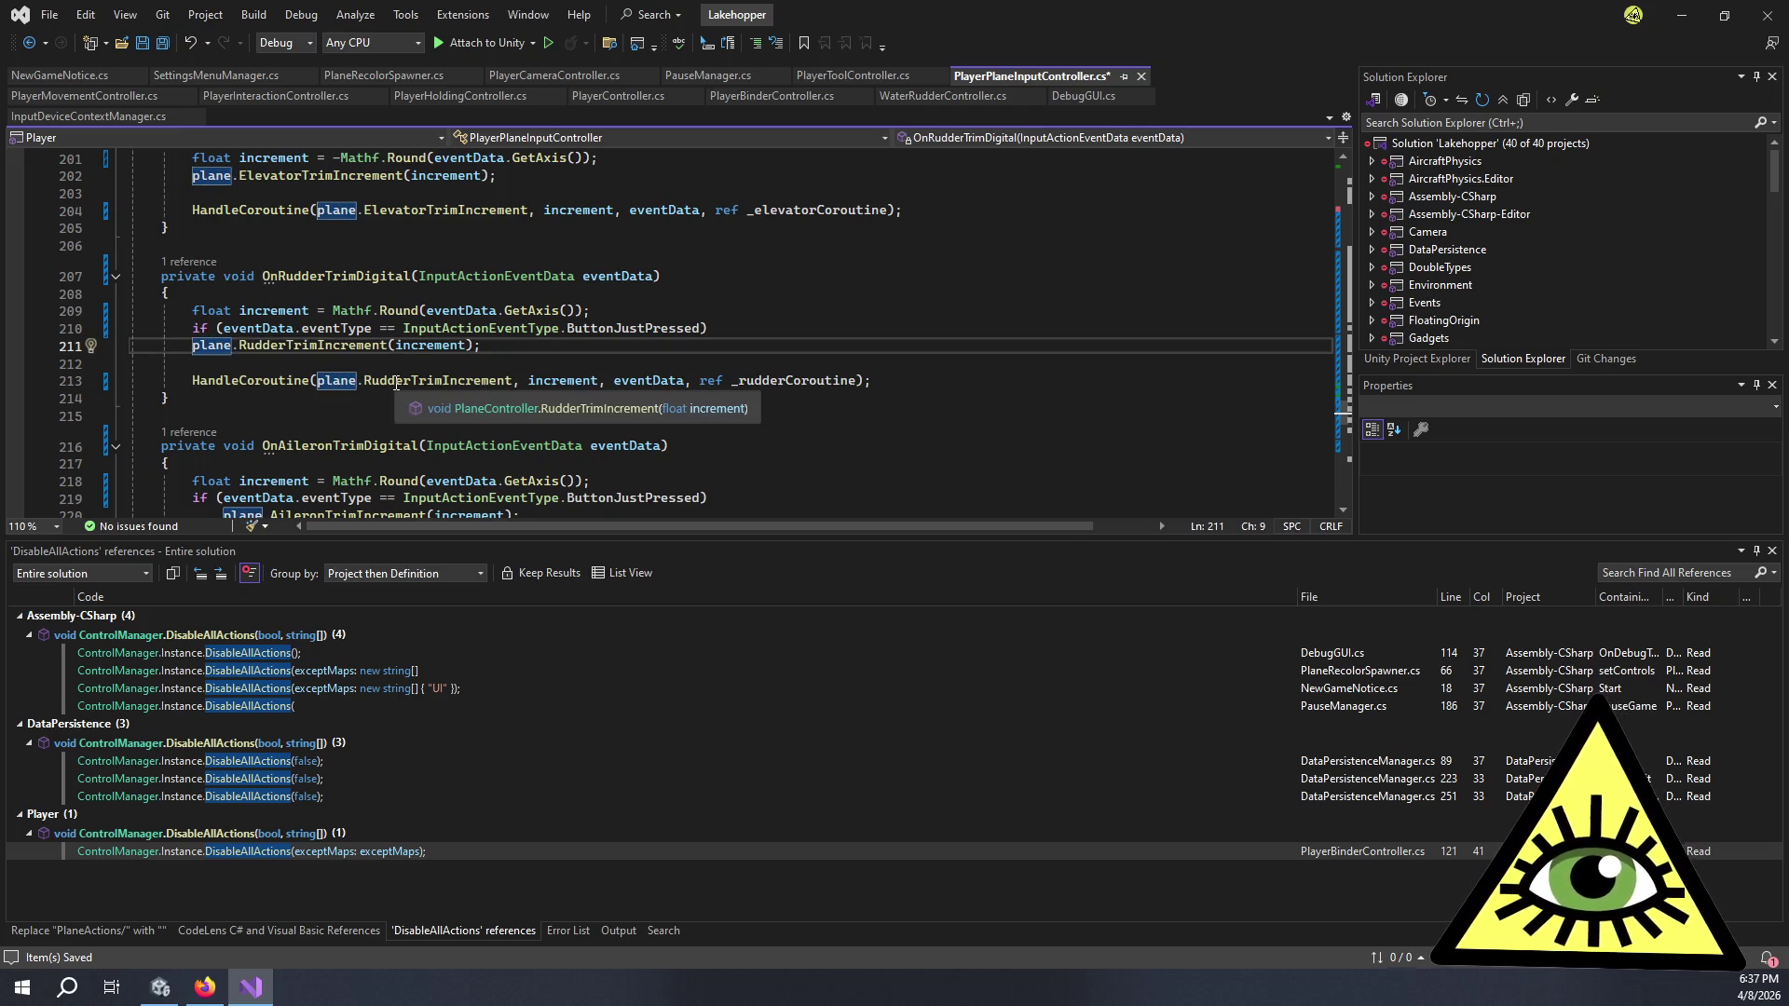
# - Remove the ButtonJustPressed check from OnRudderTrimDigital
pyautogui.doubleClick(395, 382)
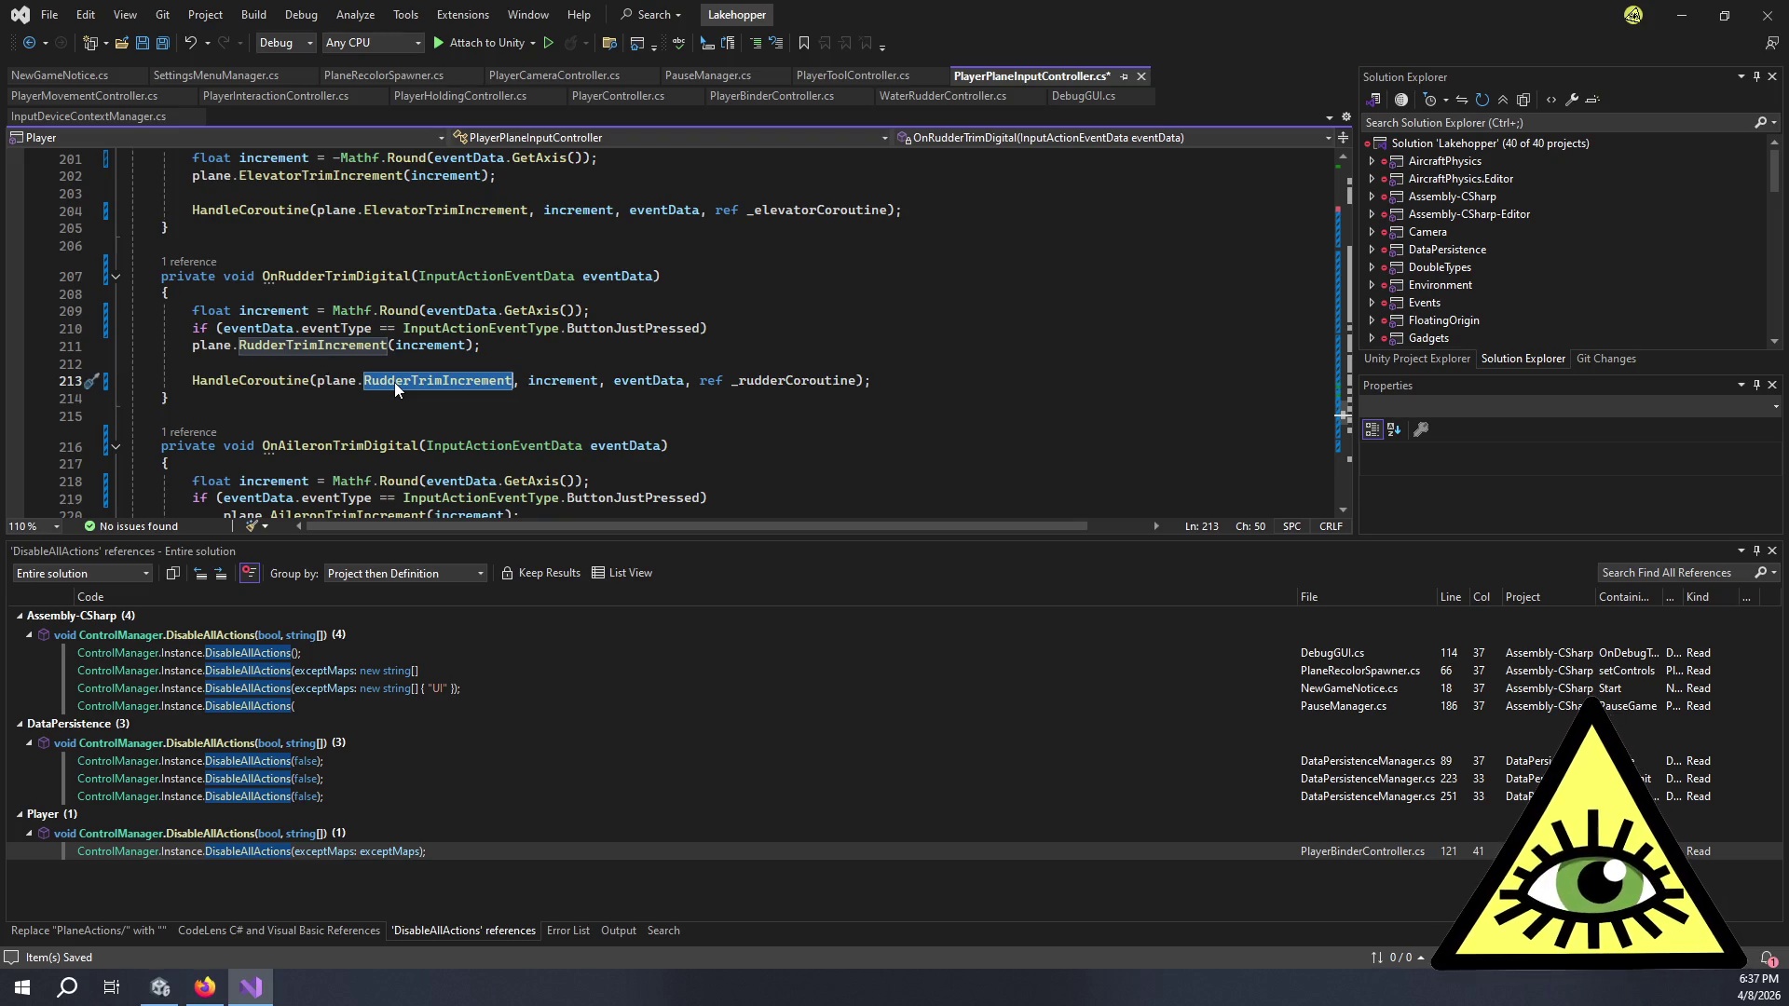
pyautogui.click(274, 382)
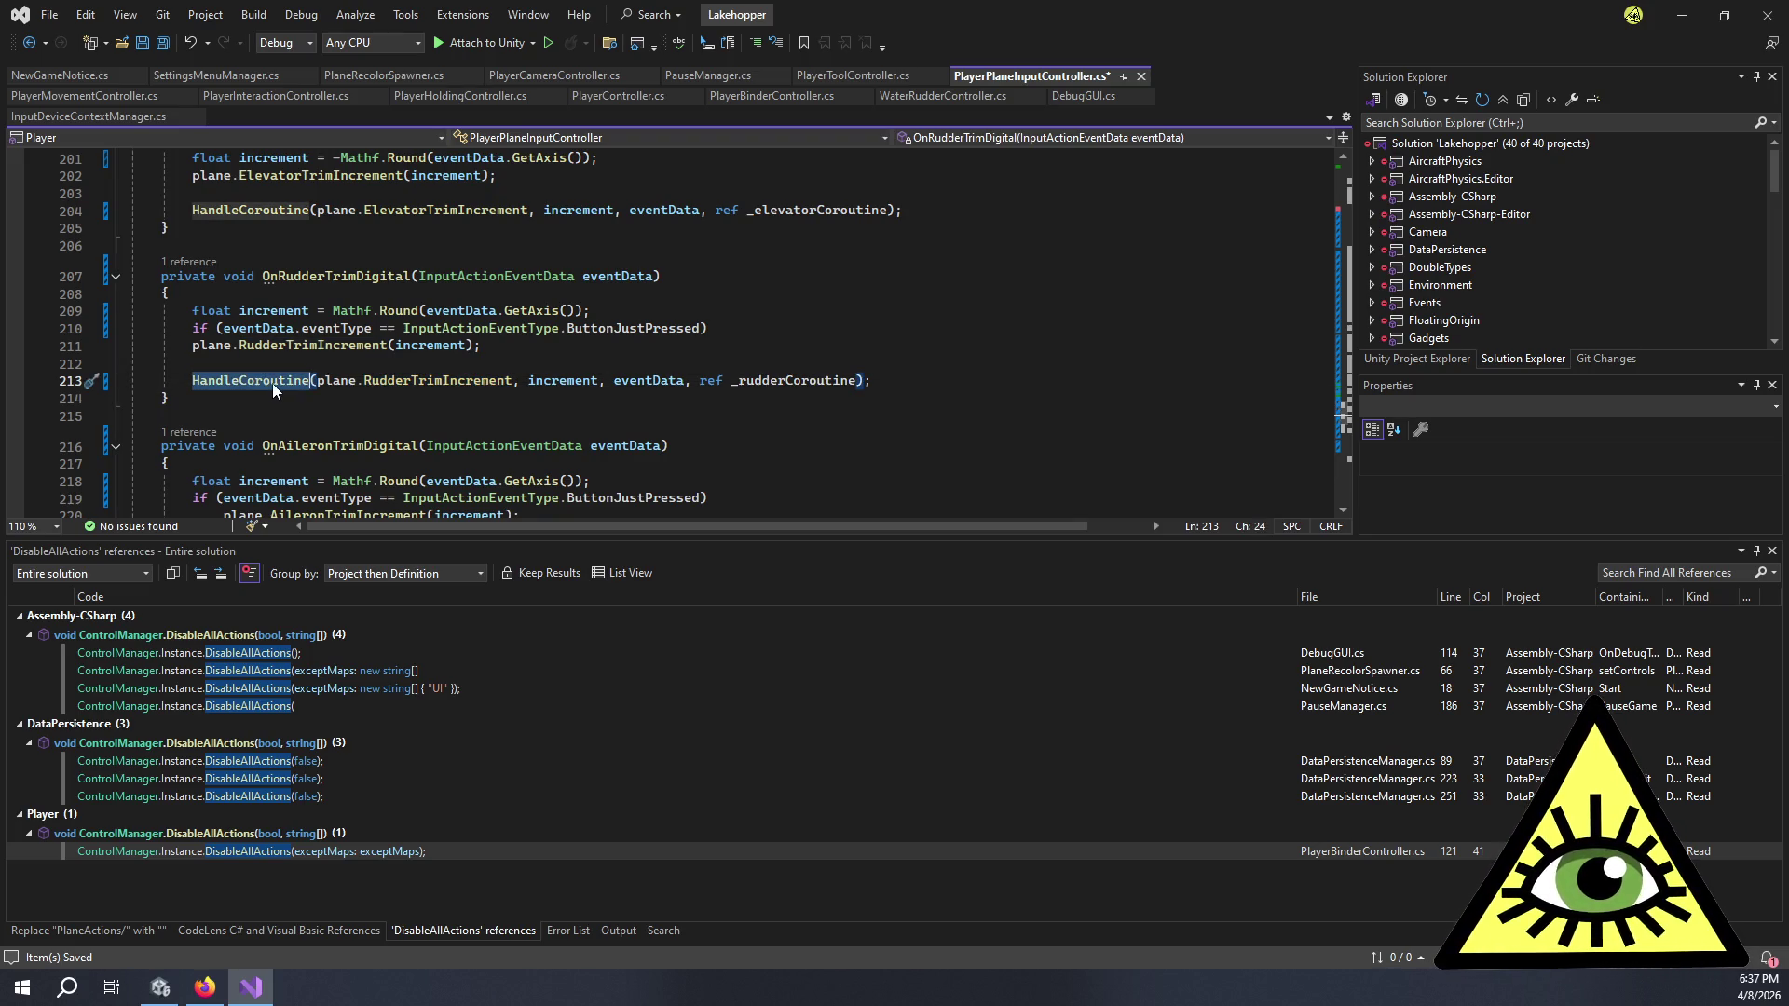
pyautogui.doubleClick(440, 380)
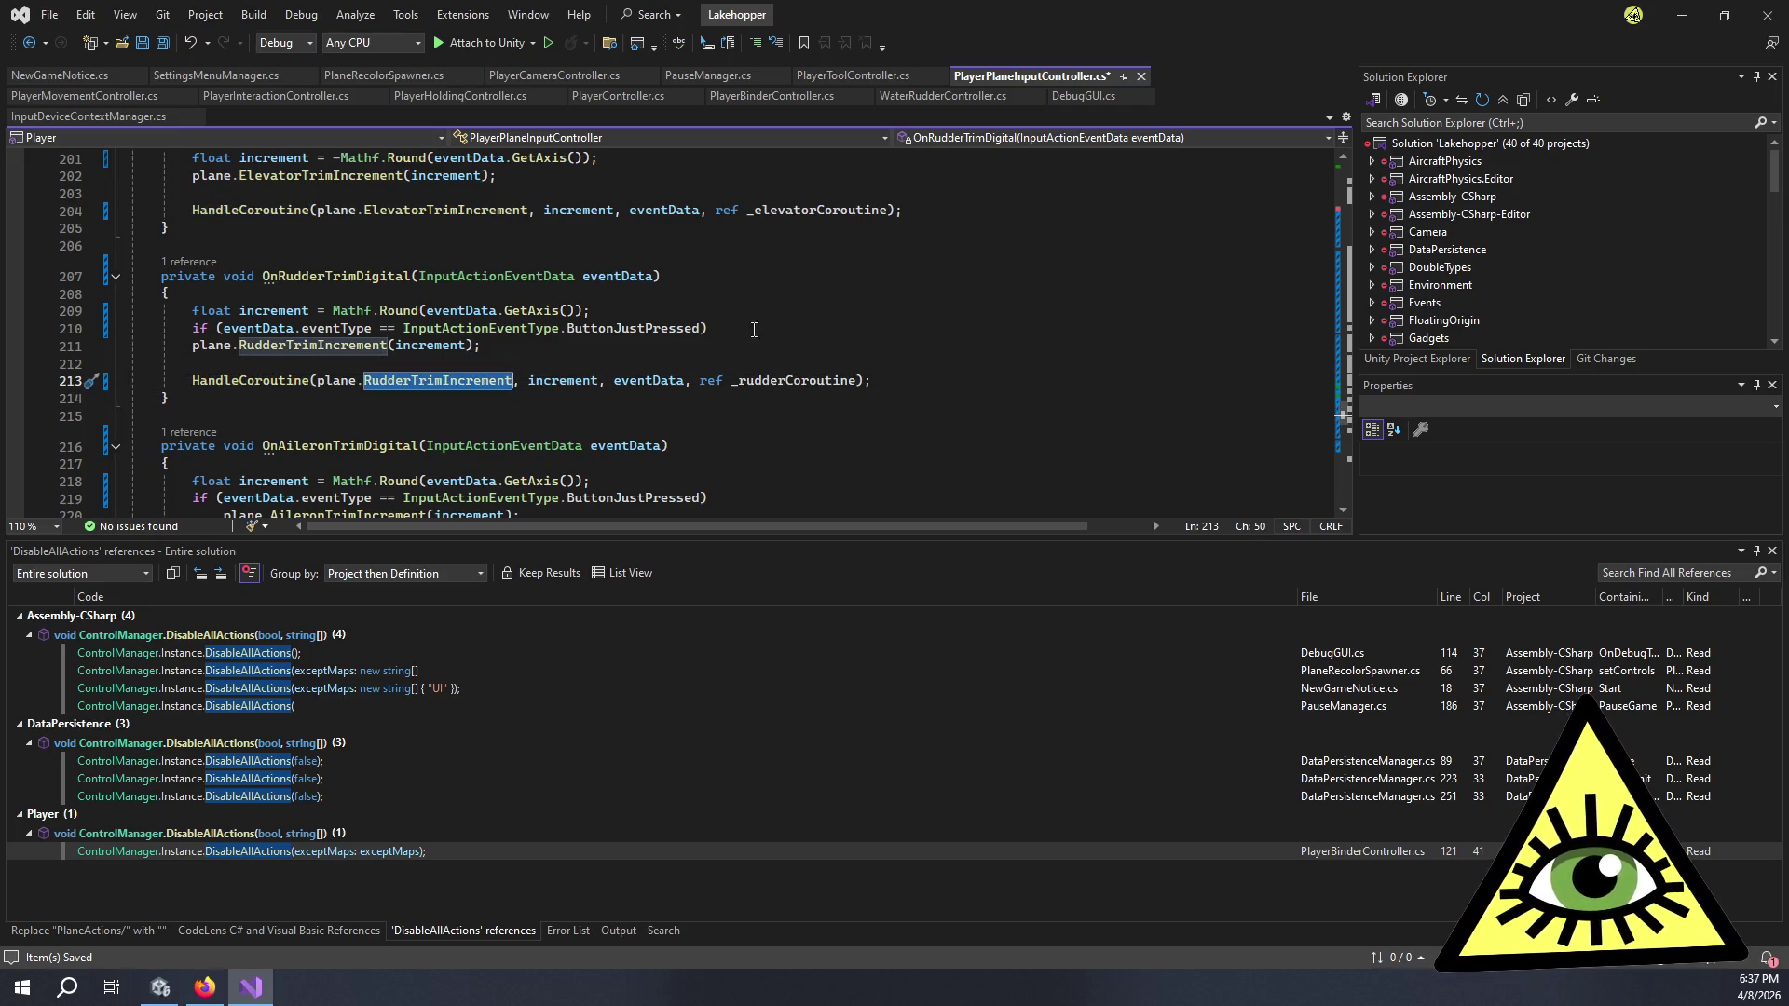
pyautogui.moveTo(765, 330); pyautogui.dragTo(131, 328)
pyautogui.press('BackSpace')
pyautogui.press('BackSpace')
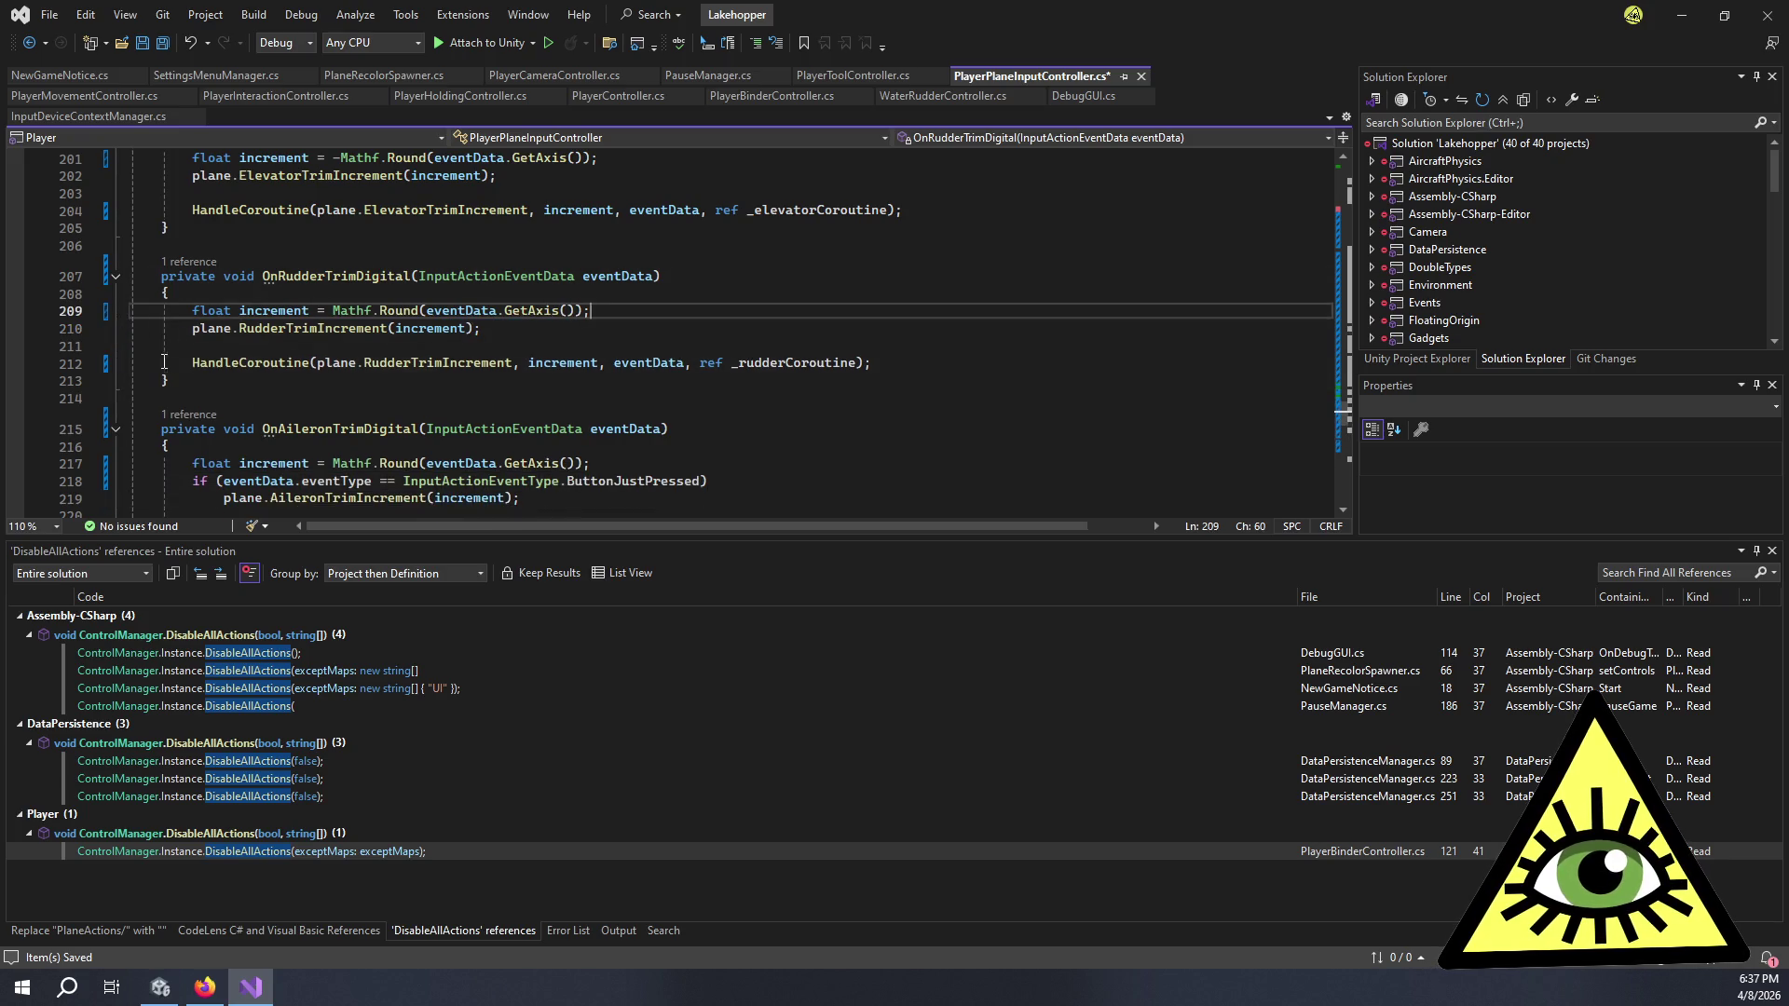
# - Strip the ButtonJustPressed check from OnAileronTrimDigital and save PlayerPlaneInputController.cs
pyautogui.scroll(-2, 160, 360)
pyautogui.click(225, 394)
pyautogui.press('BackSpace')
pyautogui.moveTo(716, 378); pyautogui.dragTo(72, 383)
pyautogui.press('BackSpace')
pyautogui.press('BackSpace')
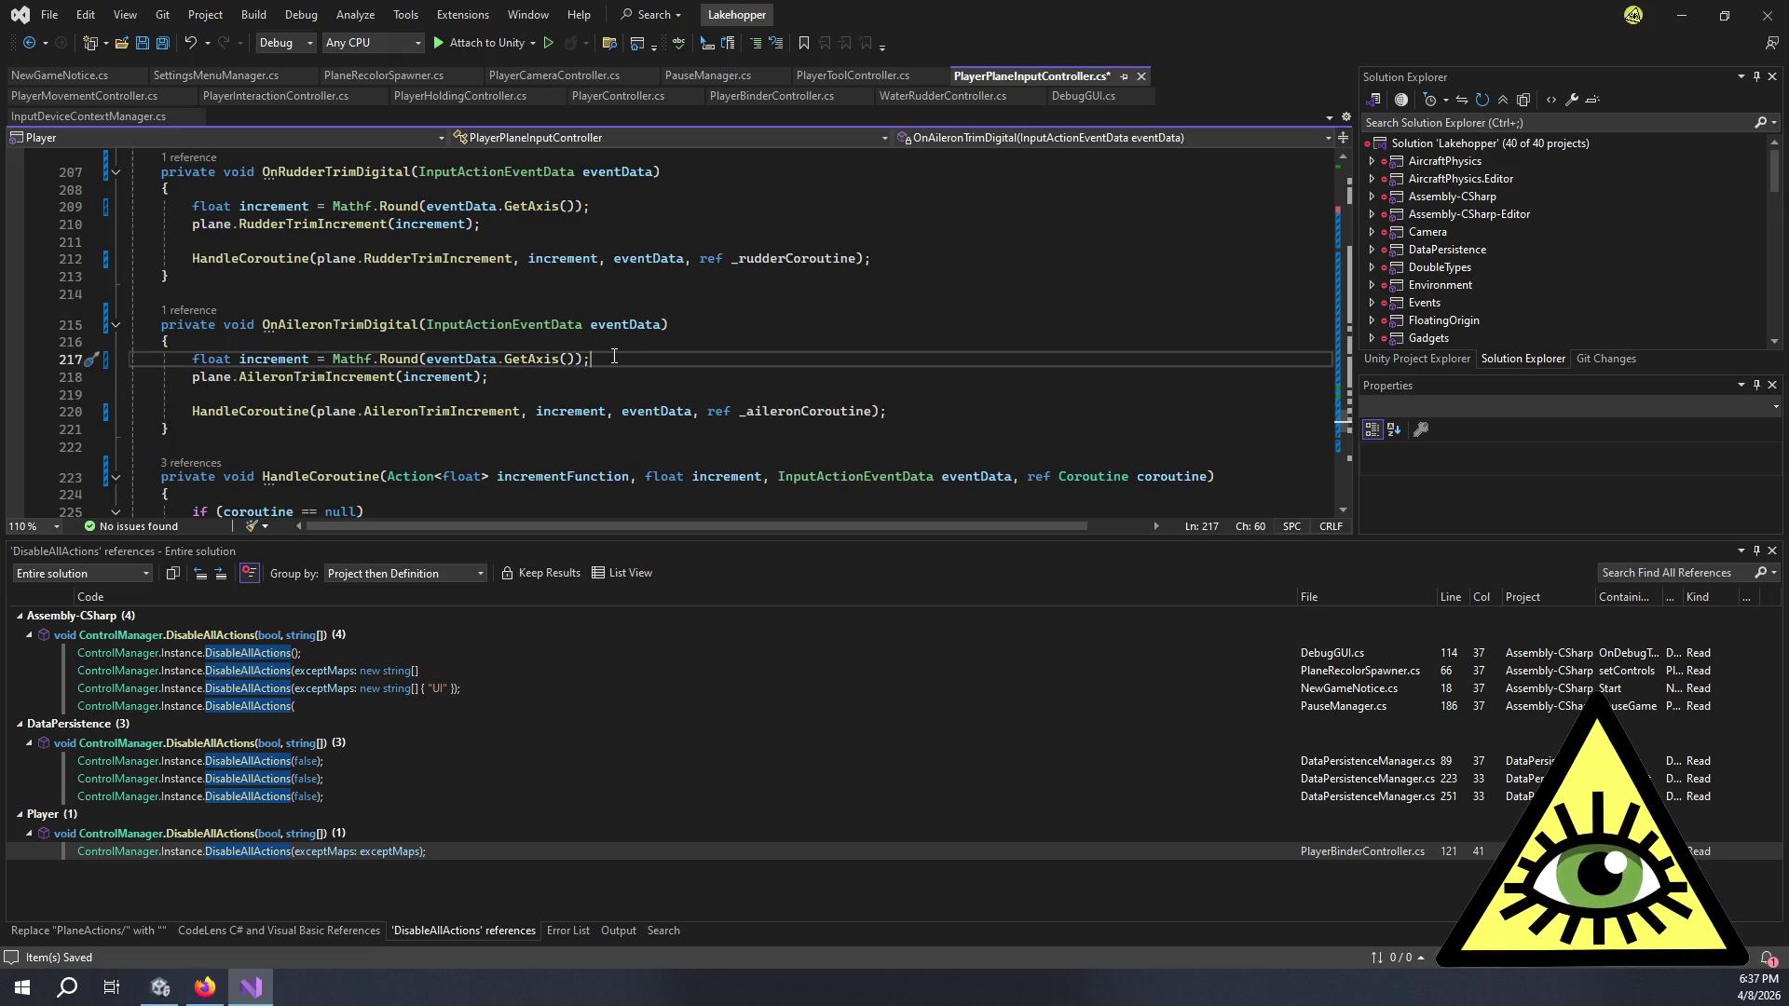
pyautogui.scroll(-2, 683, 351)
pyautogui.hotkey('ctrl', 's')
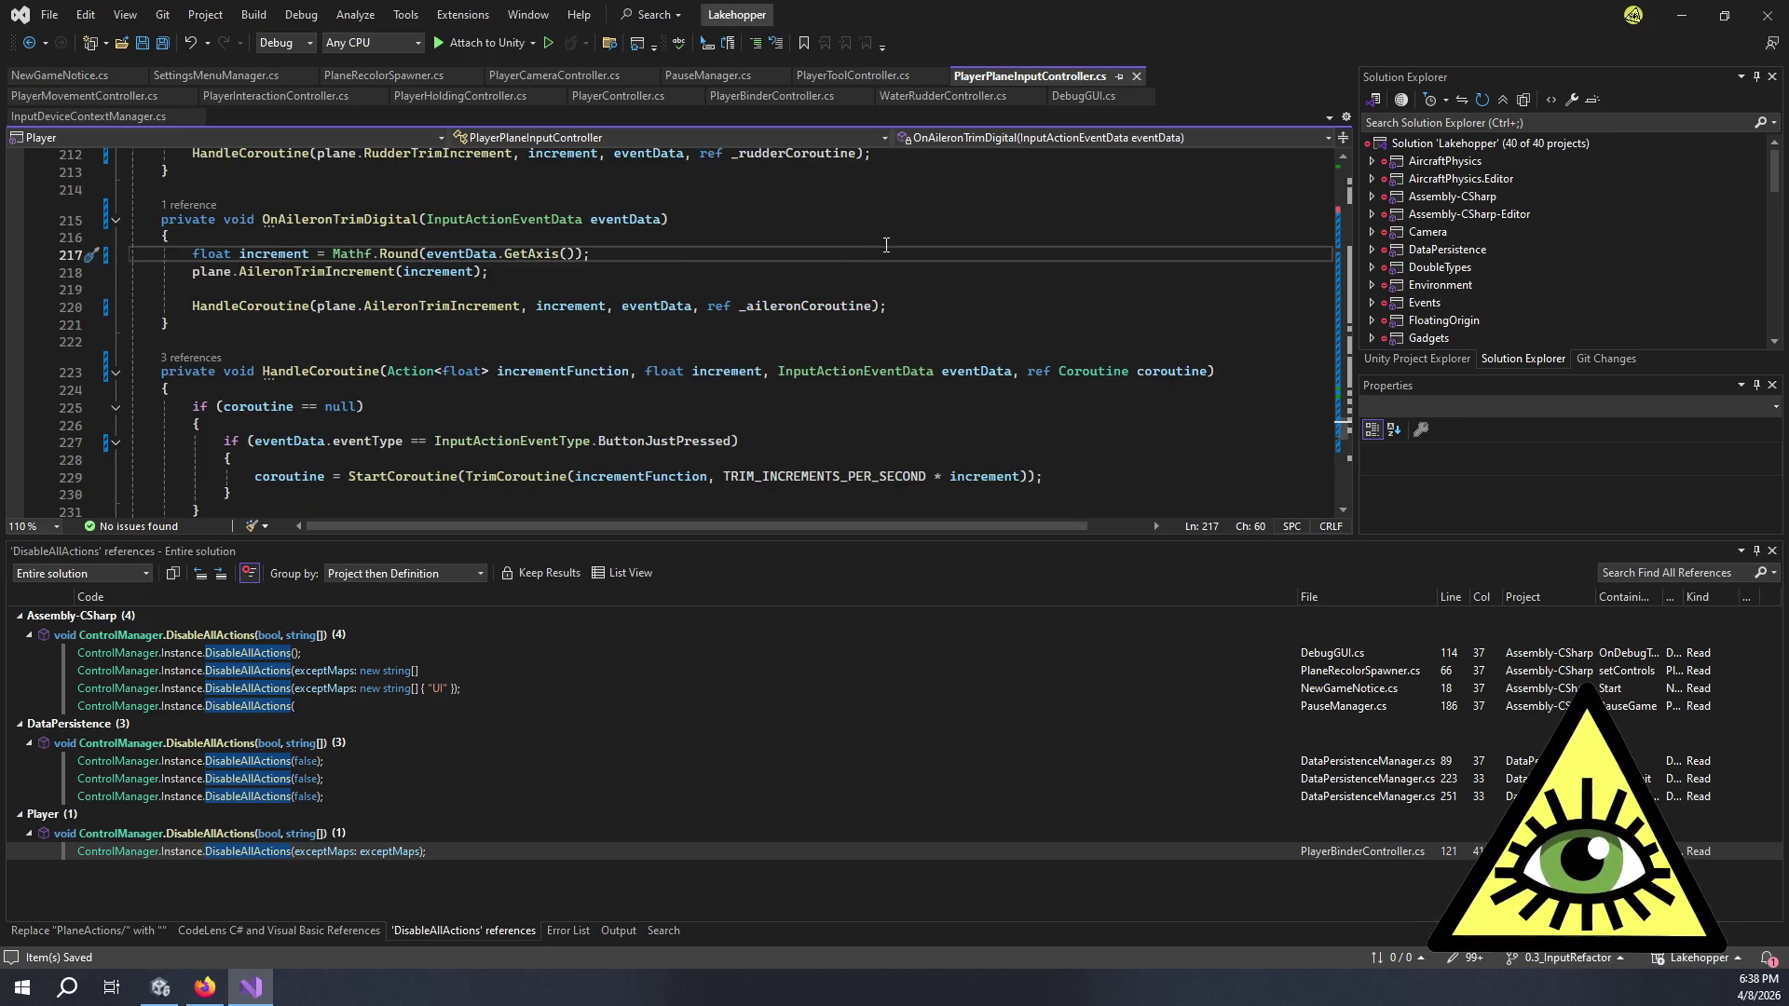
pyautogui.hotkey('alt', 'Tab')
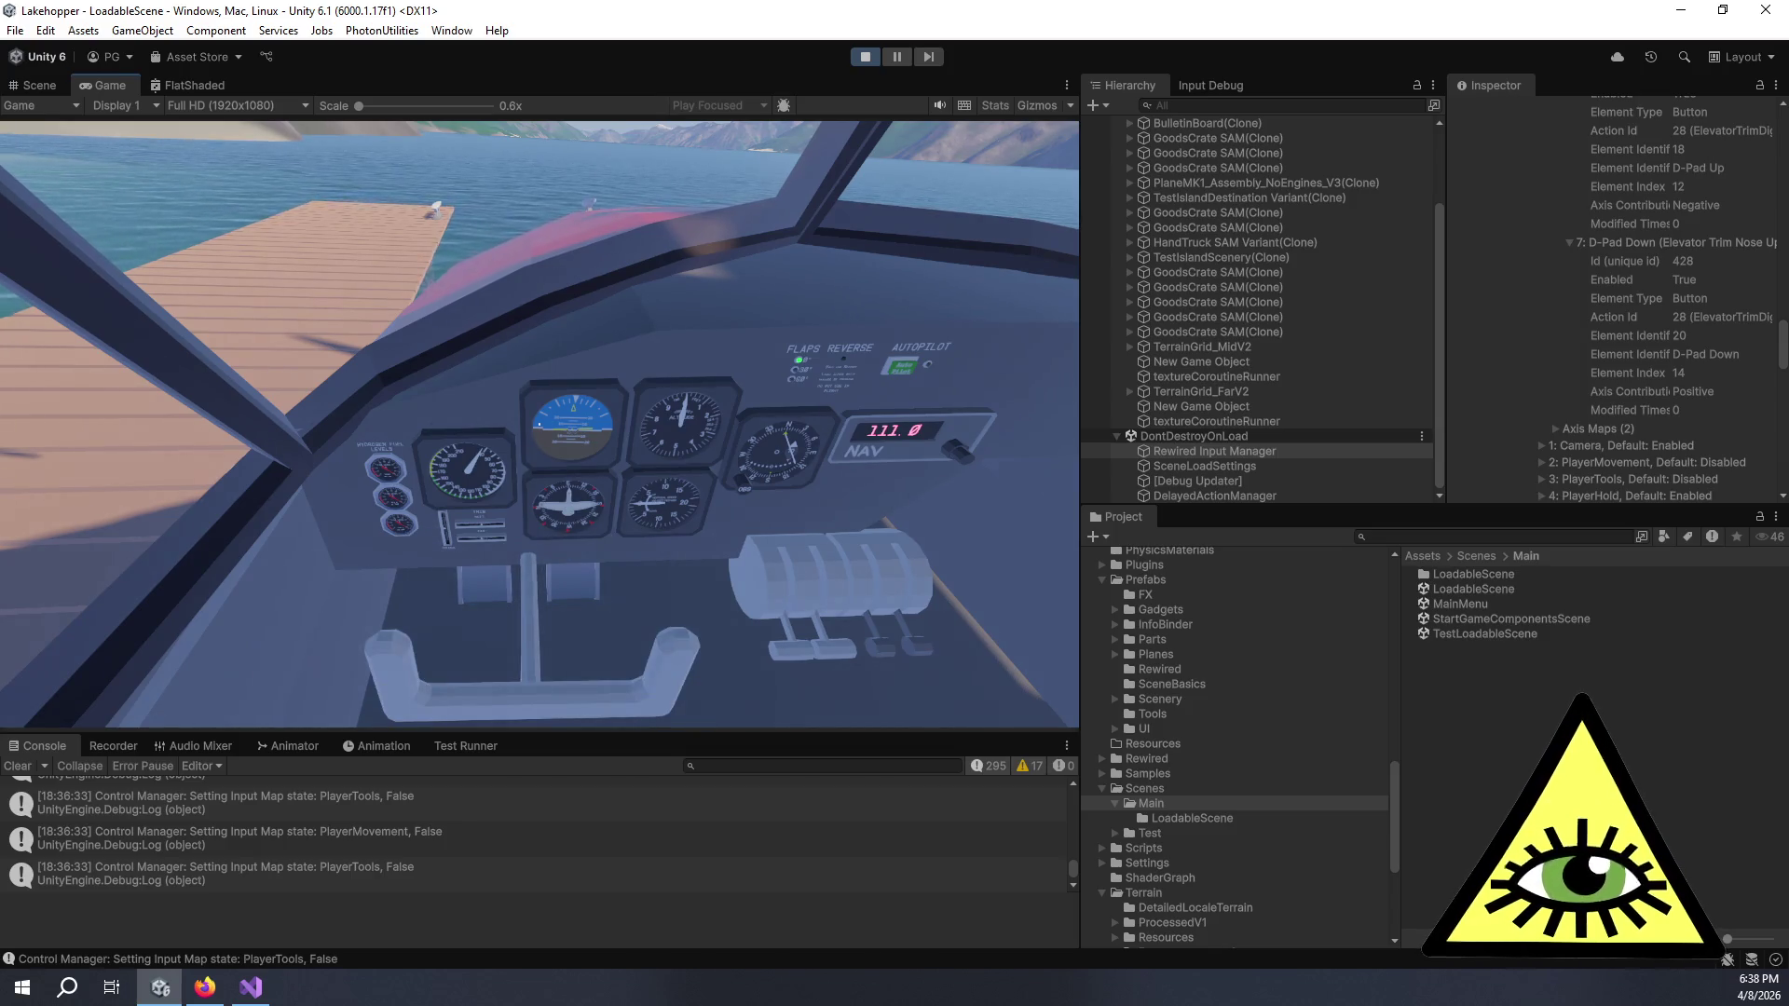
# - In the running game, toggle the Display Stats debug overlay on and back off
pyautogui.hotkey('alt', 'Tab')
pyautogui.hotkey('alt', 'Tab')
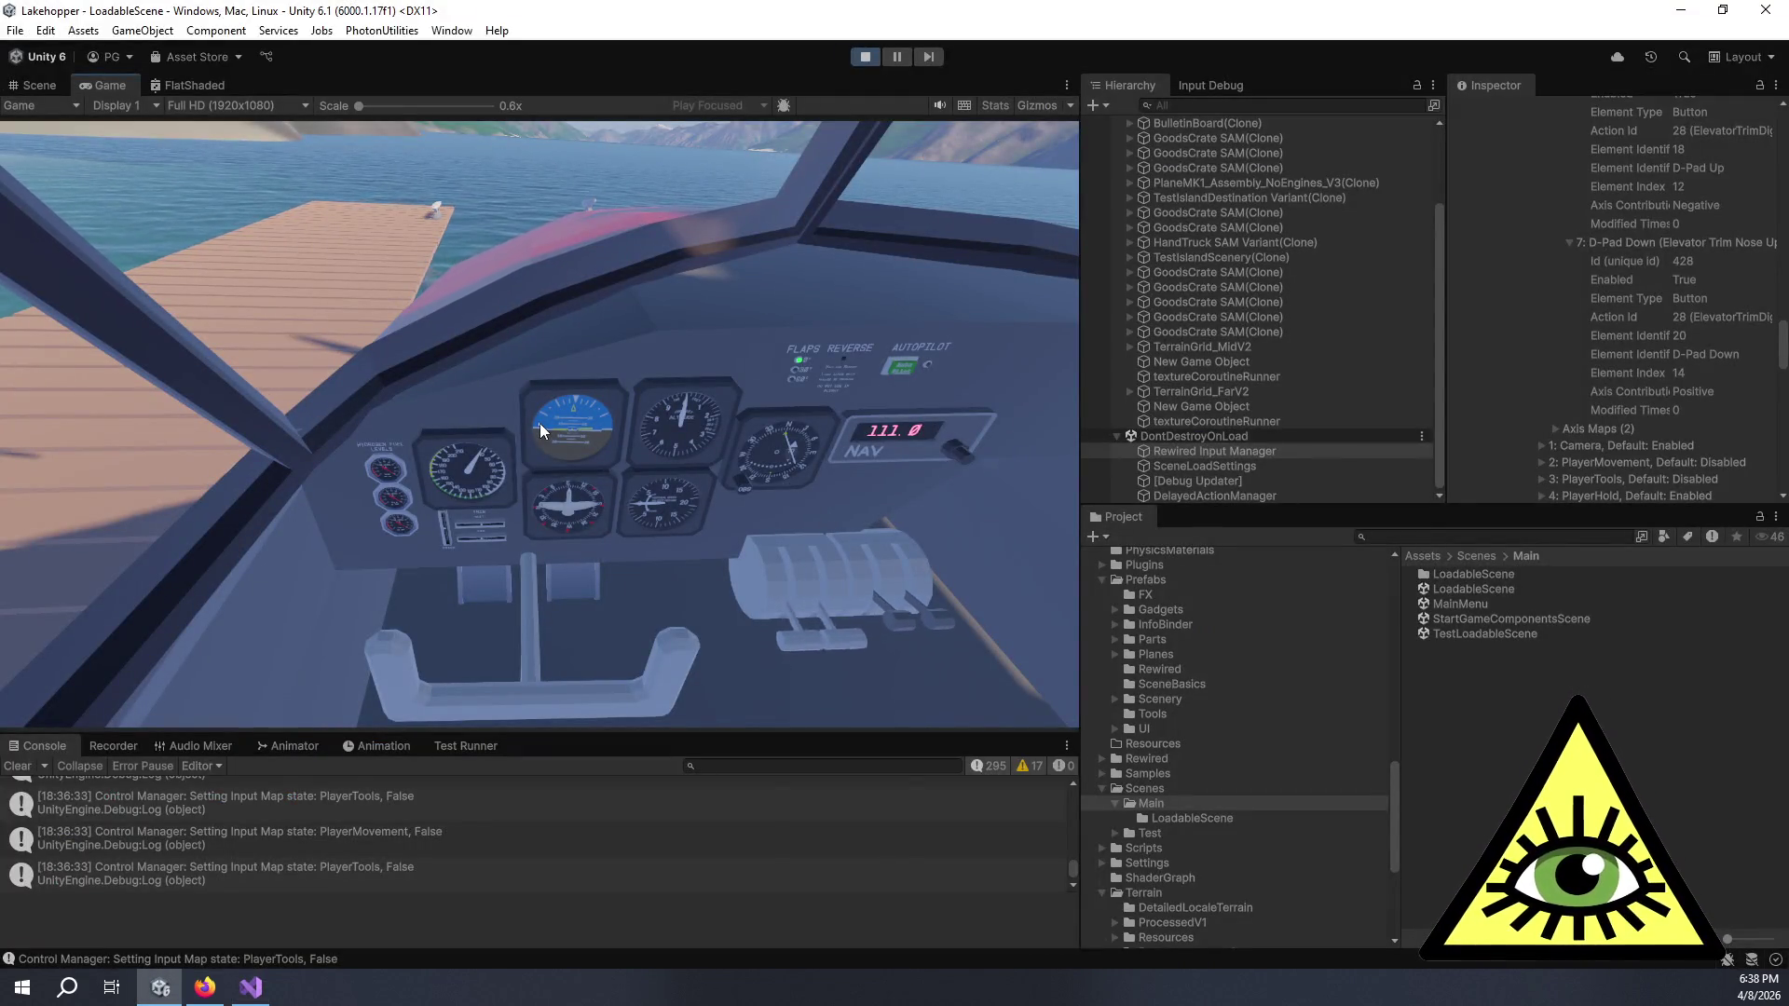
pyautogui.hotkey('ctrl', 'BackSpace')
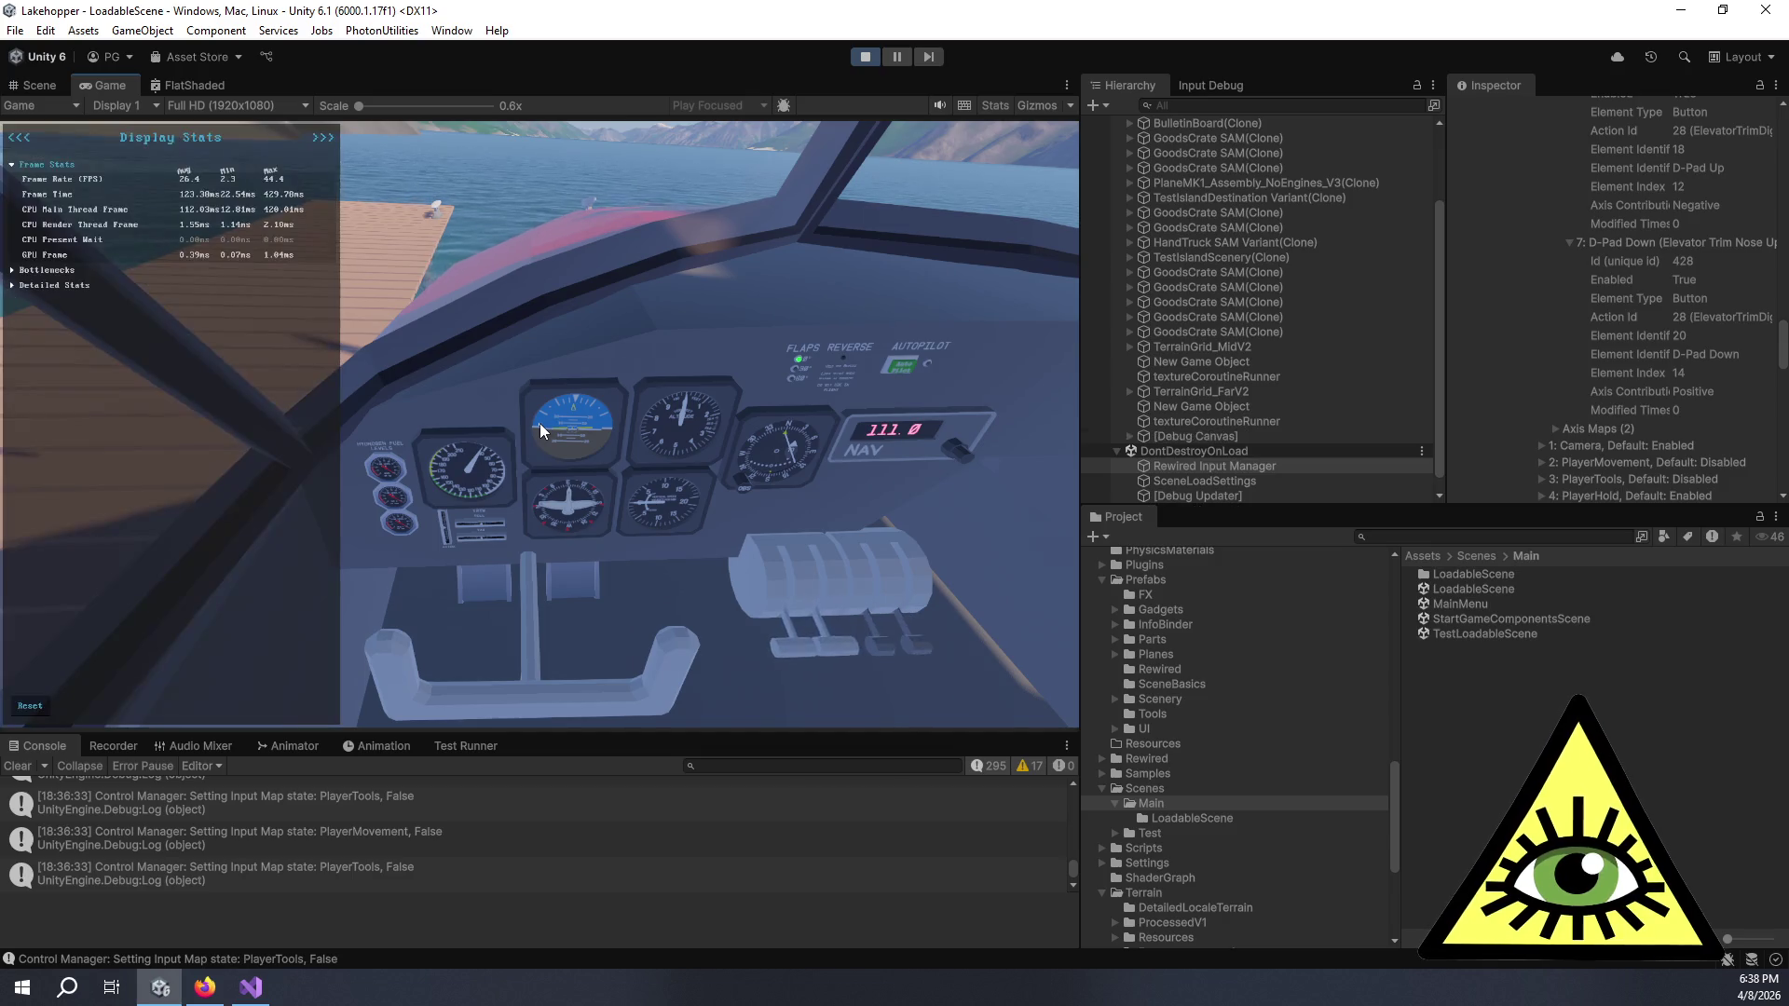
pyautogui.hotkey('ctrl', 'BackSpace')
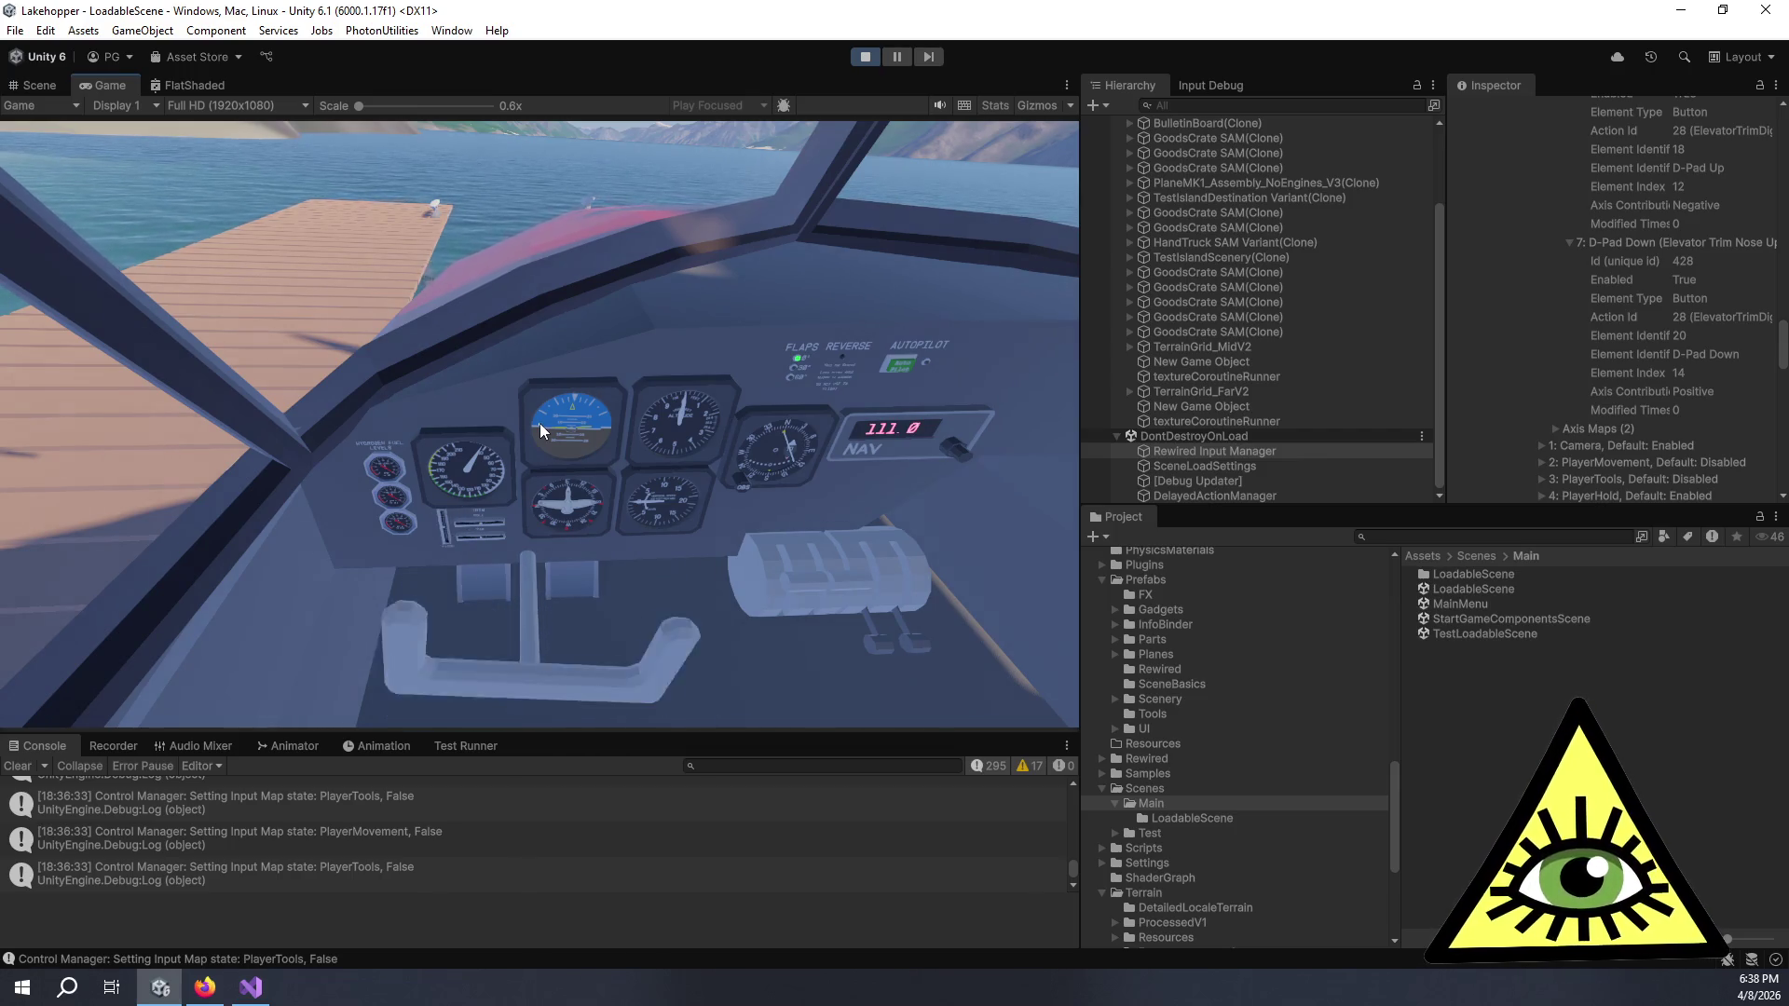
pyautogui.hotkey('alt', 'Tab')
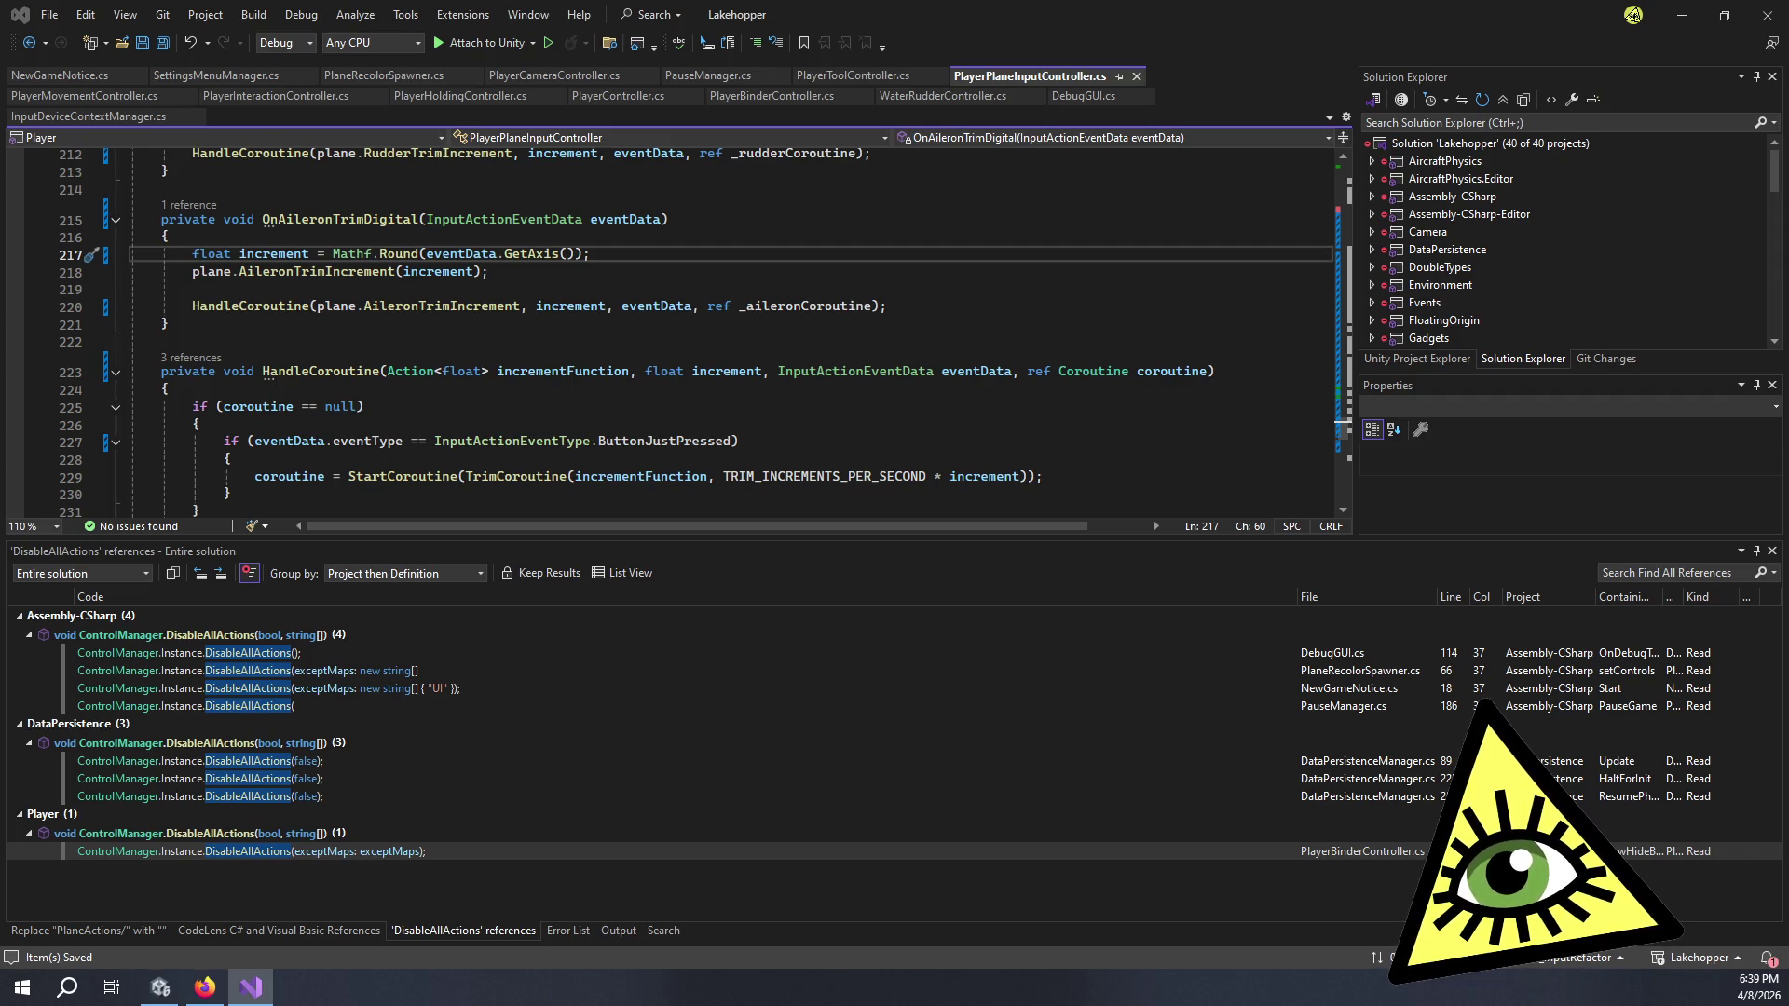
# - Leave the PlayerPlaneInputController.cs code and return to the running Unity game
pyautogui.hotkey('alt', 'Tab')
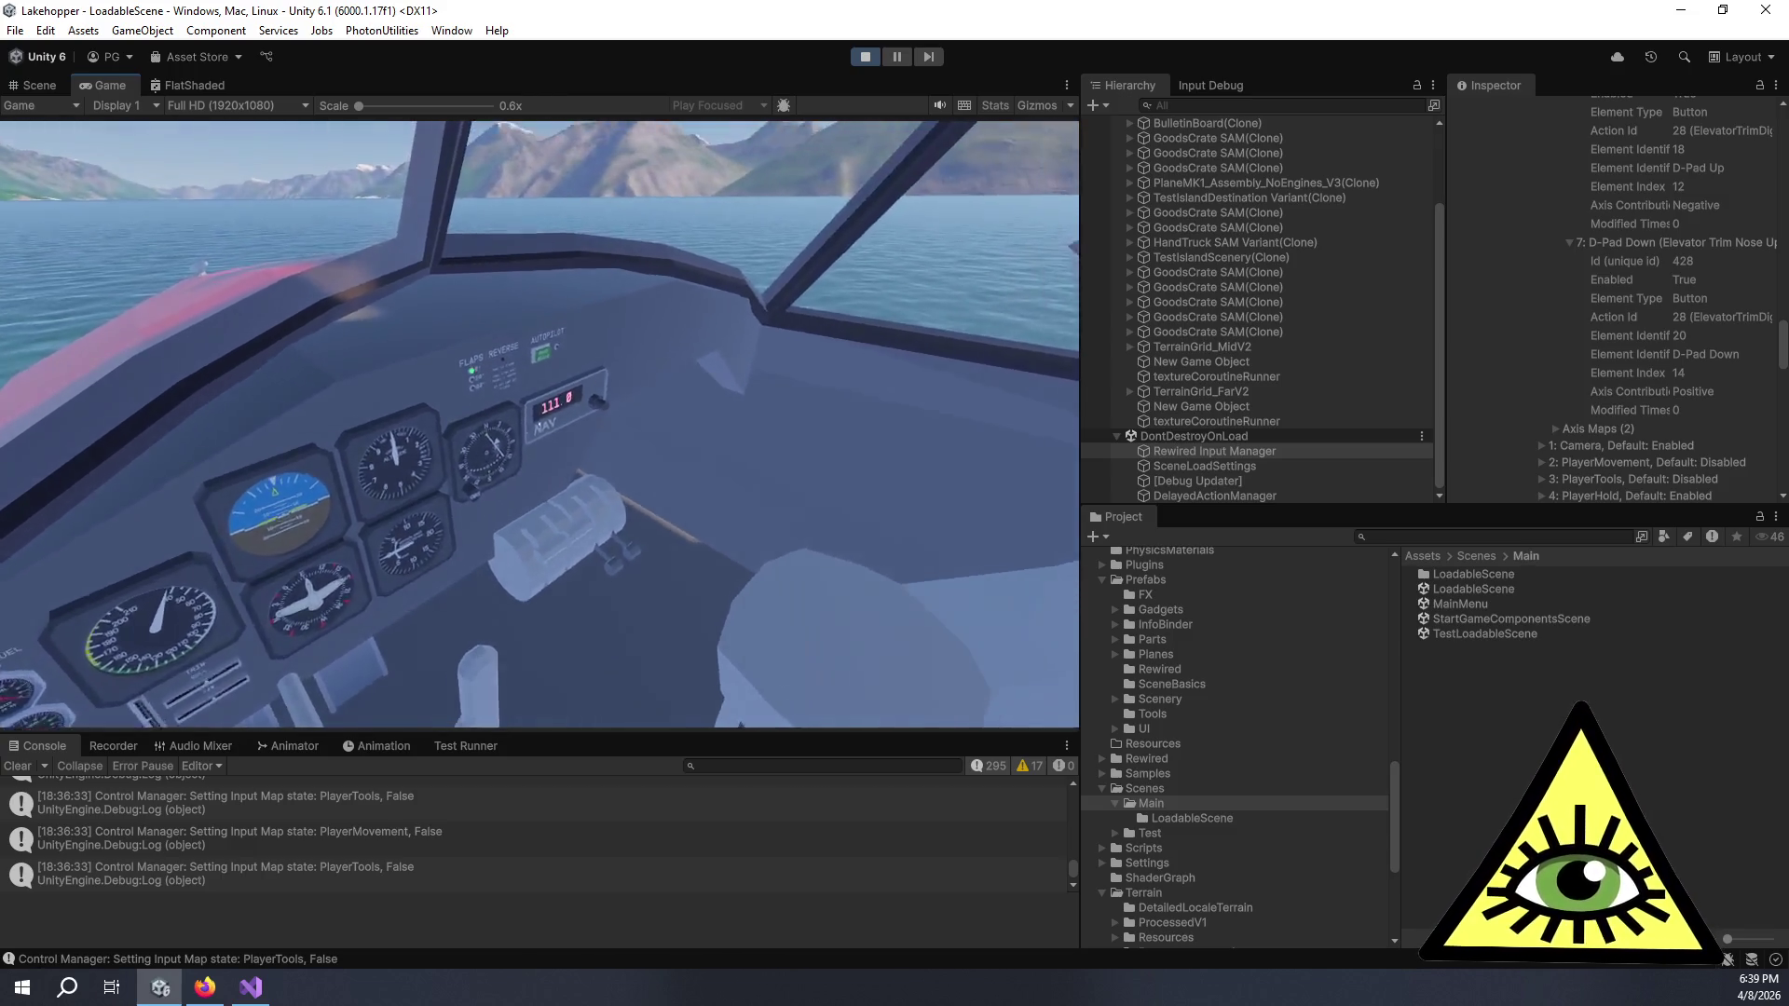
# - Scroll the NAV knobs to raise the frequency from 111.0 to 130.0, then stop Play mode
pyautogui.scroll(7, 538, 423)
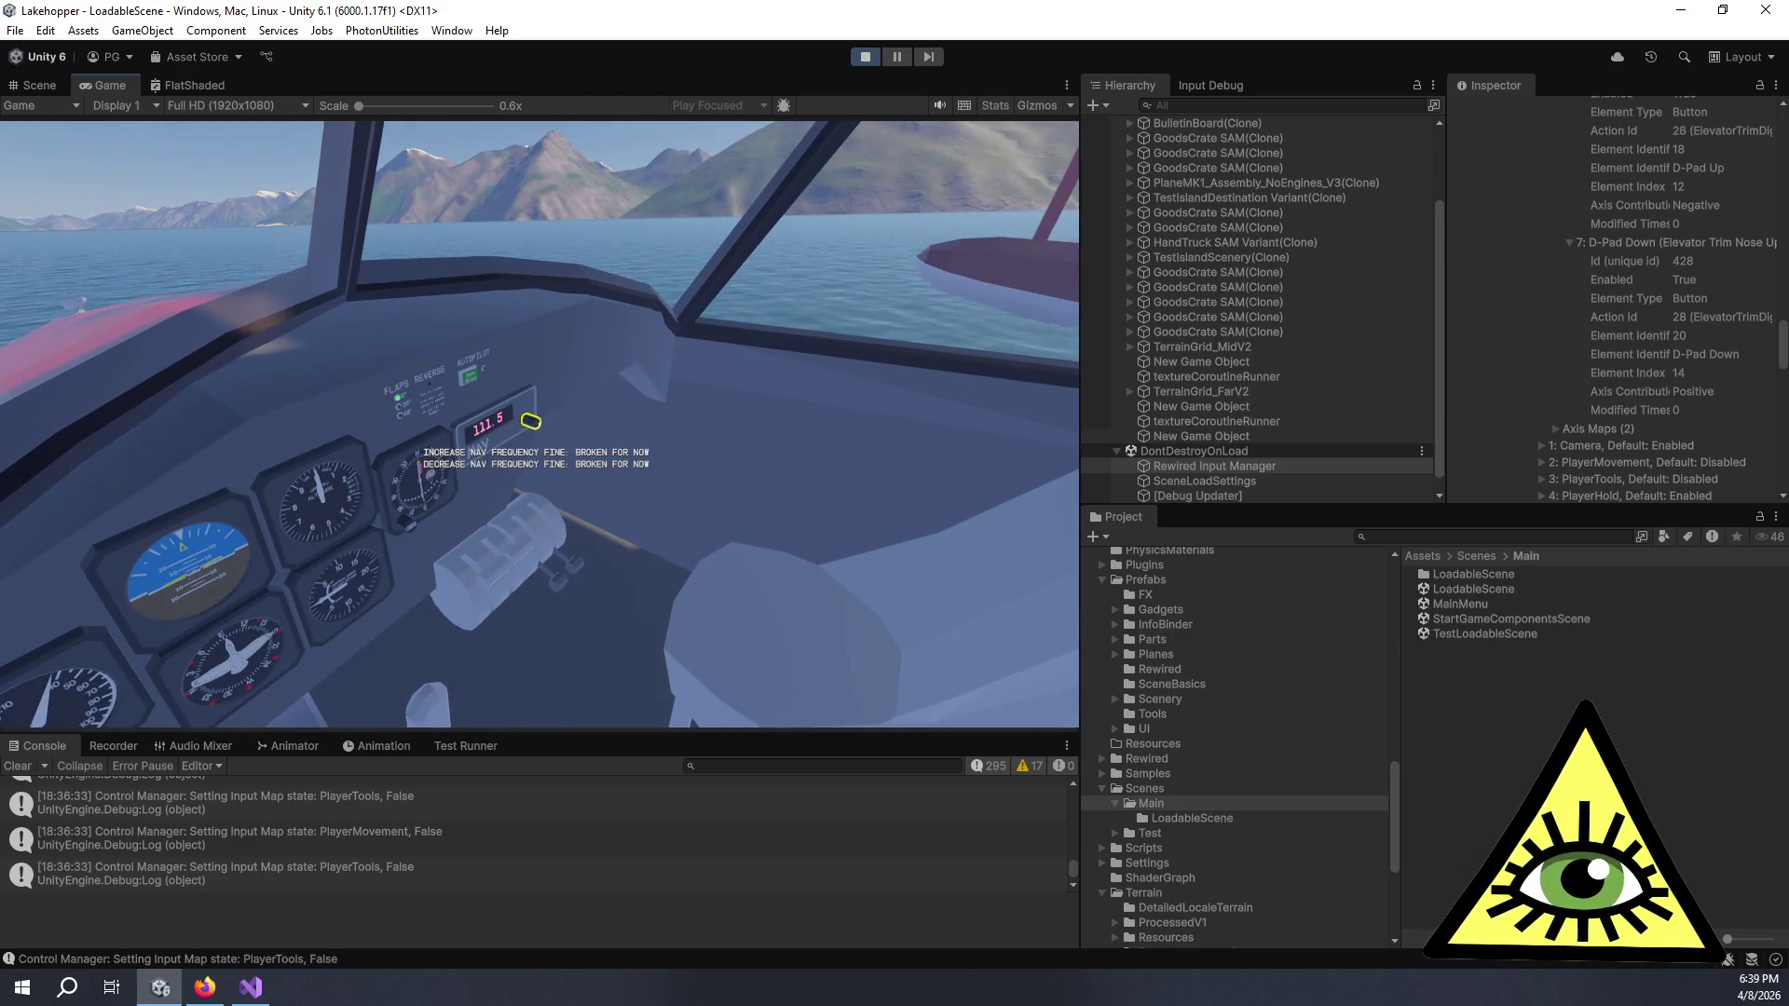
pyautogui.scroll(2, 538, 424)
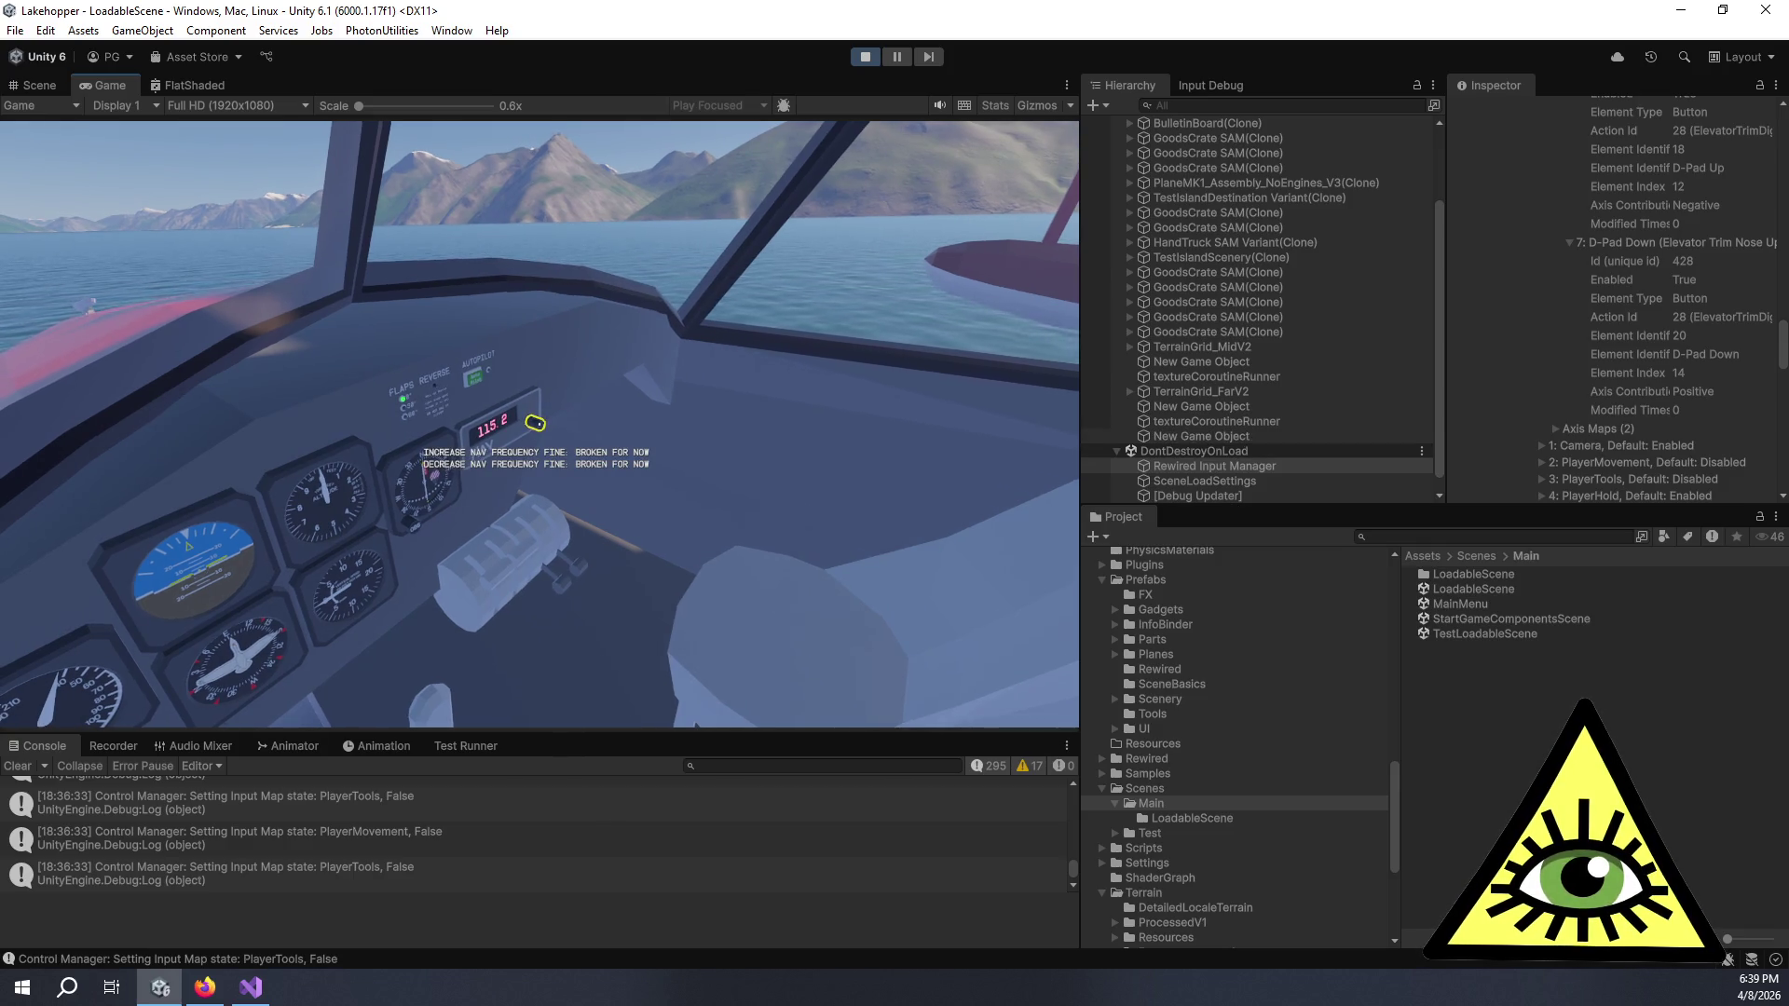
pyautogui.scroll(3, 539, 425)
pyautogui.scroll(10, 538, 425)
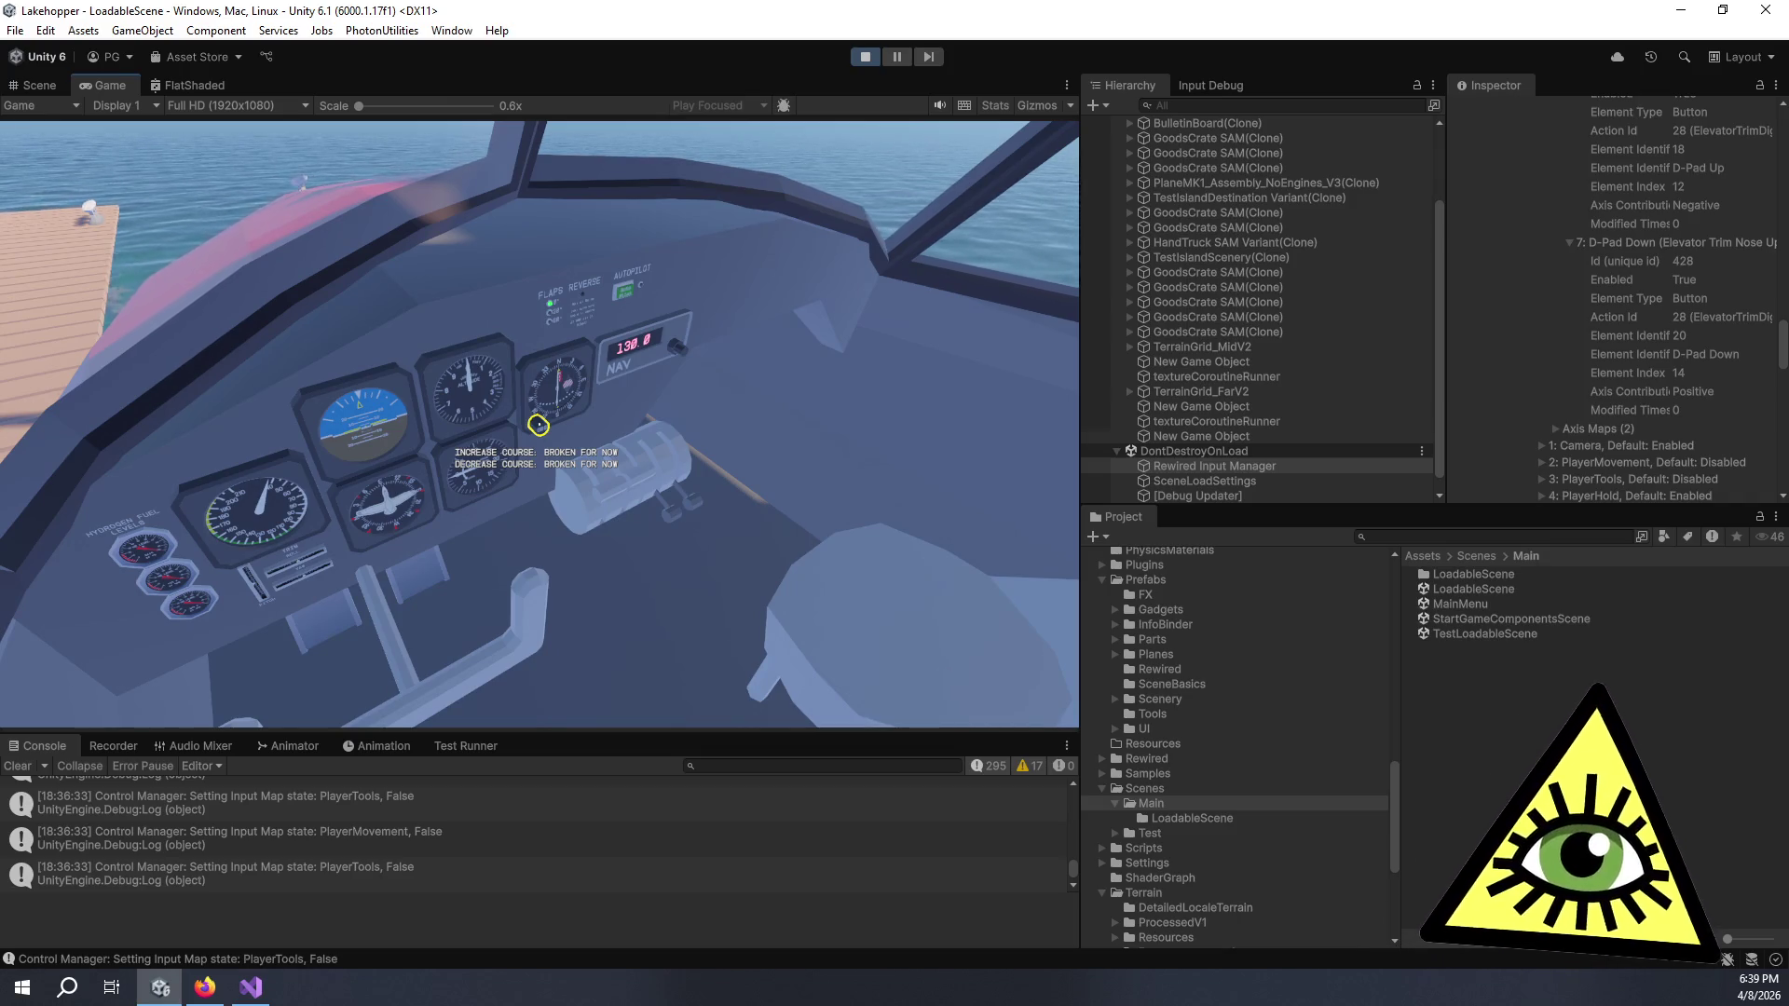
pyautogui.hotkey('ctrl', 'p')
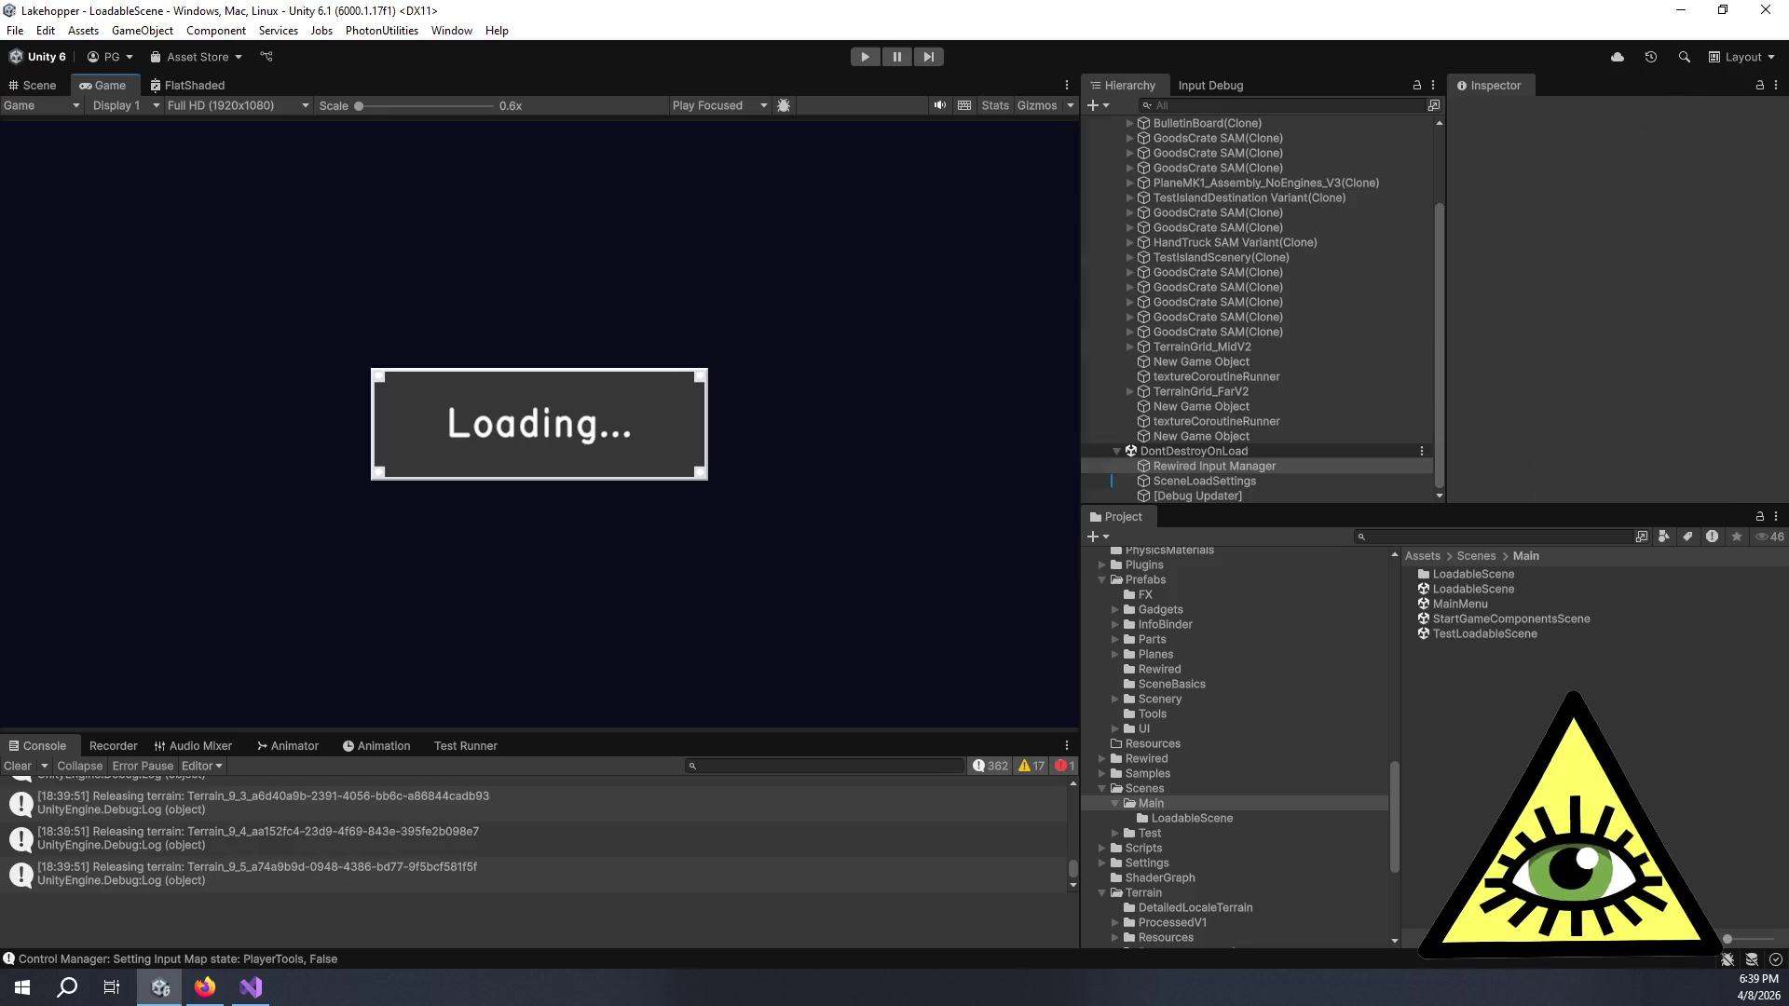
# - Open the Rewired Editor from the Rewired Initializer to the Plane joystick map
pyautogui.click(1273, 227)
pyautogui.click(1597, 400)
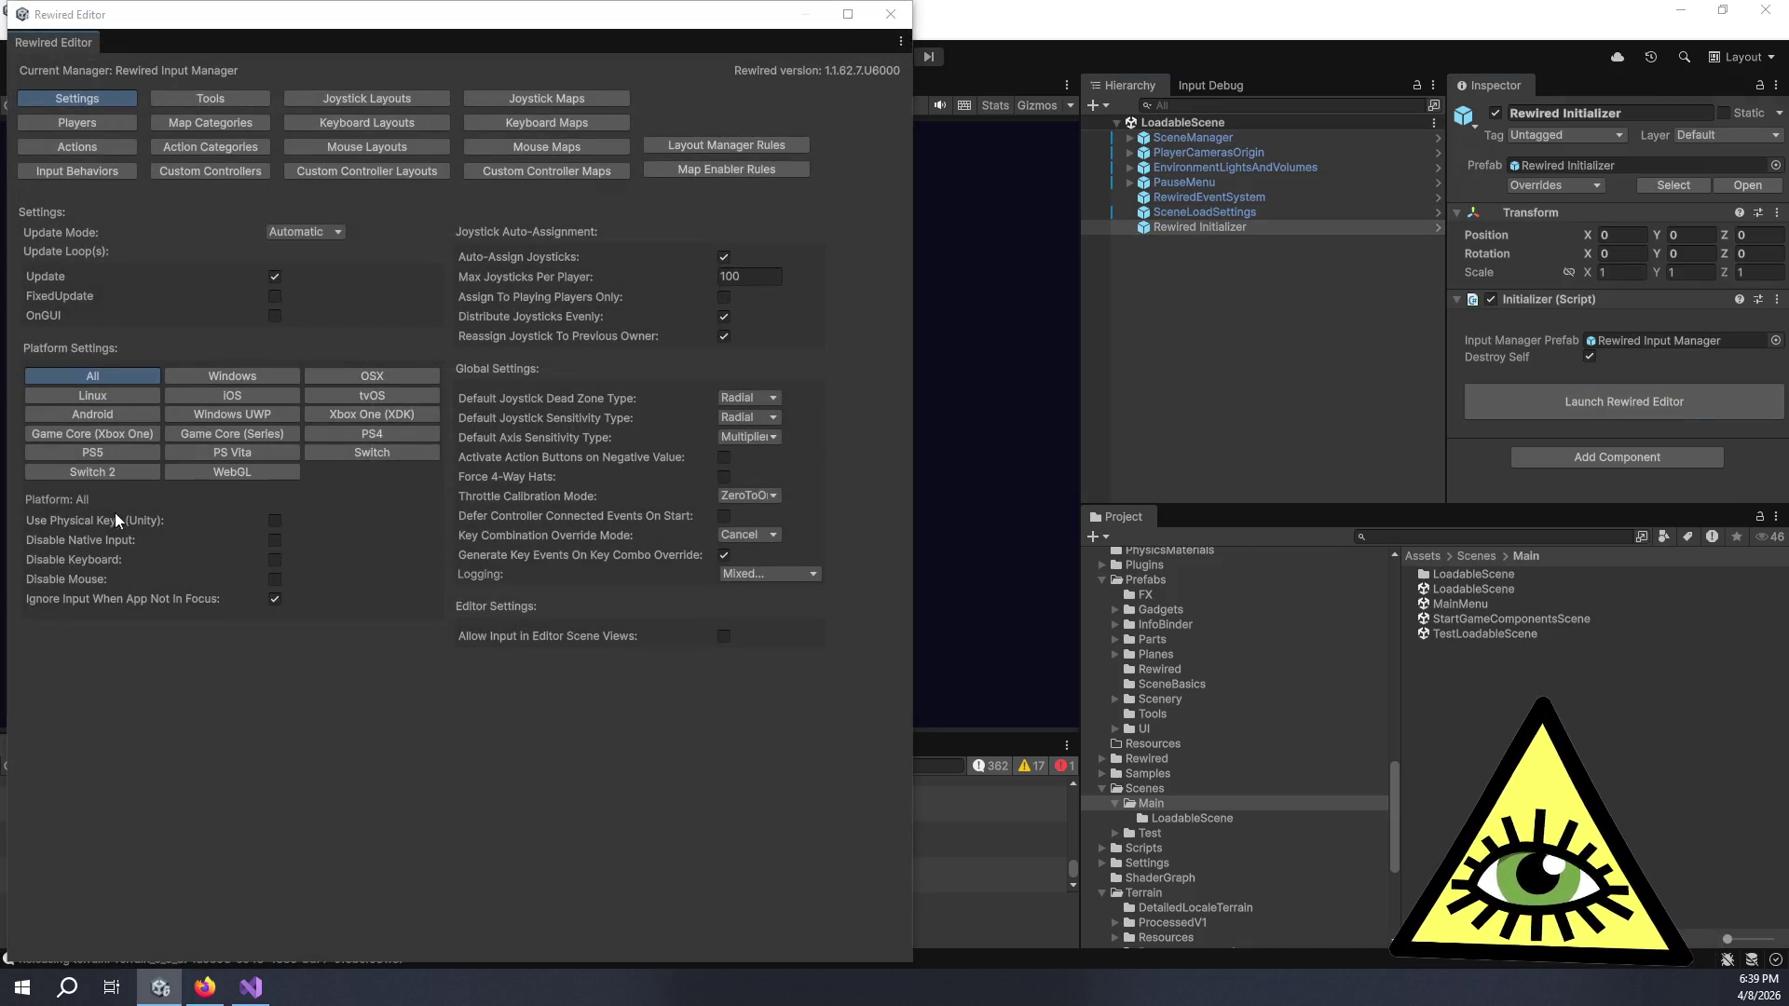
pyautogui.click(558, 101)
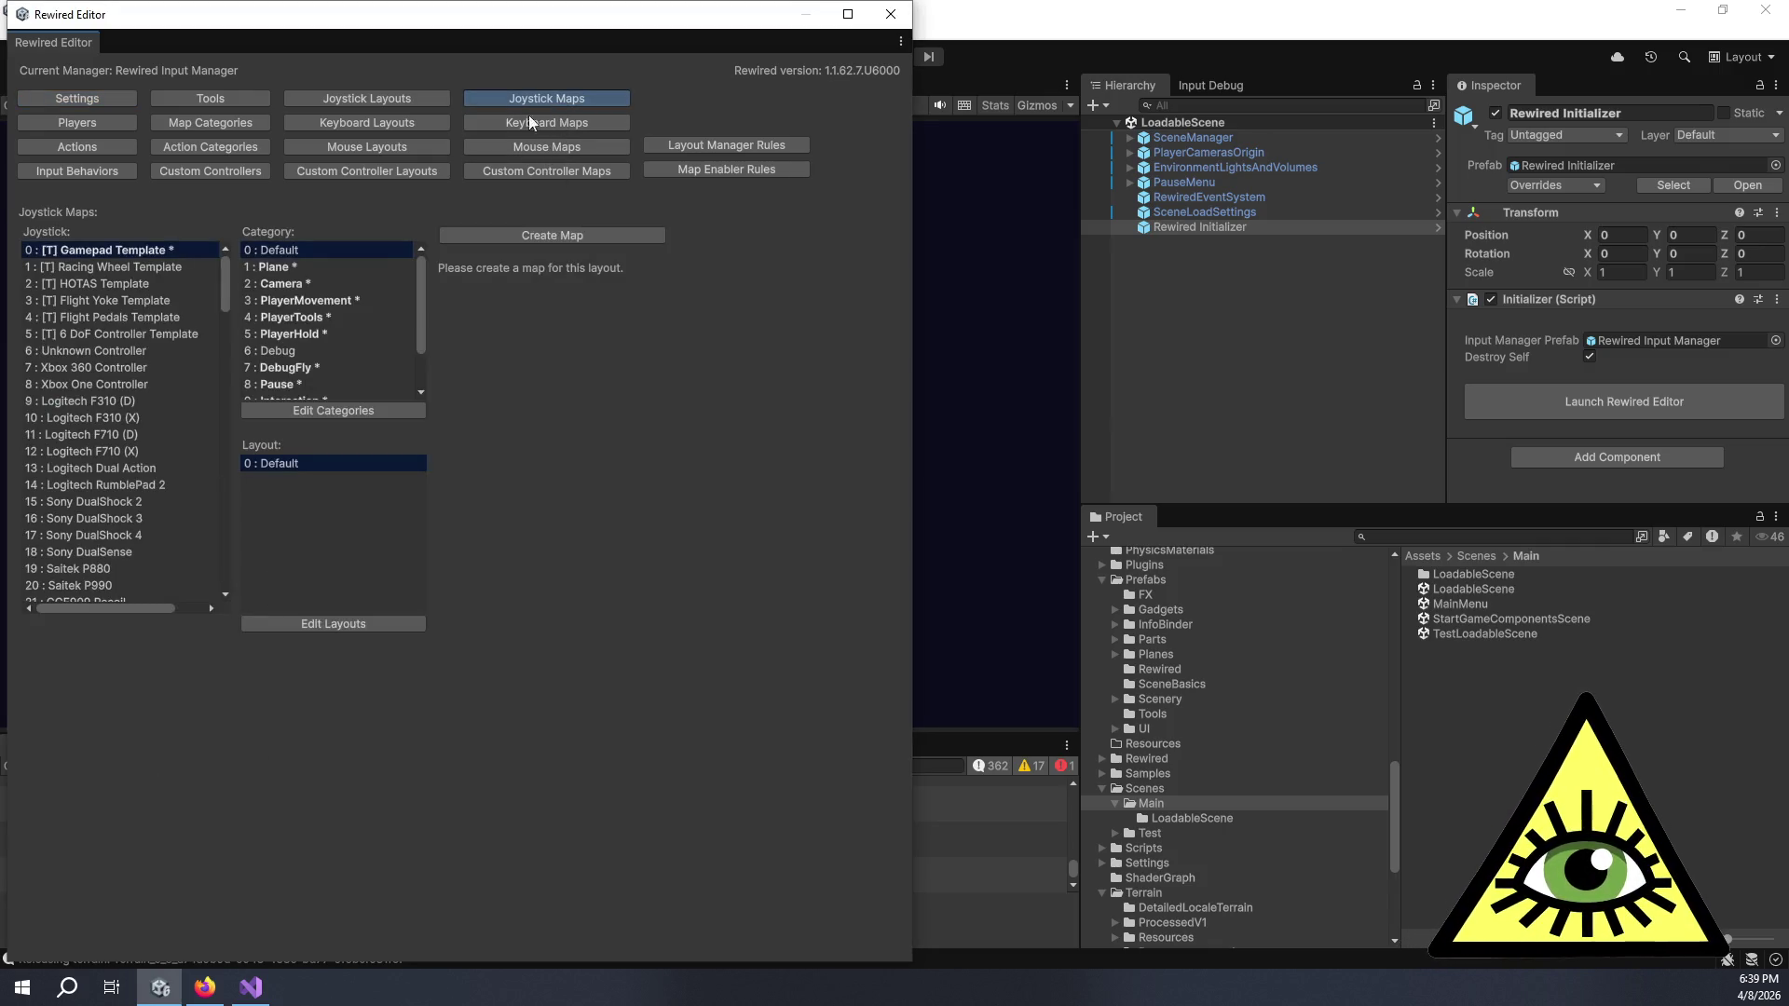
pyautogui.click(326, 268)
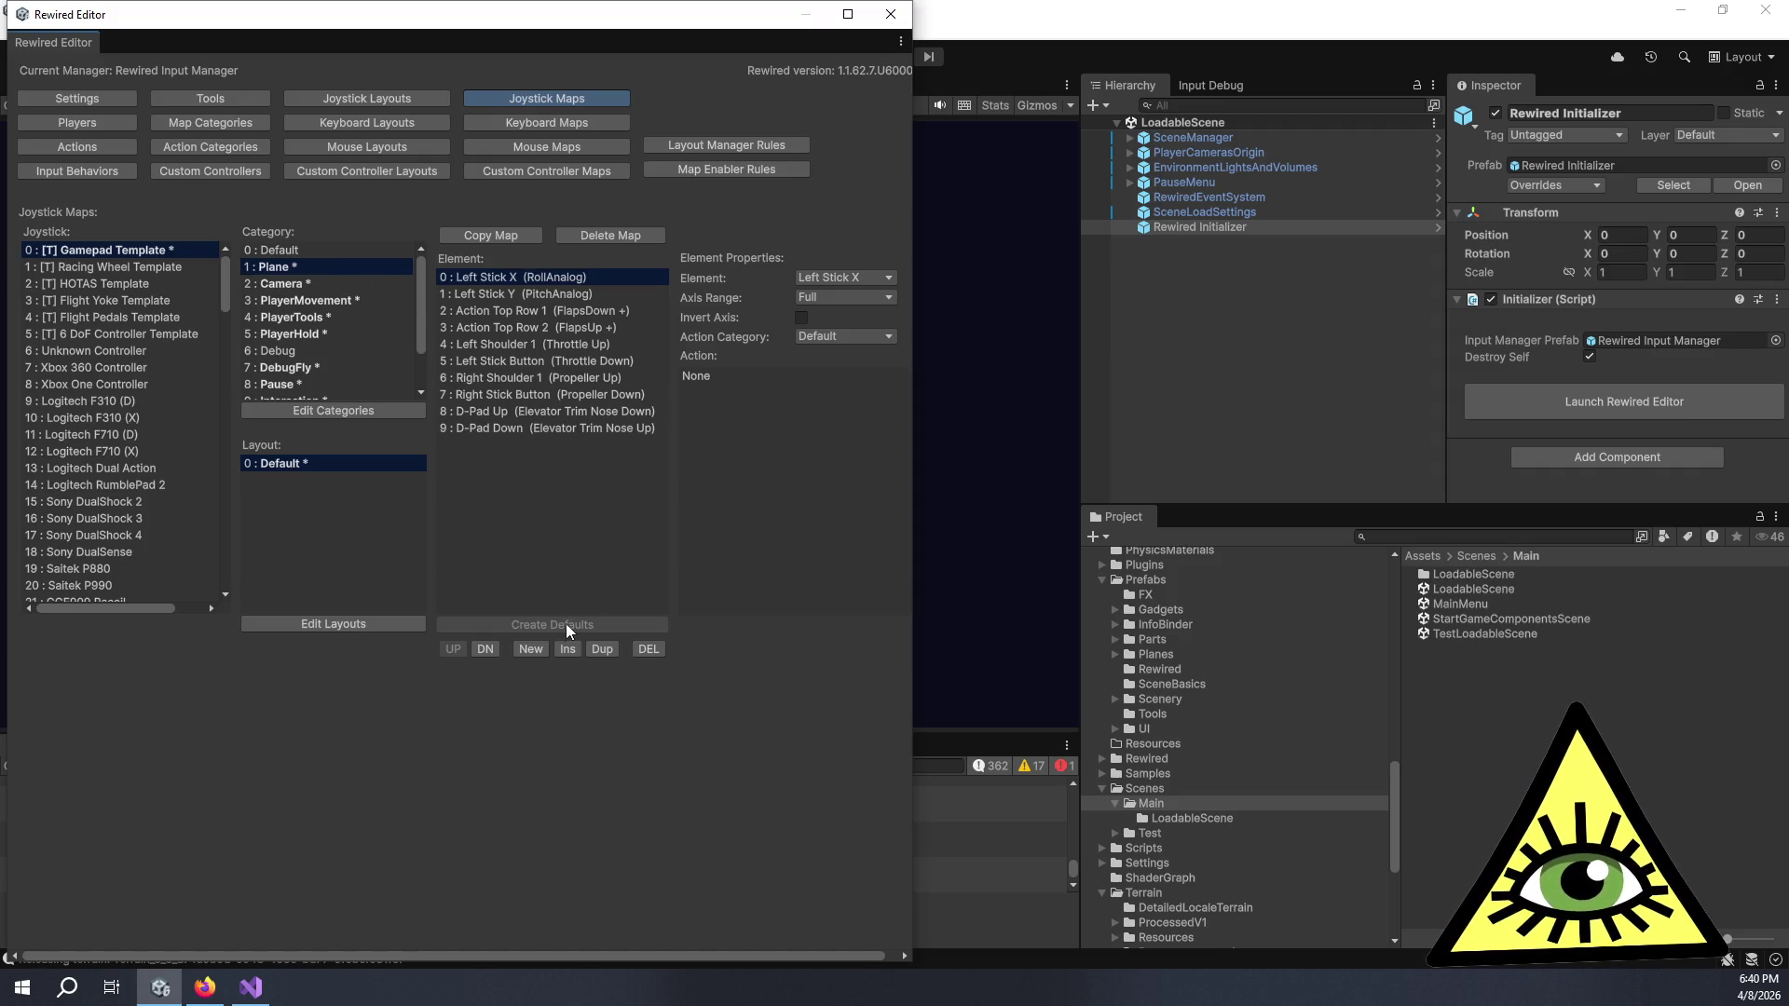
# - Add an element mapping Left Shoulder 2 to negative YawAnalog in the Plane category
pyautogui.click(530, 649)
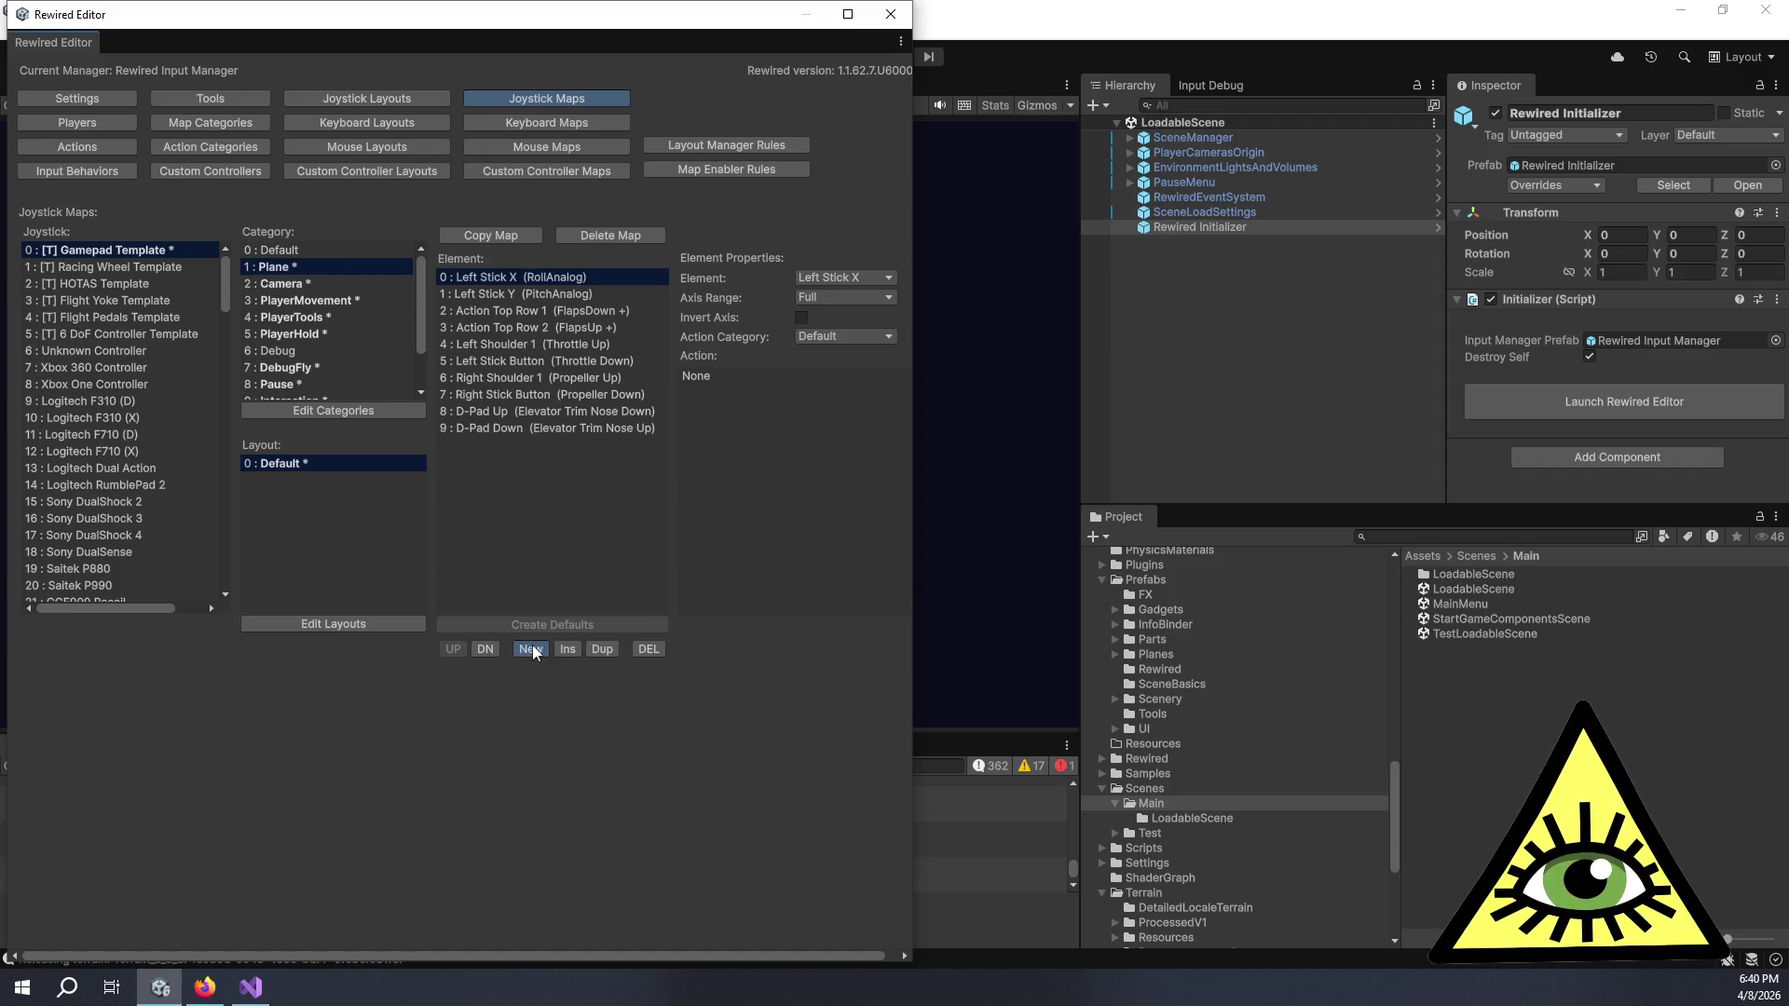
pyautogui.click(850, 280)
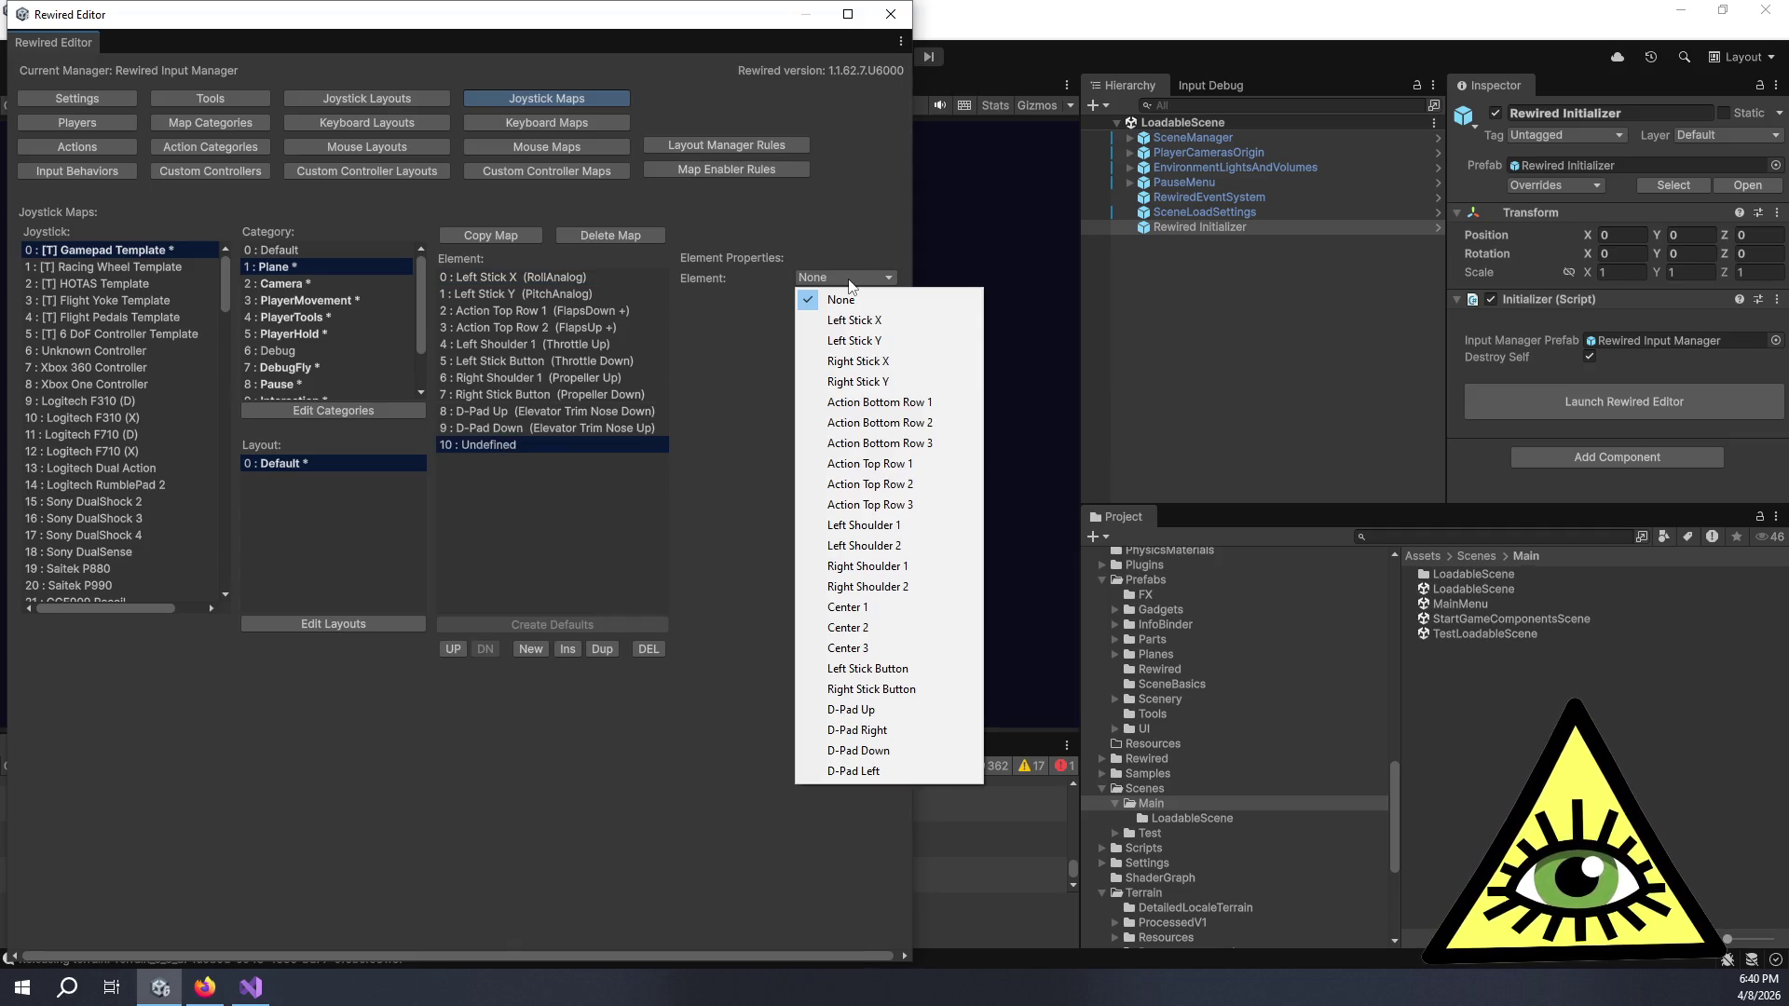
pyautogui.click(909, 552)
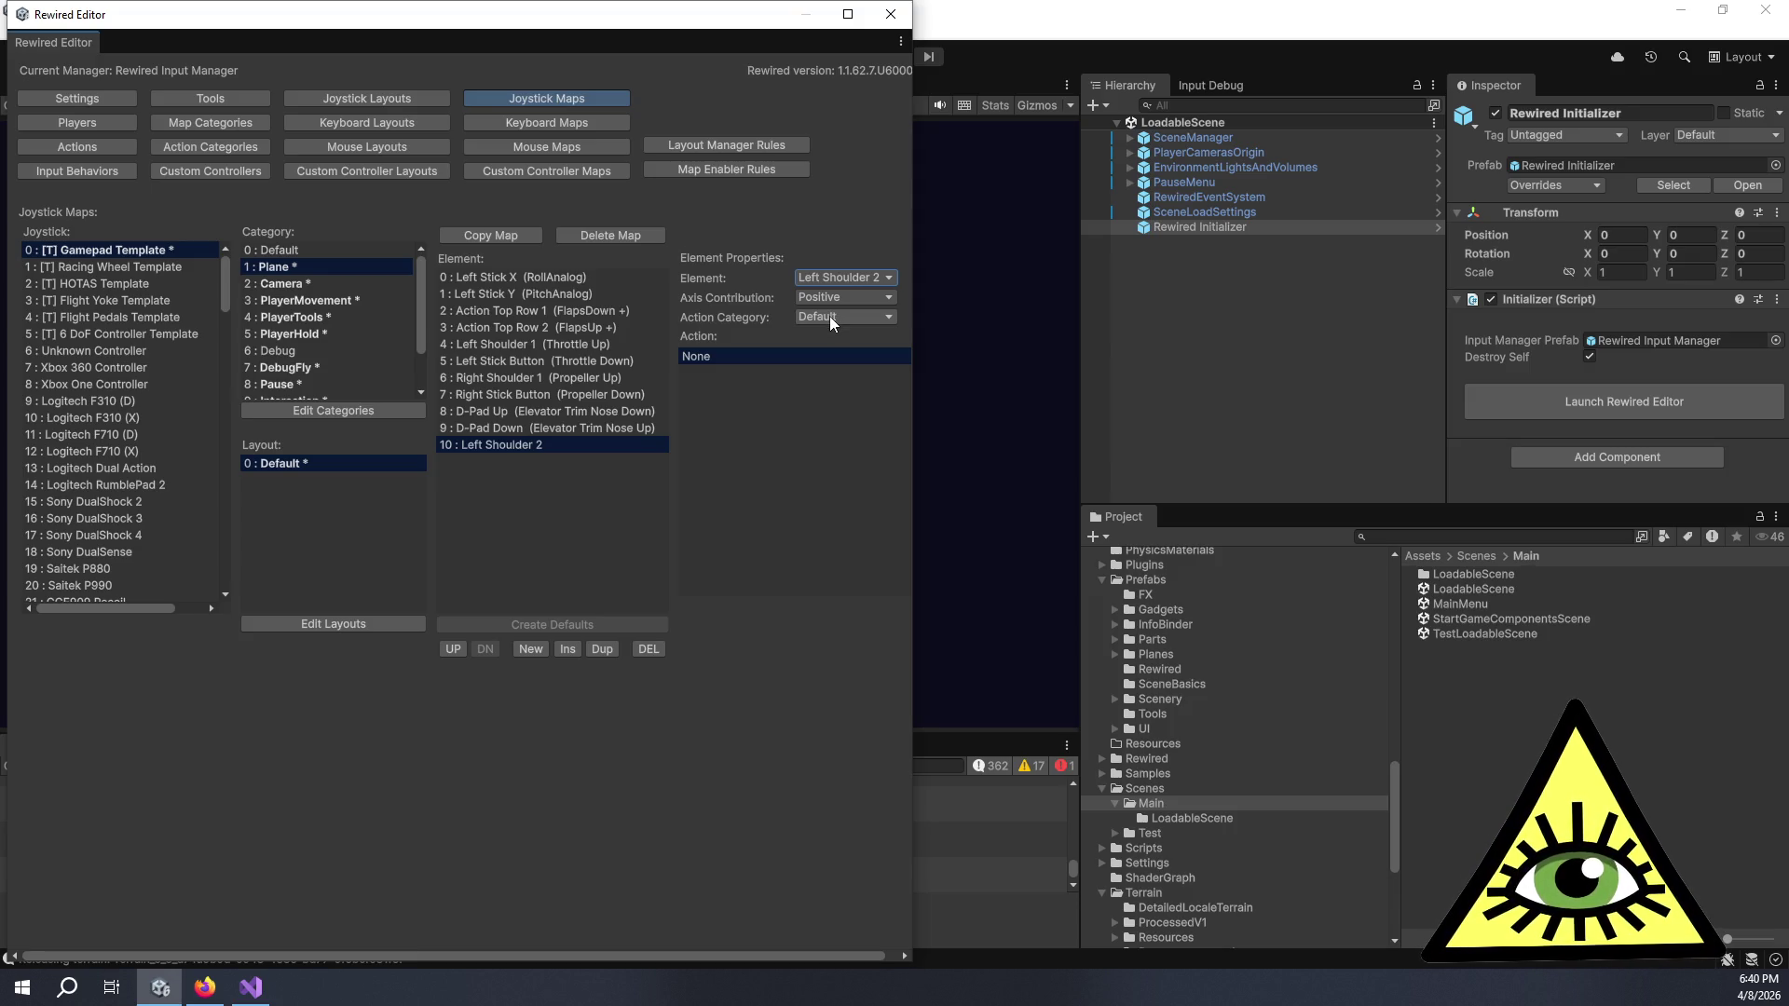
pyautogui.click(839, 297)
pyautogui.click(836, 339)
pyautogui.click(823, 320)
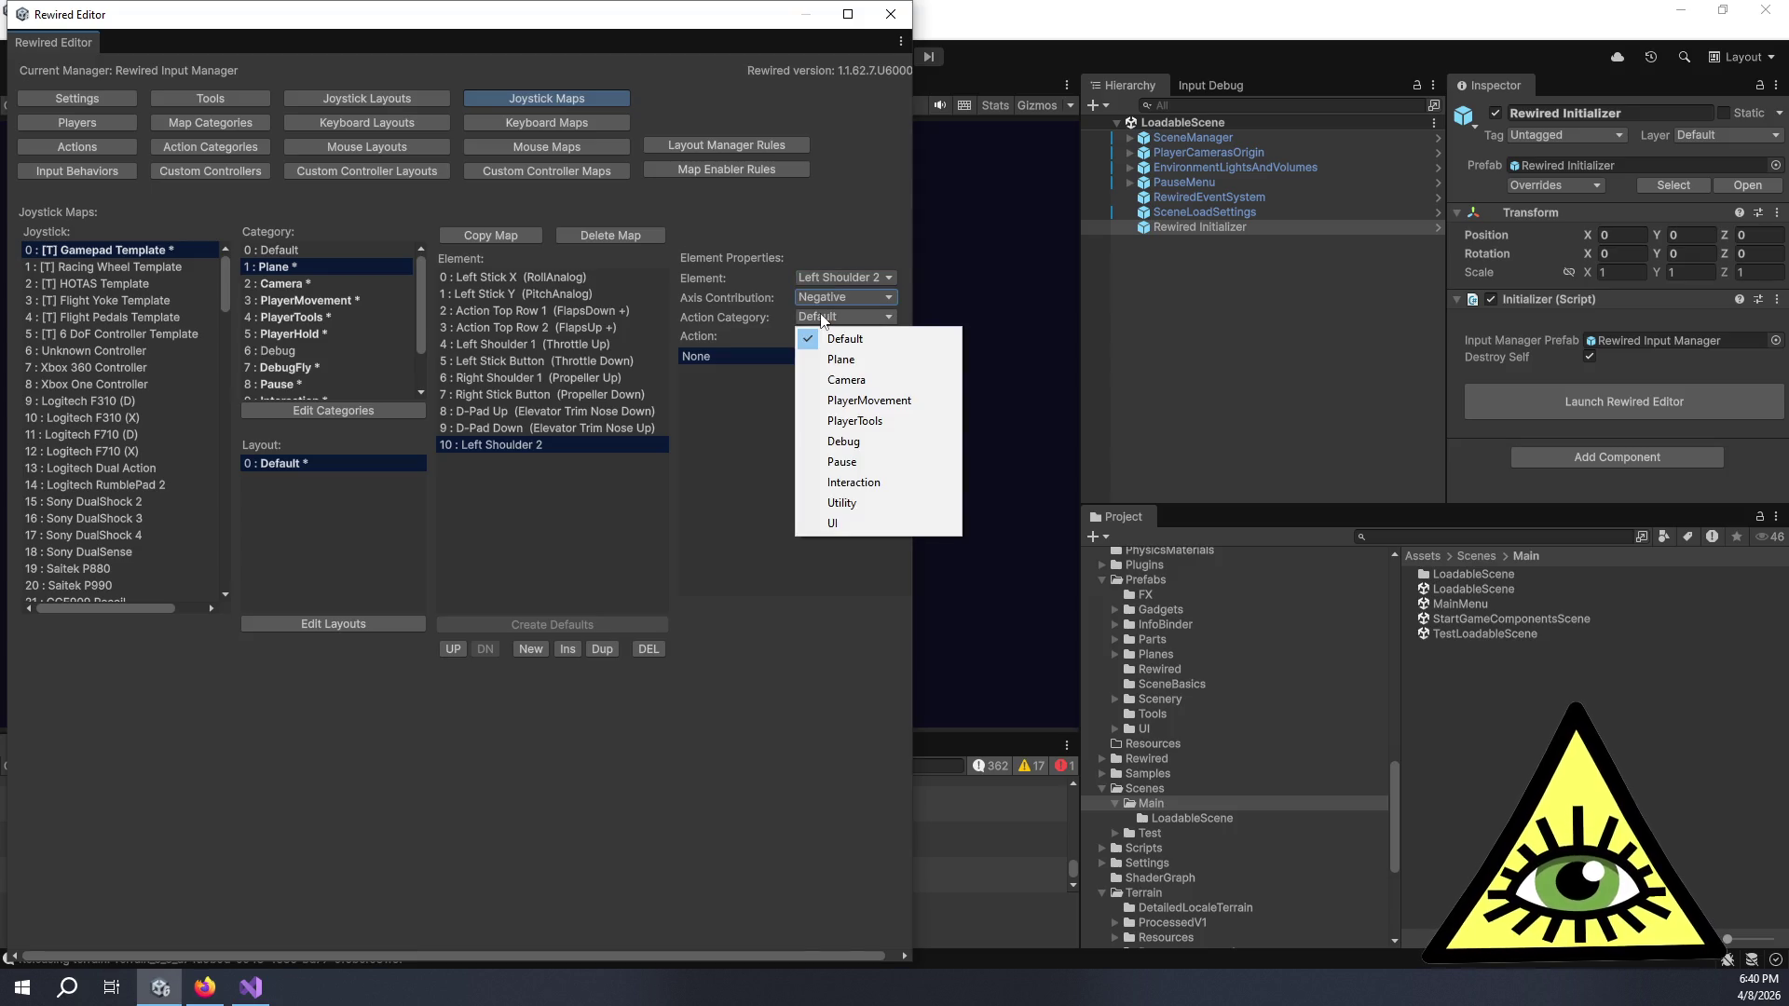
pyautogui.click(838, 361)
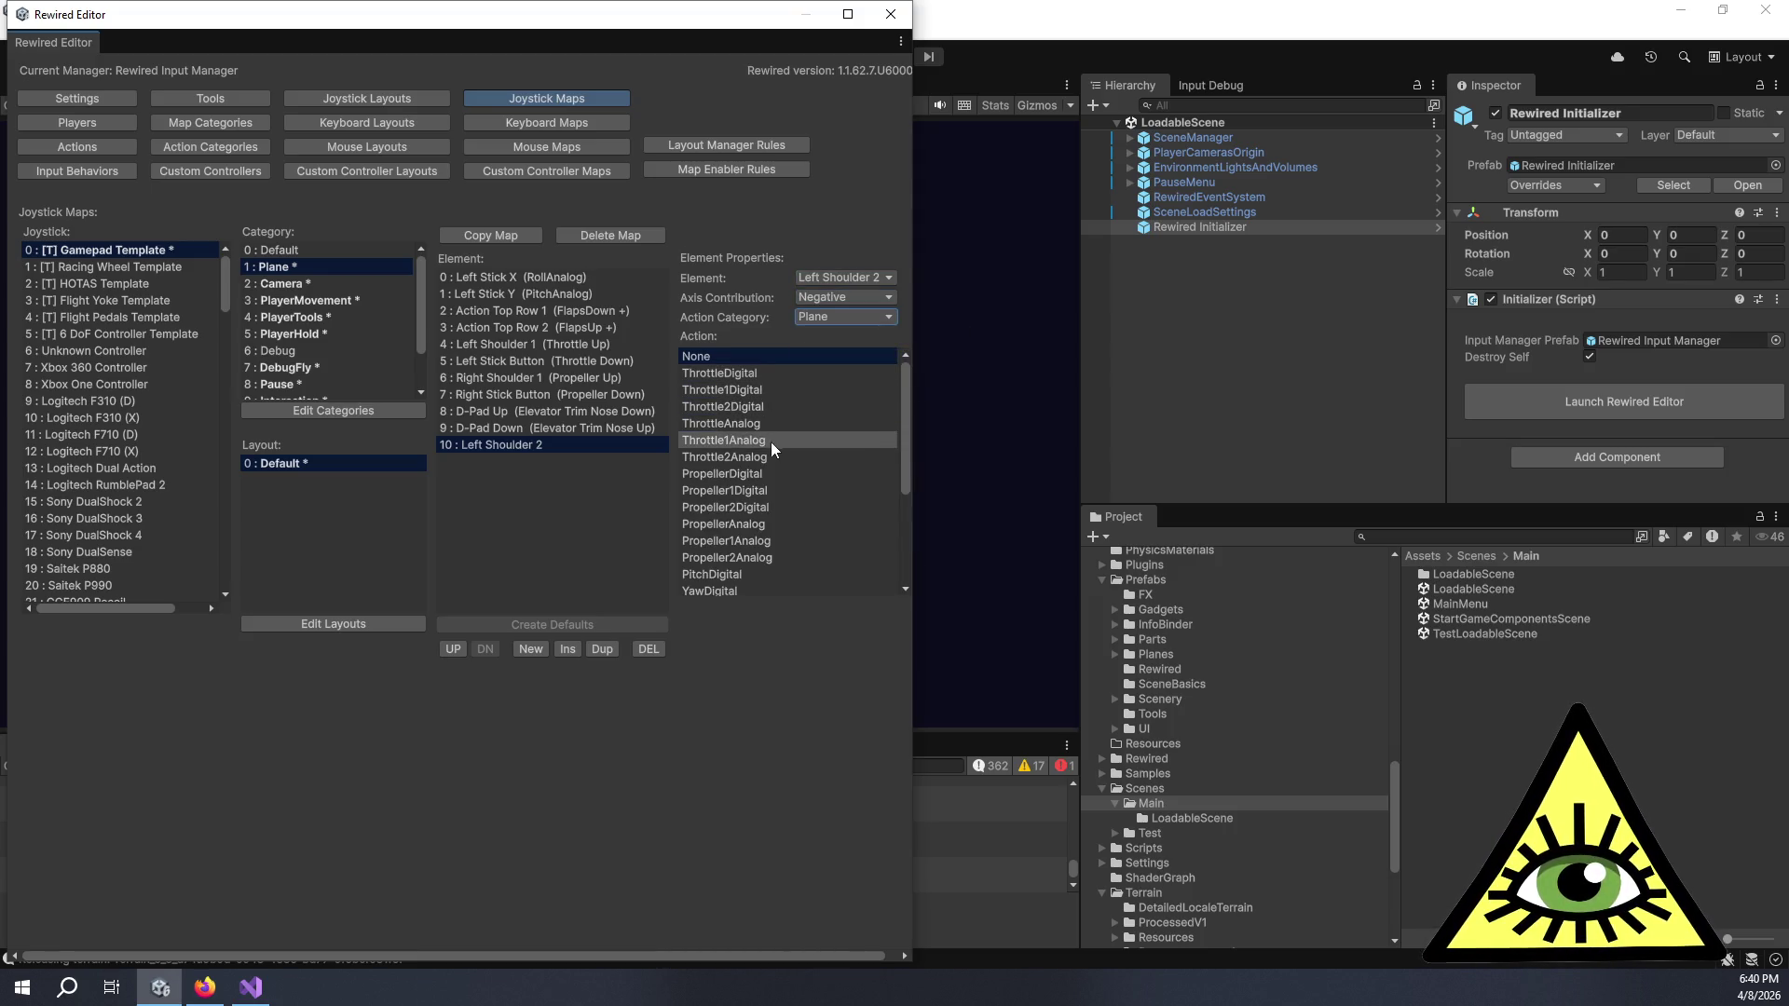
pyautogui.scroll(-3, 771, 449)
pyautogui.click(733, 533)
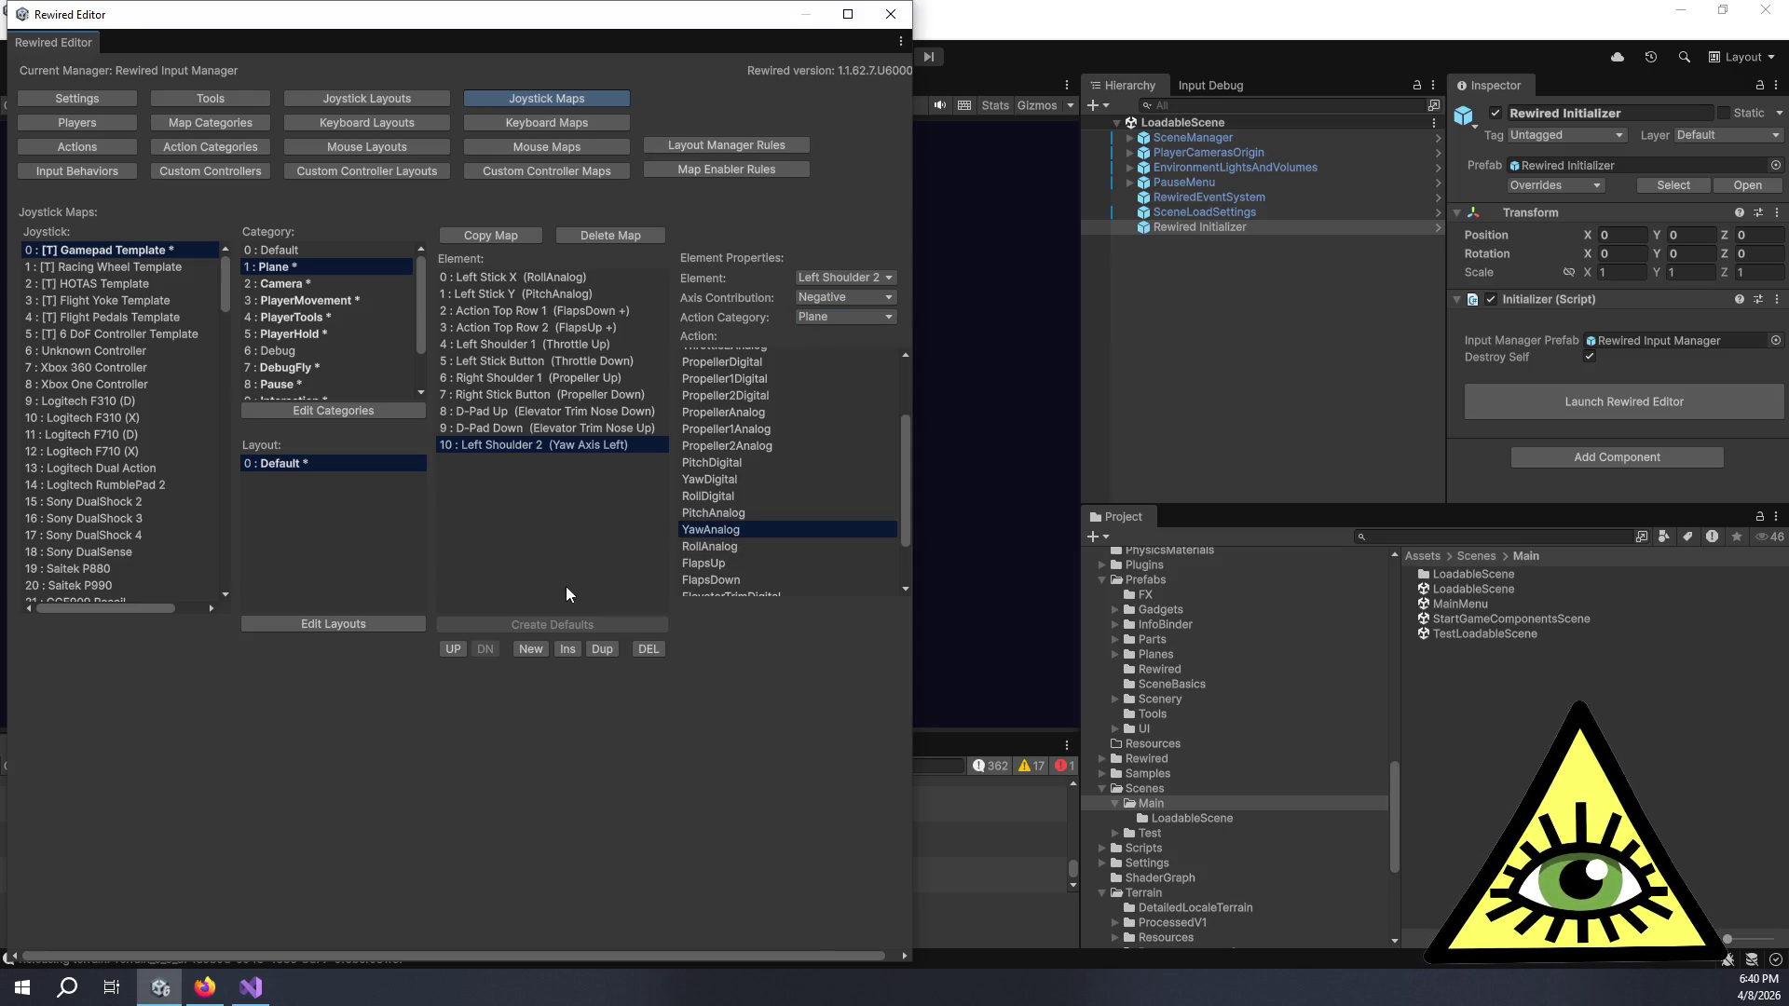
# - Add another element mapping Right Shoulder 2 to YawAnalog in the Plane category
pyautogui.click(530, 648)
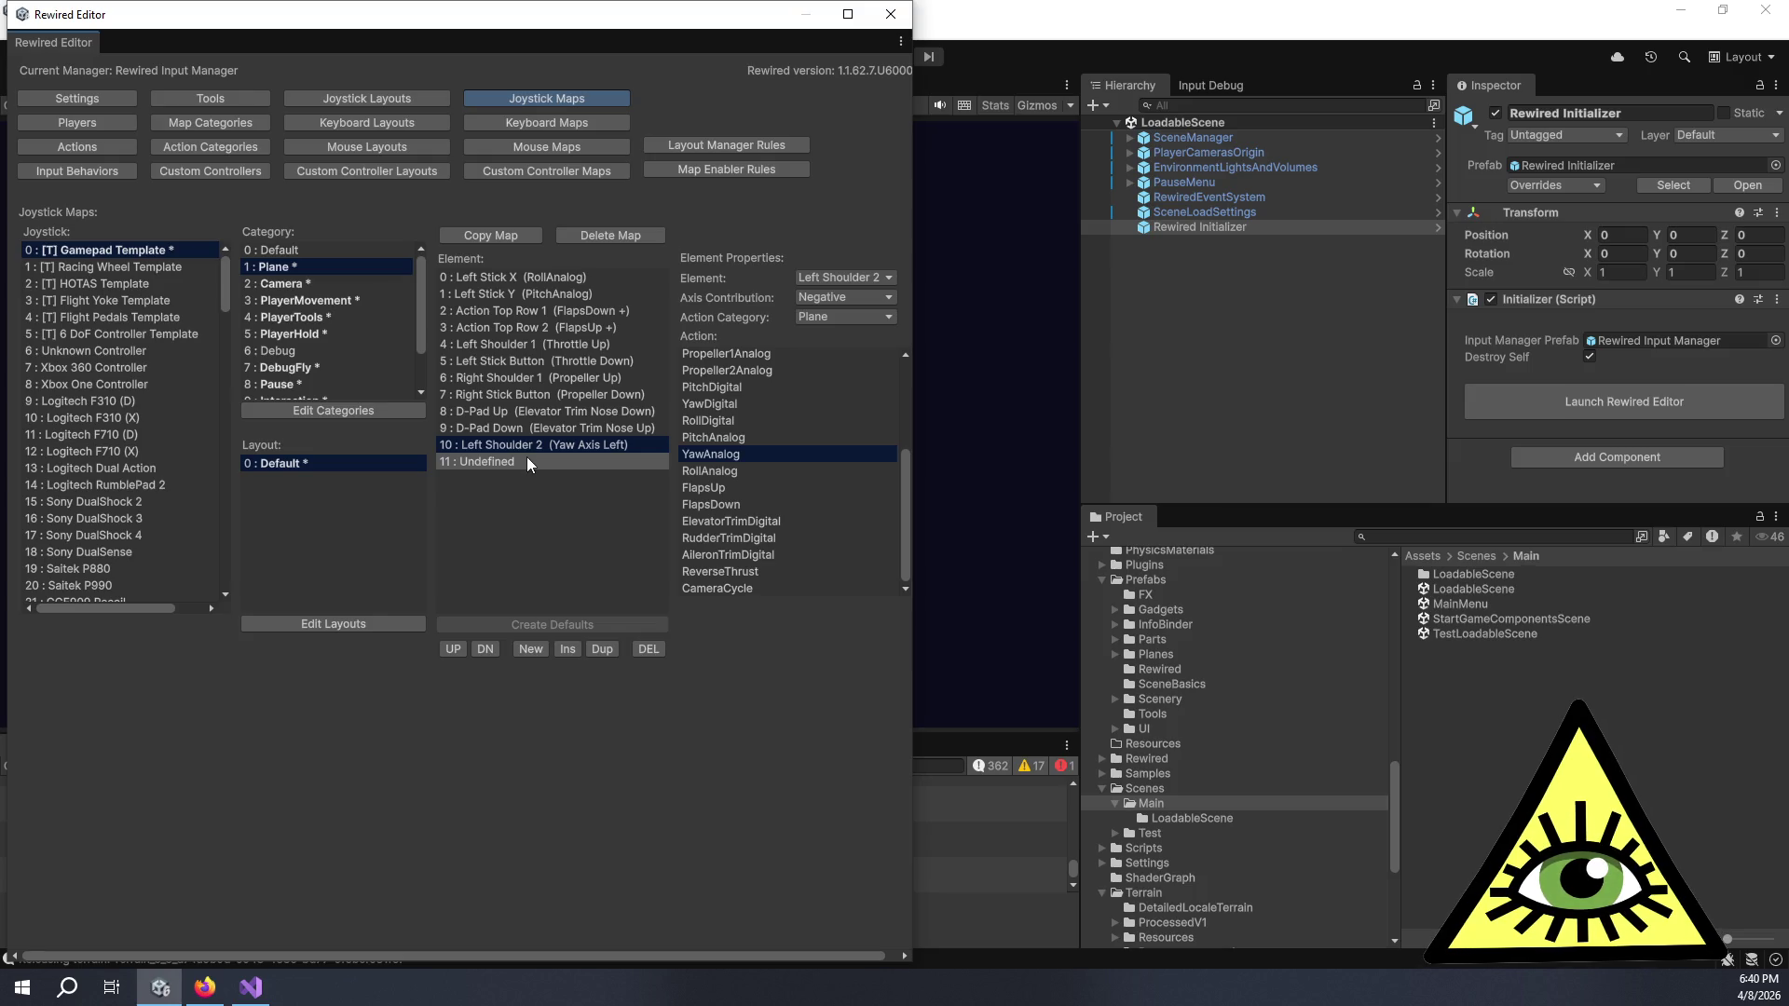
pyautogui.click(534, 462)
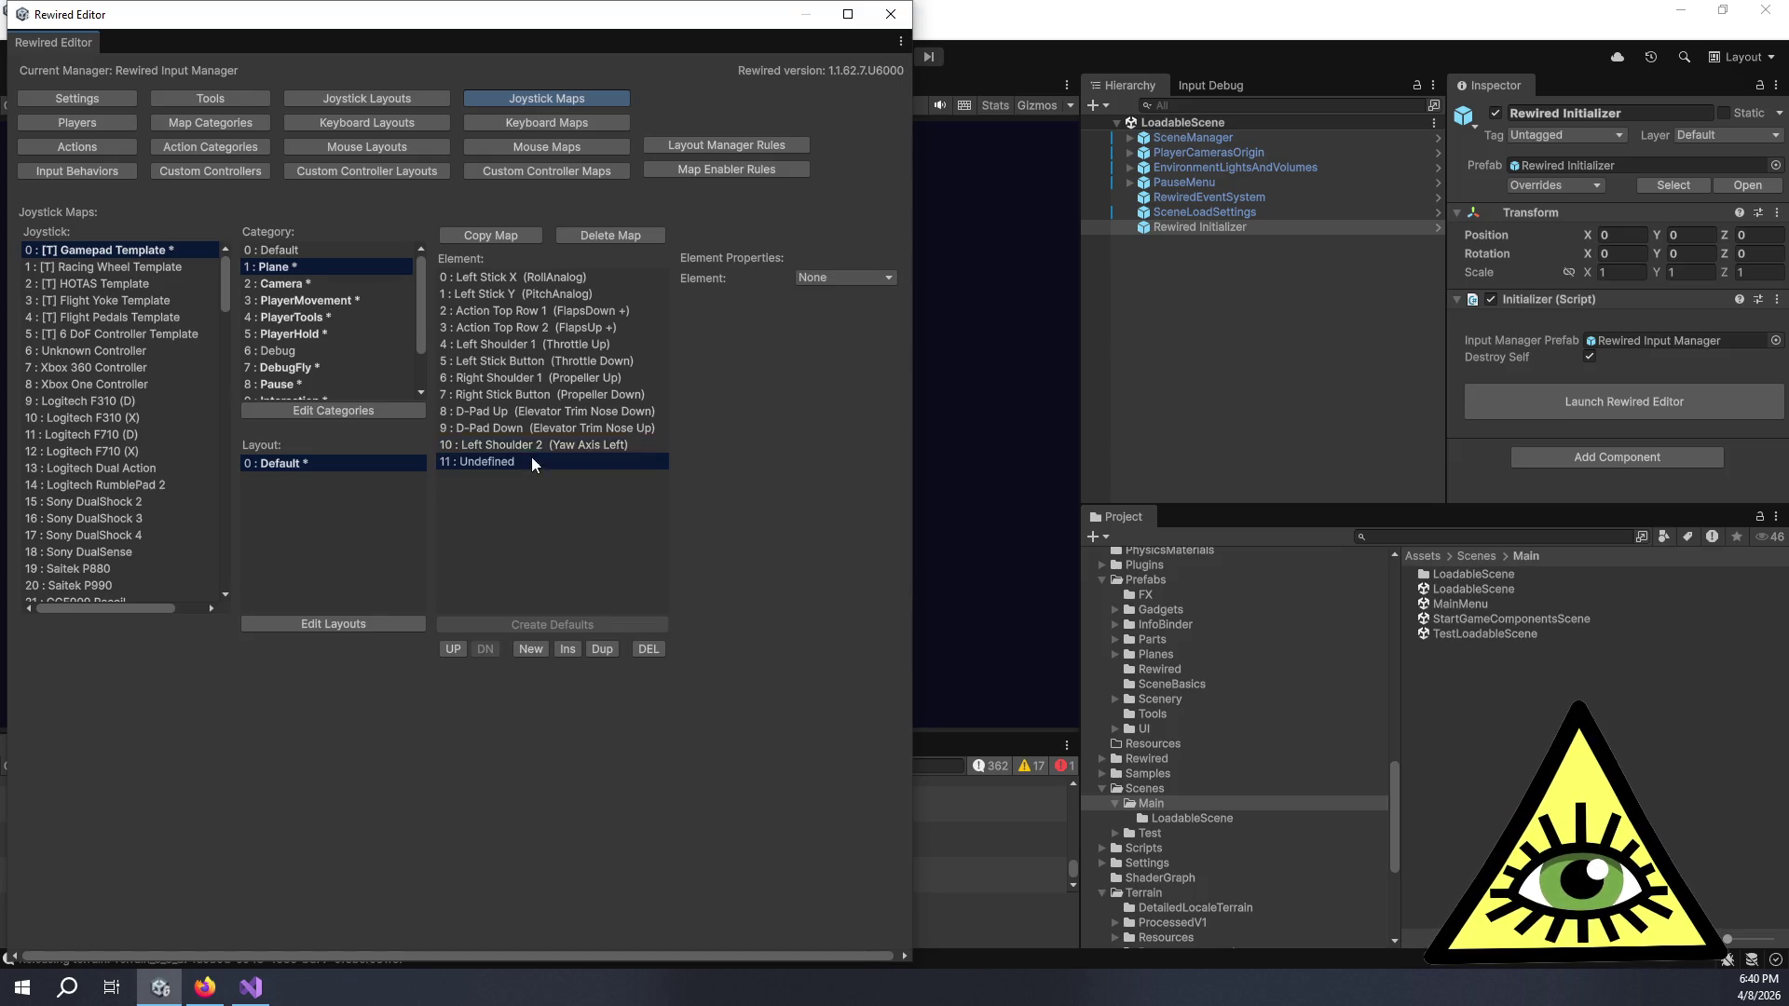
pyautogui.click(848, 278)
pyautogui.click(876, 587)
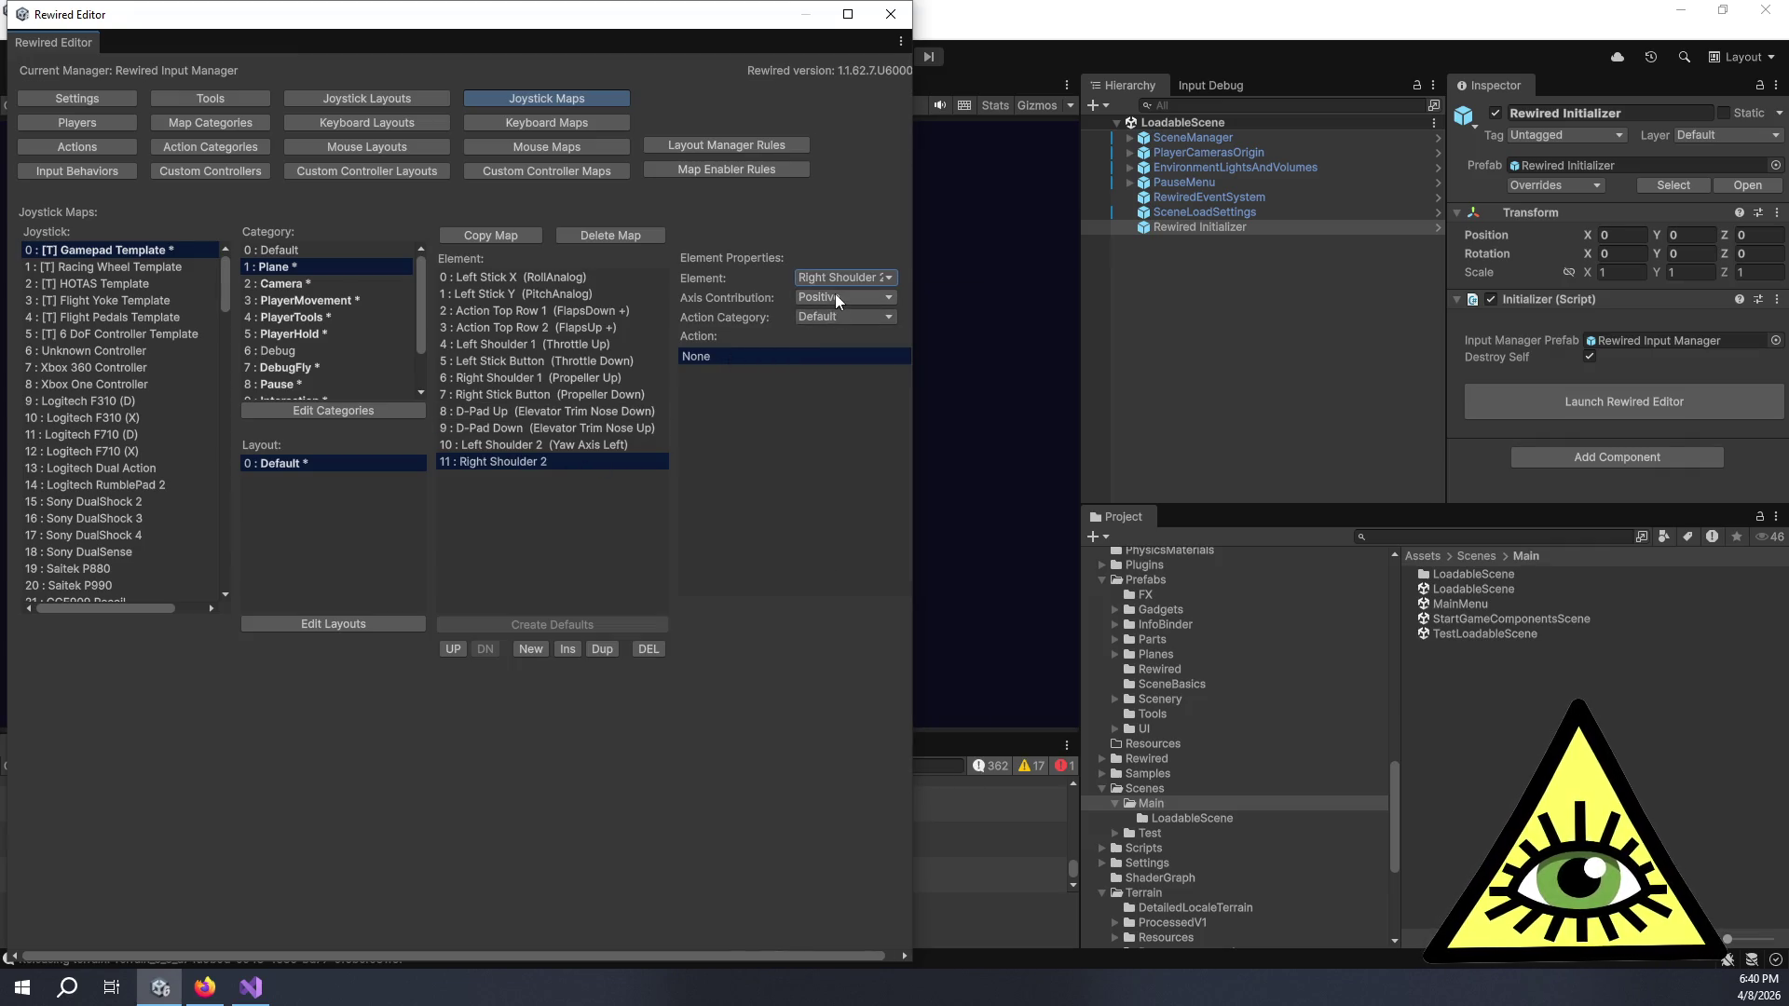
pyautogui.click(828, 319)
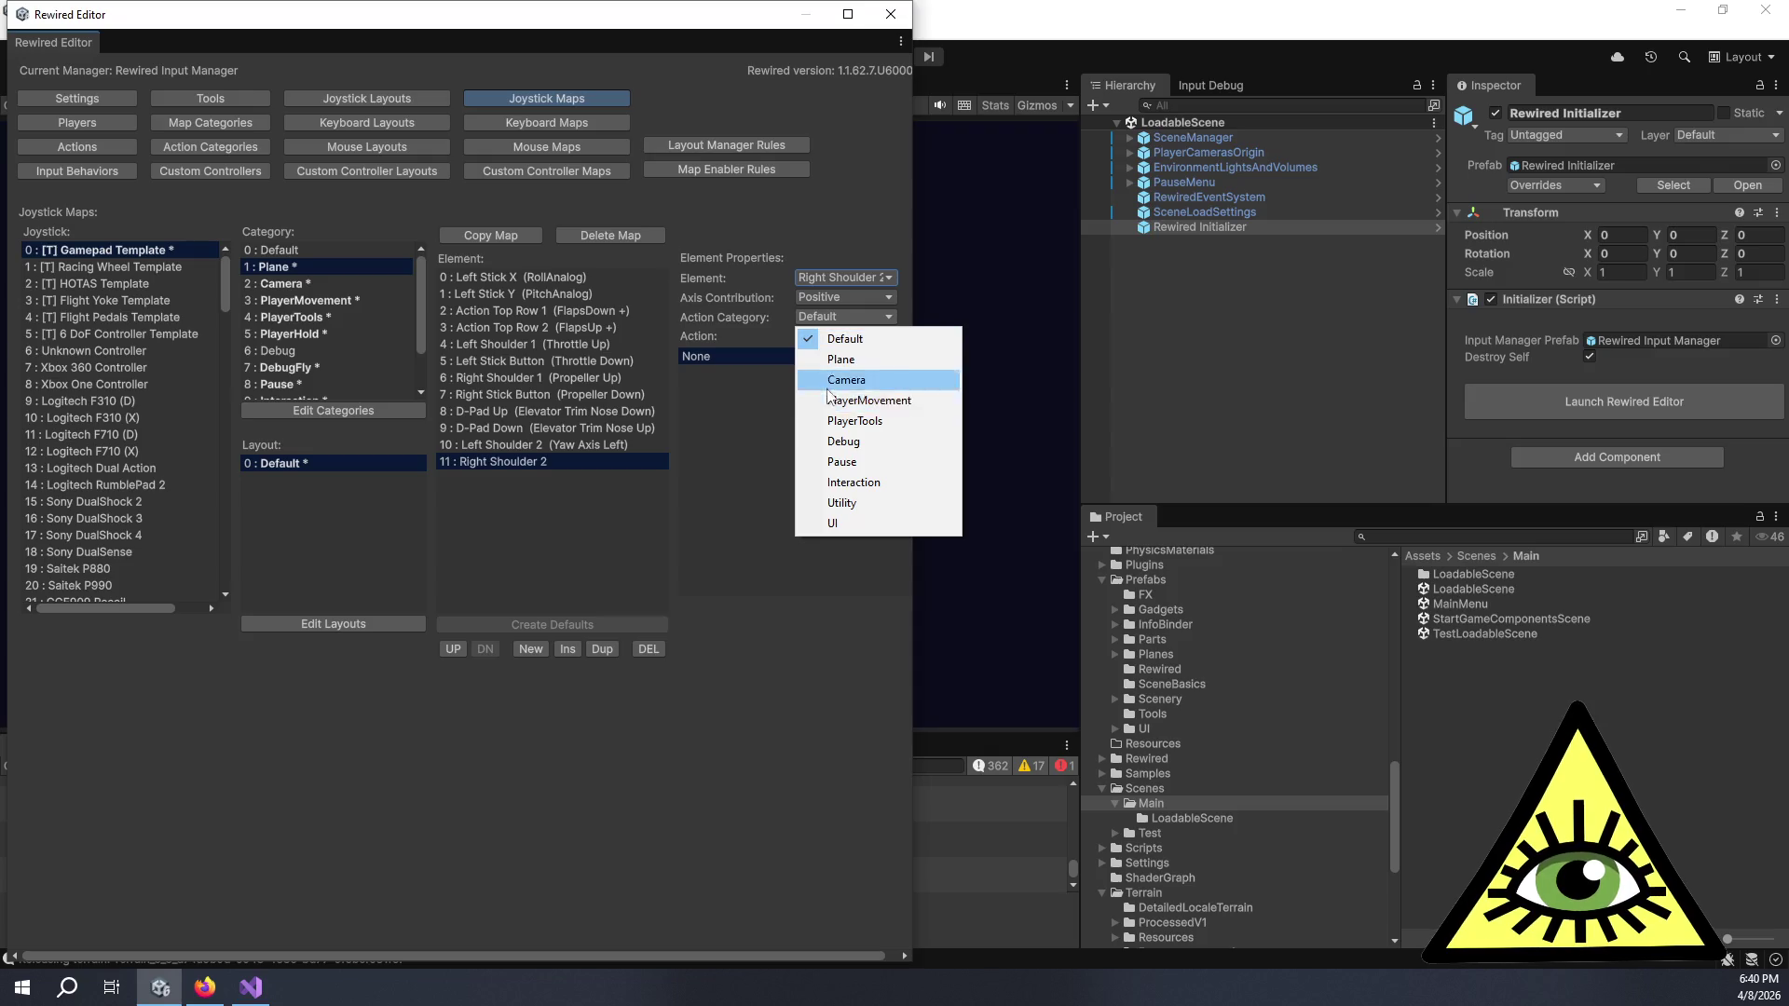
pyautogui.click(824, 360)
pyautogui.scroll(-2, 769, 447)
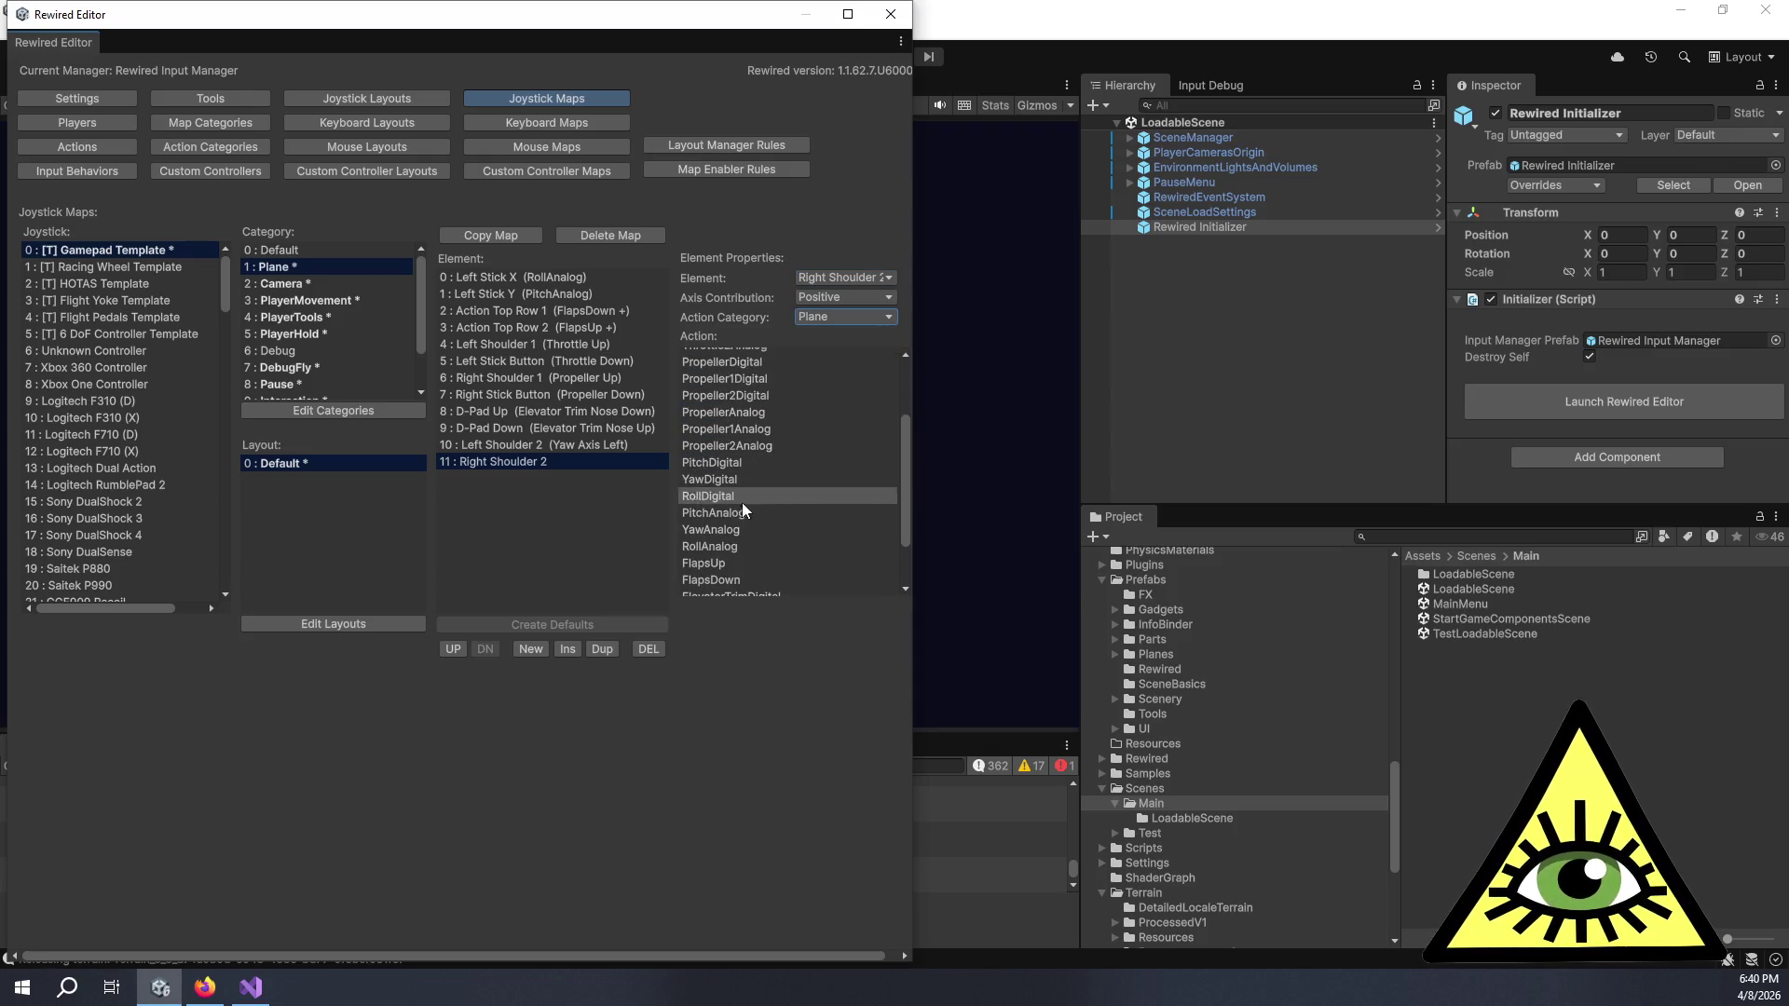
pyautogui.click(743, 530)
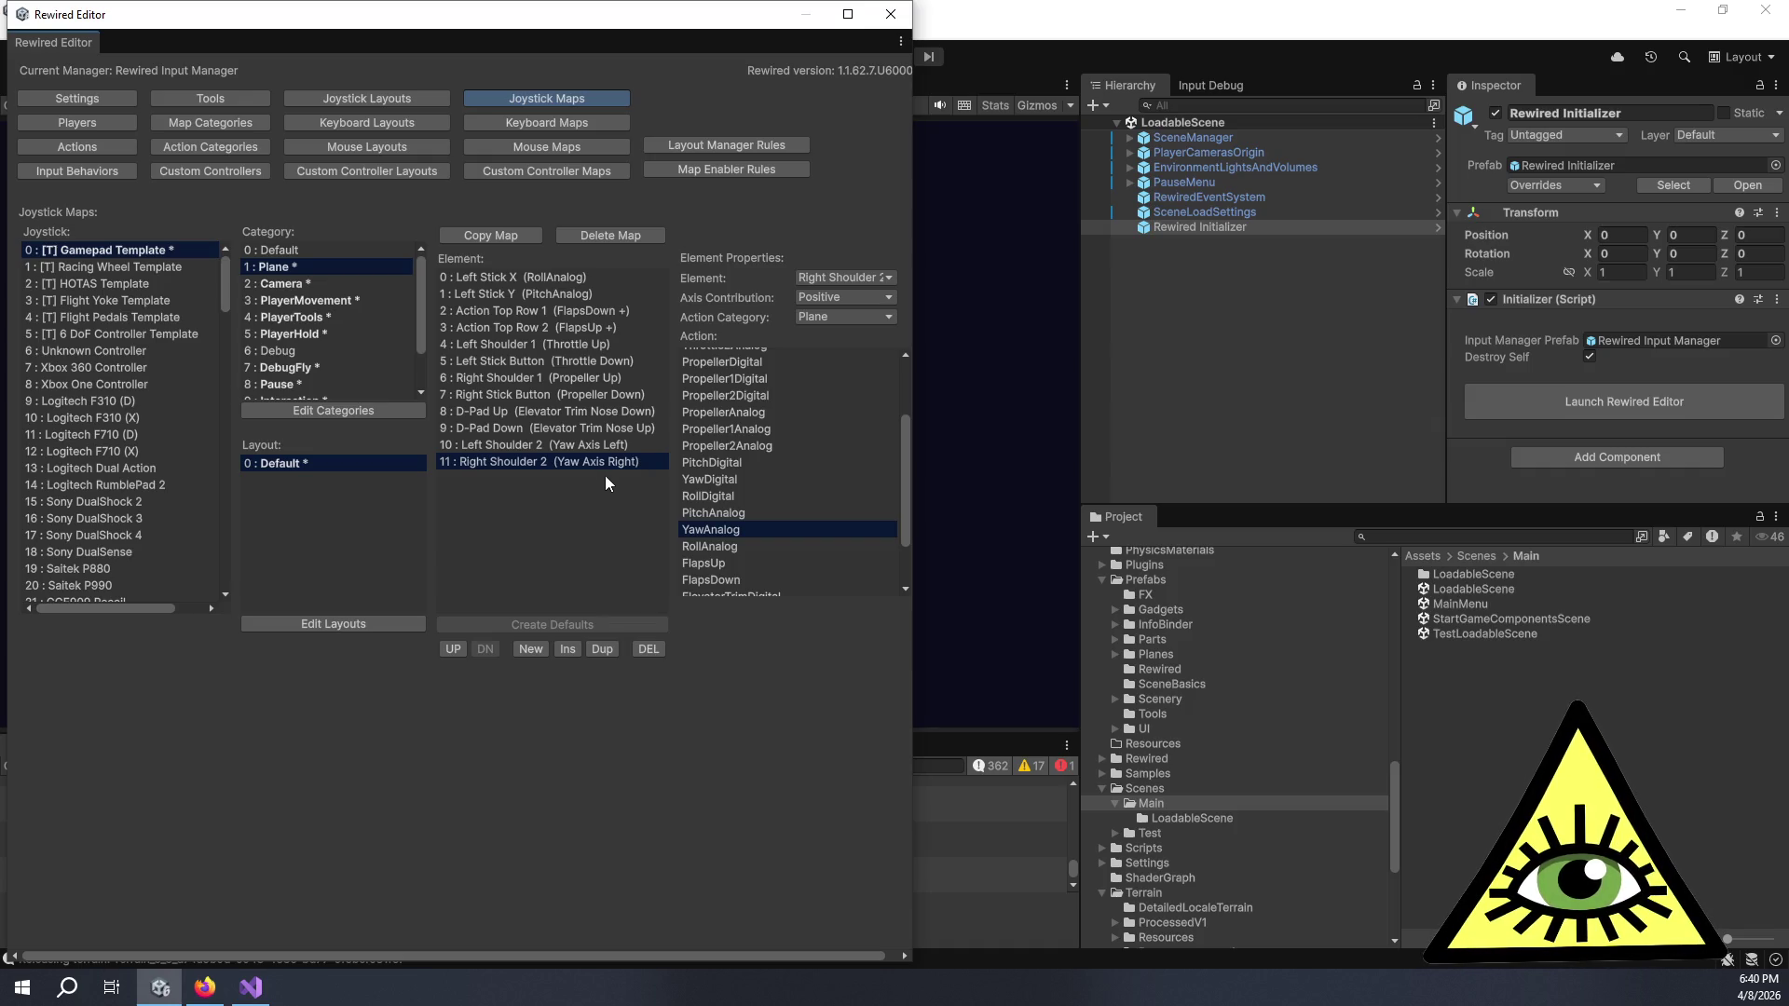
pyautogui.click(833, 278)
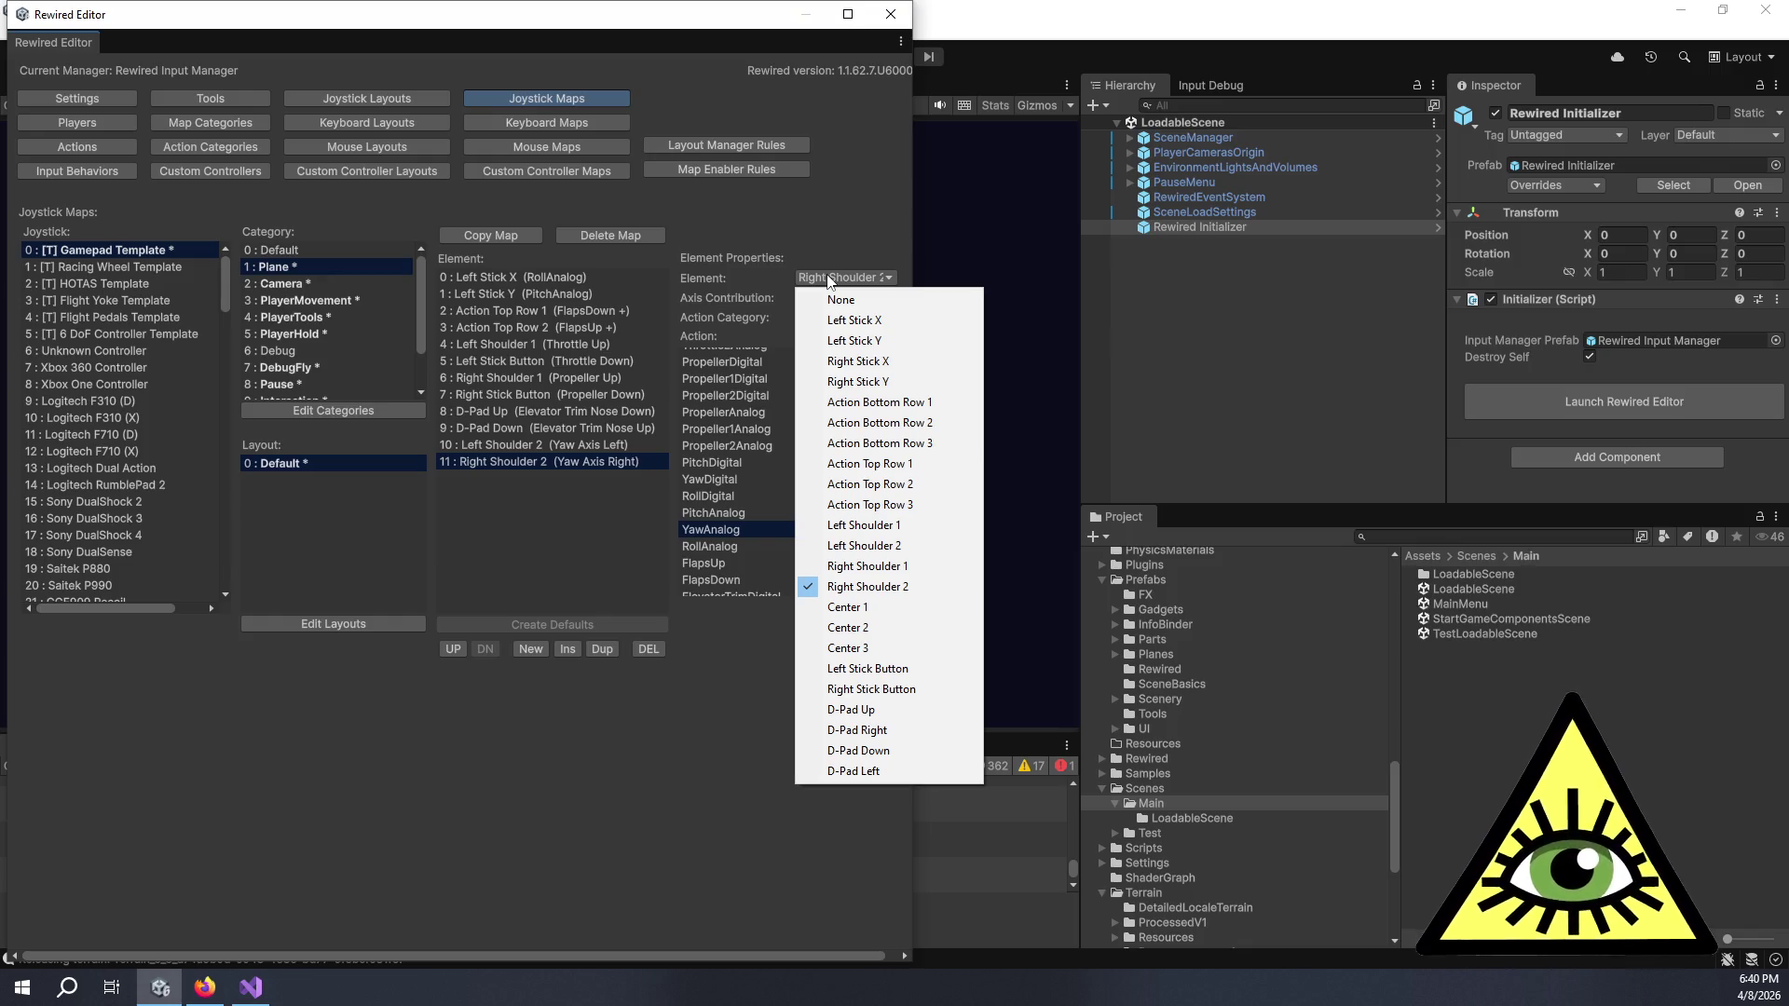
pyautogui.click(601, 574)
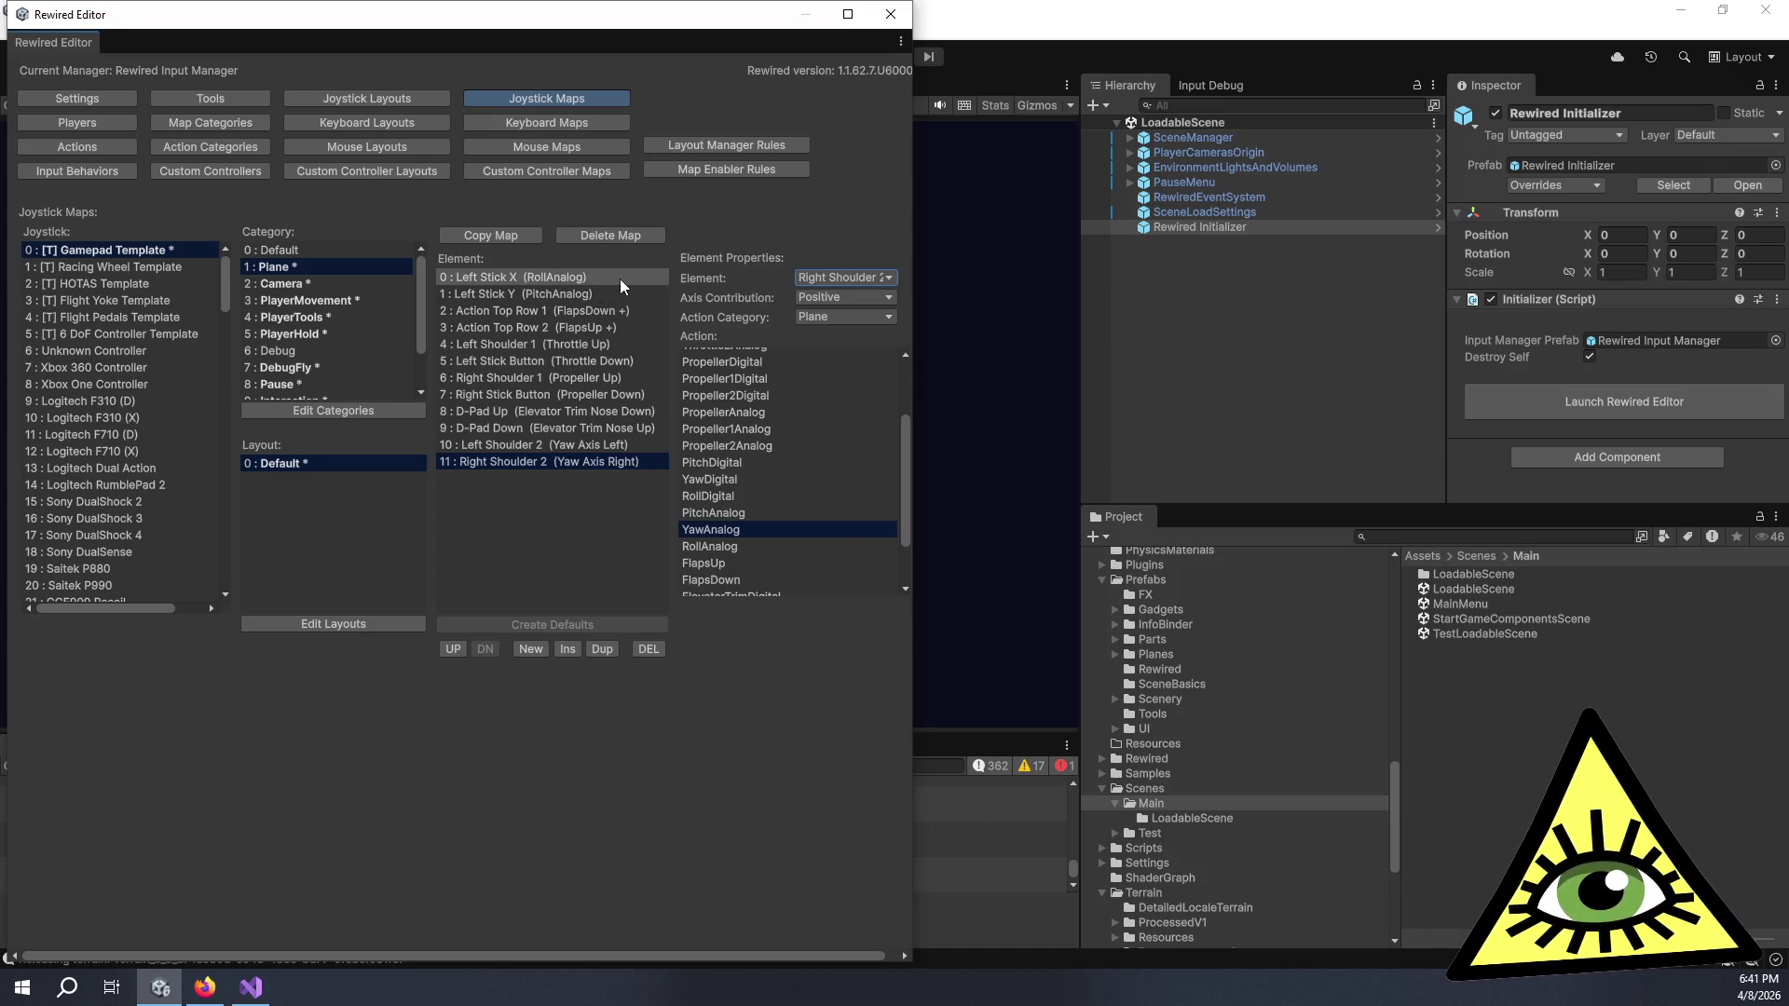
pyautogui.click(618, 296)
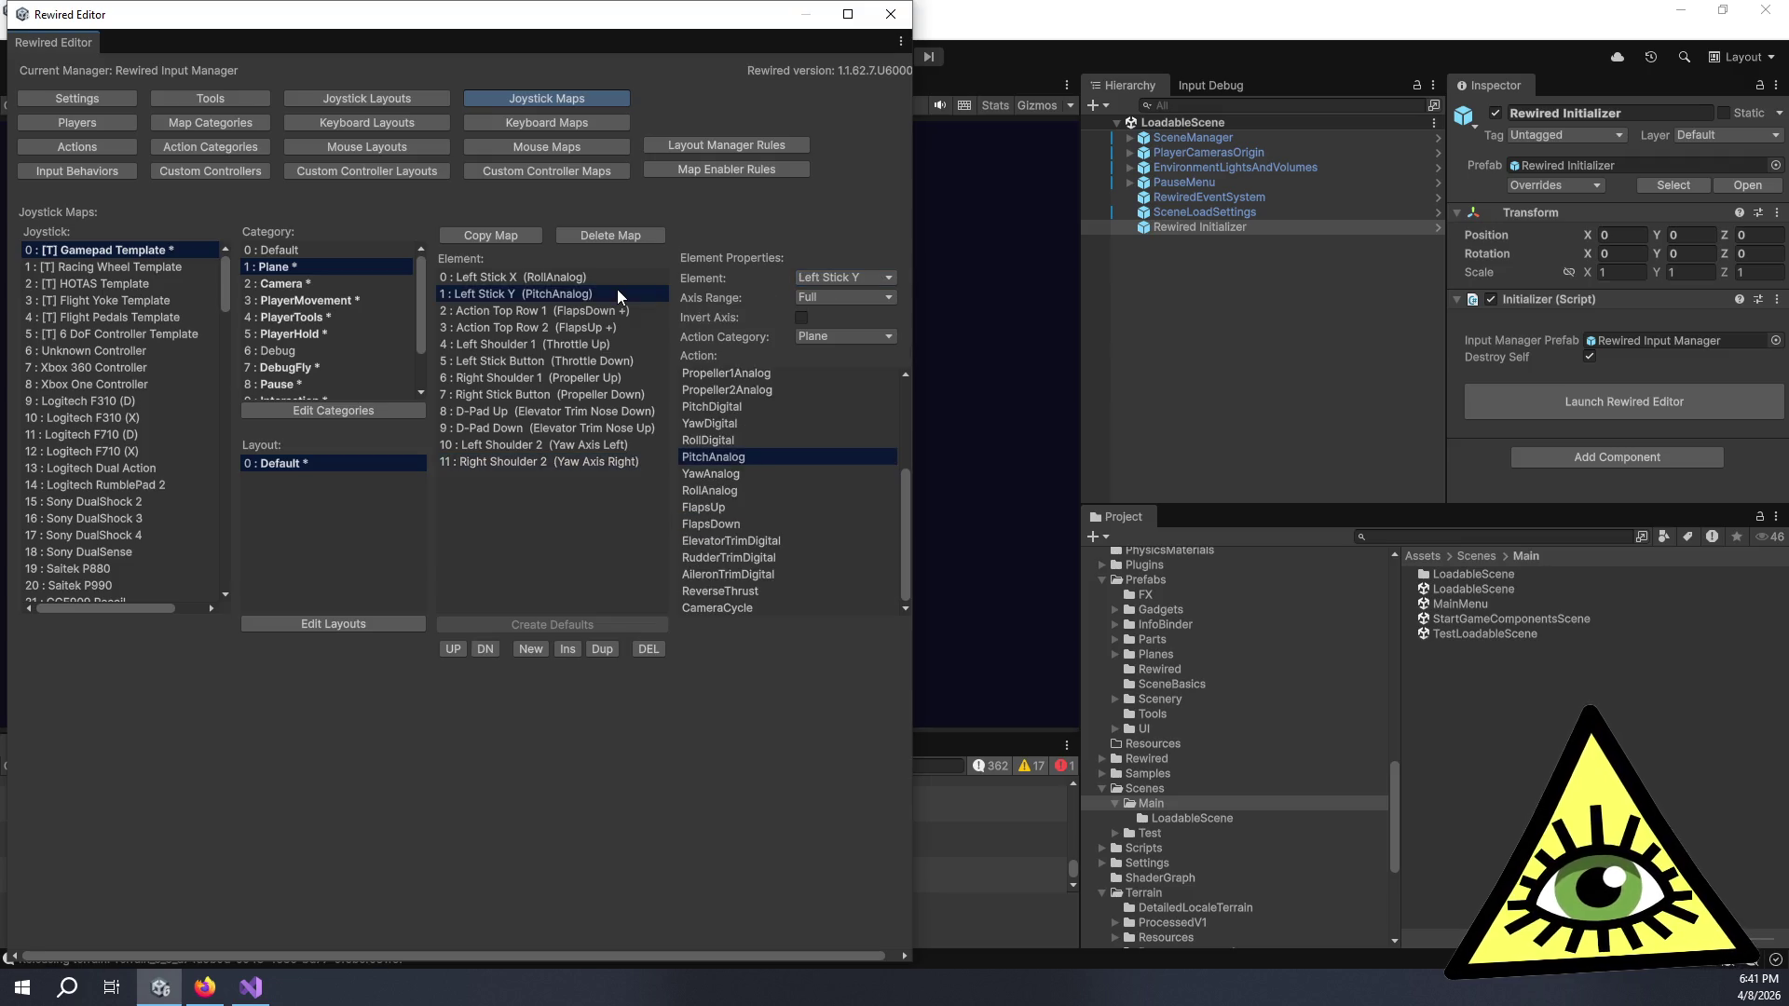
# - Invert the Left Stick Y PitchAnalog axis, keep Axis Range Full, and widen the Rewired Editor
pyautogui.click(801, 318)
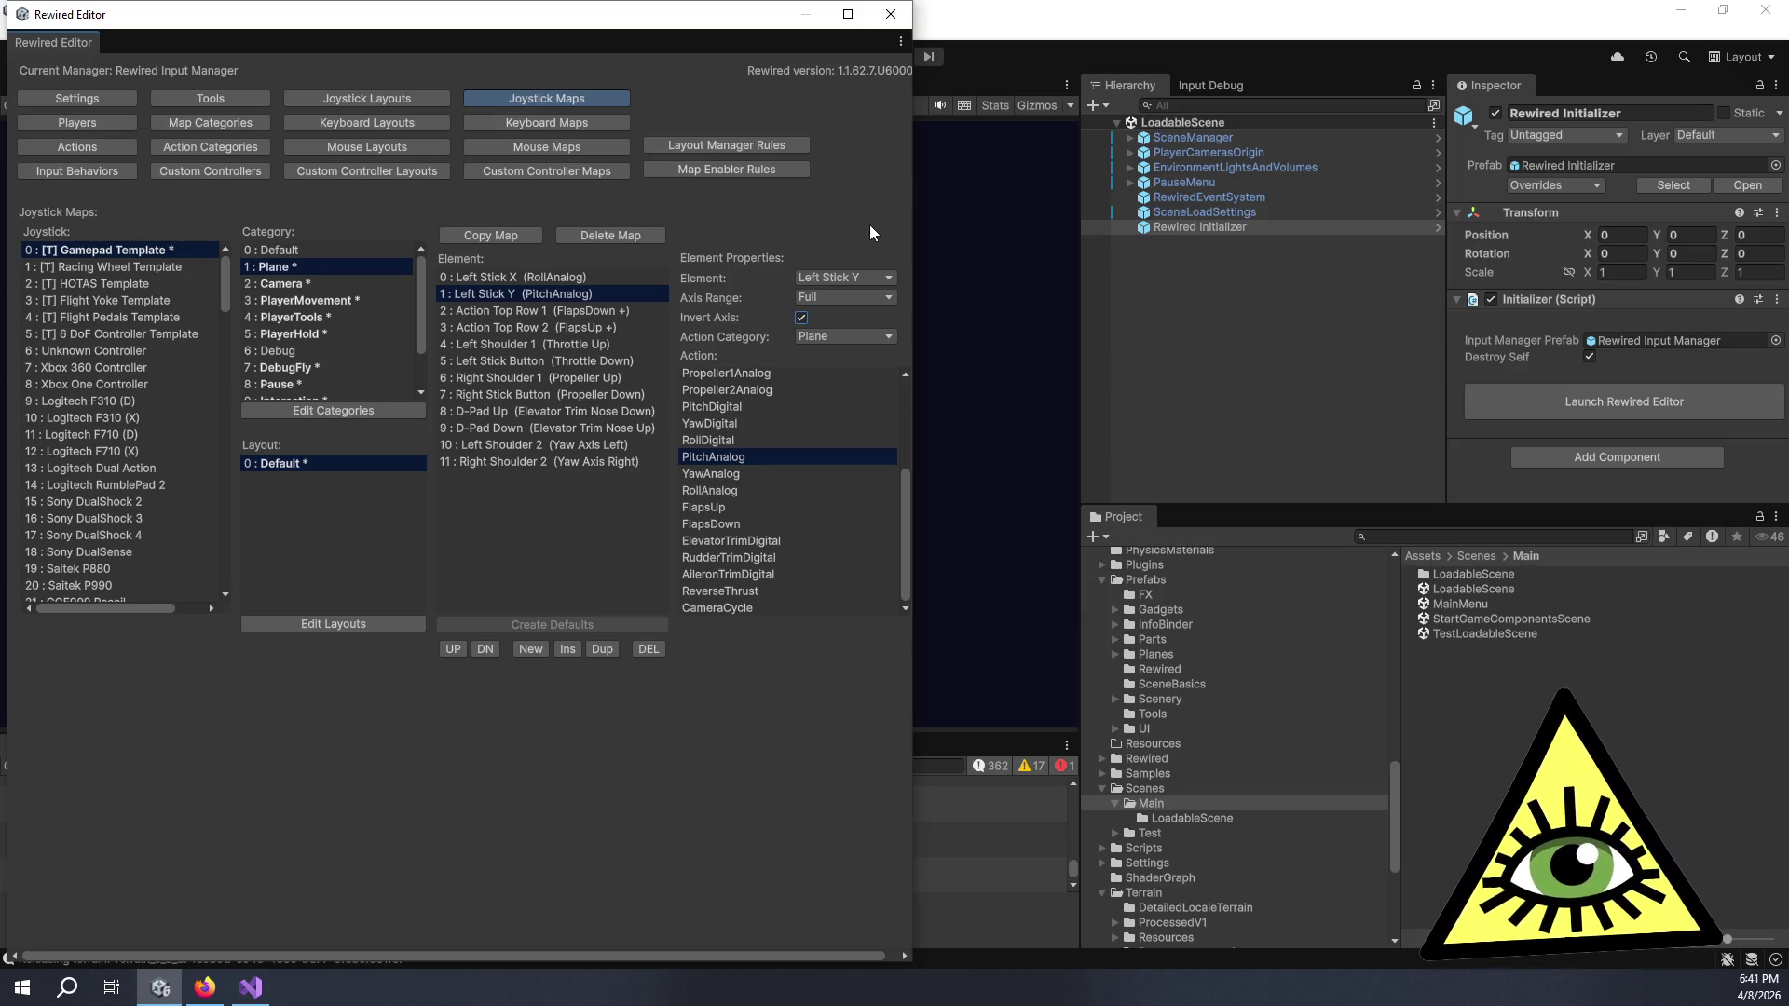
pyautogui.click(846, 297)
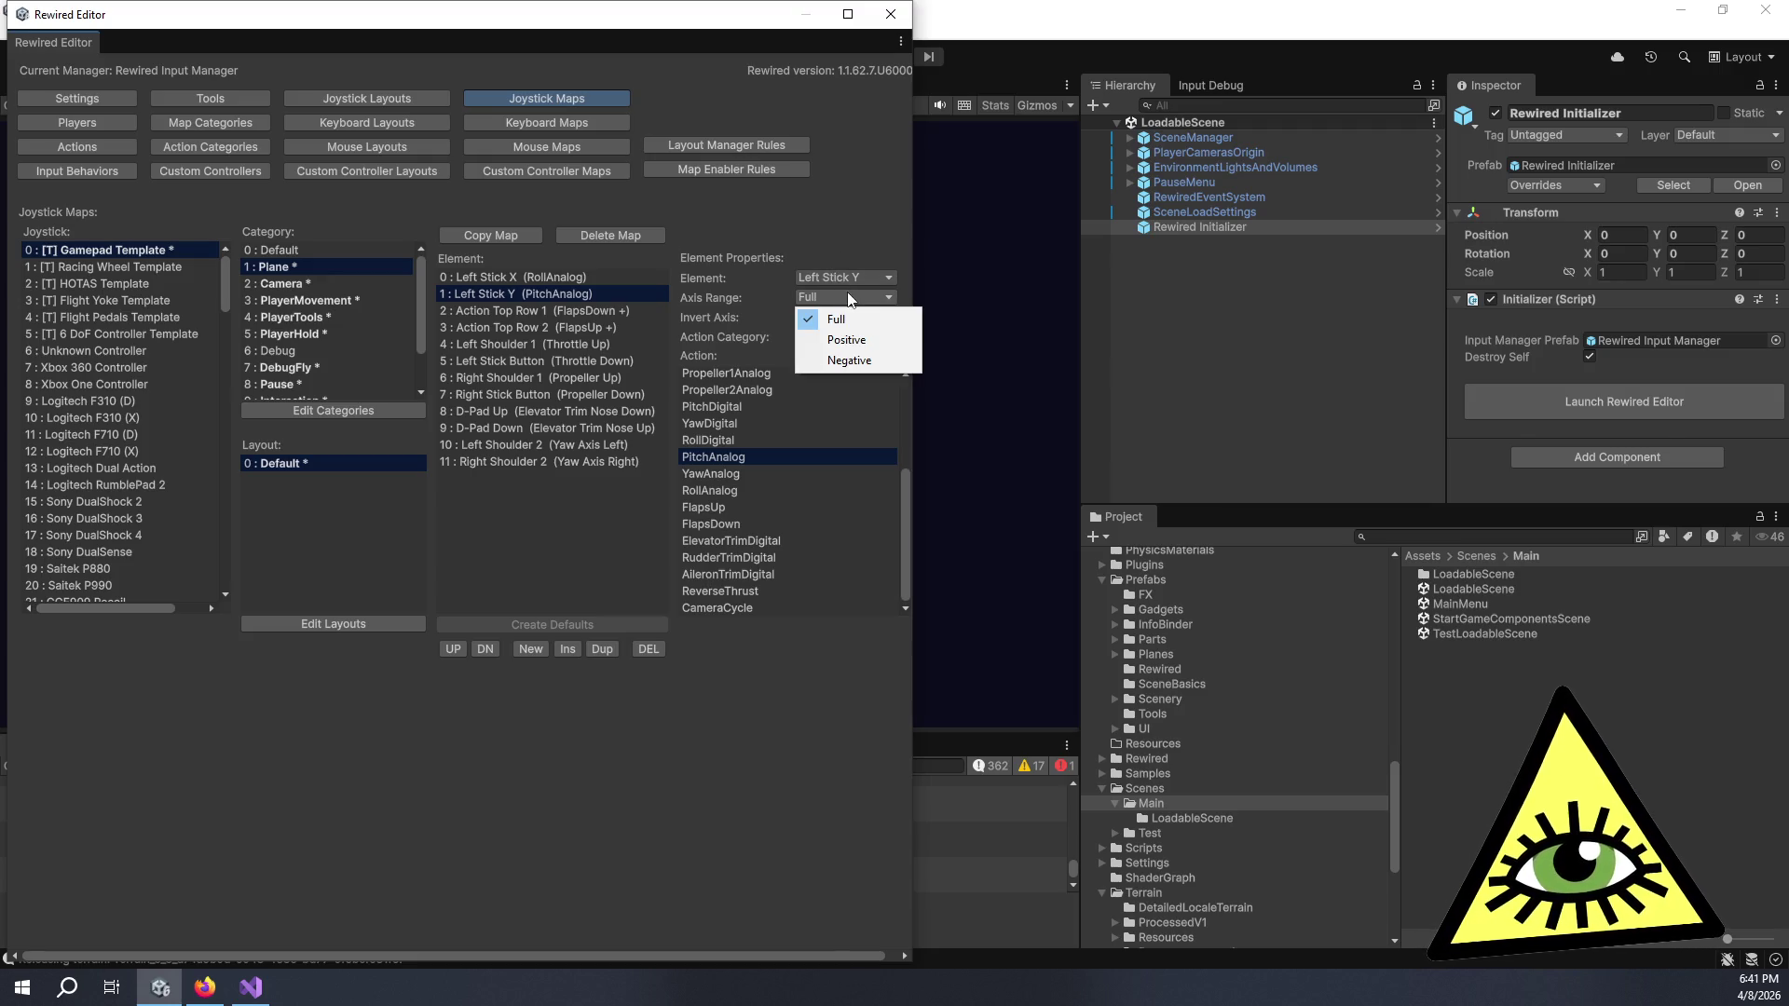
pyautogui.click(849, 238)
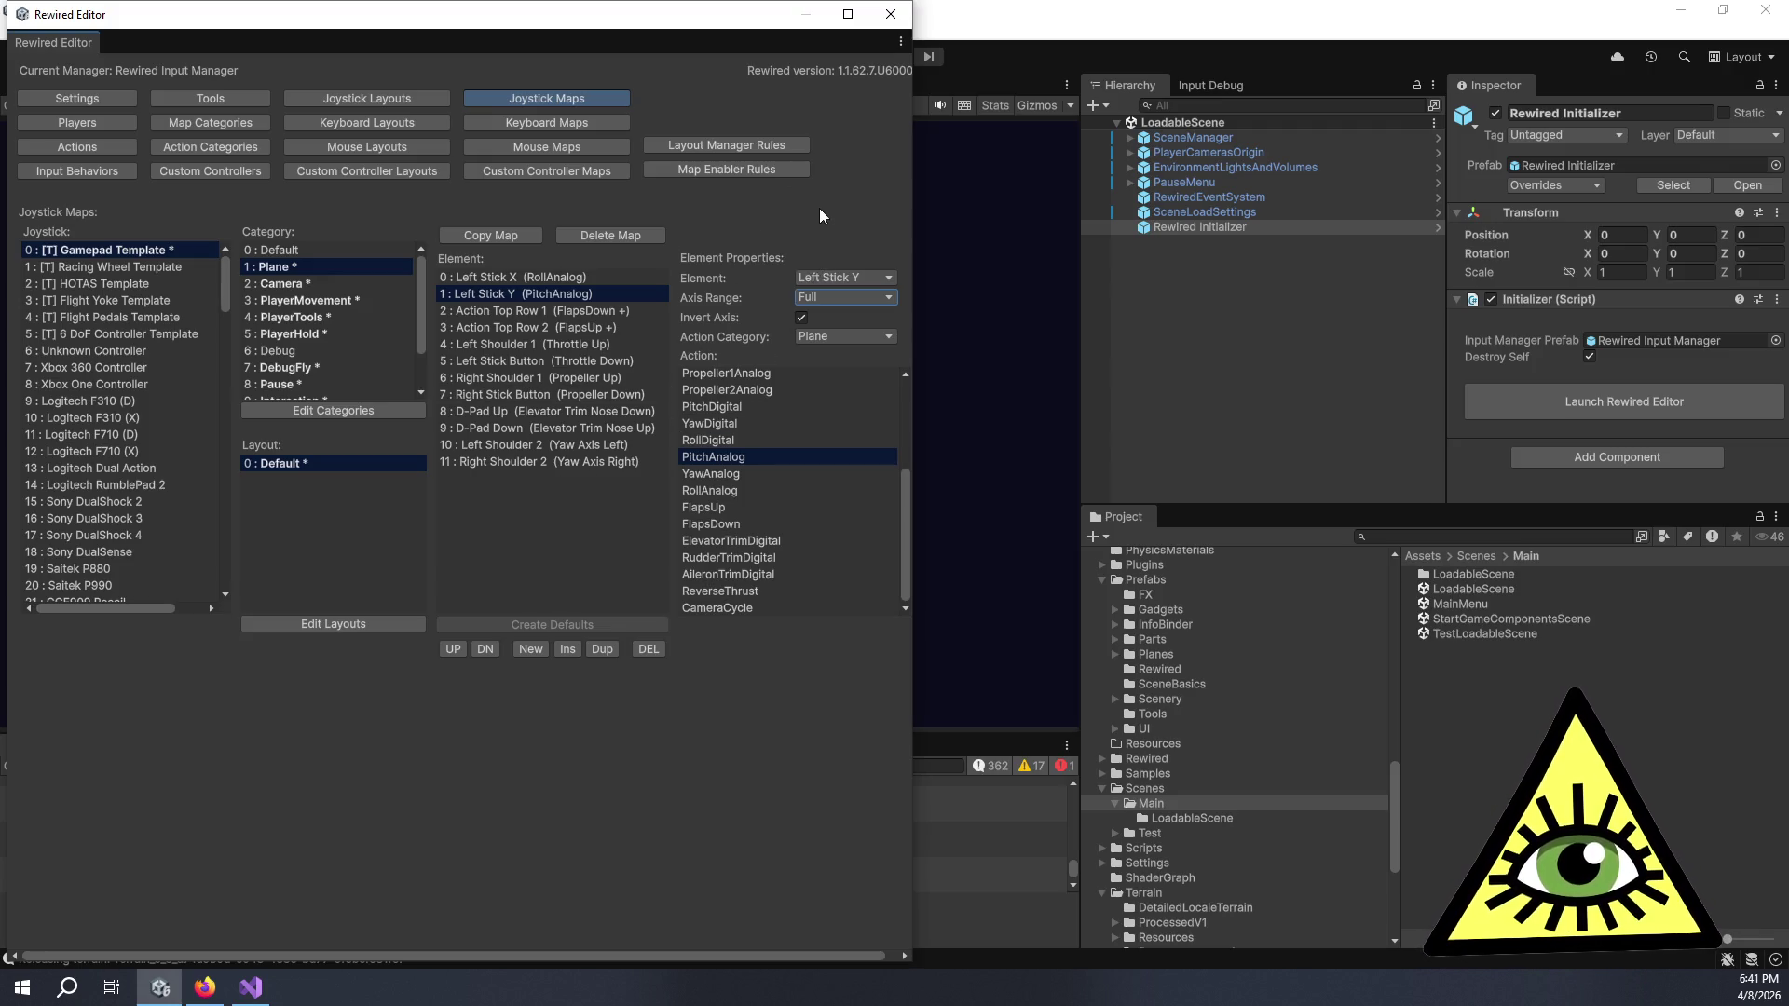
pyautogui.moveTo(914, 200); pyautogui.dragTo(958, 207)
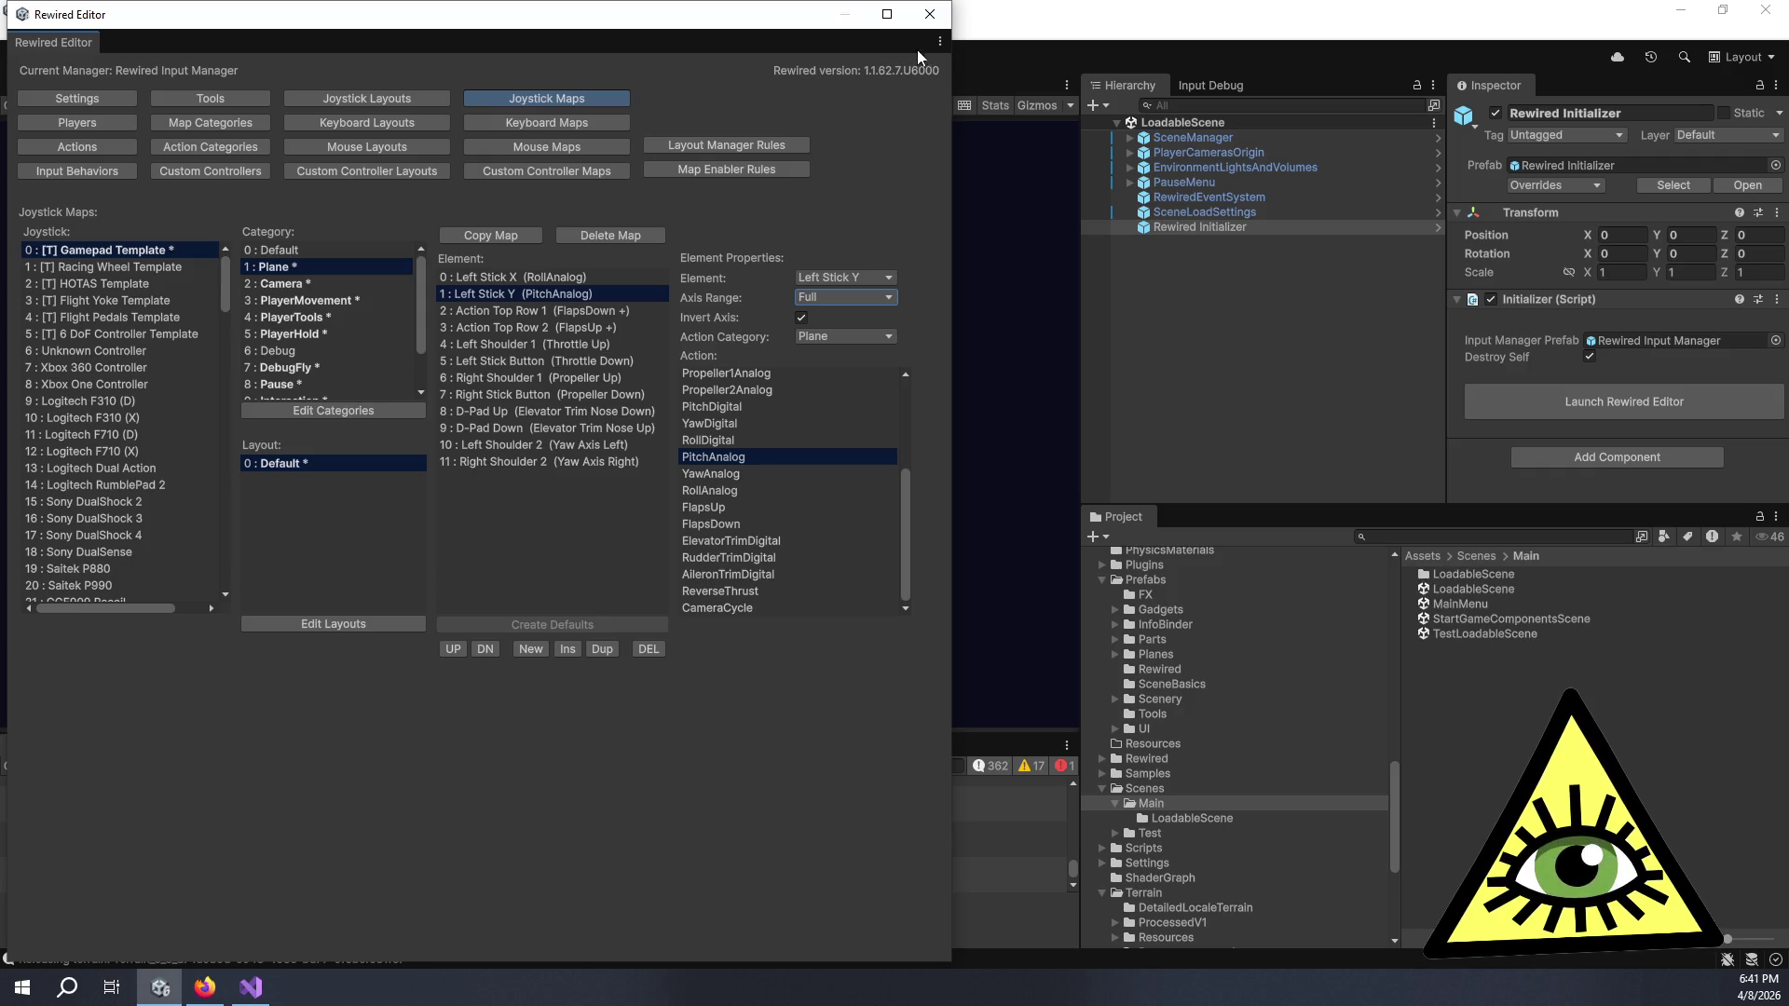
# - Close the Rewired Editor and deselect Rewired Initializer so the Inspector is empty
pyautogui.click(933, 21)
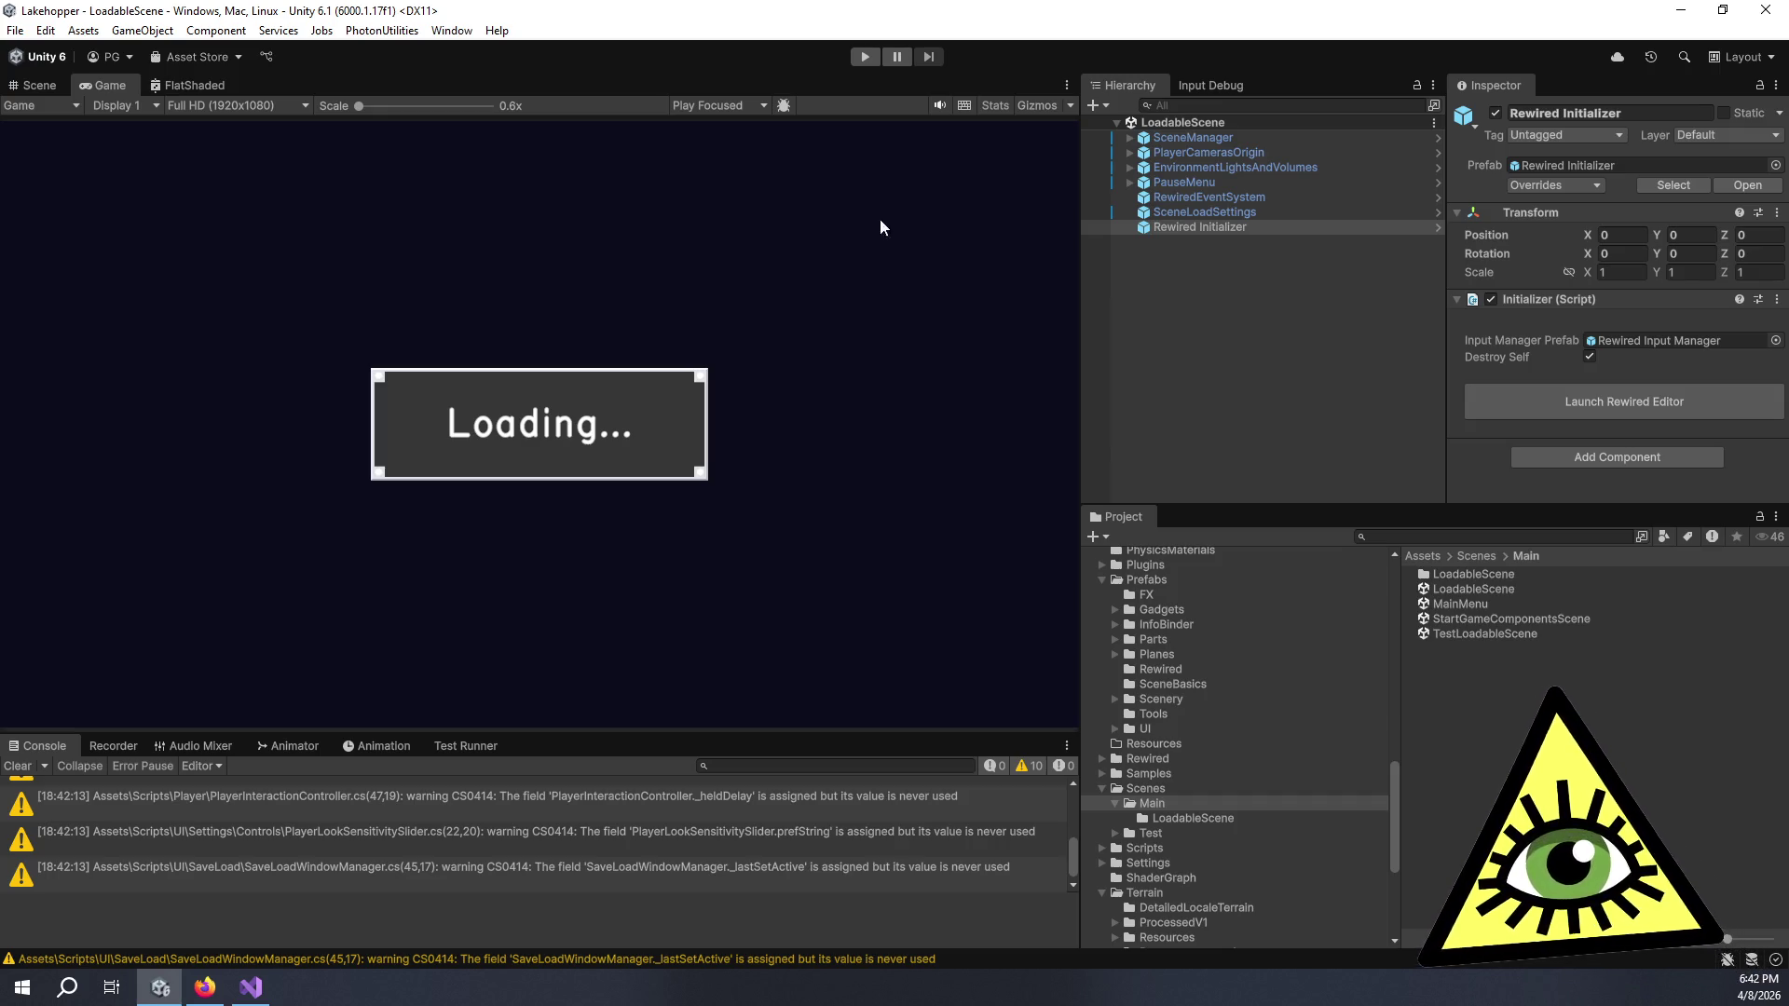
pyautogui.click(1217, 341)
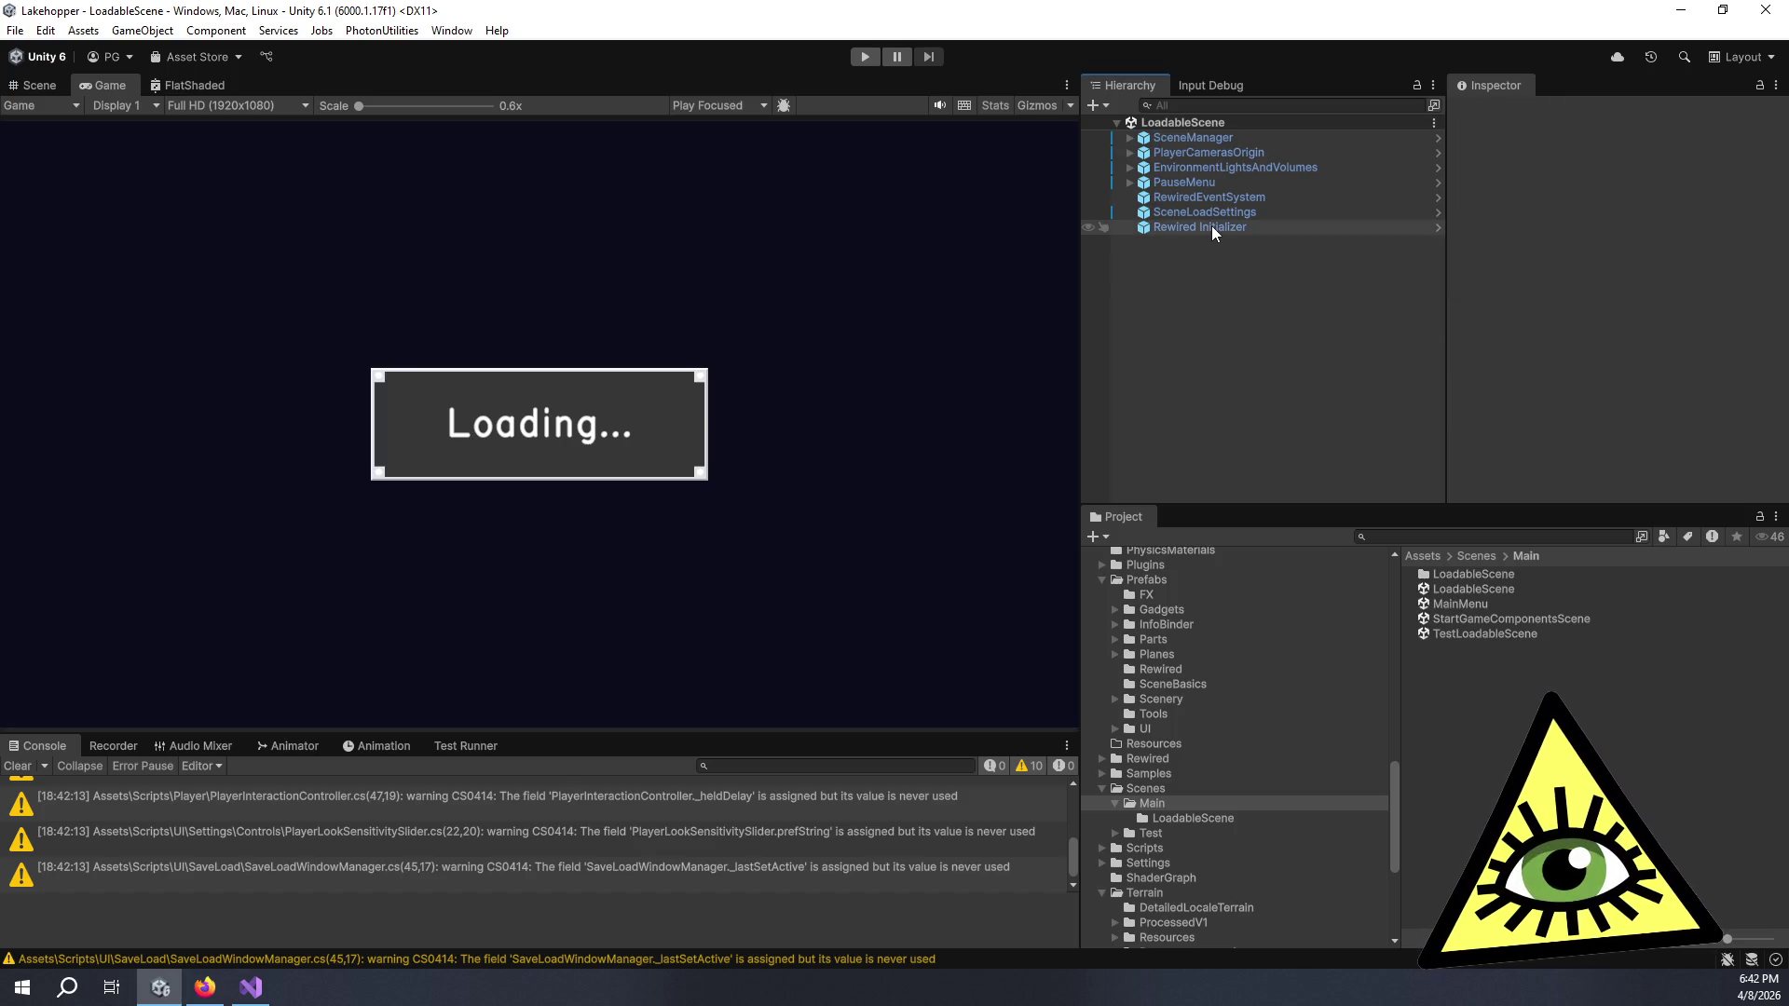
# - Start Play mode and let the scene load to the seaplane cockpit view
pyautogui.click(878, 59)
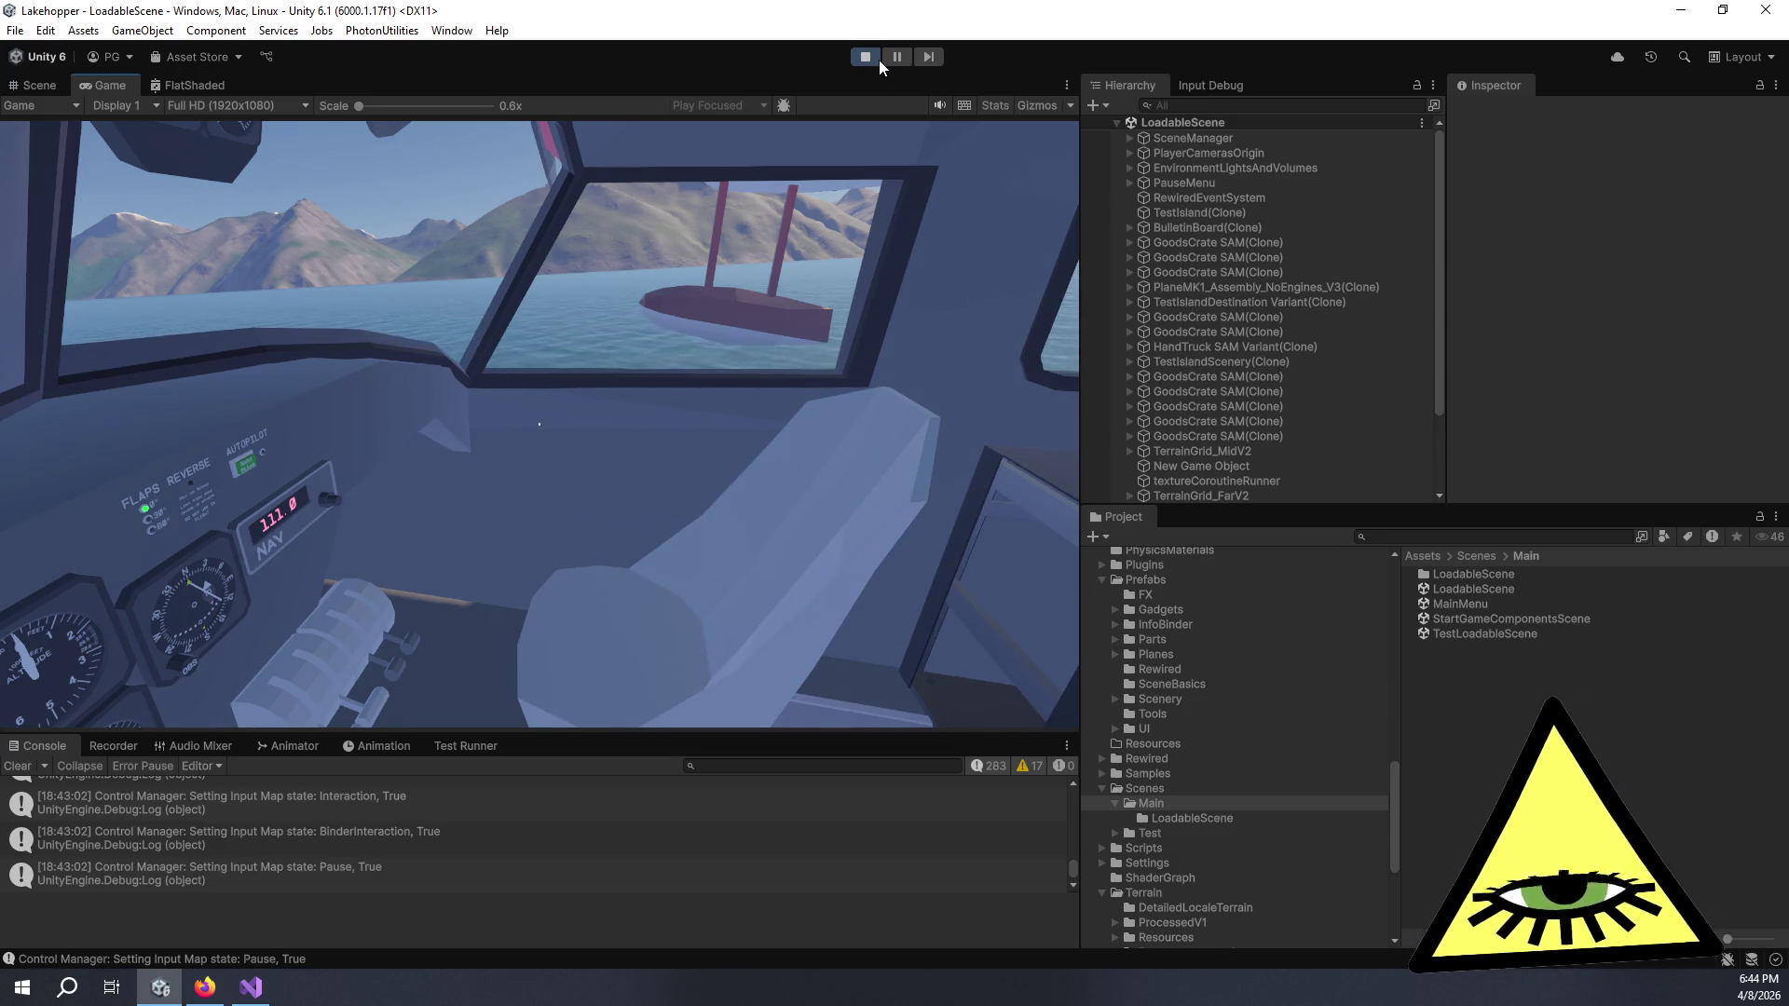
# - In Visual Studio, open PlayerBinderController.cs at the start of the ToggleBinder method
pyautogui.hotkey('alt', 'Tab')
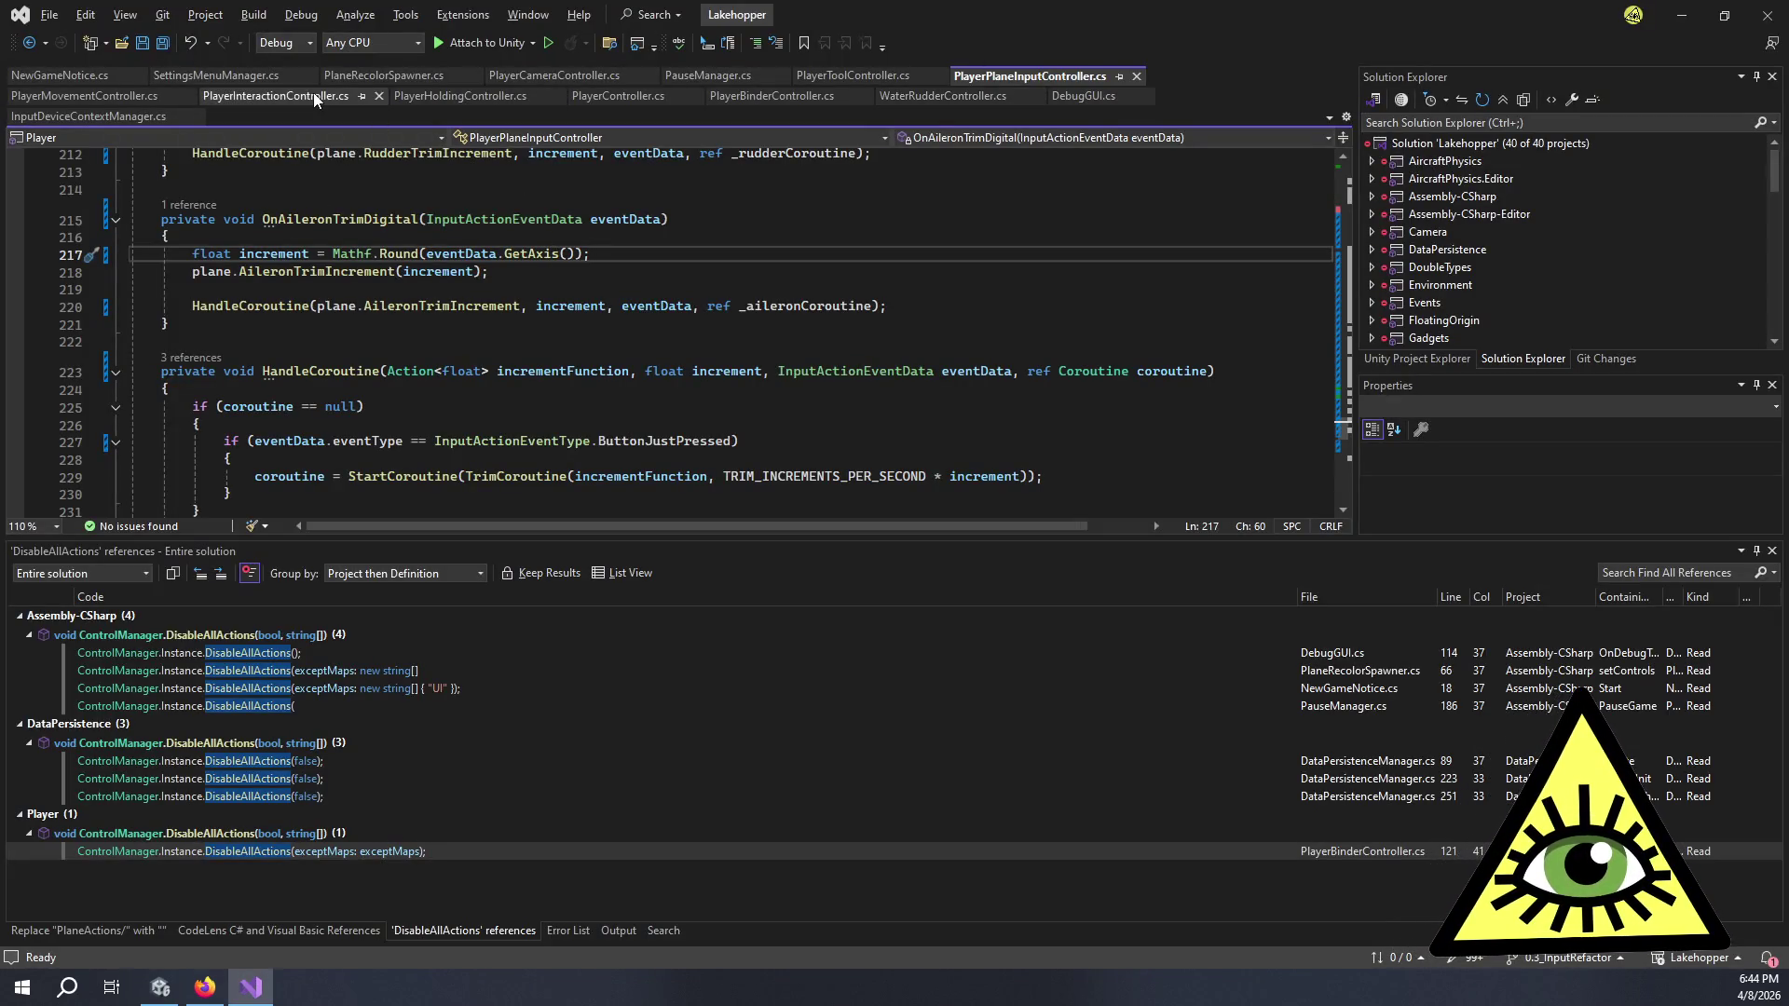
pyautogui.click(811, 99)
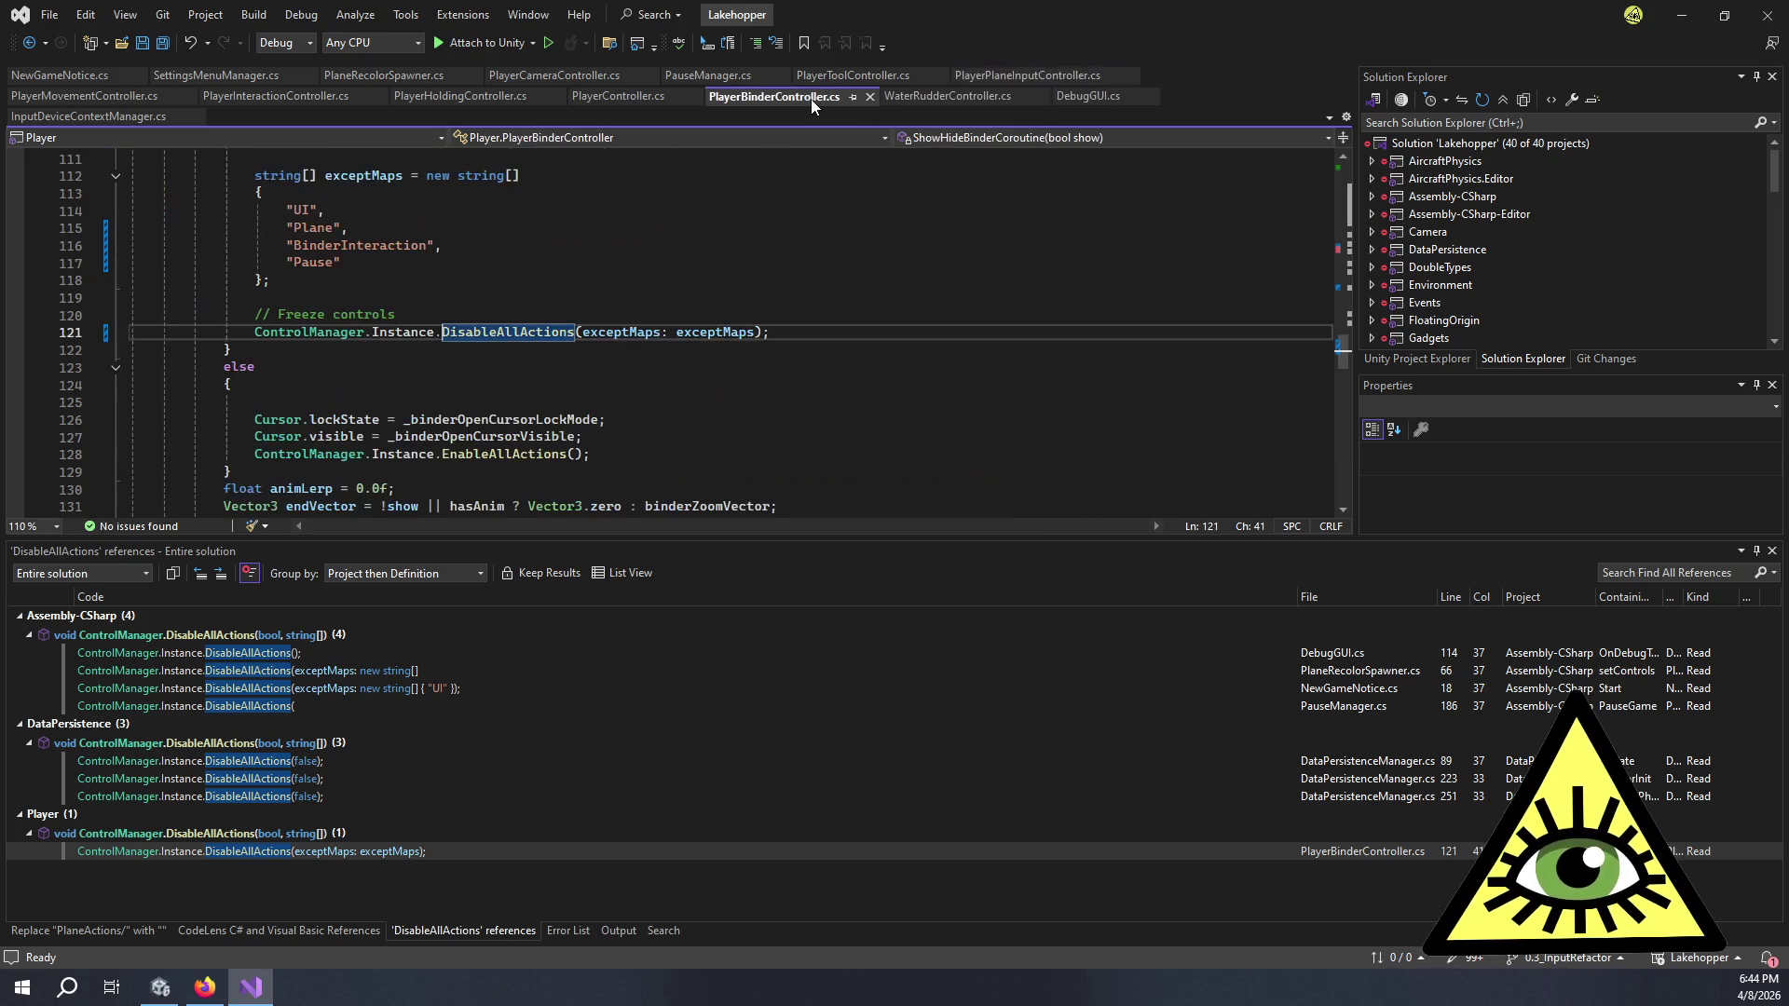
pyautogui.scroll(-4, 317, 364)
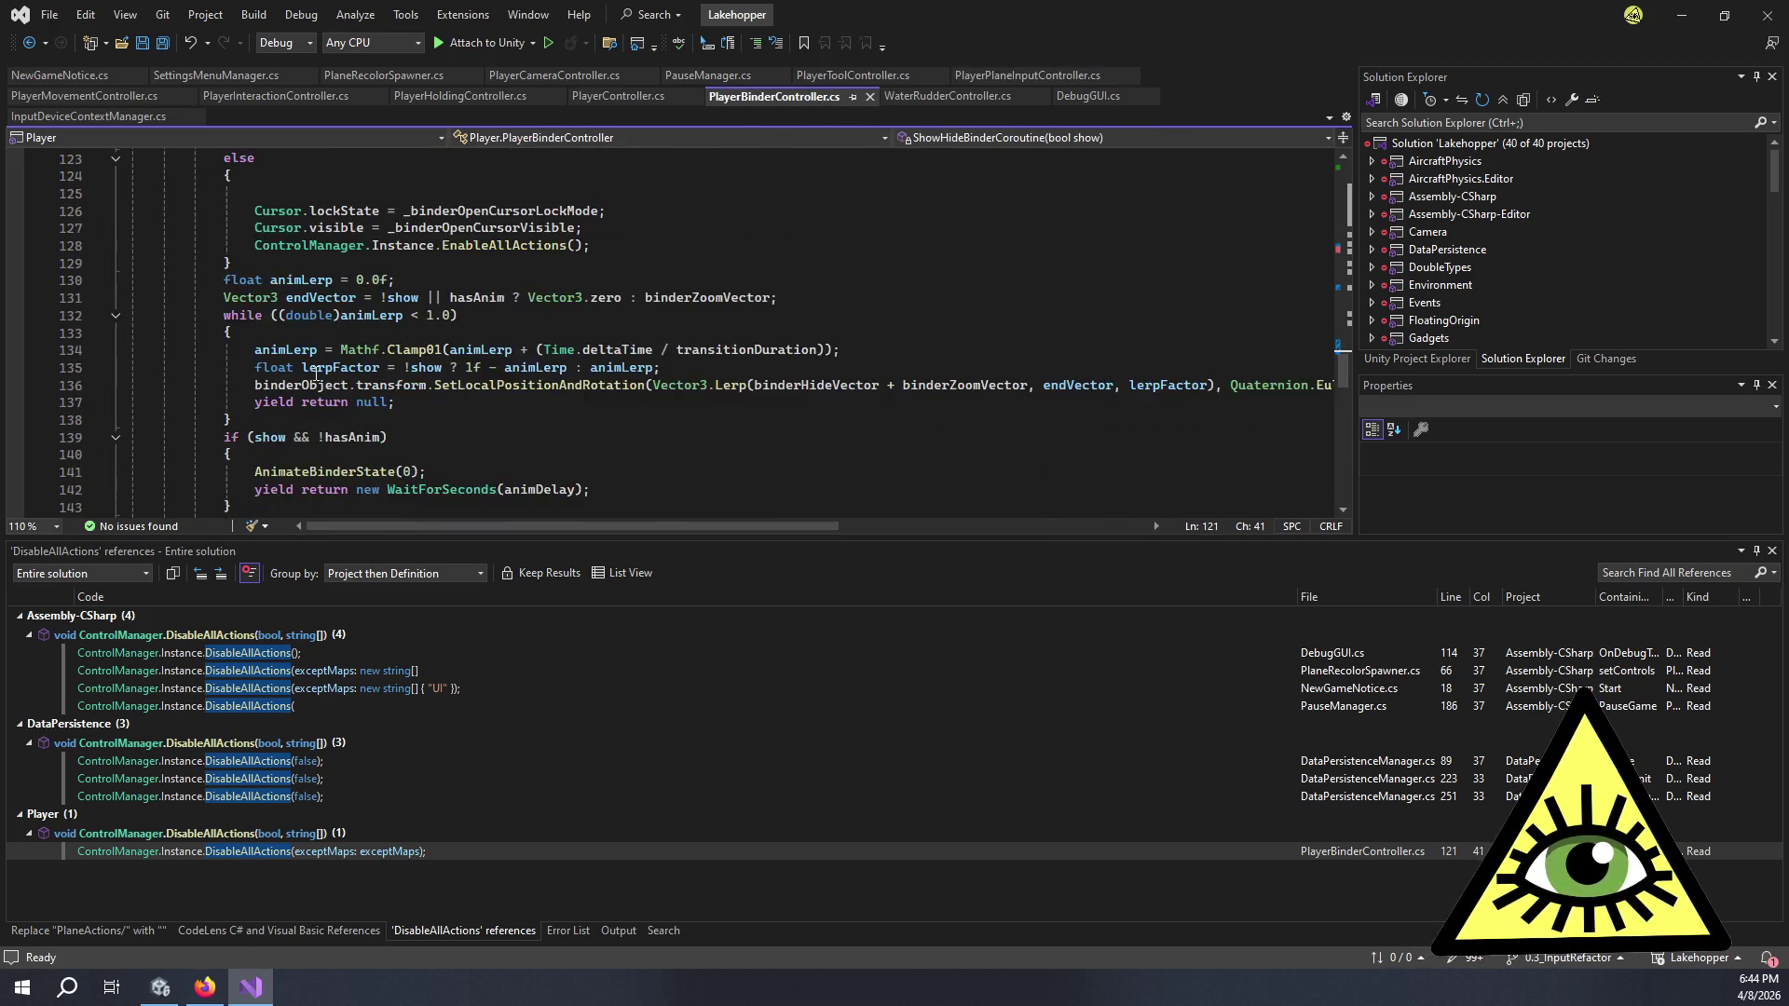
pyautogui.scroll(8, 317, 365)
pyautogui.click(318, 247)
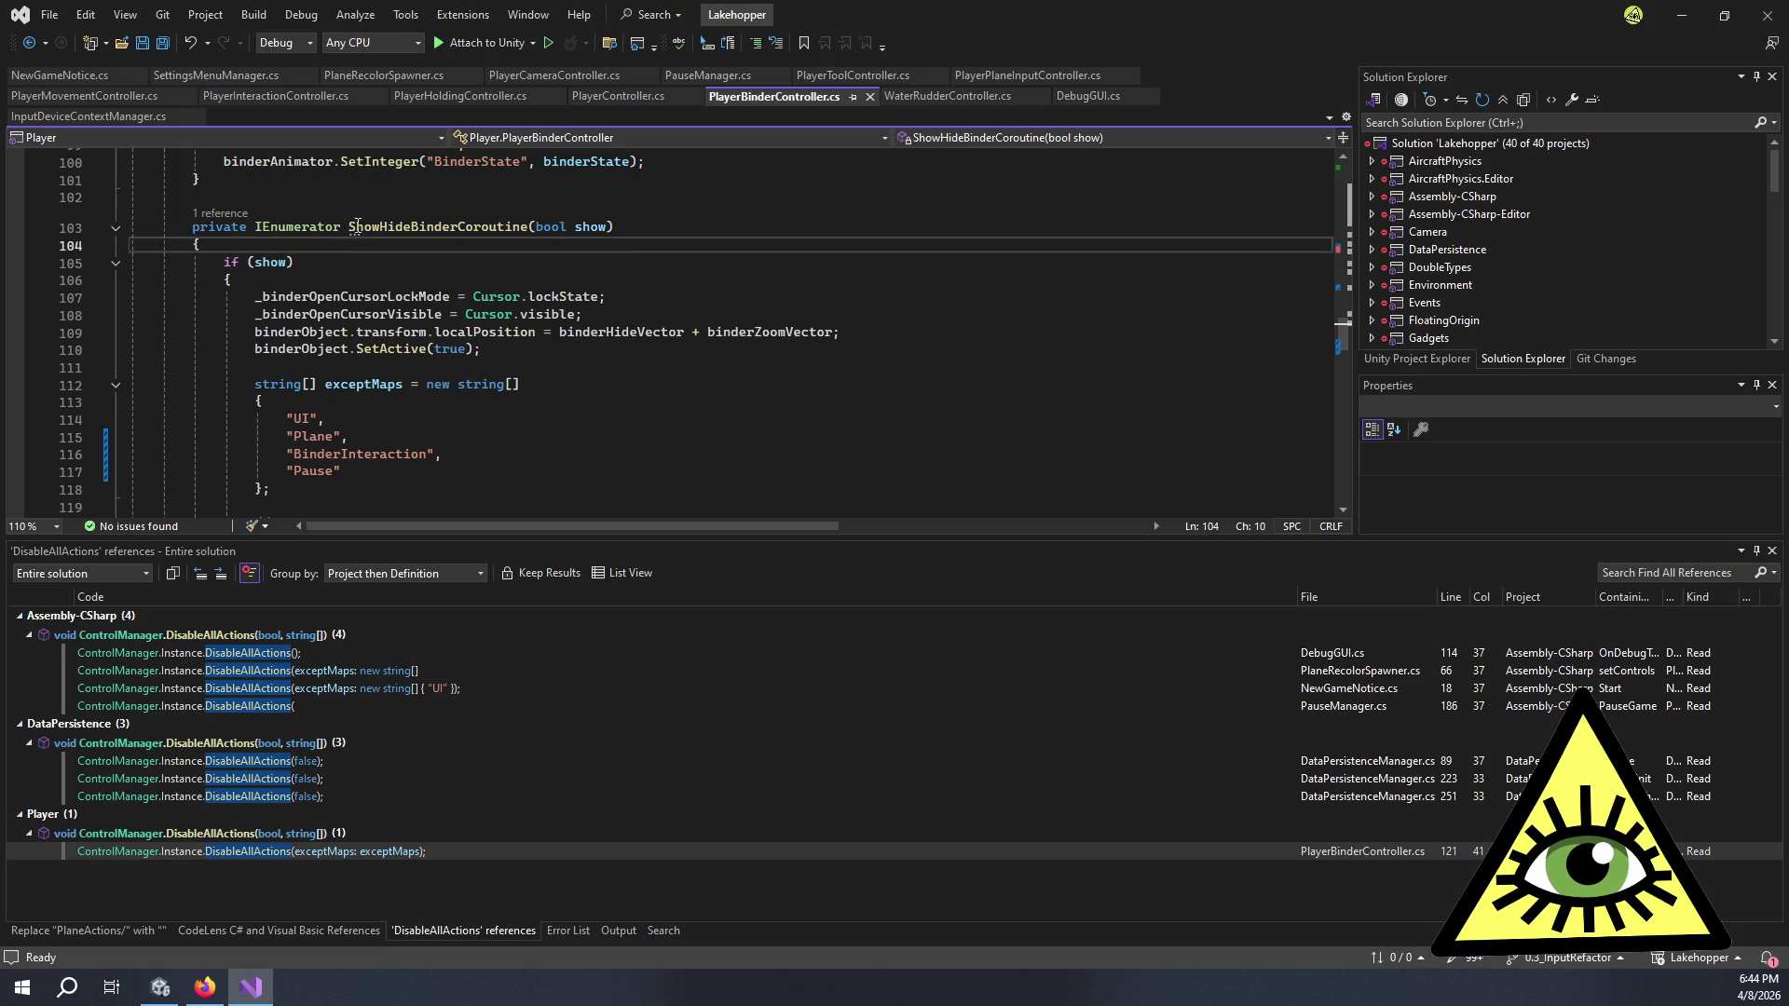
pyautogui.scroll(-6, 371, 219)
pyautogui.scroll(6, 383, 227)
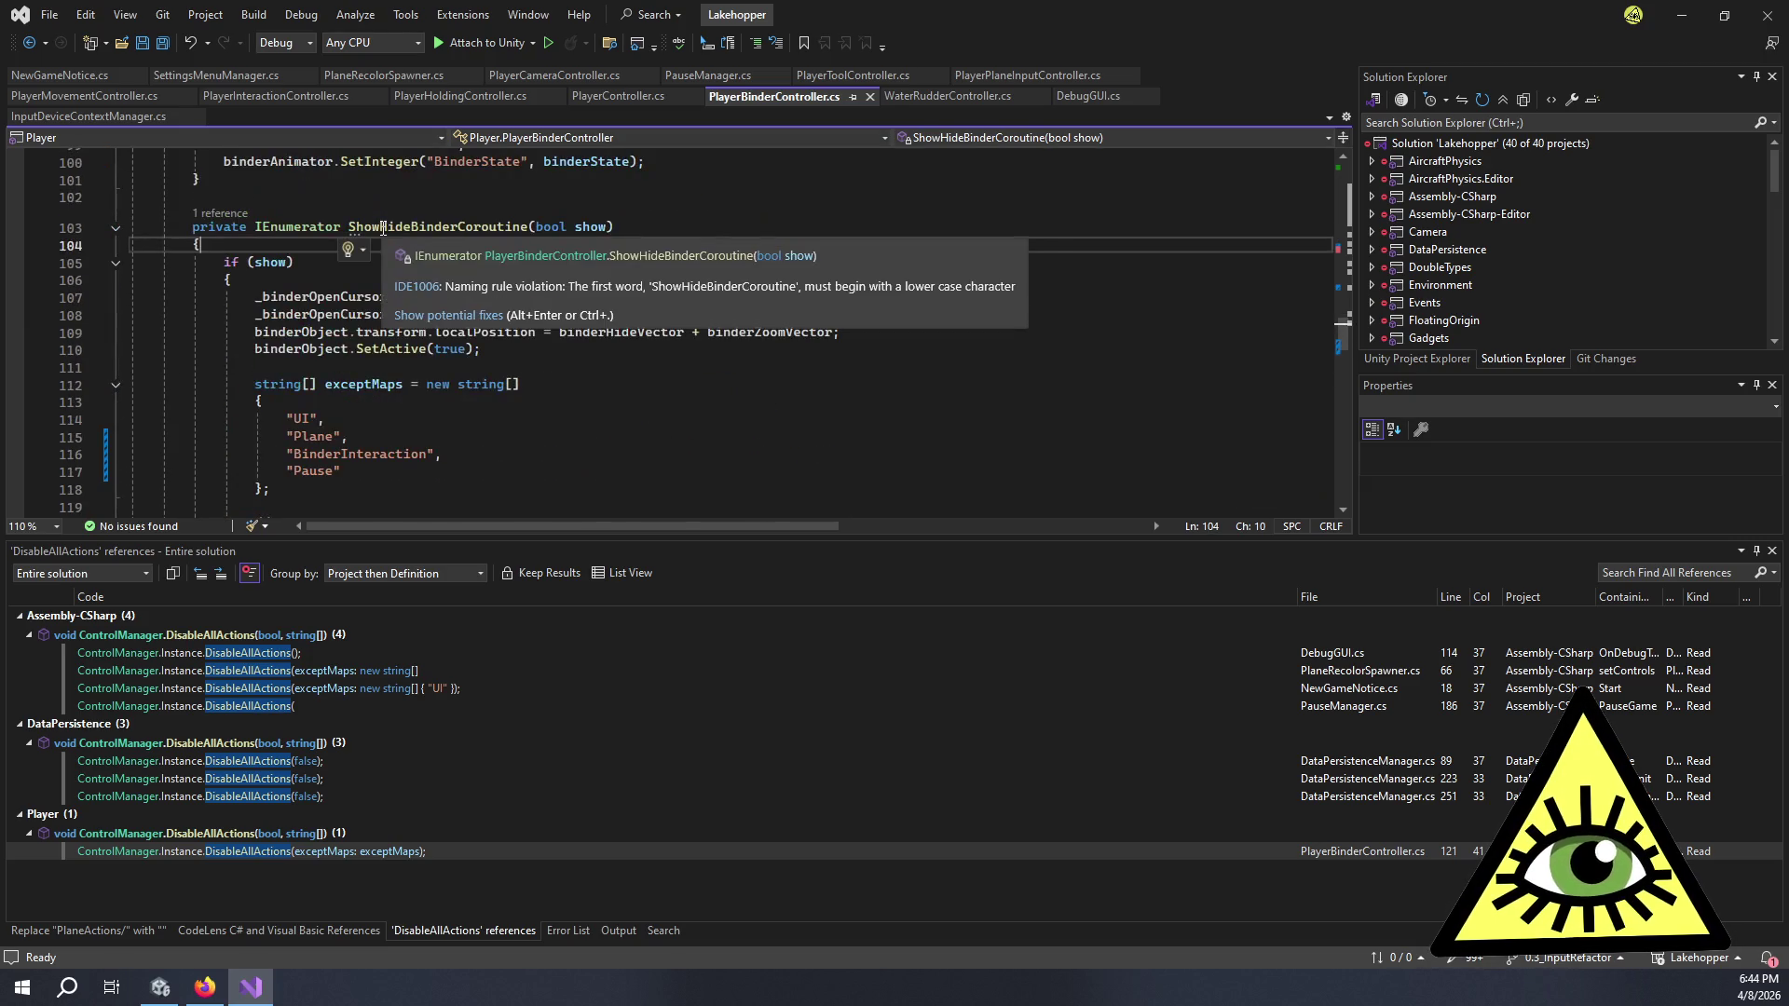
pyautogui.click(383, 227)
pyautogui.scroll(5, 472, 229)
pyautogui.scroll(4, 342, 331)
pyautogui.click(336, 291)
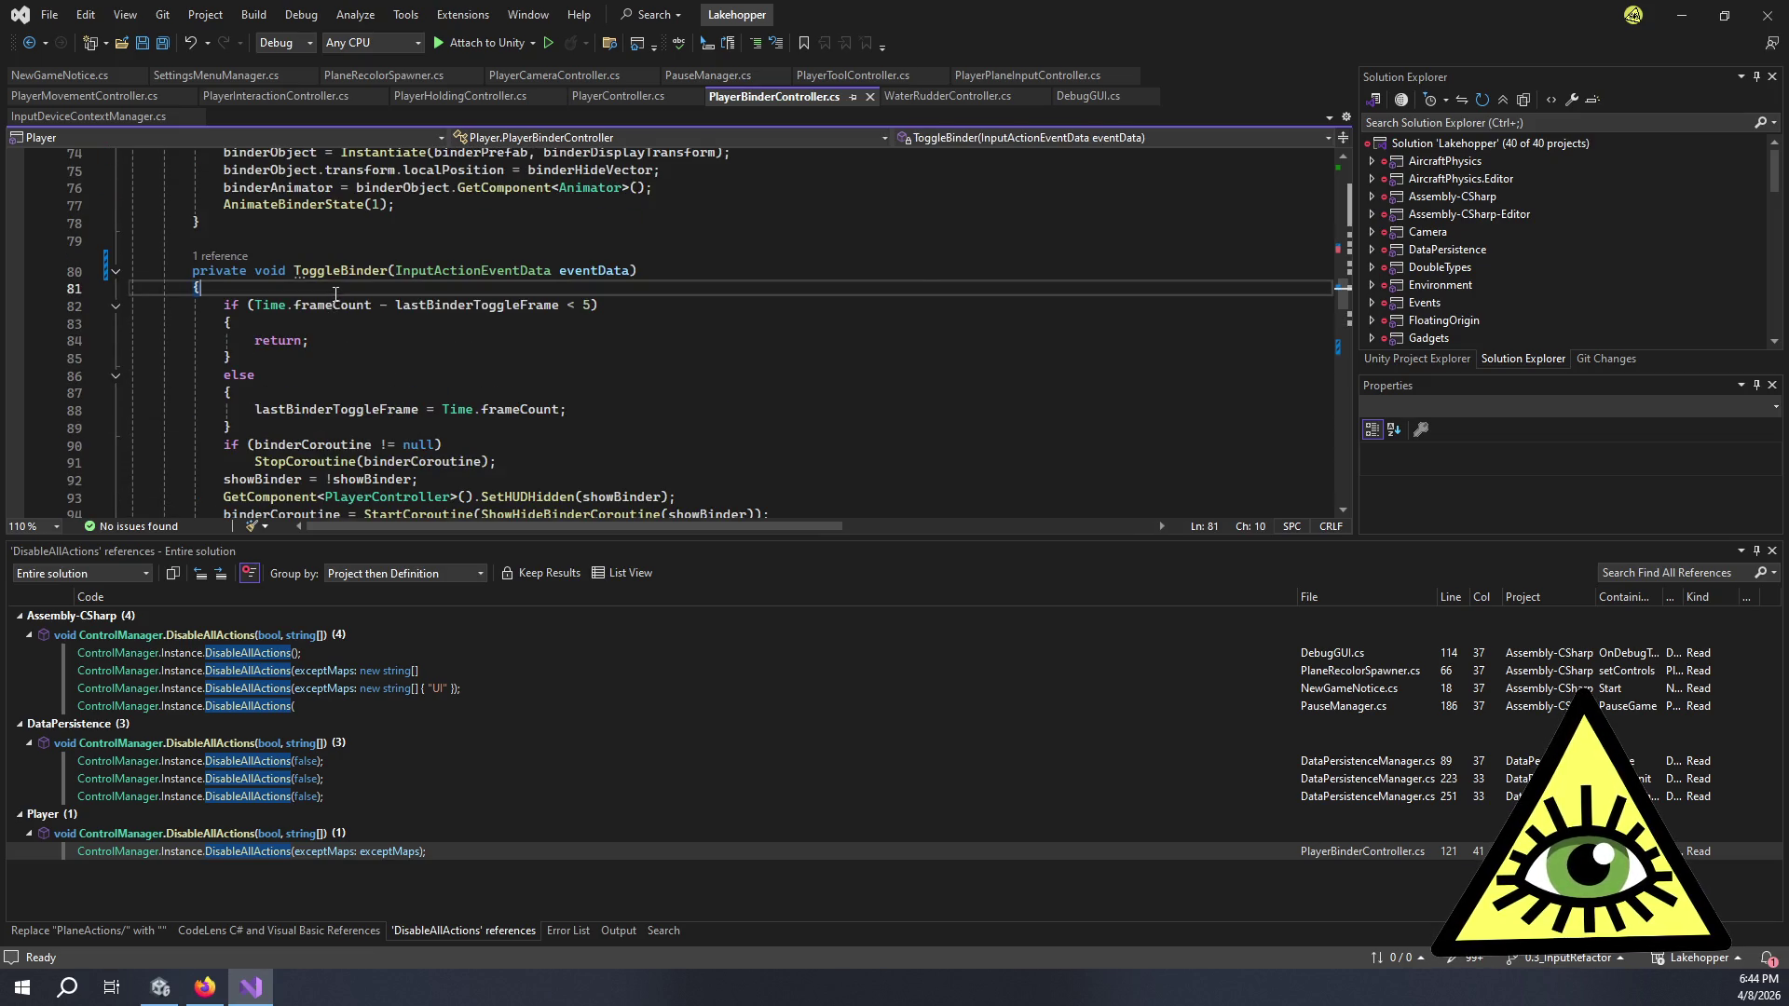
# - Add 'if (eventData.eventType == InputActionEventType.ButtonJustReleased) return;' to ToggleBinder and save
pyautogui.press('Return')
pyautogui.write('if (')
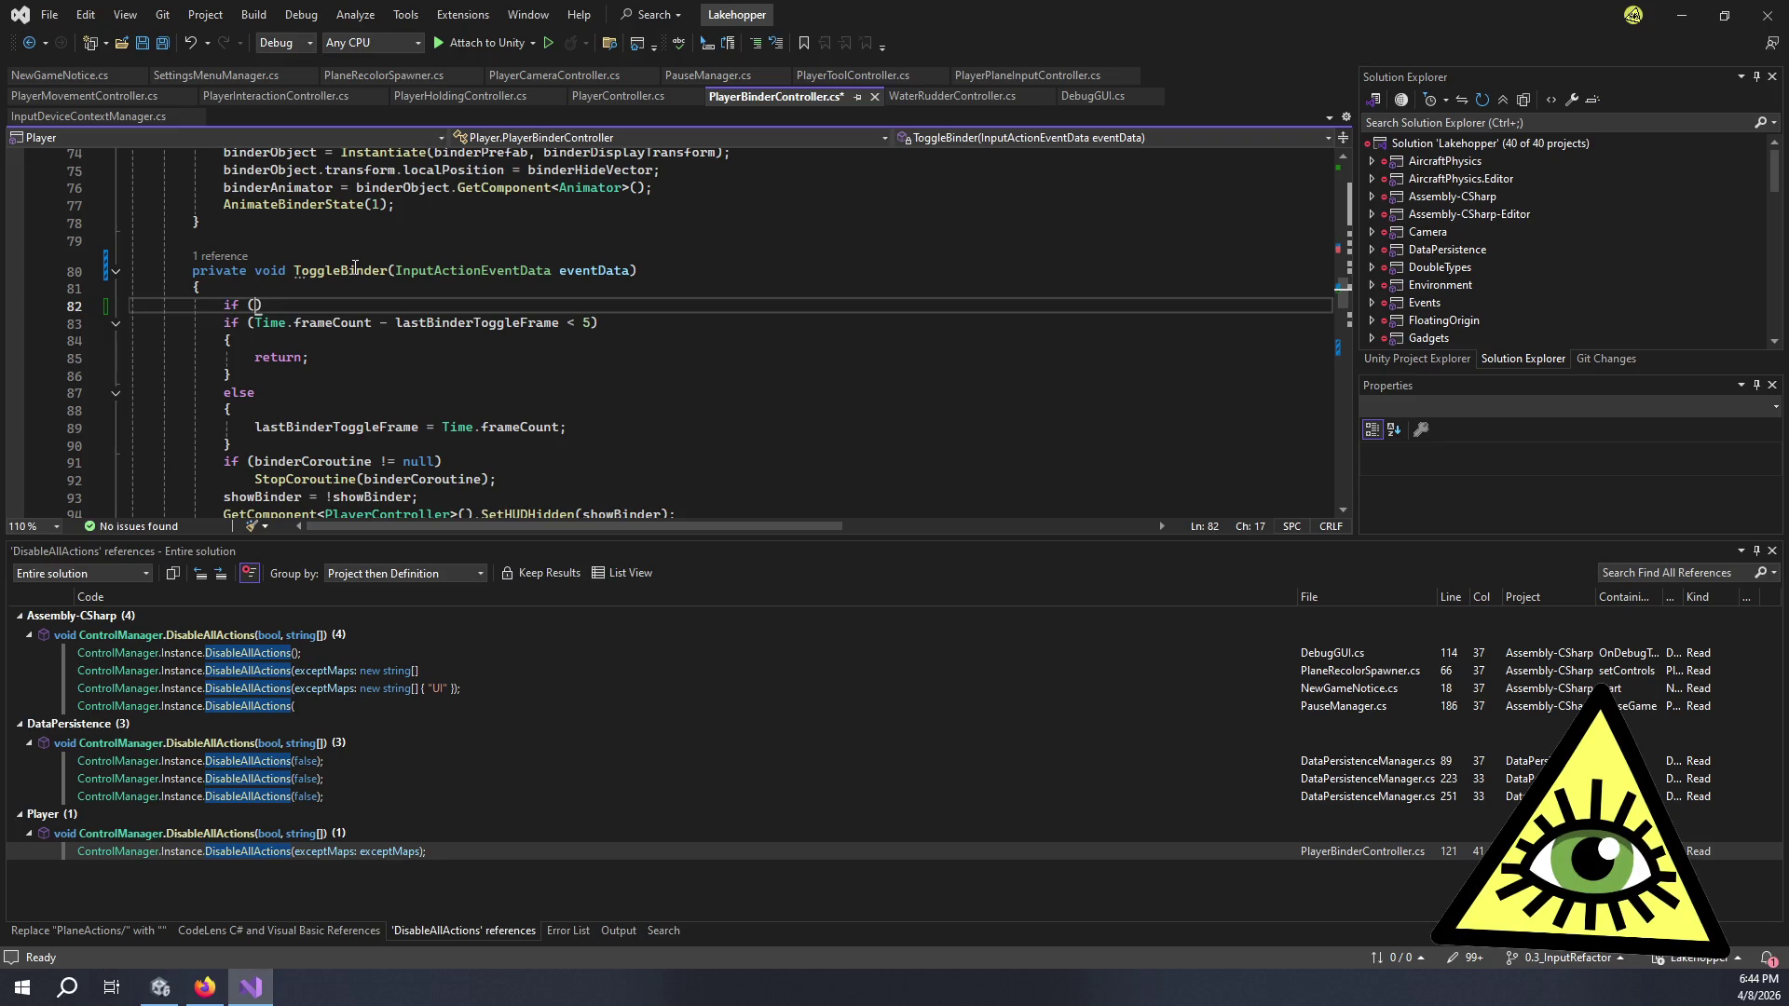
pyautogui.write('Event')
pyautogui.press('BackSpace')
pyautogui.press('BackSpace')
pyautogui.press('BackSpace')
pyautogui.write('eventDa')
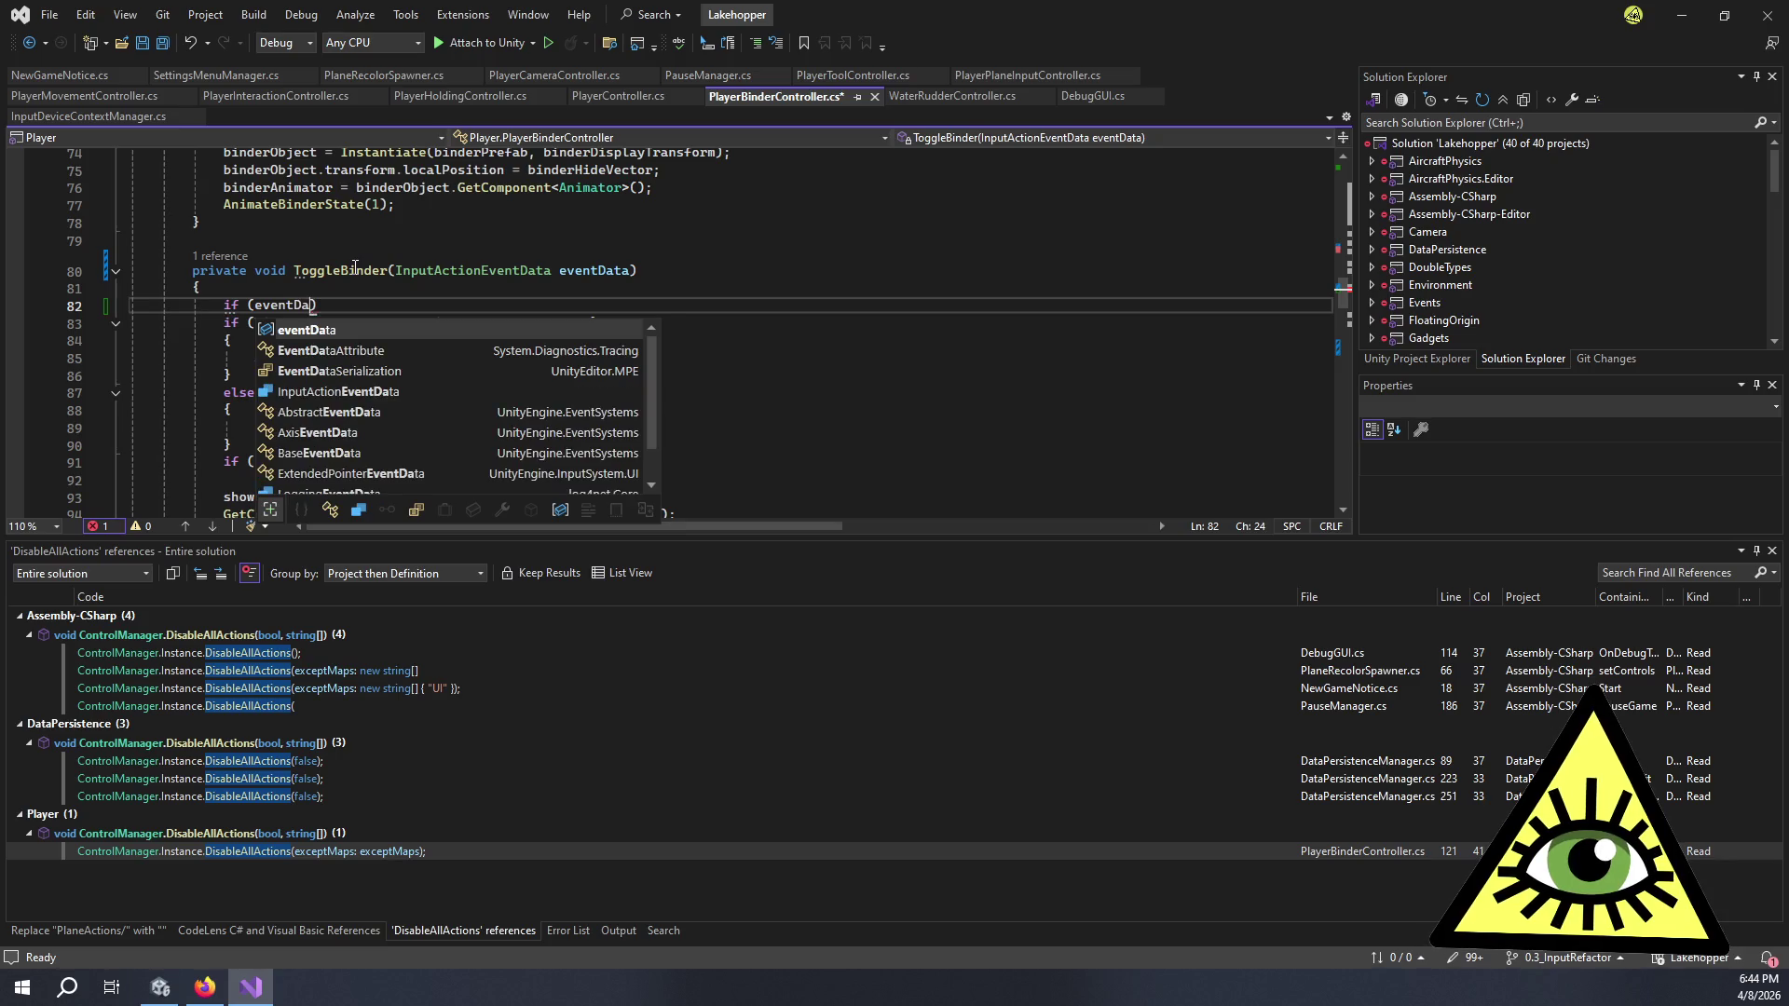
pyautogui.write('ta.eventType == JustRe')
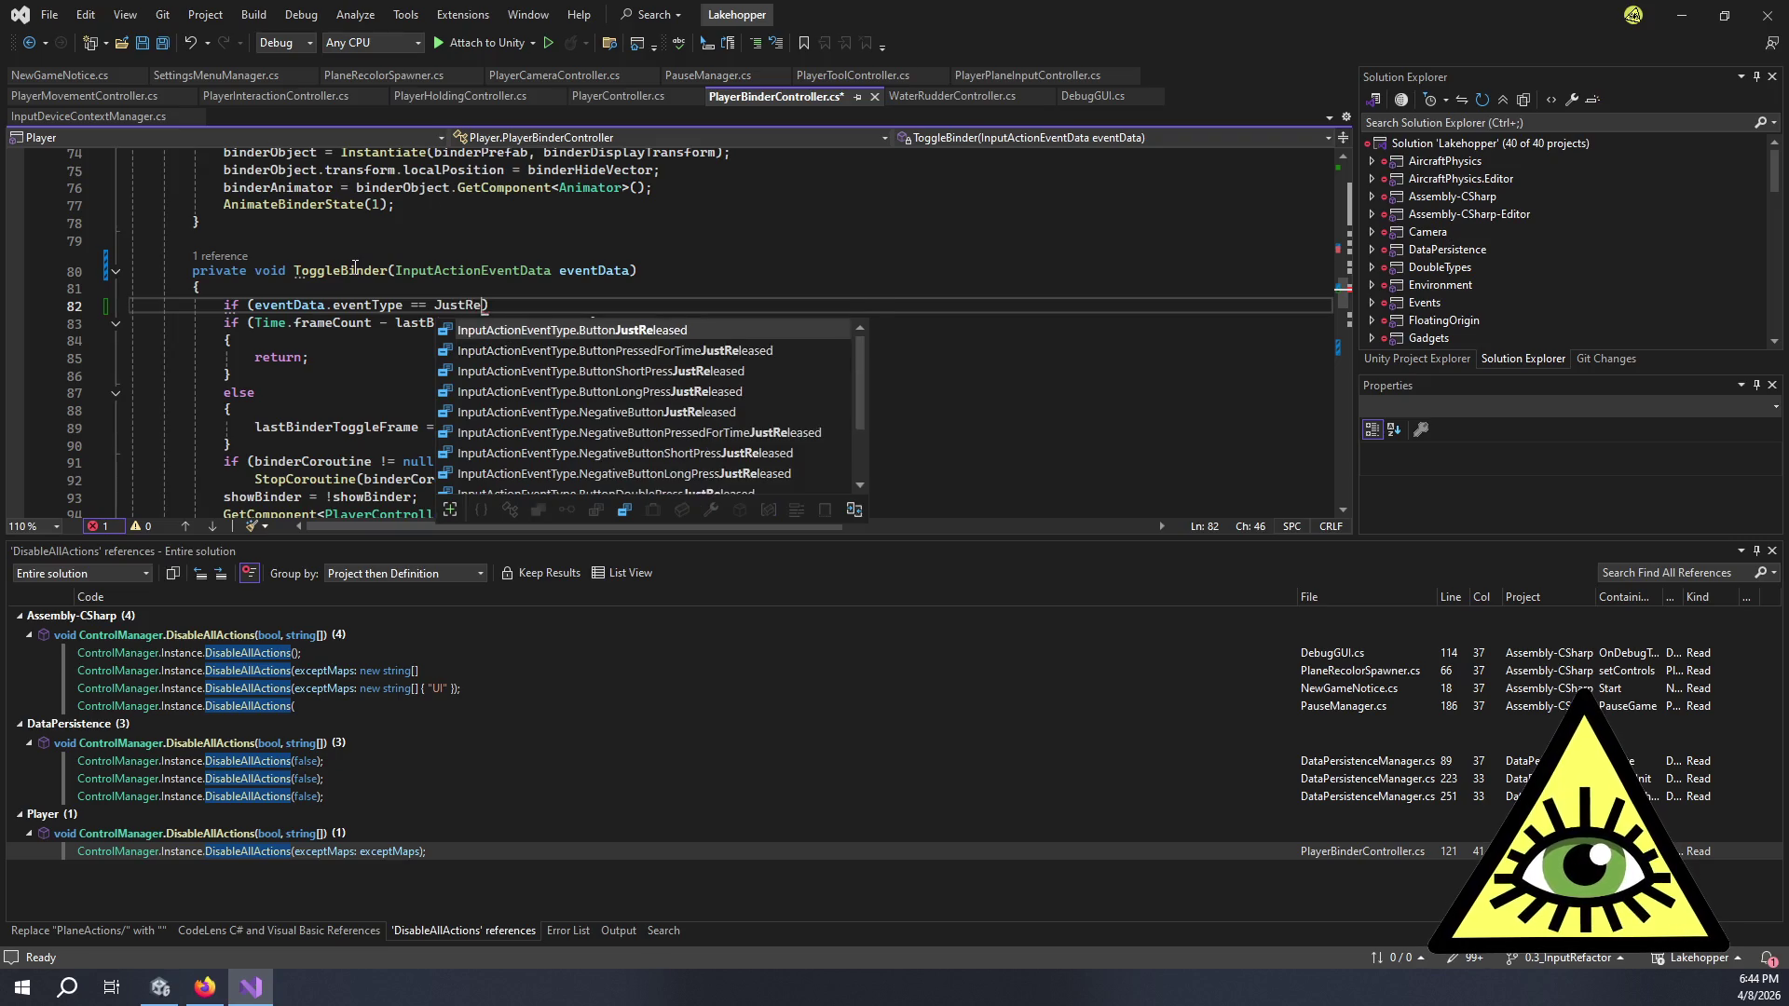
pyautogui.press('Tab')
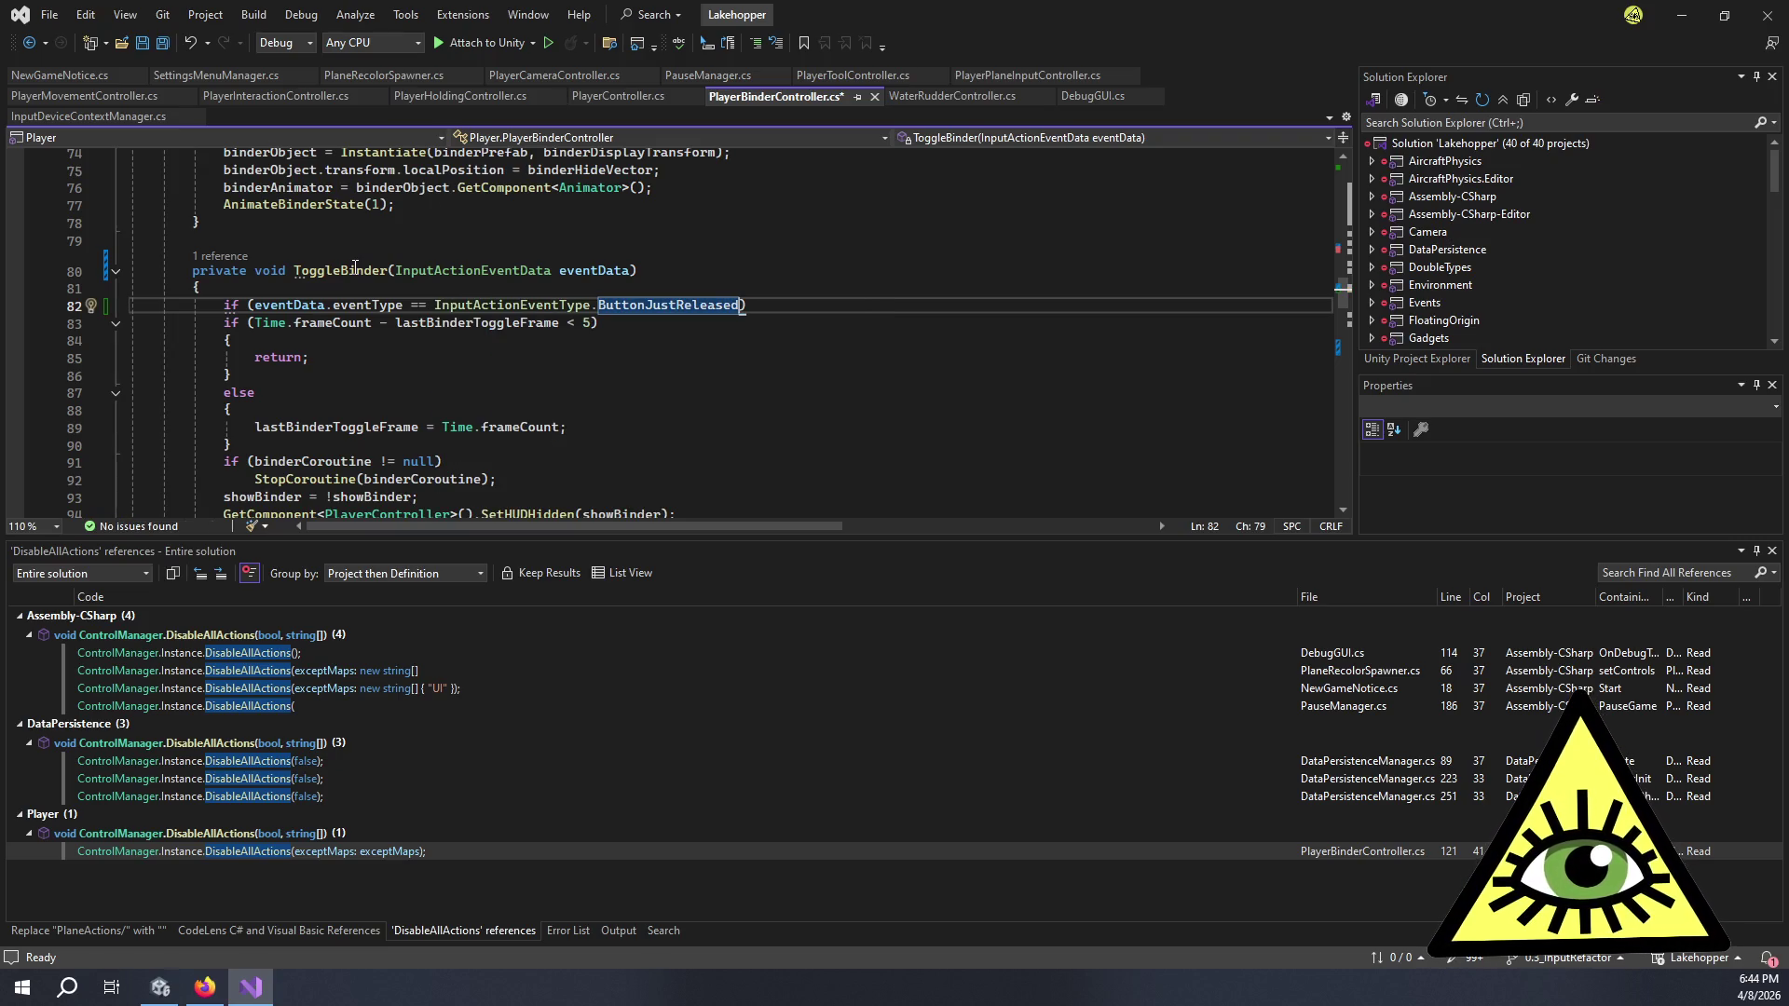
pyautogui.press('Return')
pyautogui.write('return;')
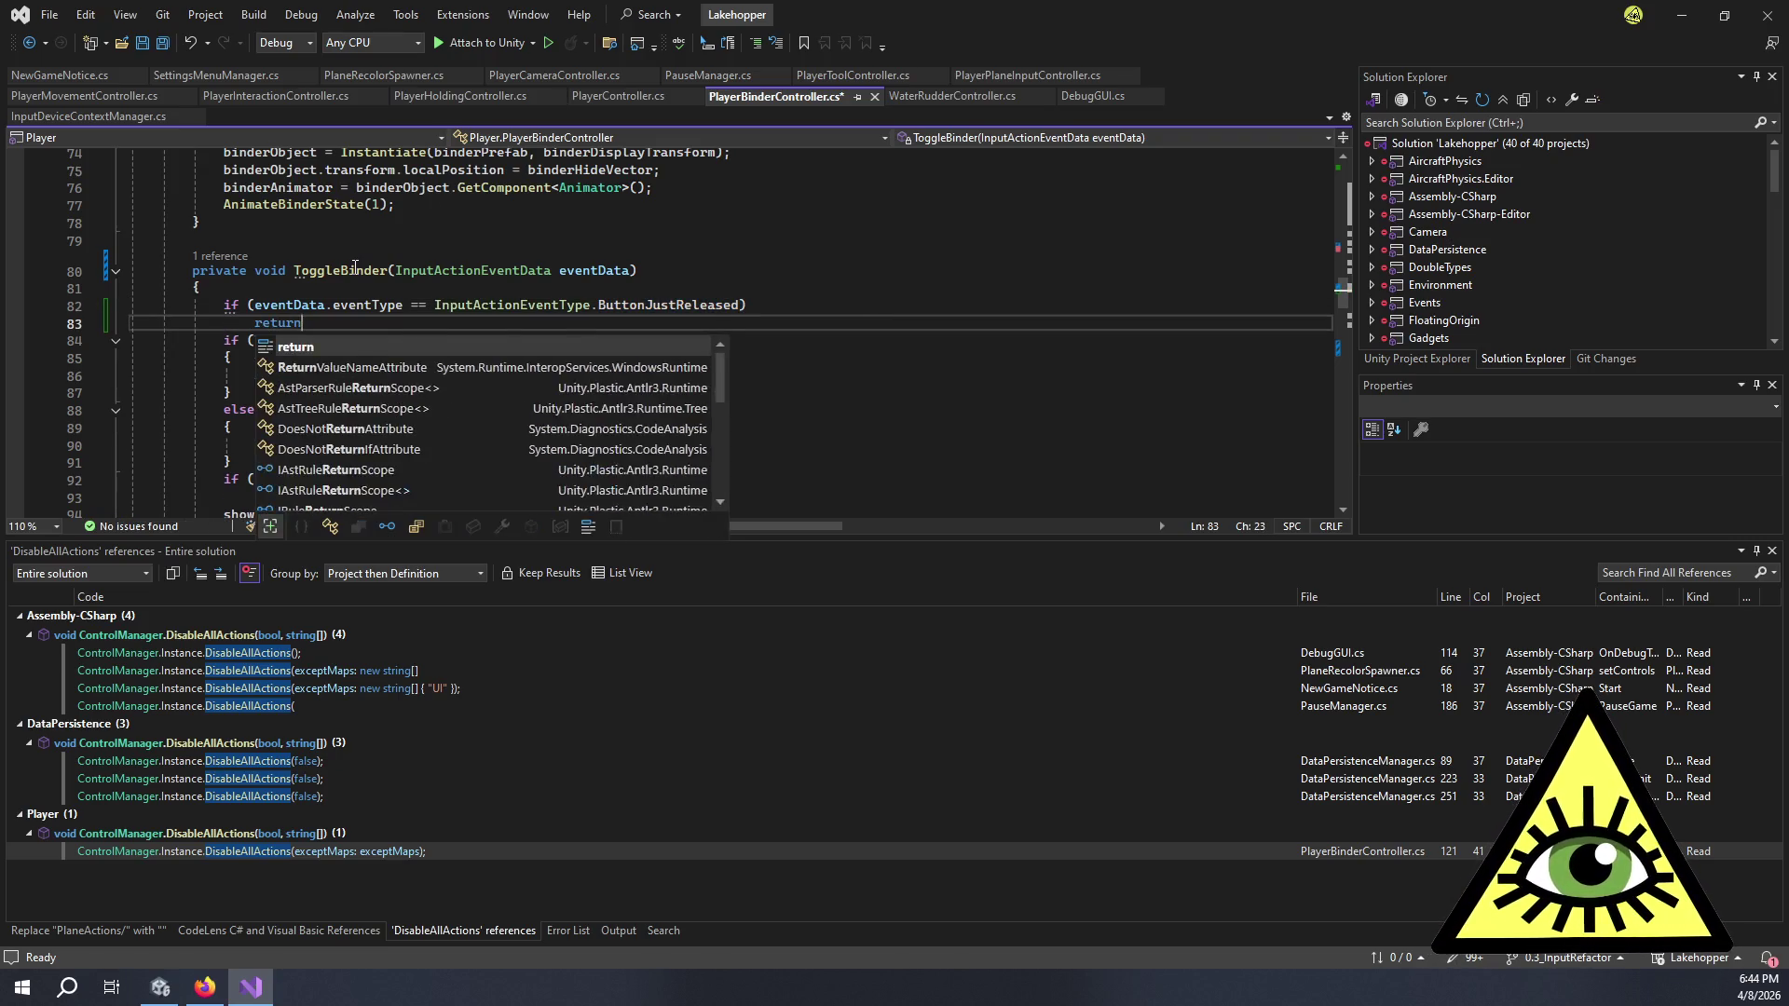
pyautogui.hotkey('ctrl', 's')
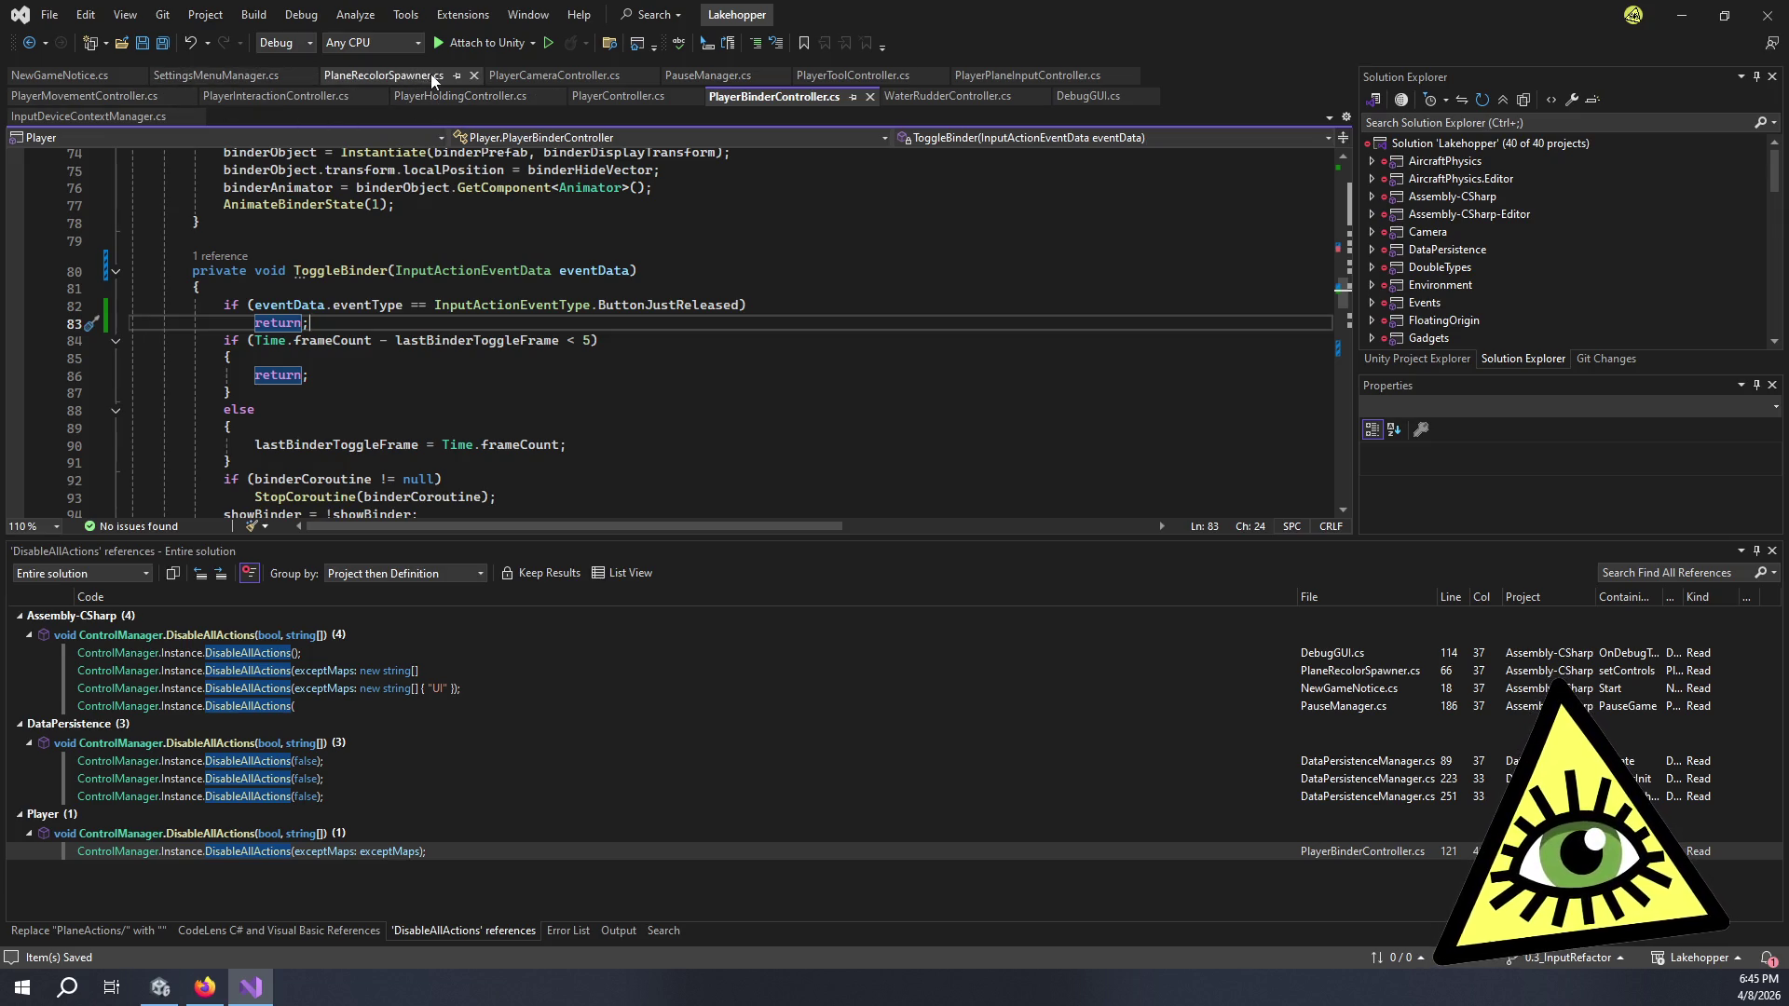
# - Try pasting the ButtonJustPressed check back into OnAileronTrimDigital, then undo it
pyautogui.click(960, 82)
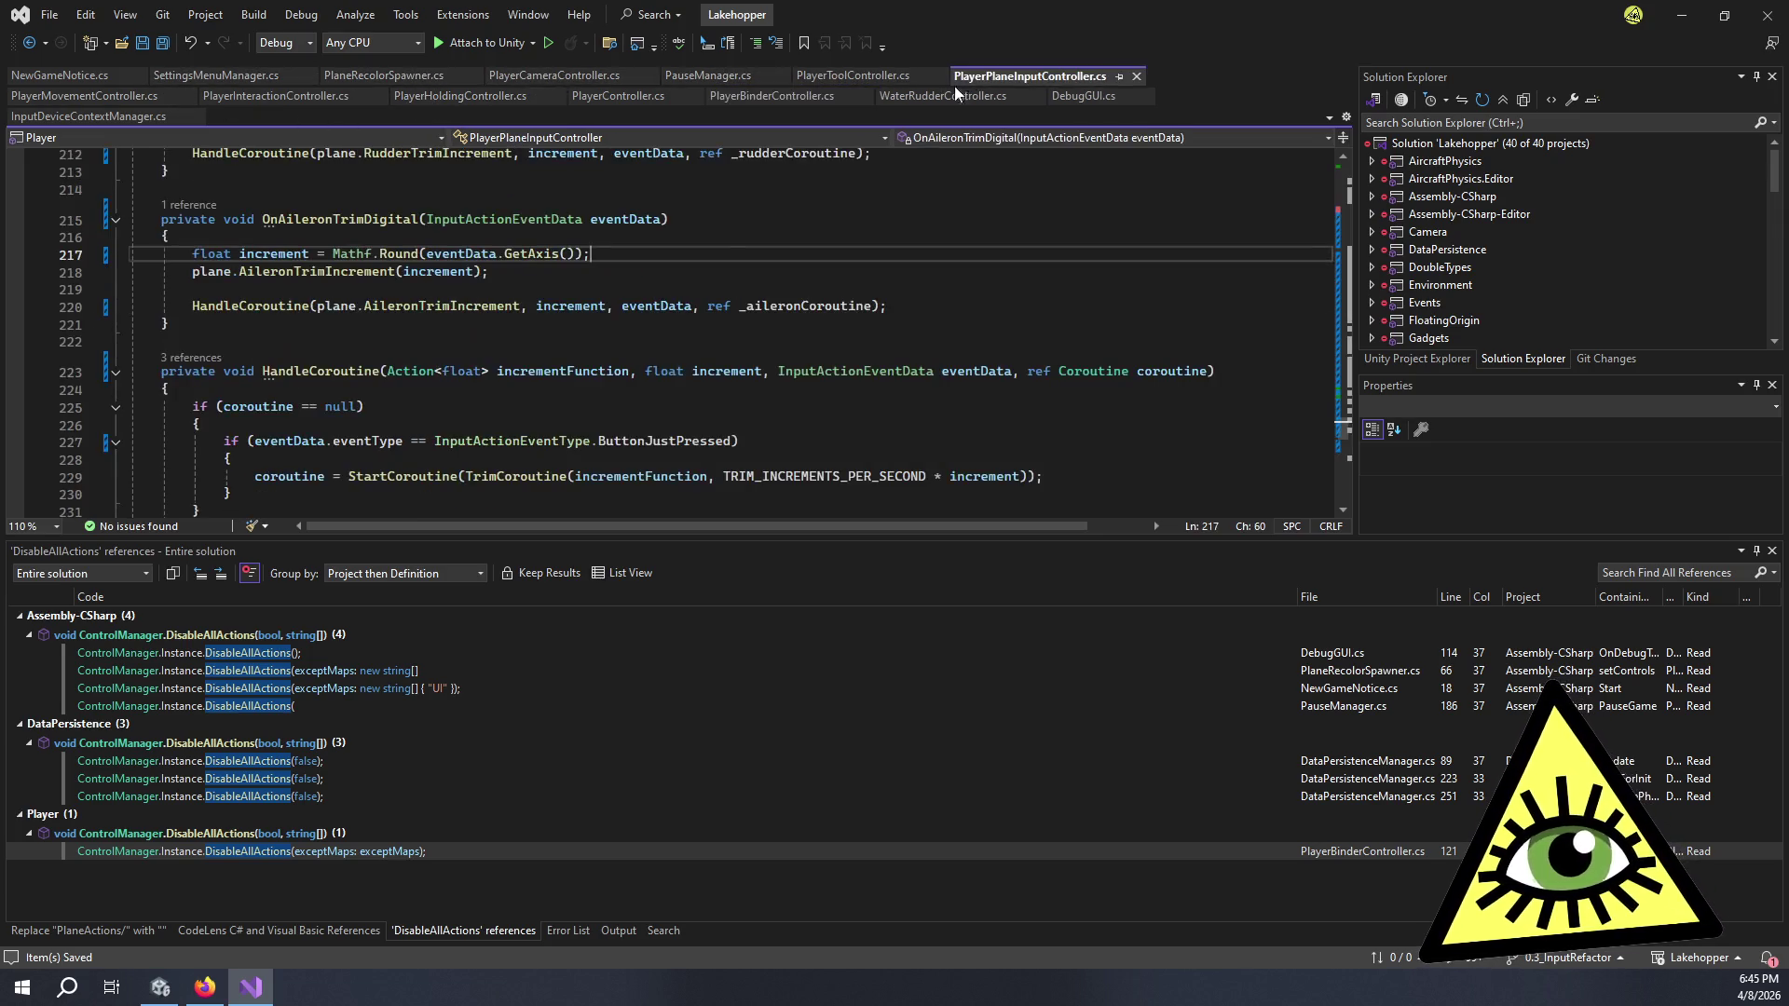
pyautogui.press('Return')
pyautogui.write('if (eventData.eventType == InputActionEventType.ButtonJustPressed)')
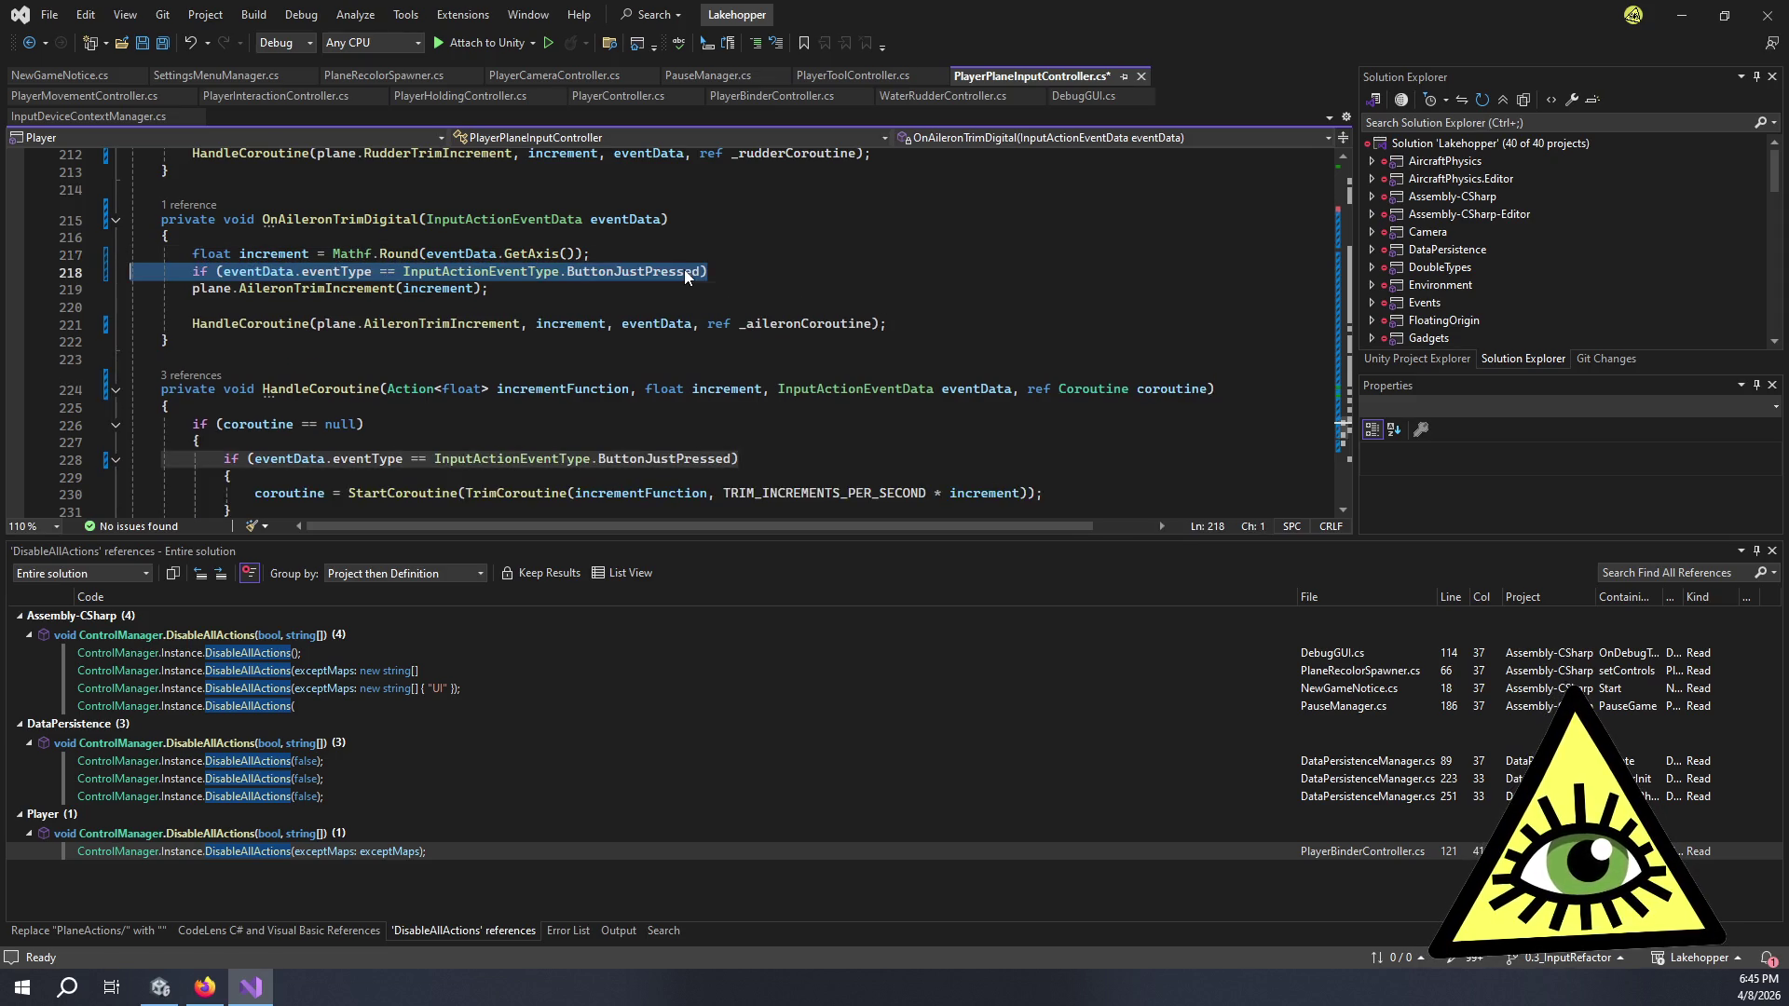
pyautogui.press('Down')
pyautogui.press('Home')
pyautogui.press('Tab')
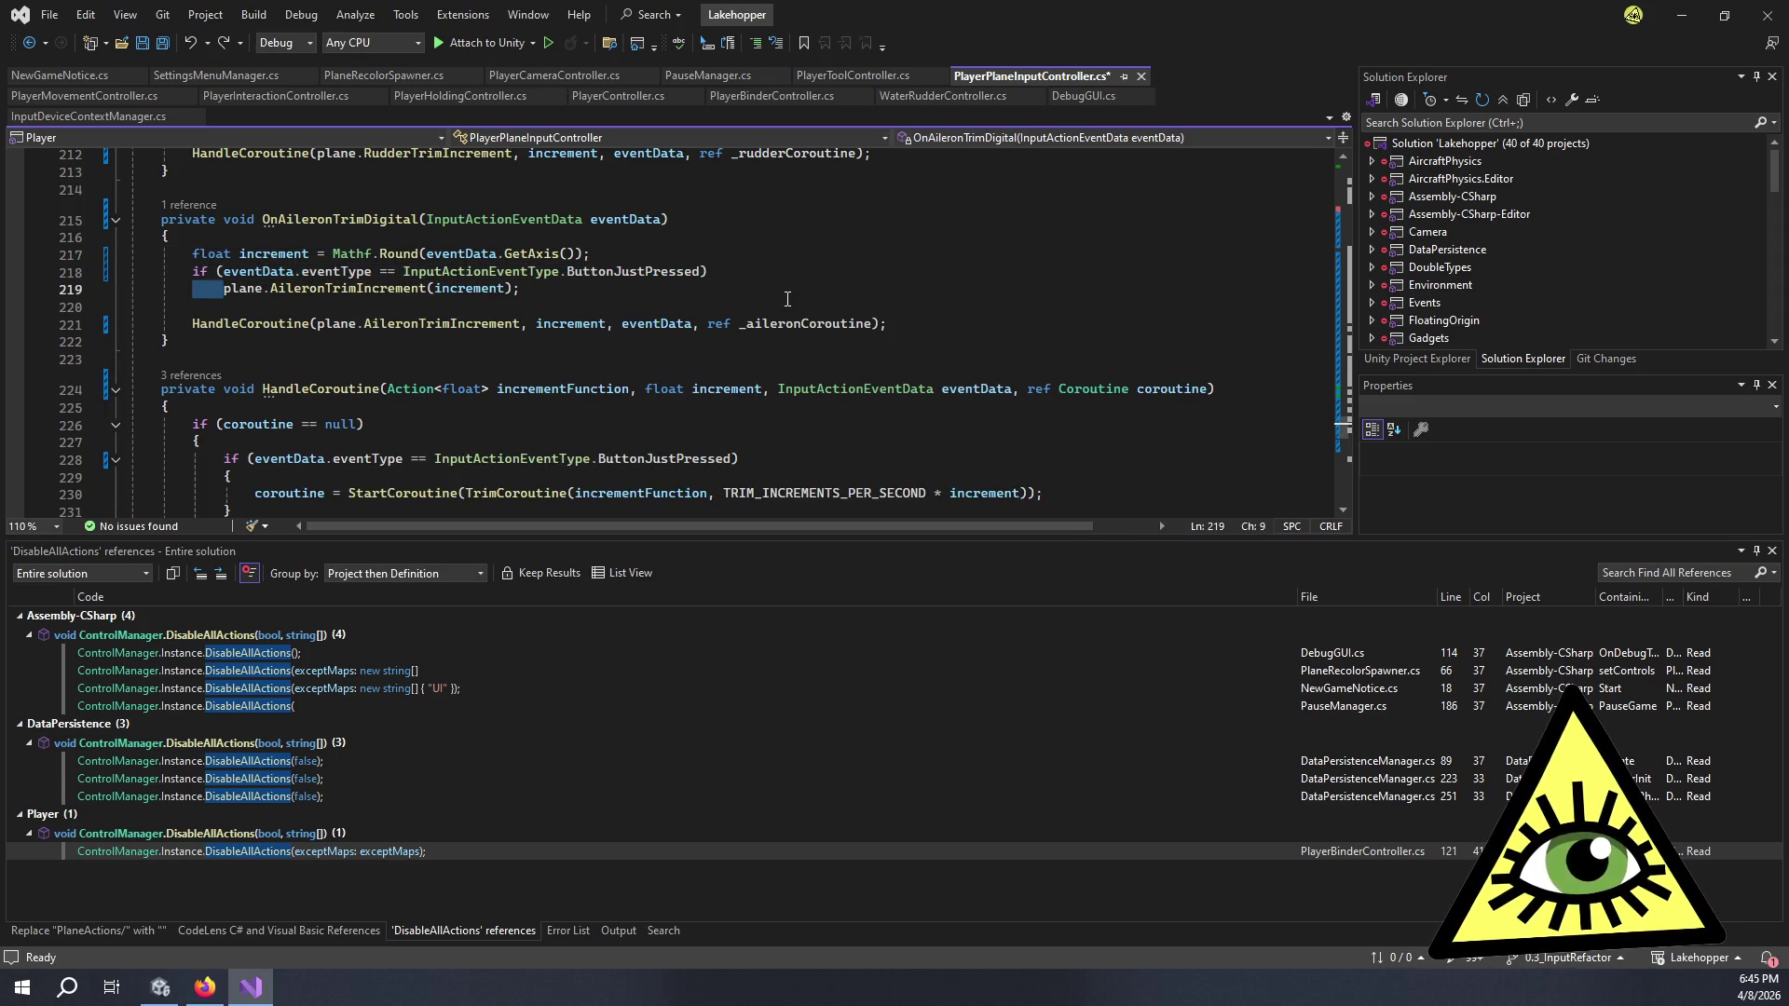
pyautogui.hotkey('ctrl', 'z')
pyautogui.hotkey('ctrl', 'z')
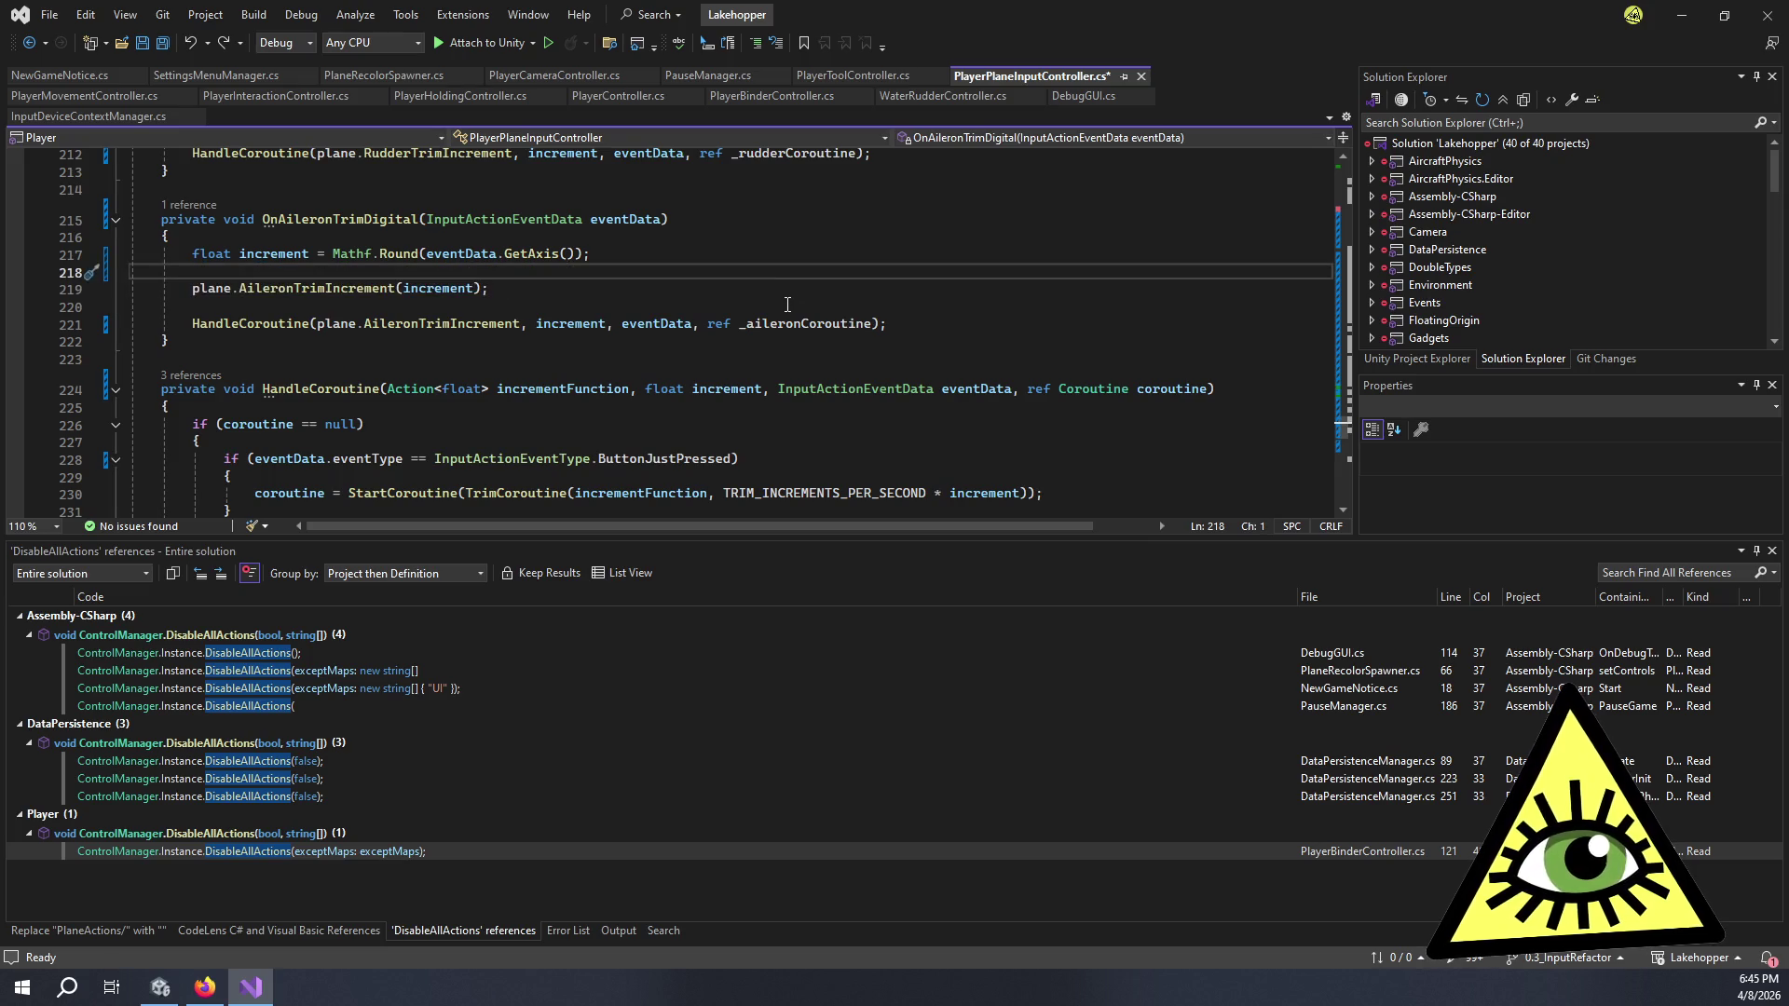
pyautogui.hotkey('ctrl', 'z')
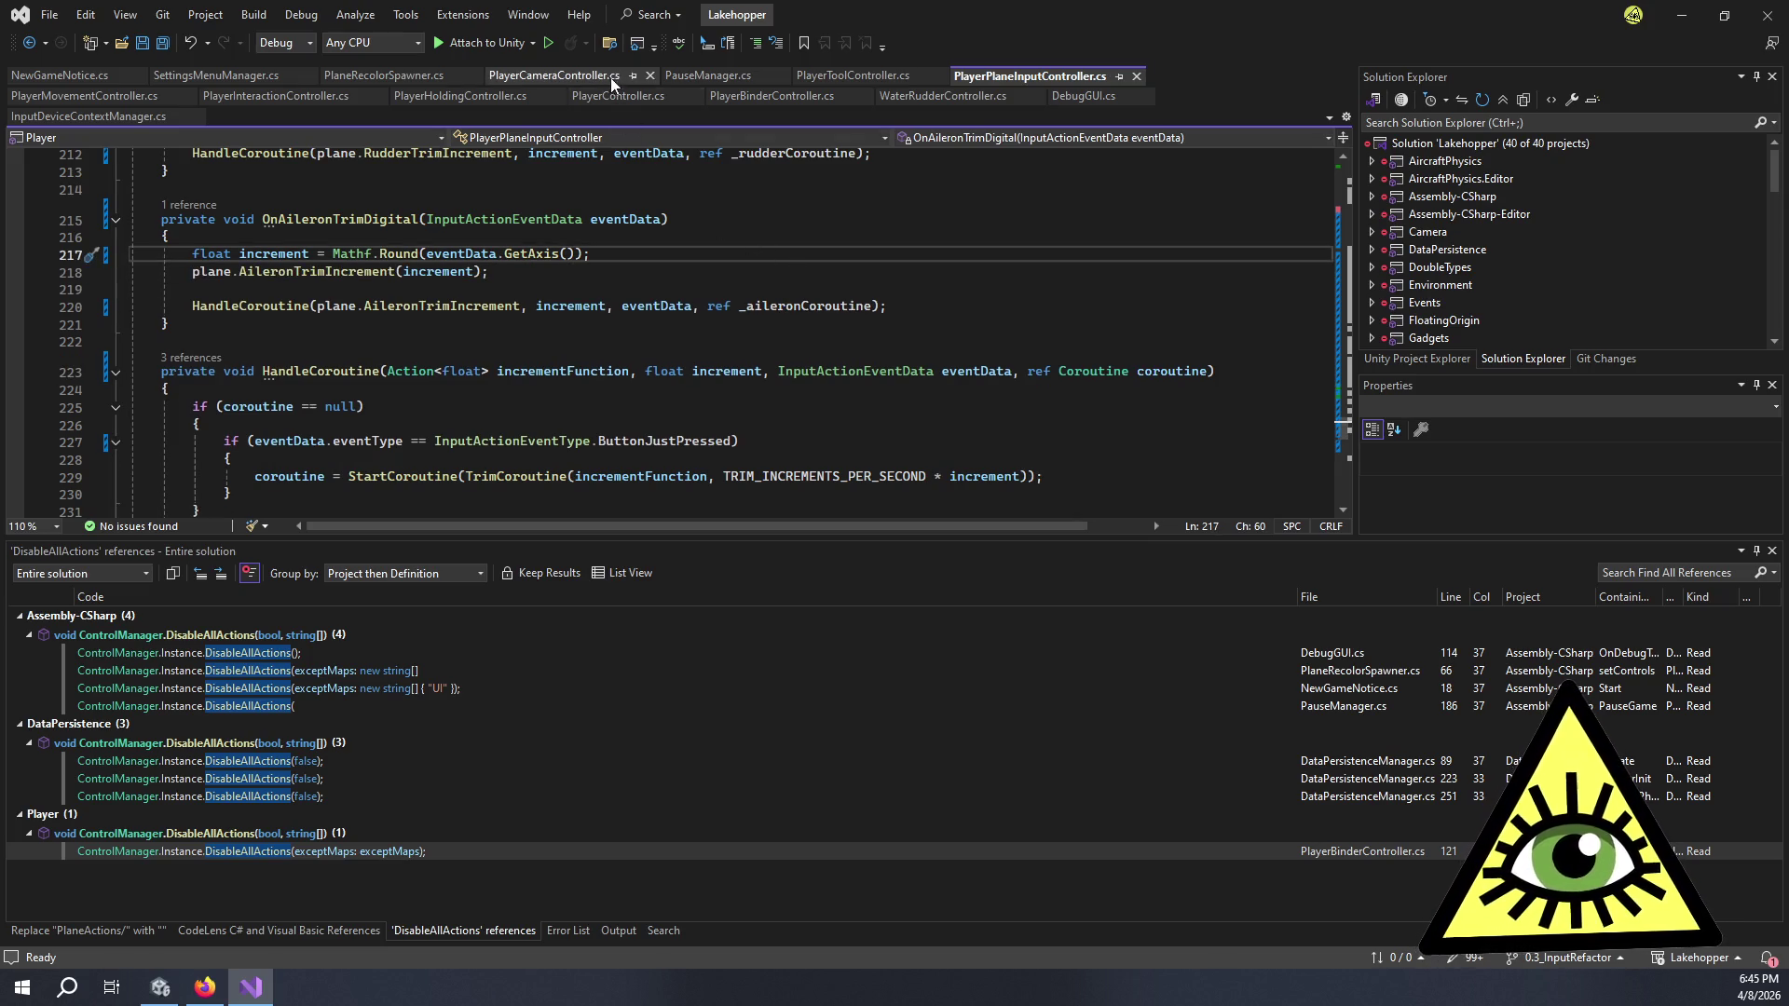
# - Review the flashlight toggle's release check, then press B in the game to open the binder
pyautogui.click(858, 77)
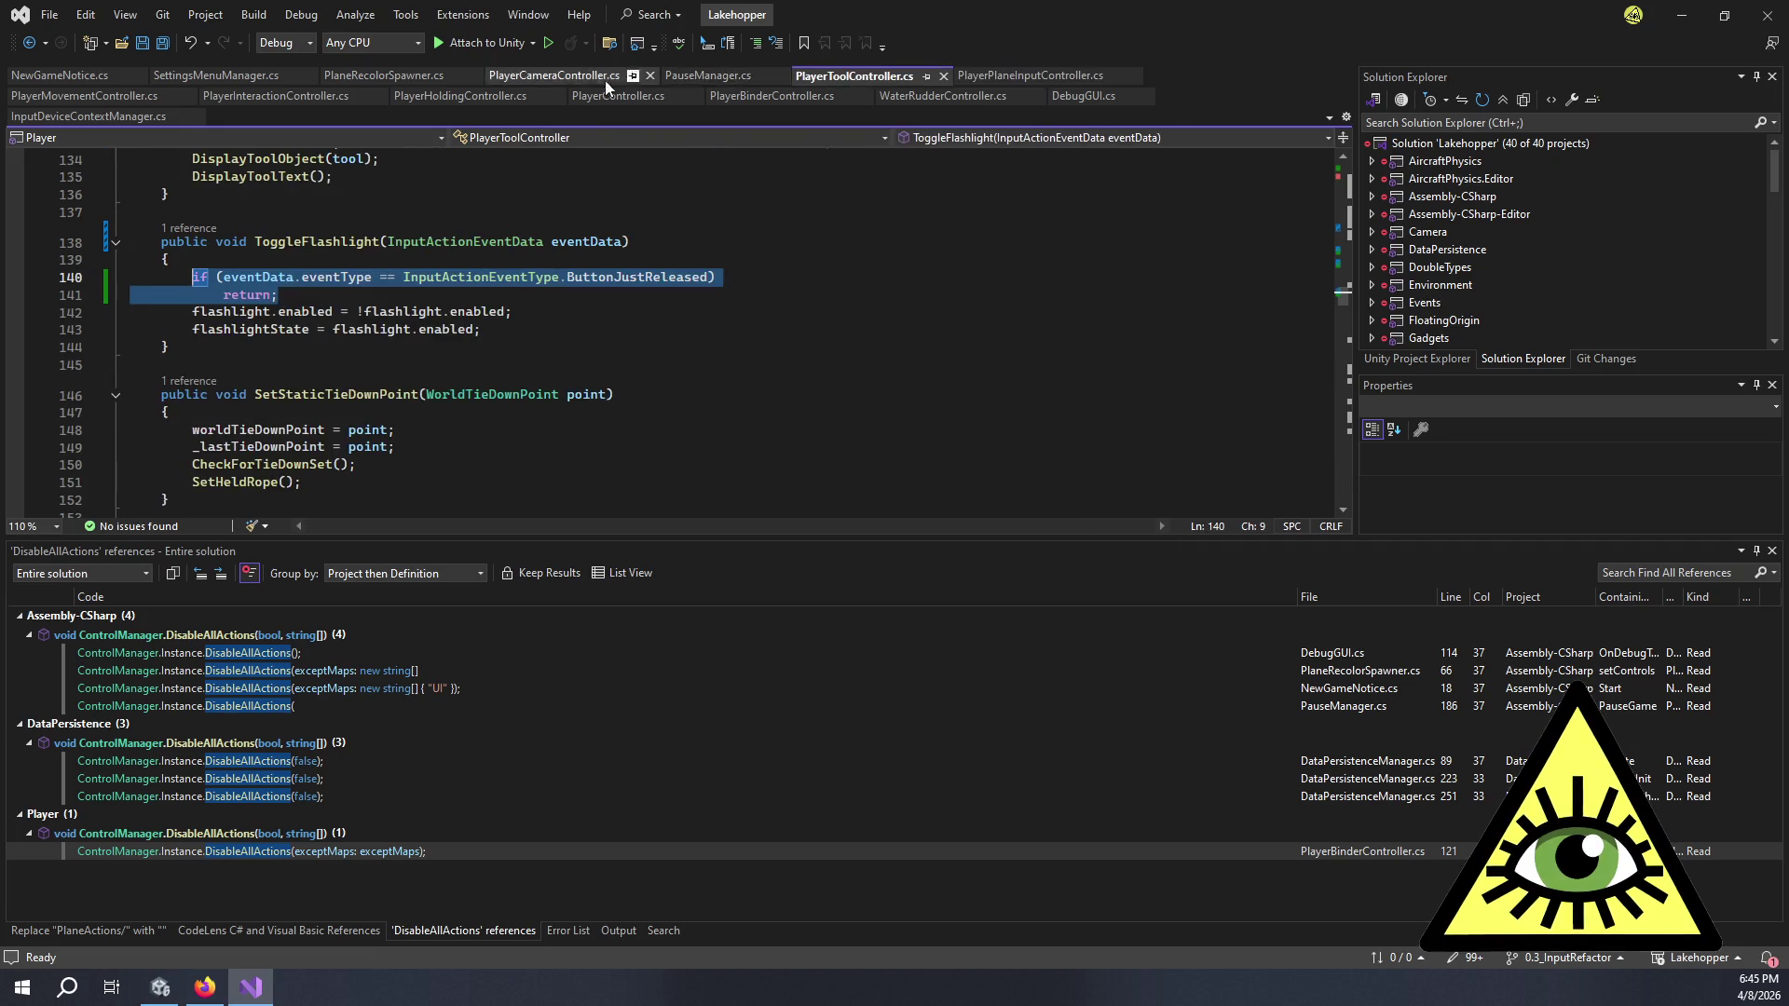
pyautogui.click(780, 93)
pyautogui.hotkey('alt', 'Tab')
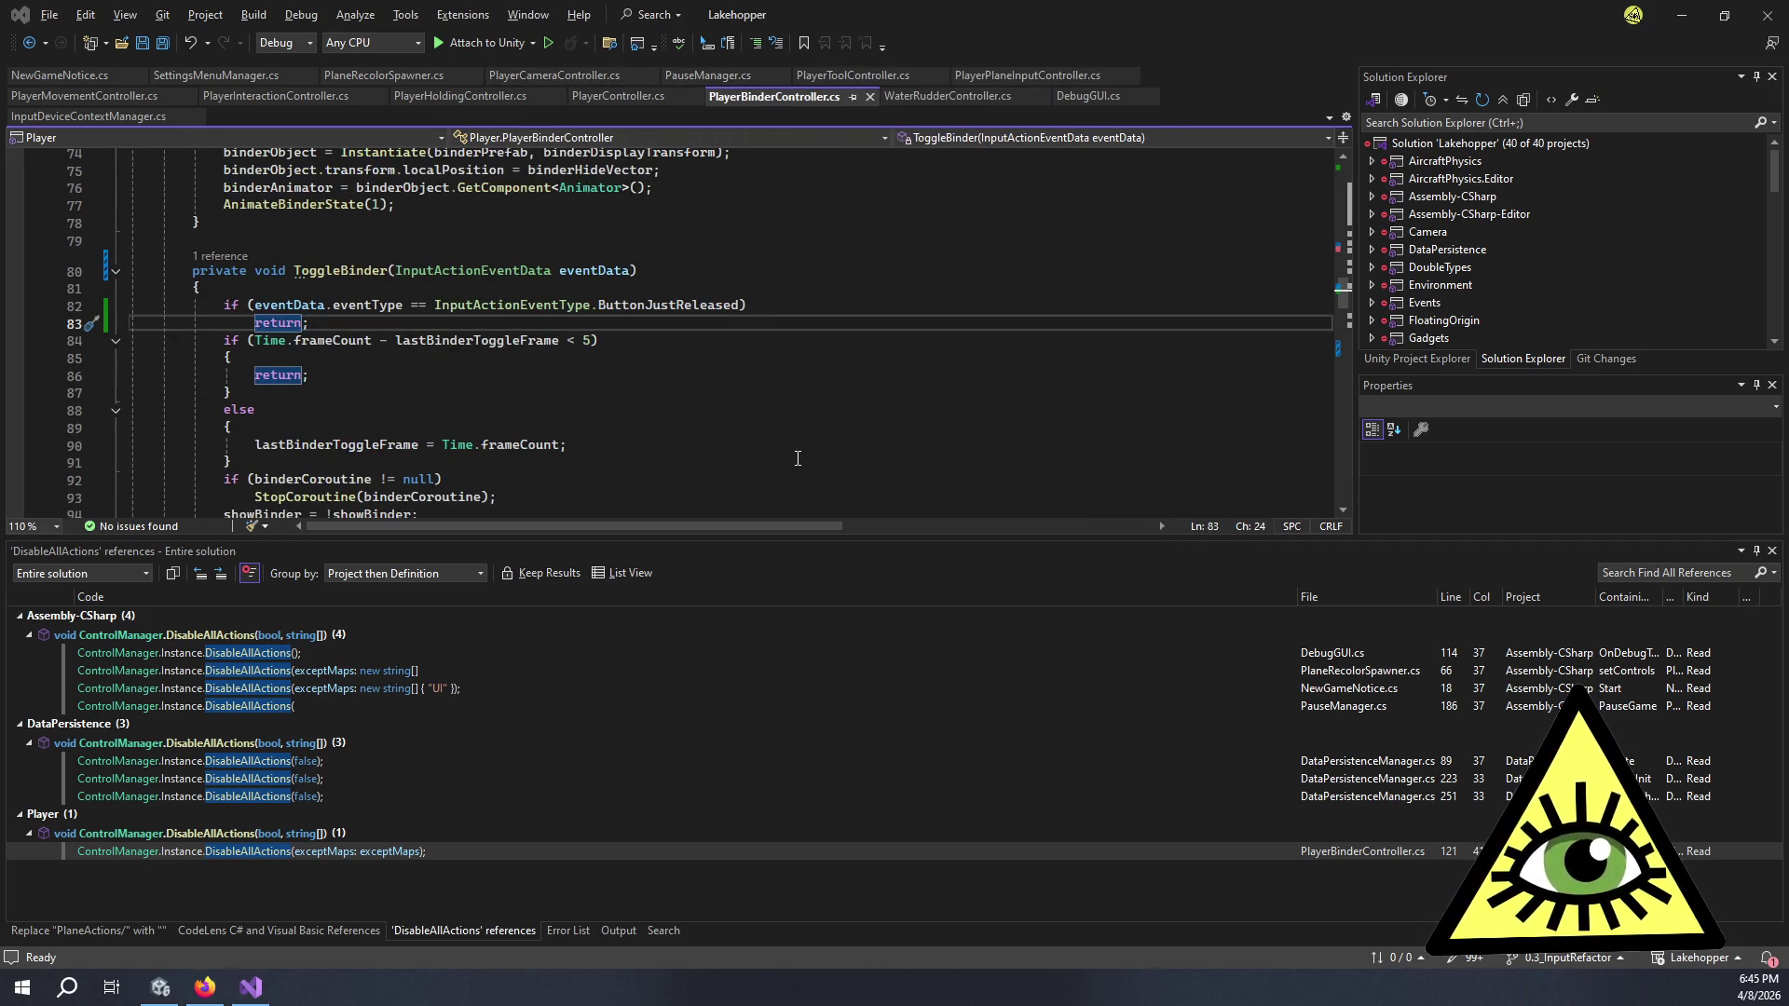
pyautogui.press('b')
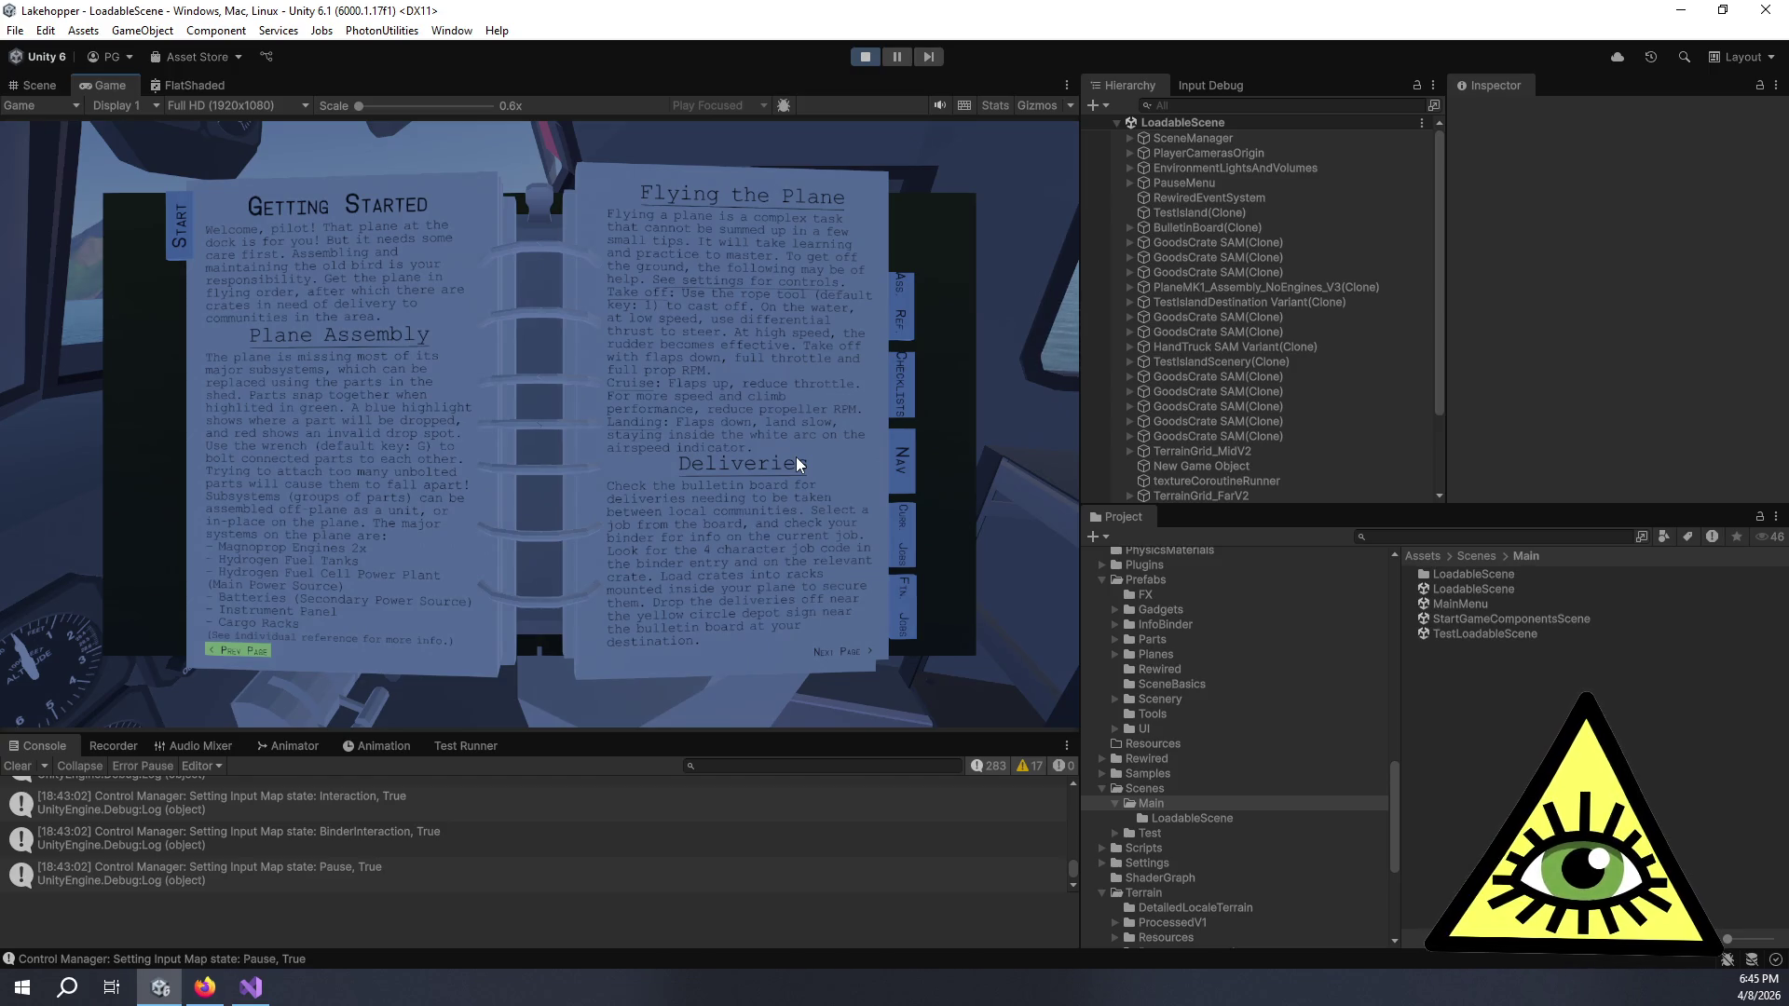
# - Close and reopen the pilot's binder, then look left and right around the cockpit
pyautogui.press('b')
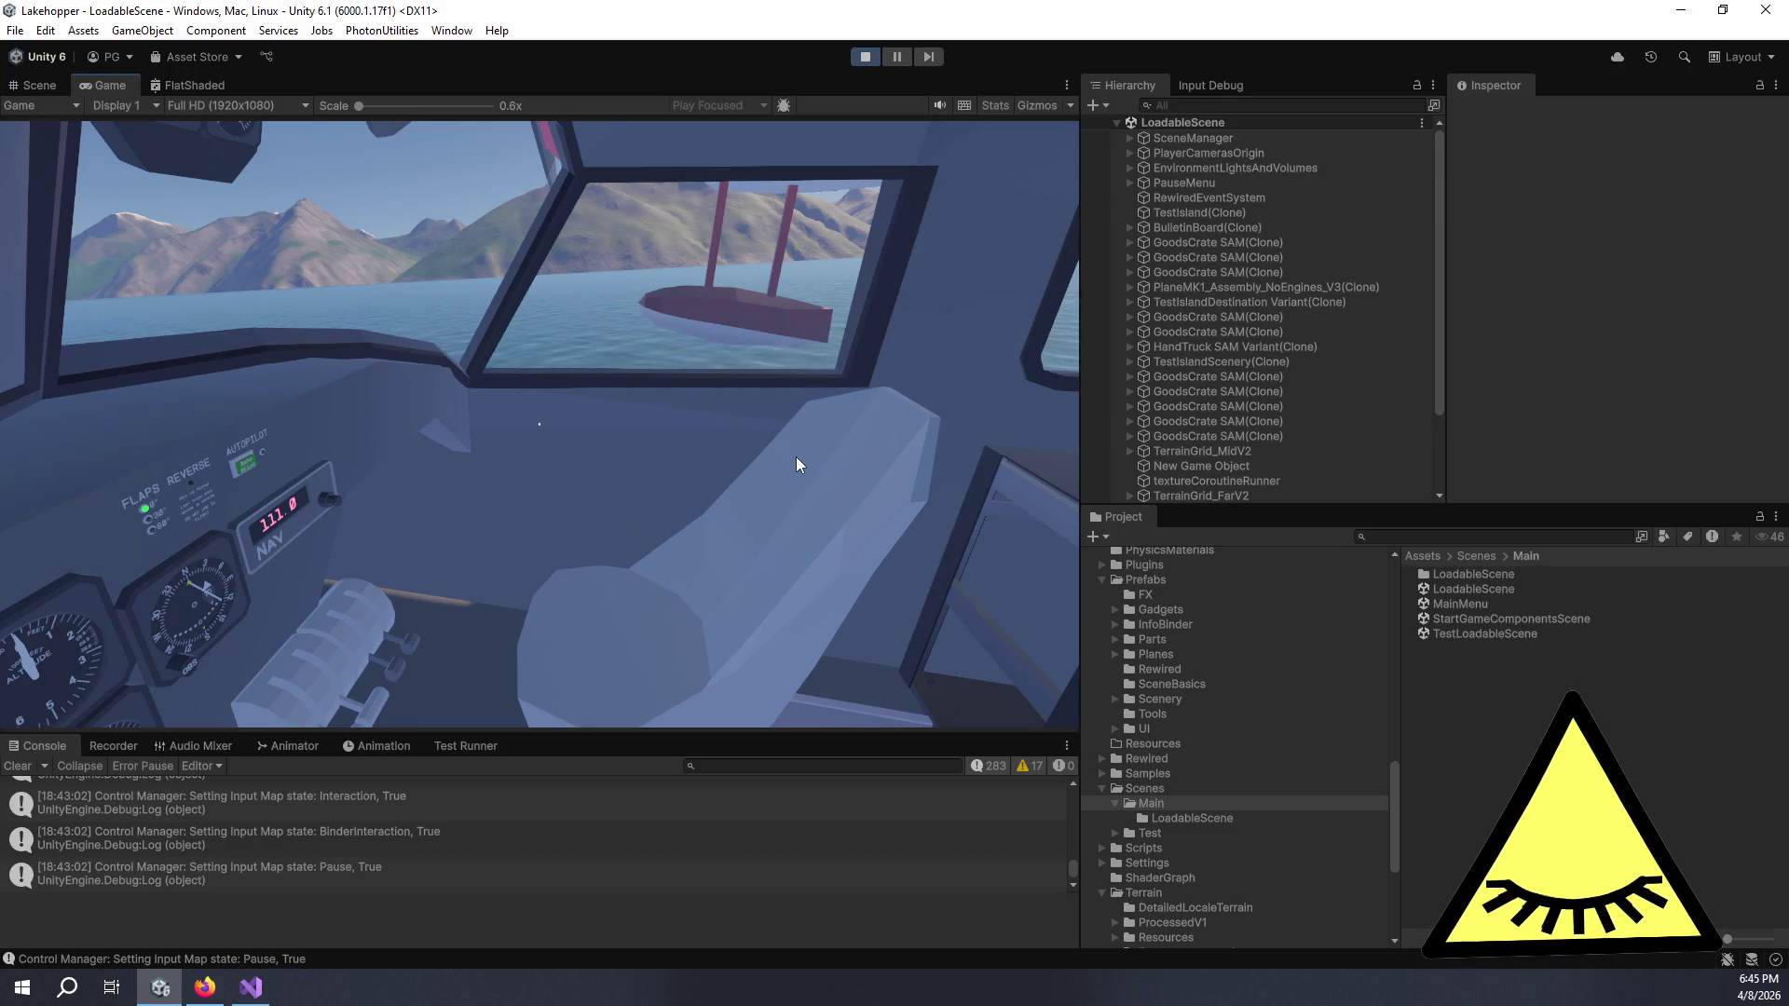
pyautogui.press('b')
pyautogui.press('b')
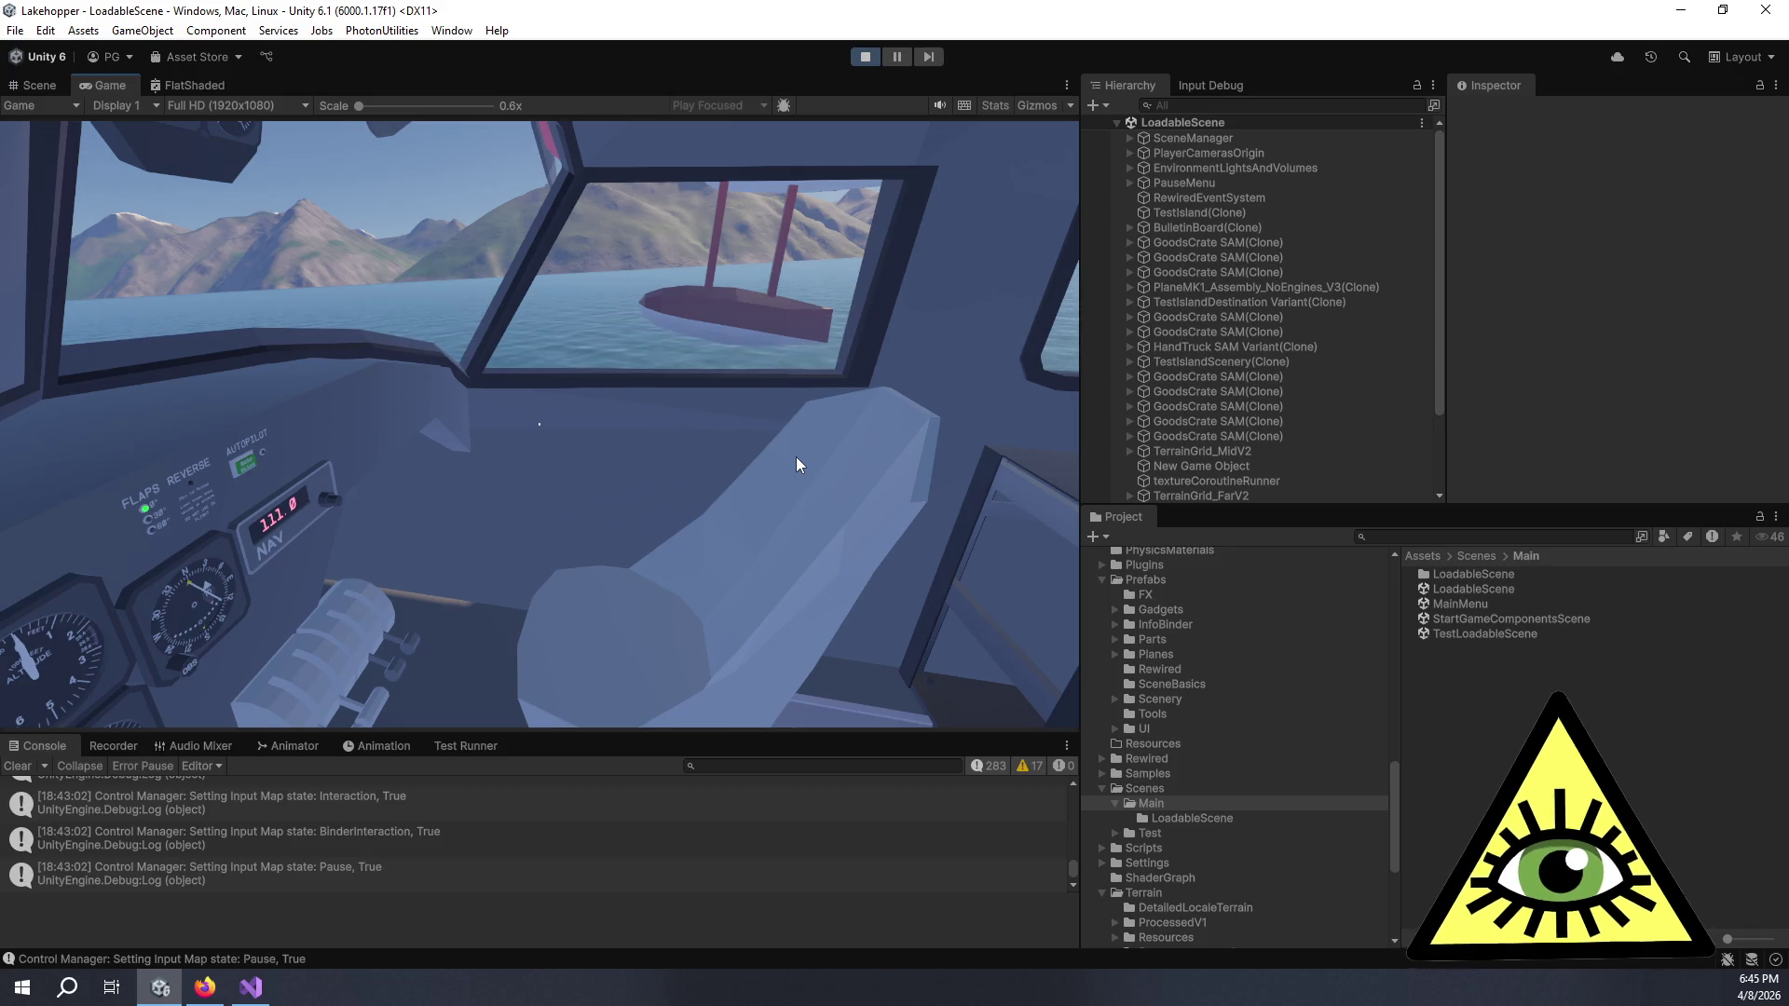
pyautogui.press('Left')
pyautogui.press('Right')
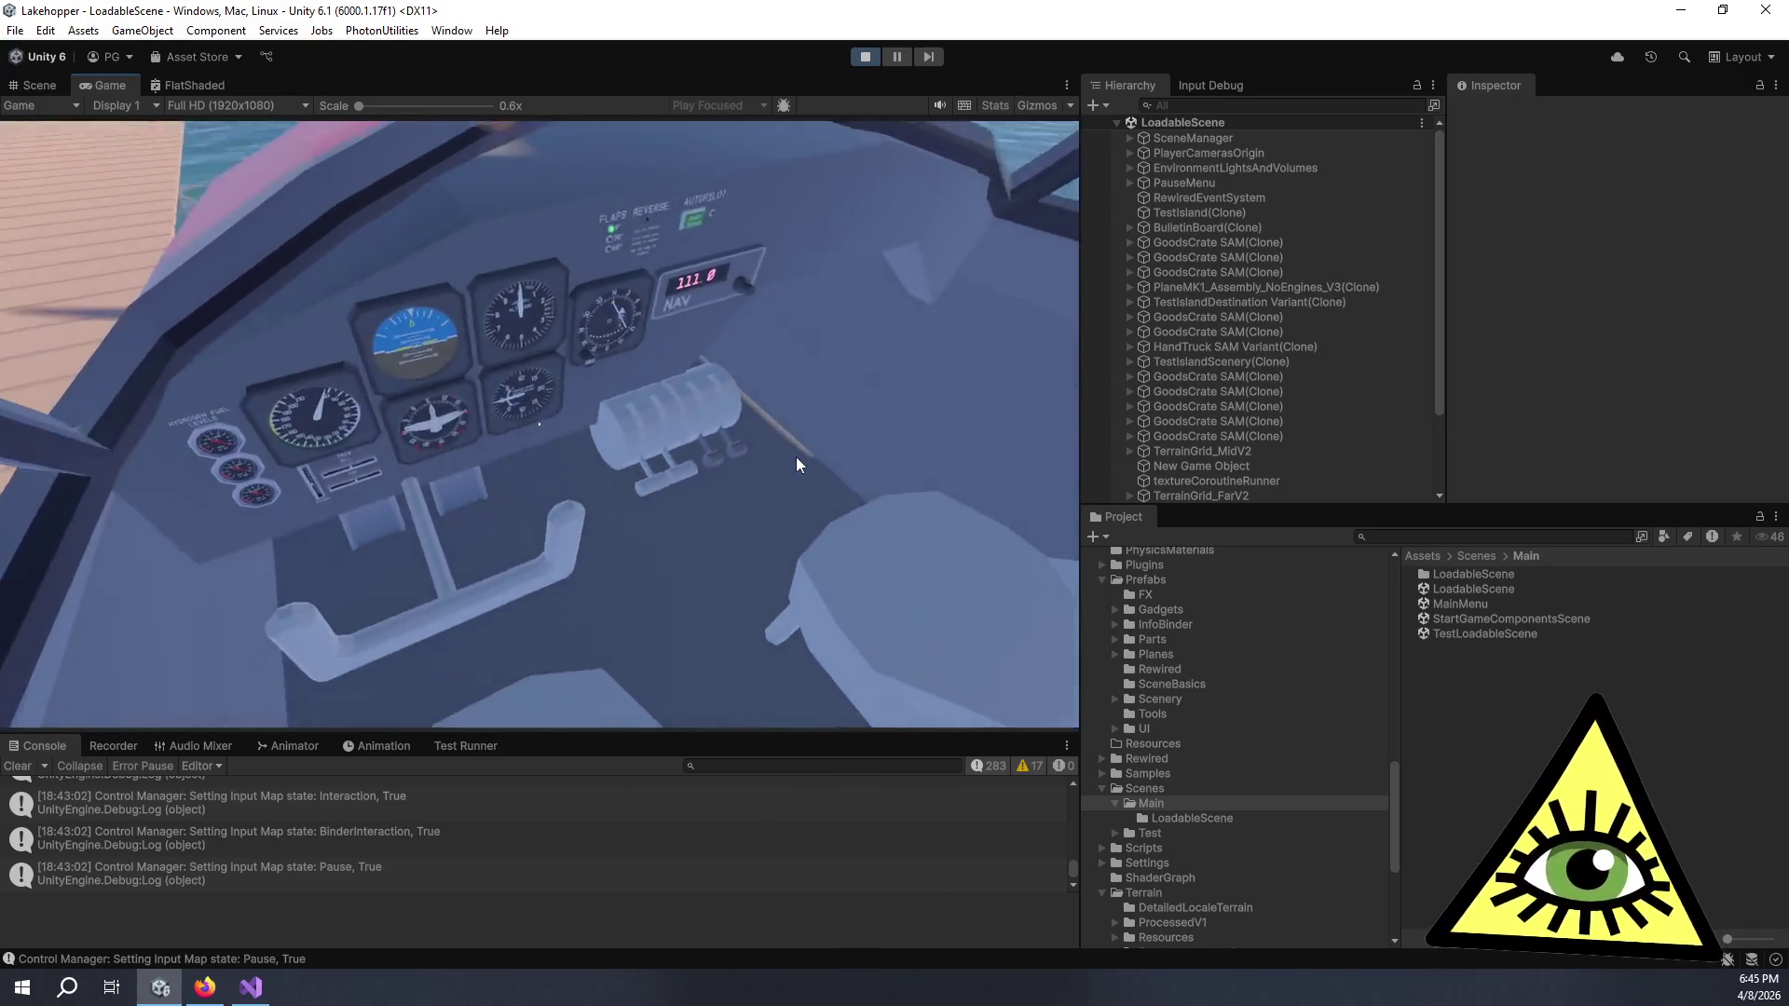
# - Push the yoke forward and back, level its roll, and advance the throttle
pyautogui.press('w')
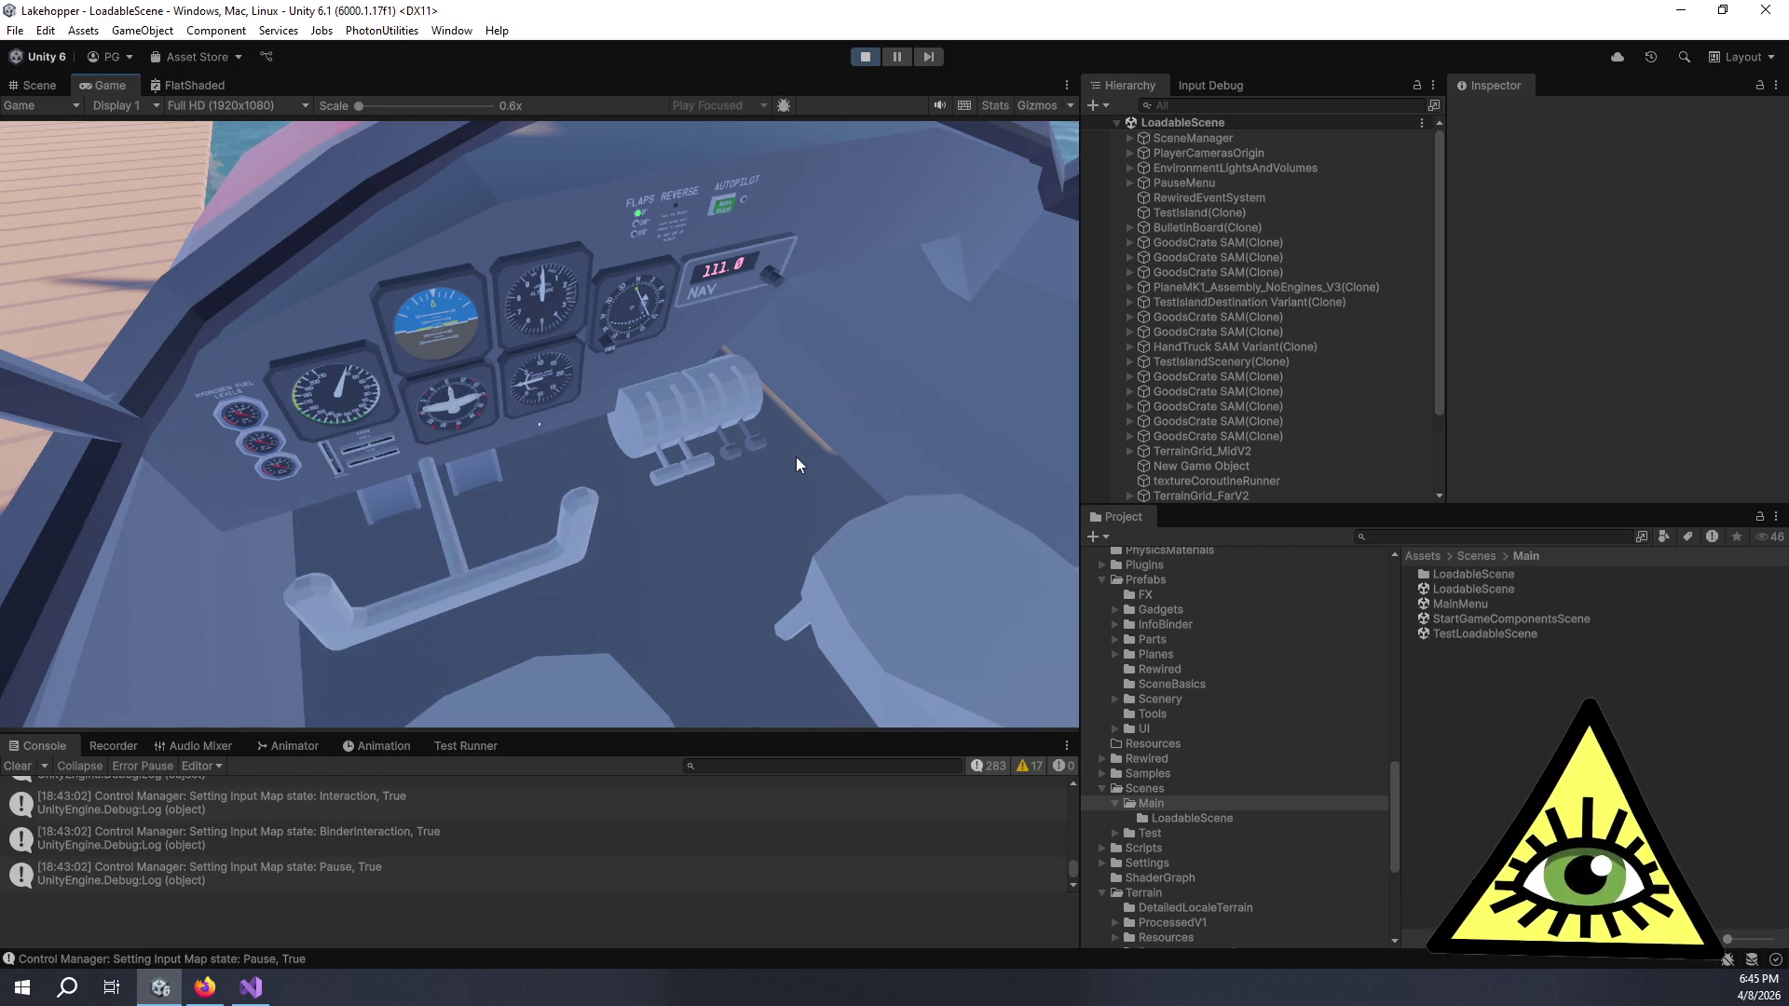
pyautogui.press('Left')
pyautogui.press('w')
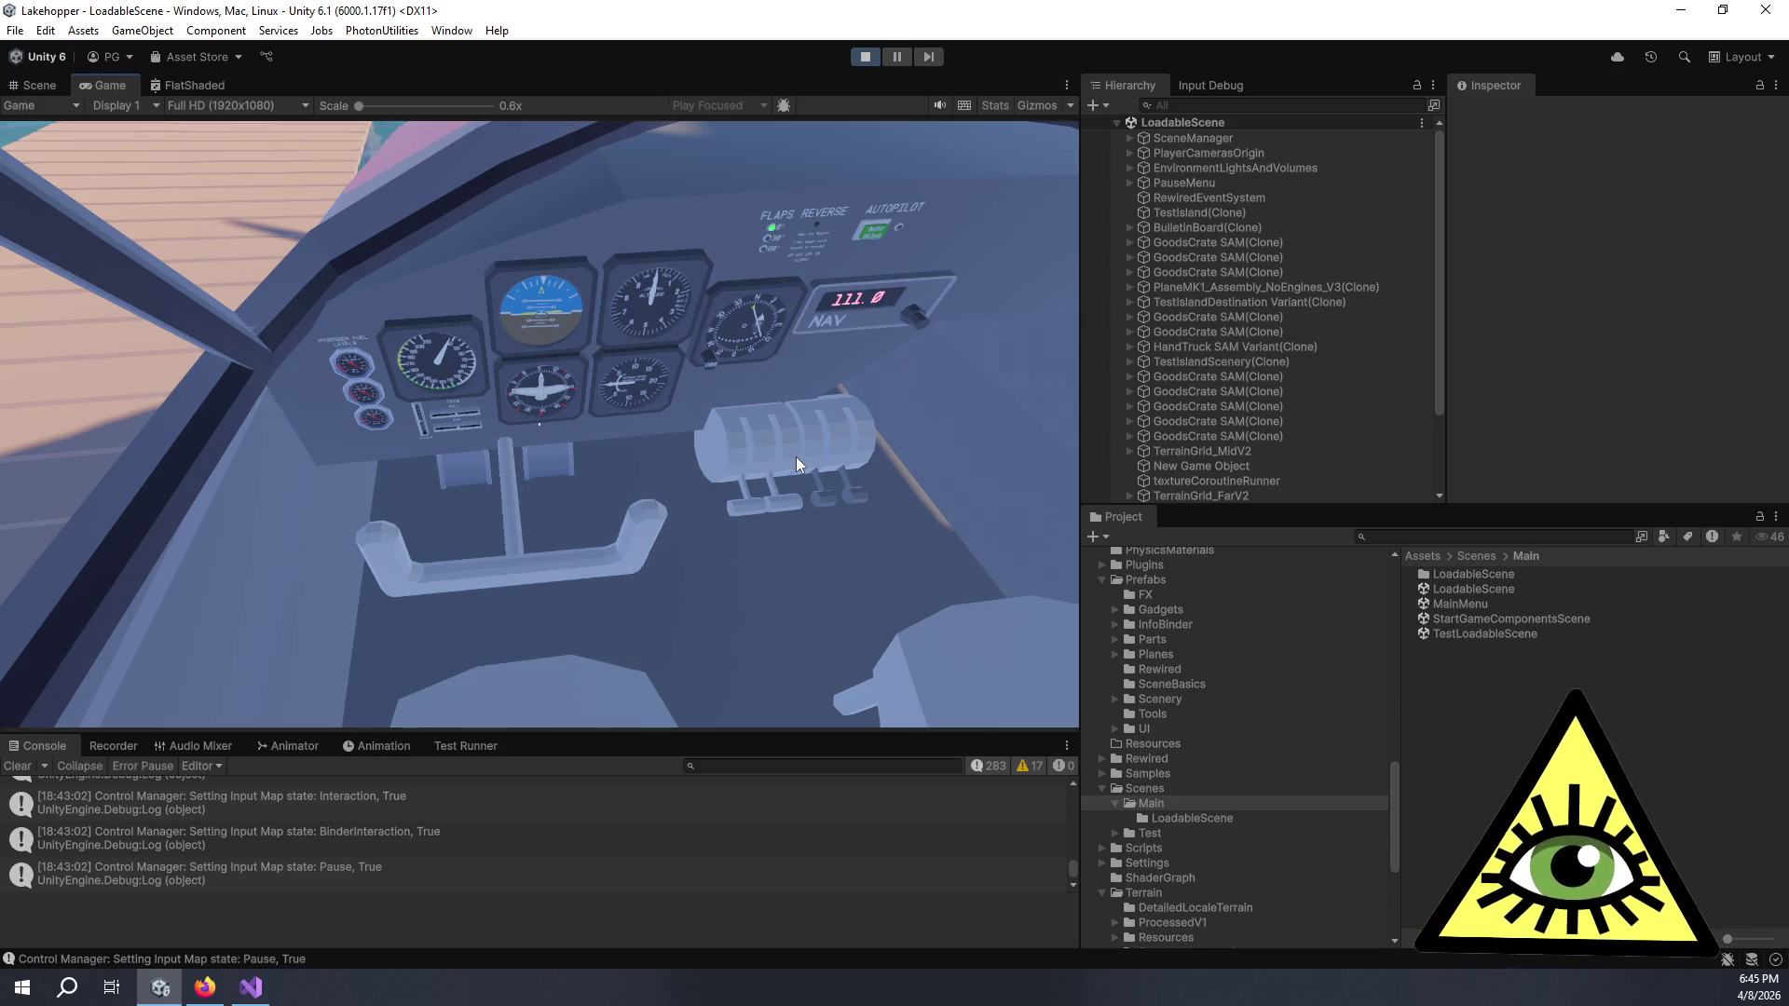
pyautogui.press('s')
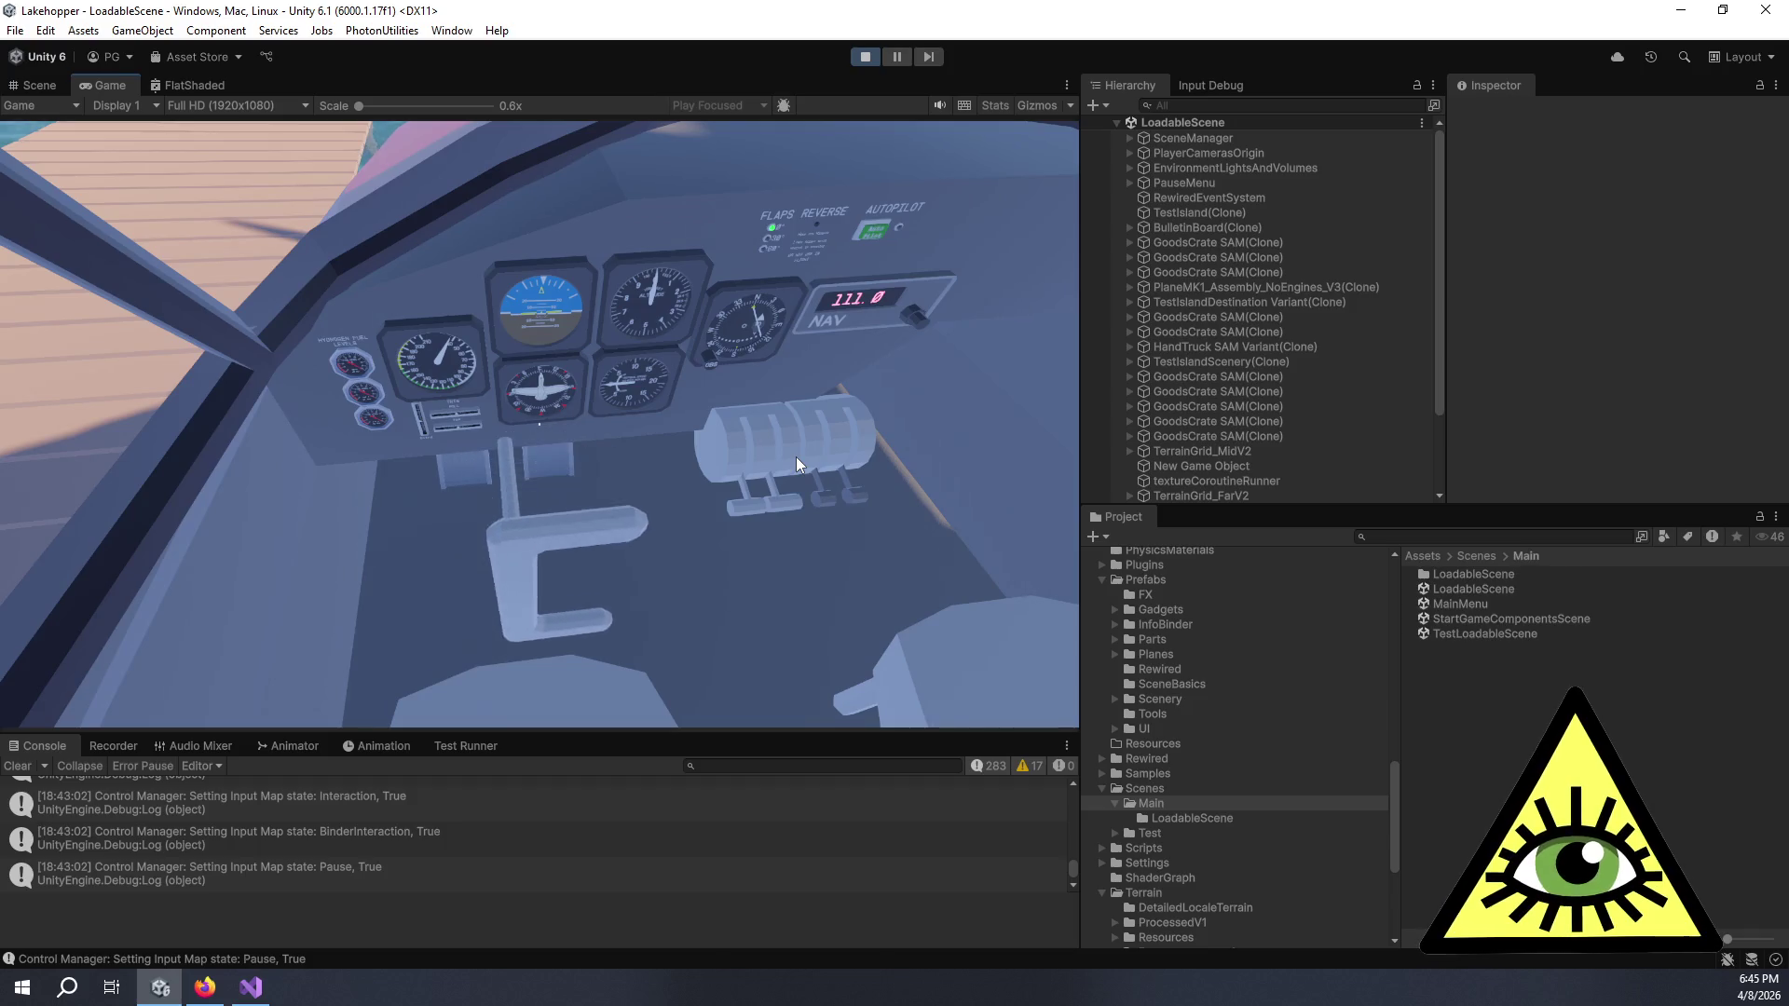
pyautogui.press('d')
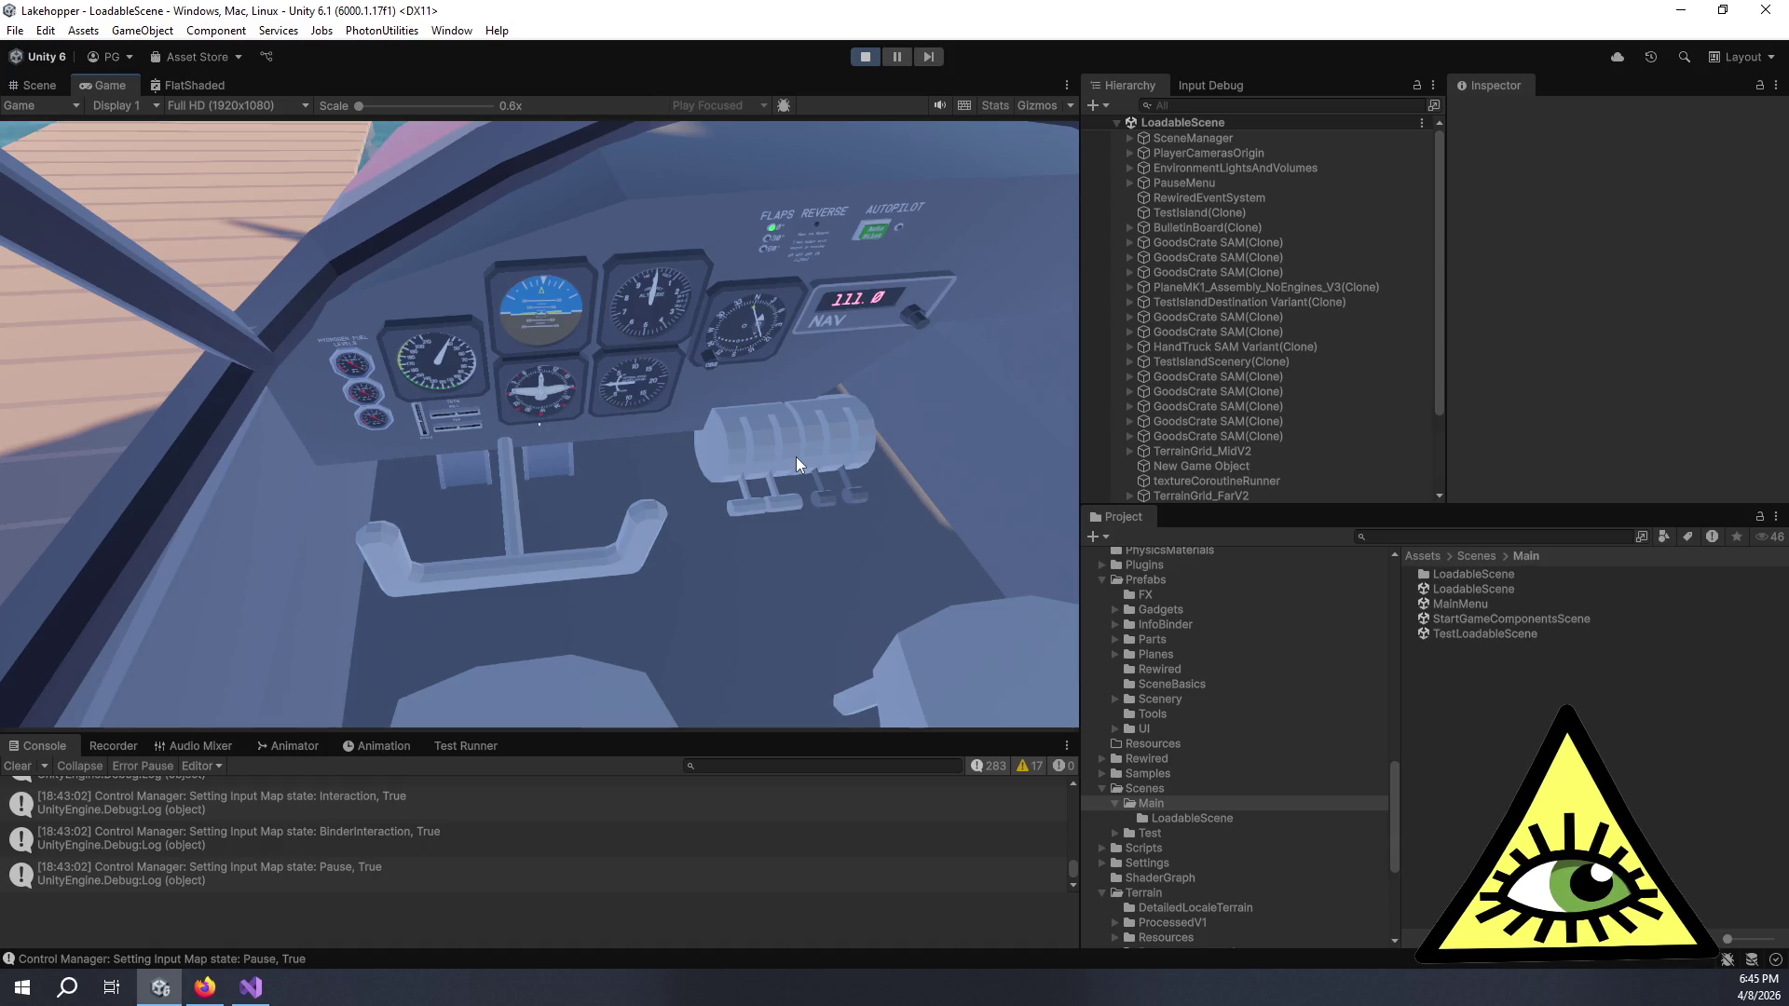
pyautogui.press('Left')
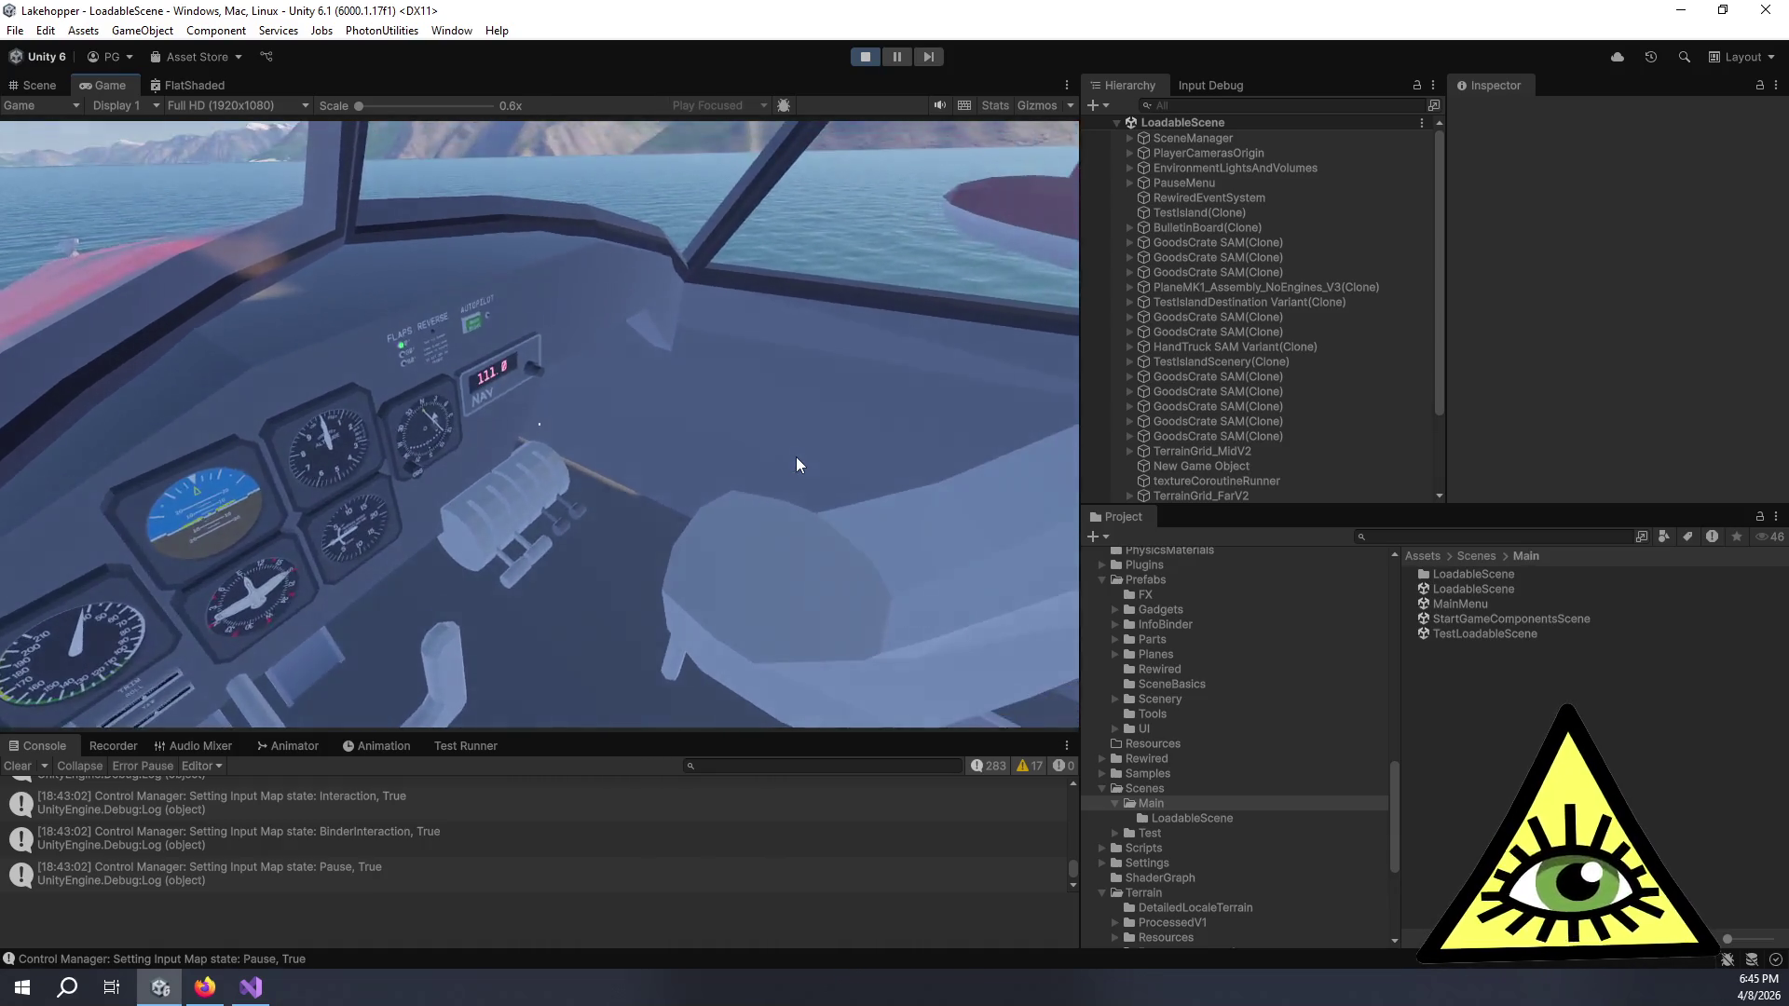
pyautogui.press('Left')
pyautogui.press('w')
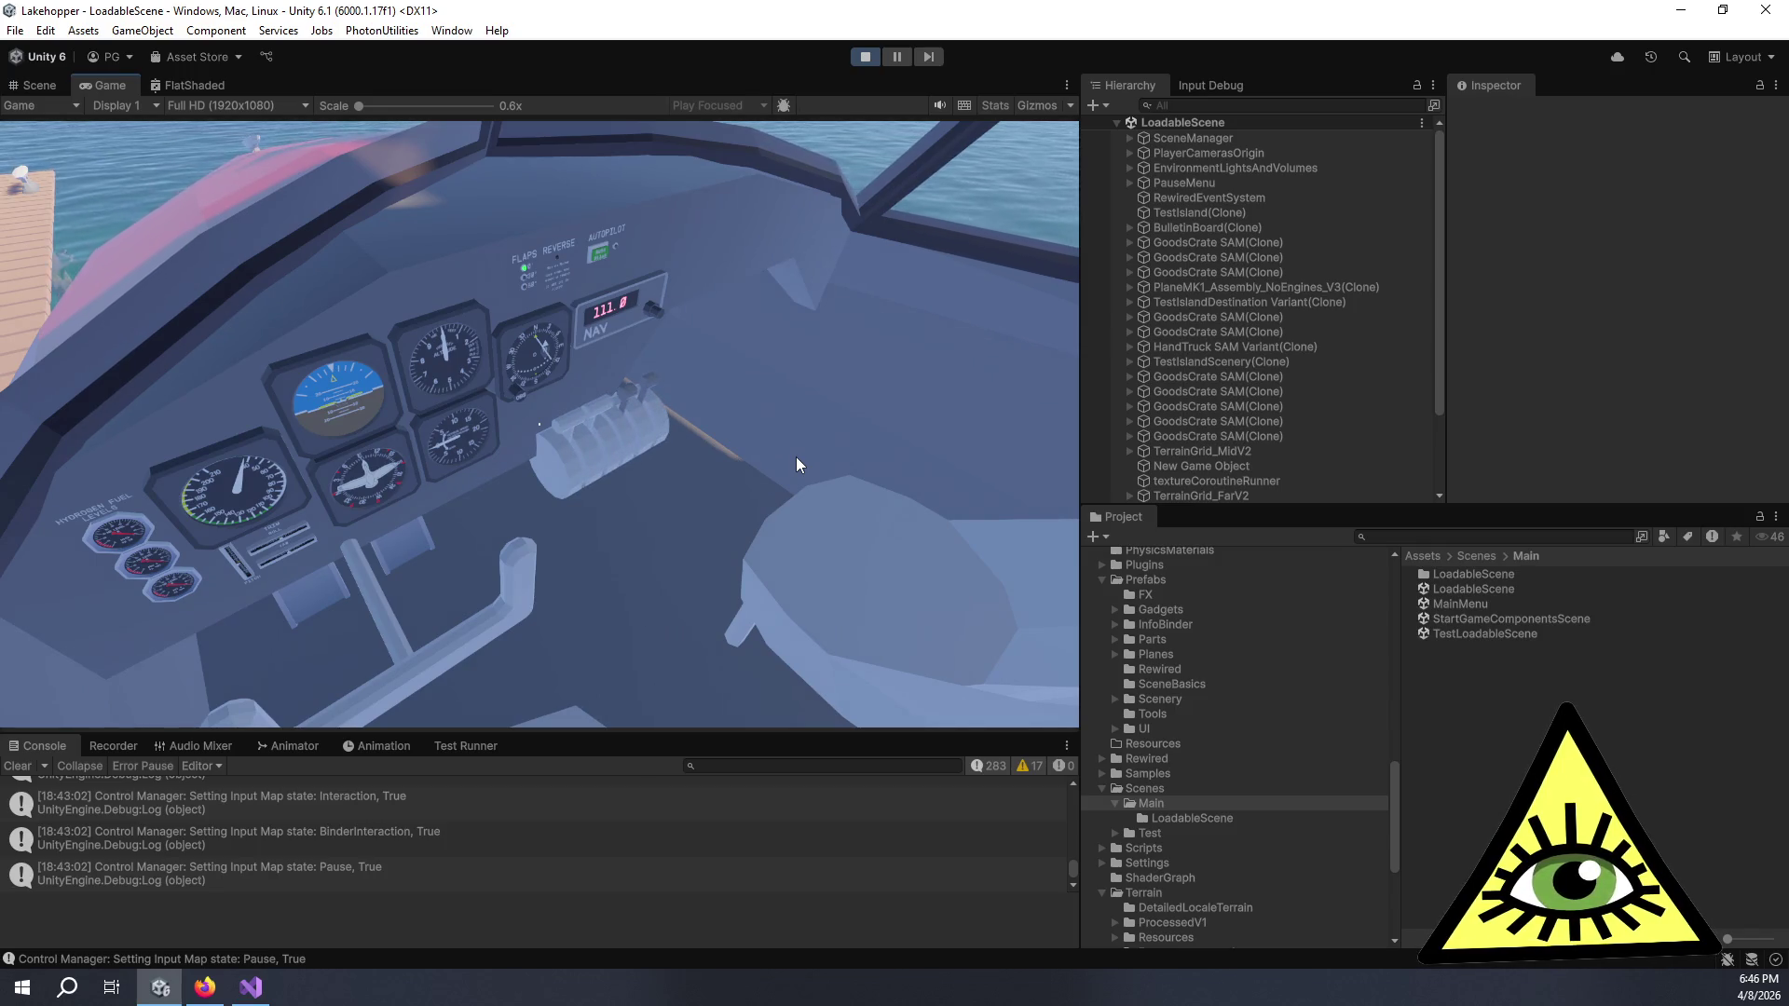
# - Look up through the windshield and across the cabin, then pause the game
pyautogui.press('Right')
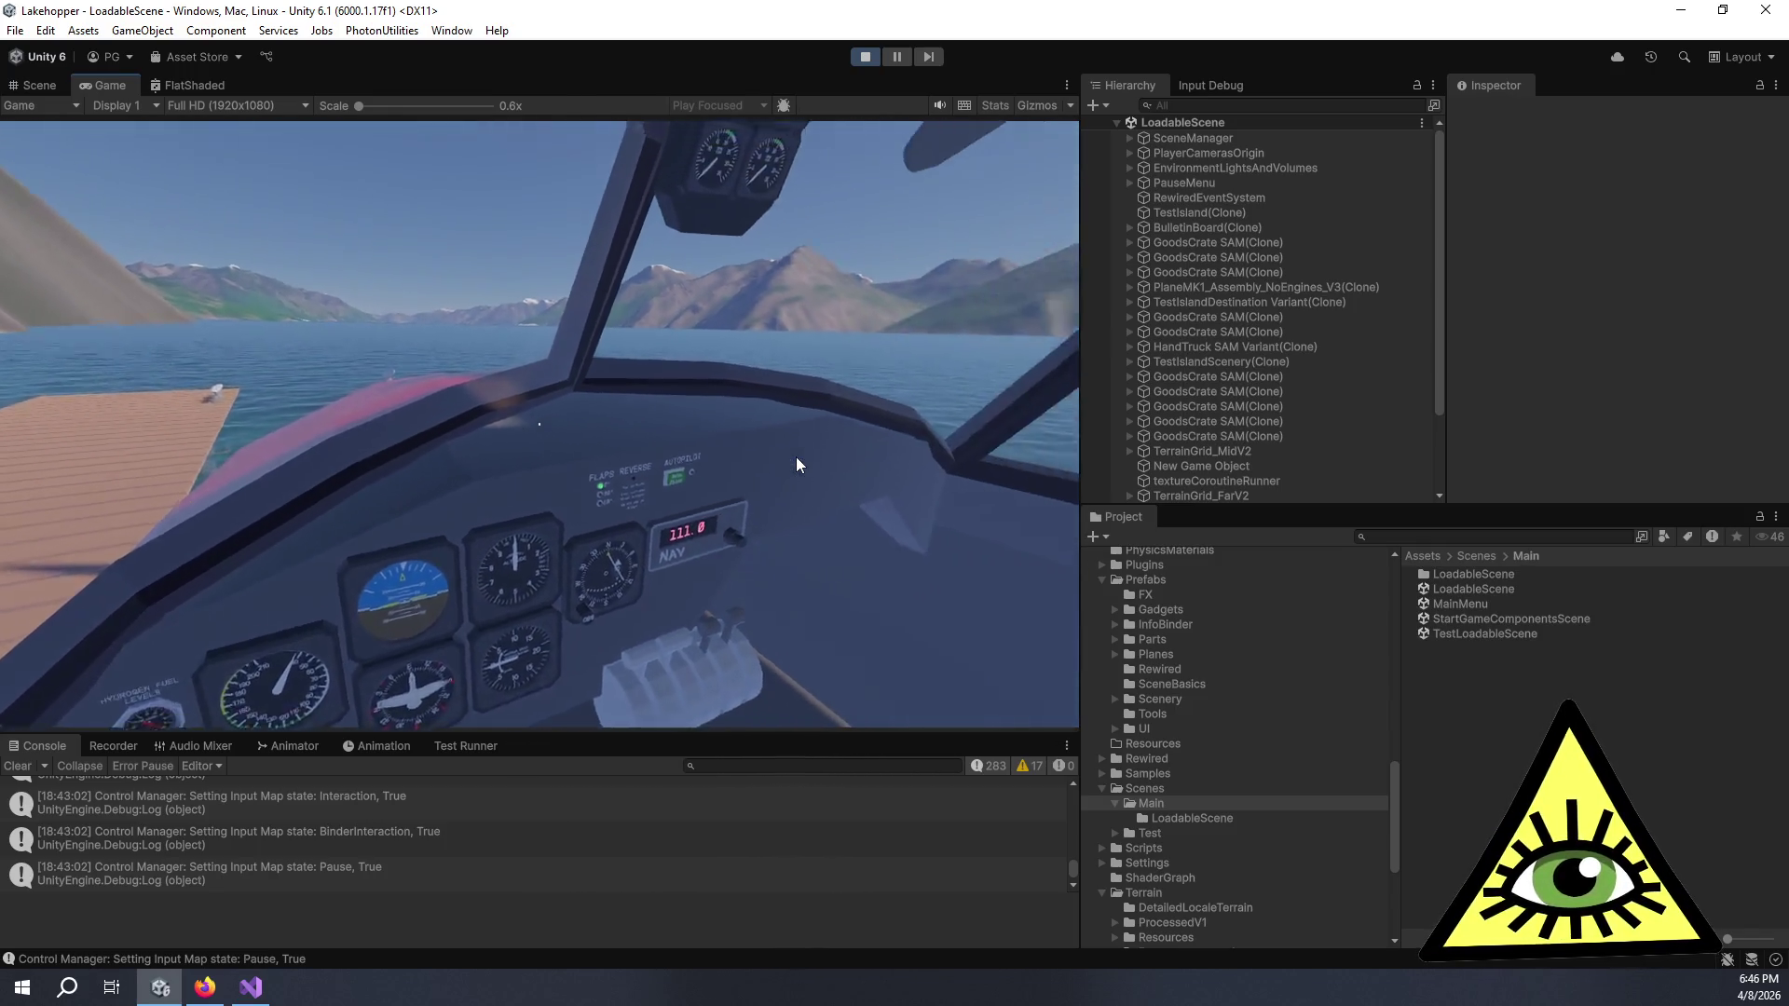
pyautogui.press('Right')
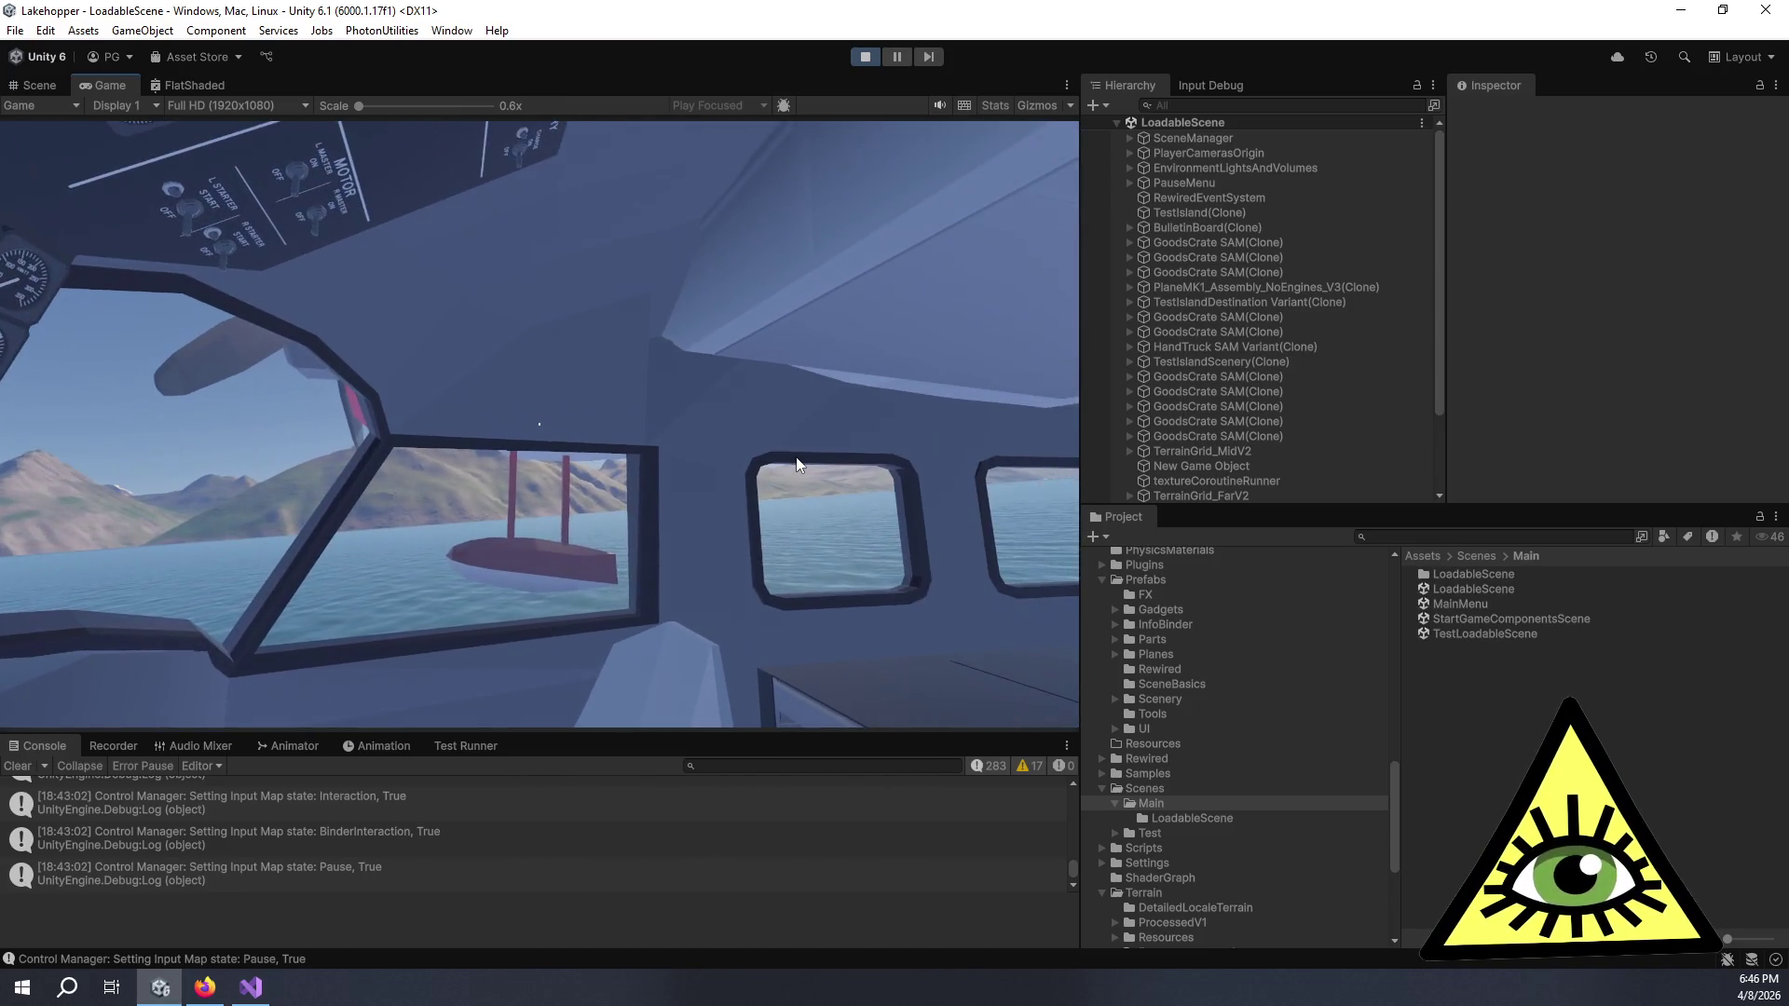
pyautogui.press('Right')
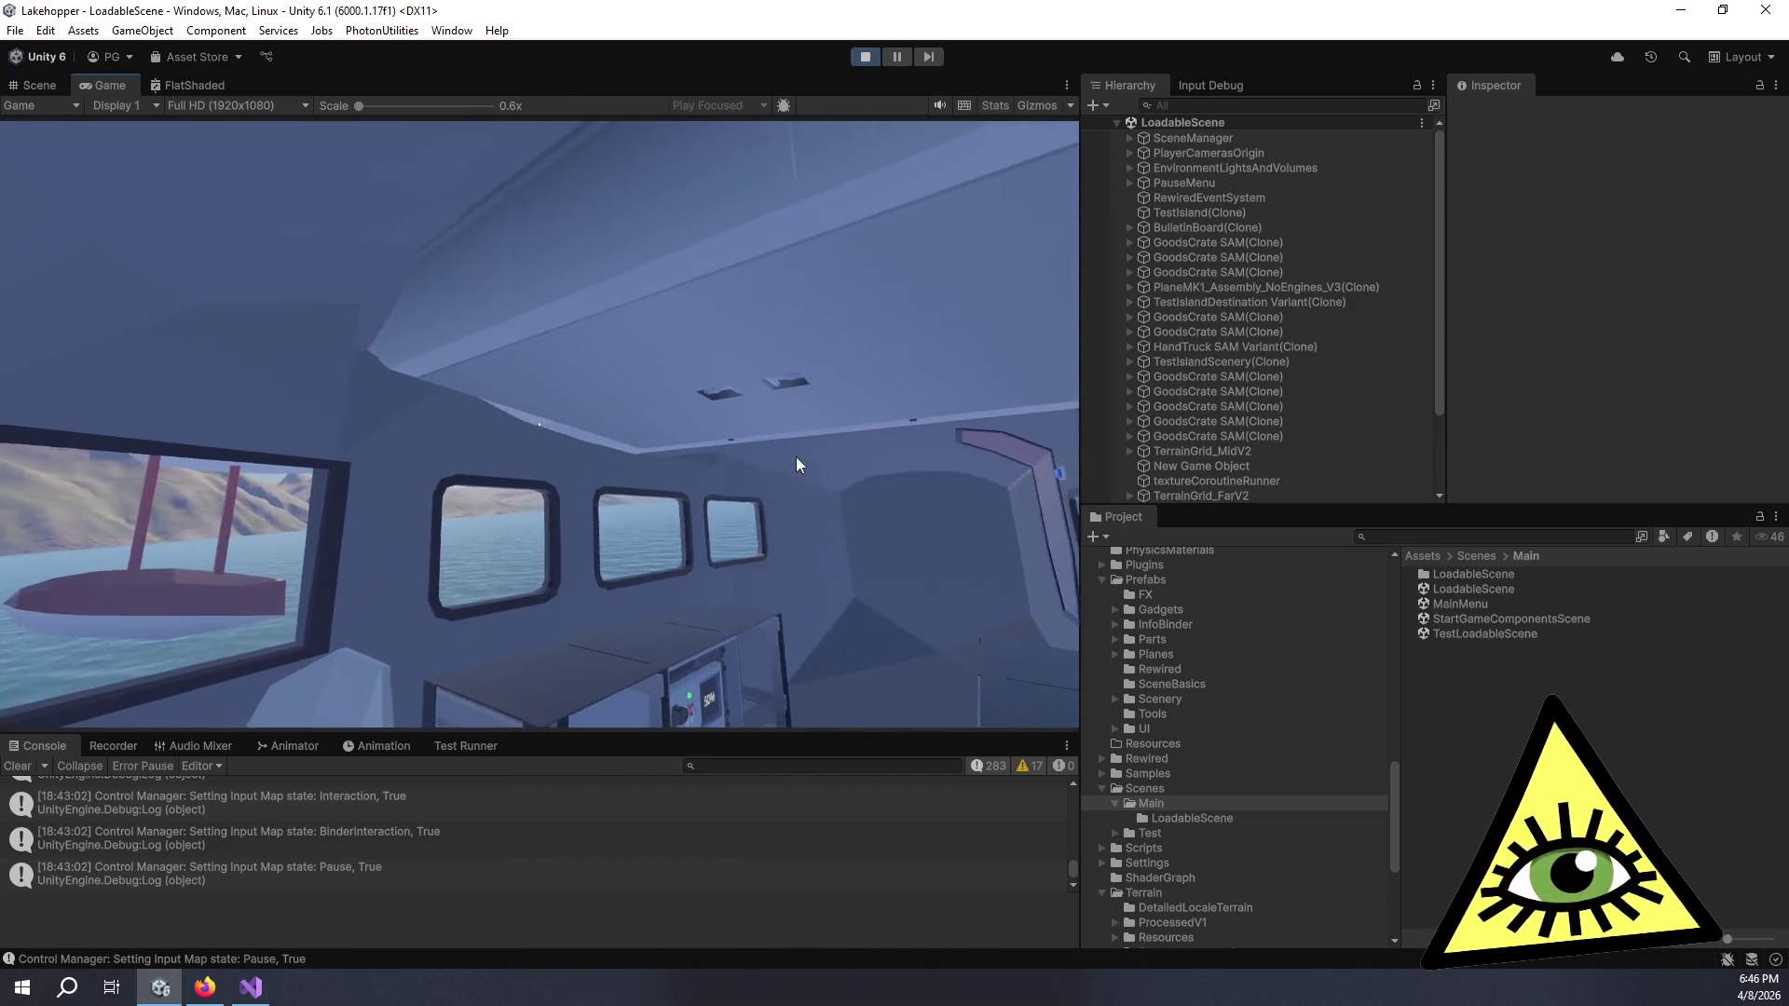
pyautogui.press('Right')
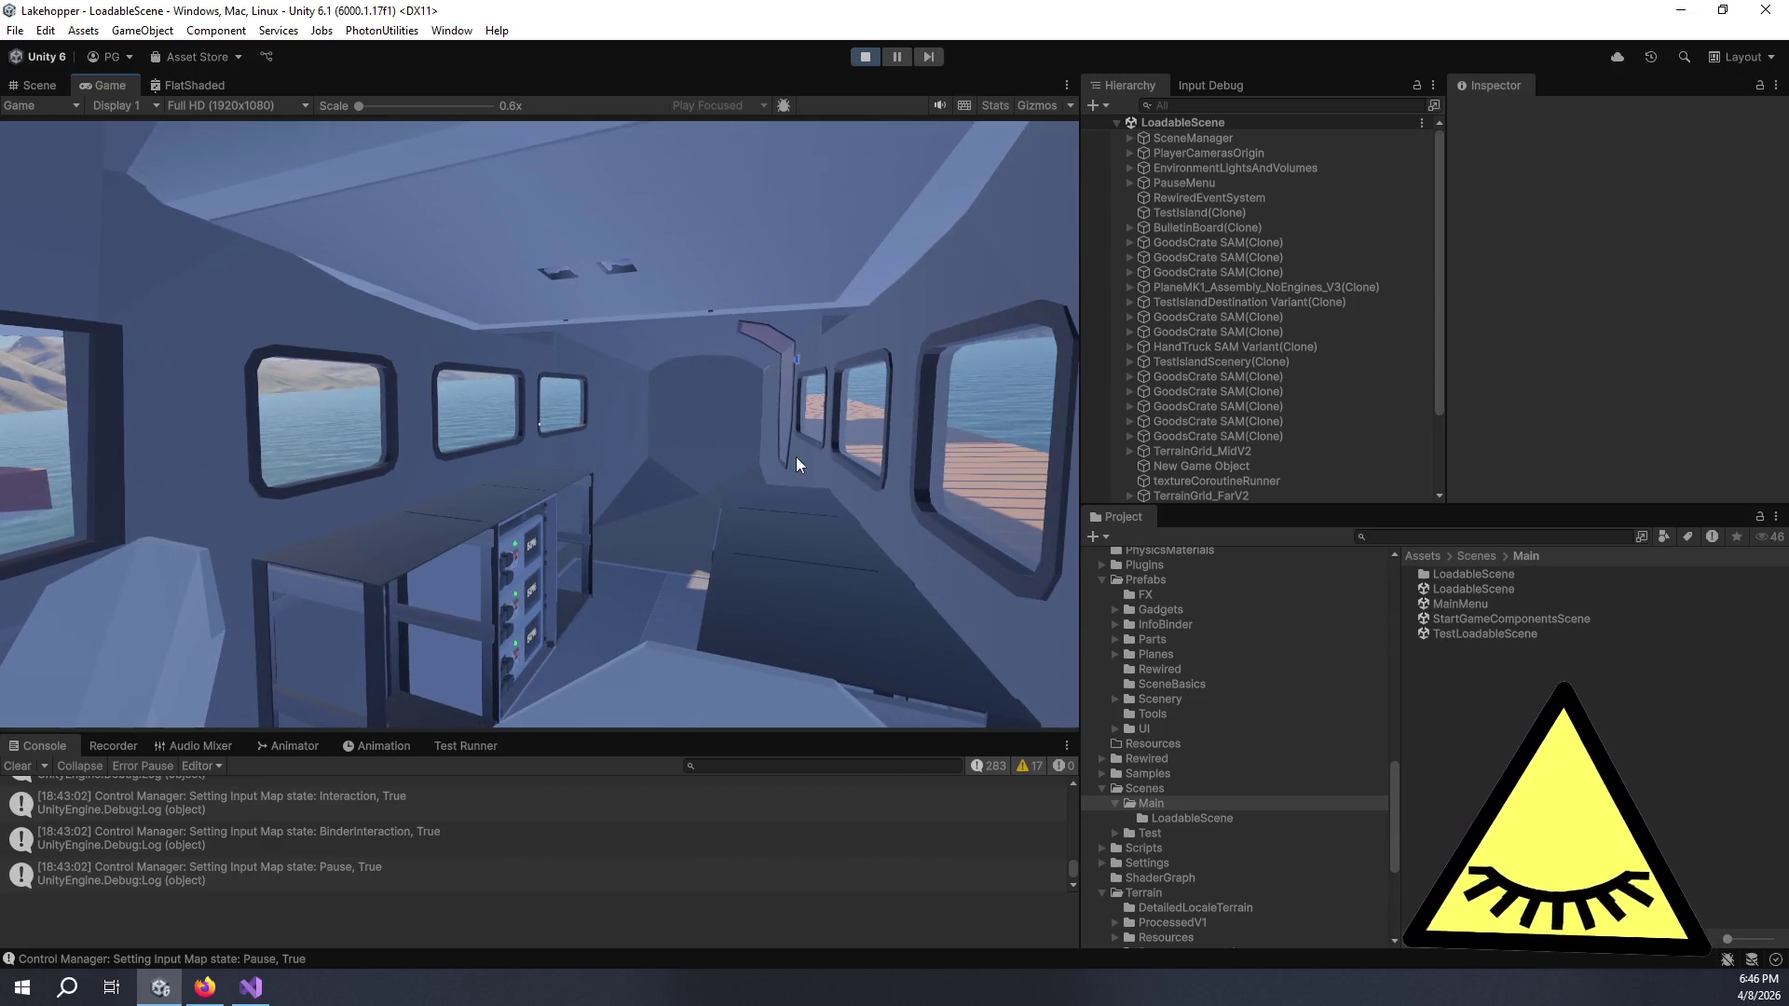
pyautogui.press('Escape')
pyautogui.press('Down')
pyautogui.press('Down')
pyautogui.press('Down')
# - Open the LOAD screen, browse the saves list, and cancel back to the pause menu
pyautogui.press('Up')
pyautogui.press('Up')
pyautogui.press('Up')
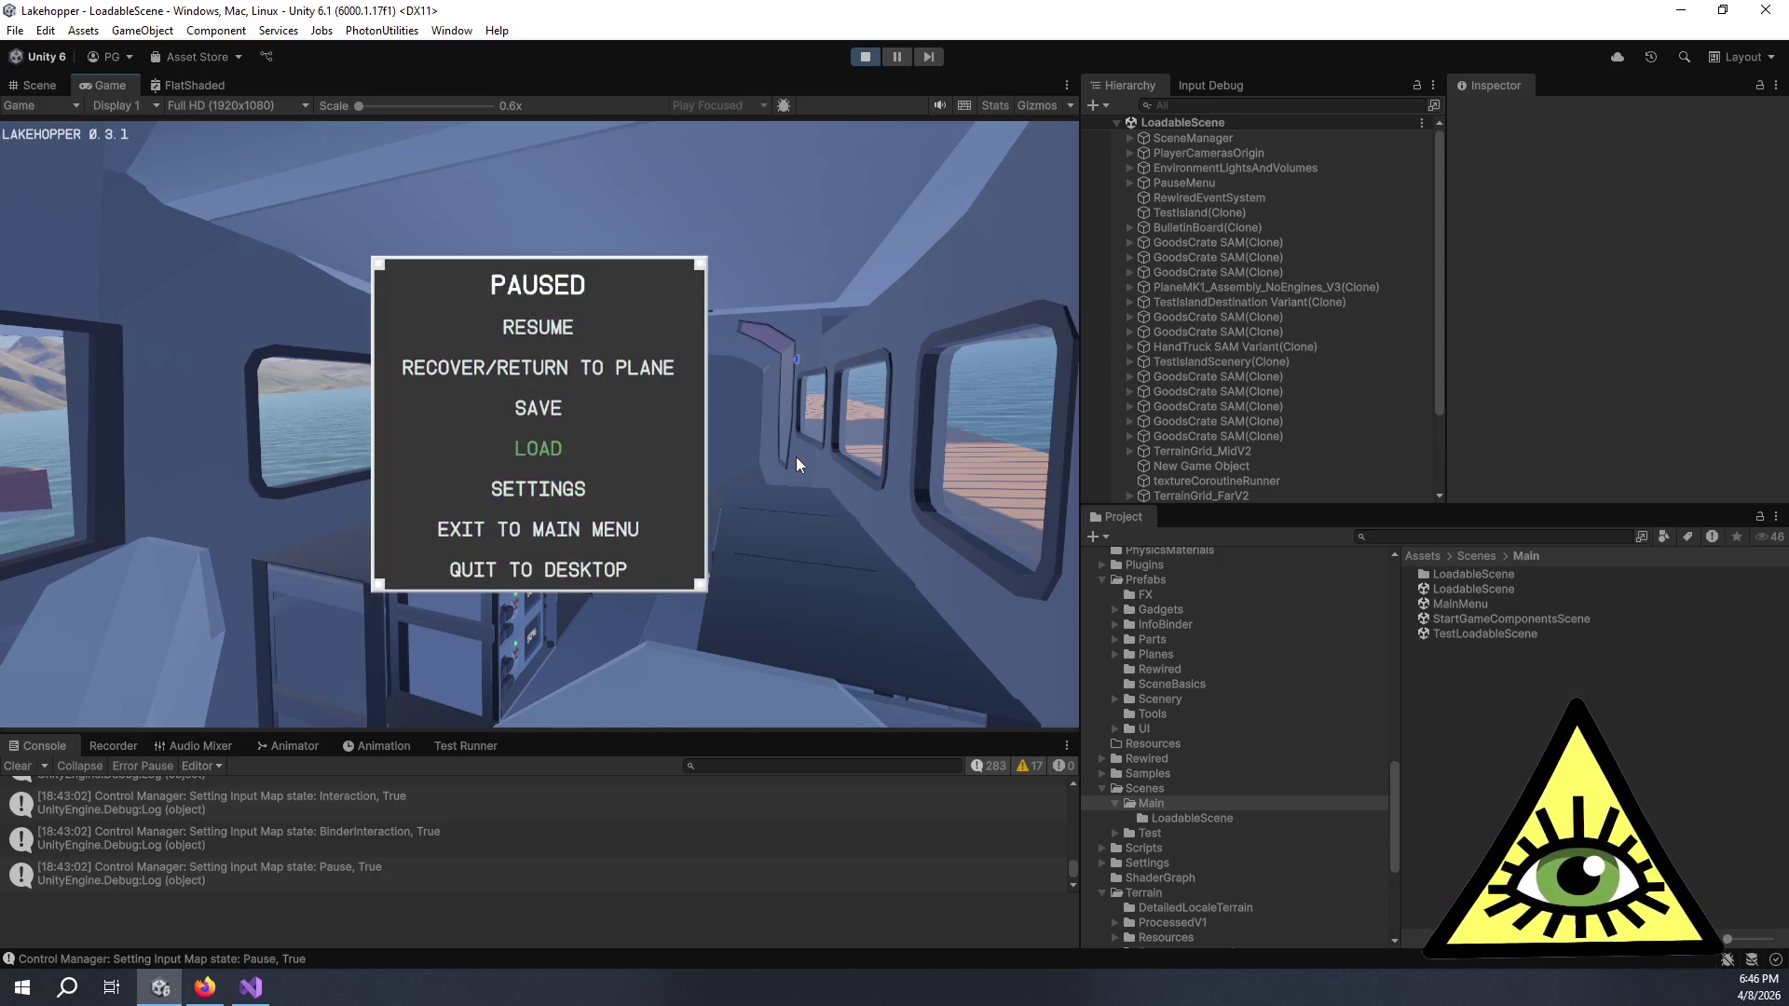
pyautogui.press('Return')
pyautogui.press('Down')
pyautogui.press('Down')
pyautogui.press('Down')
pyautogui.press('Up')
pyautogui.press('Up')
pyautogui.press('Up')
pyautogui.press('Down')
pyautogui.press('Down')
pyautogui.press('Down')
pyautogui.press('Down')
pyautogui.press('Down')
pyautogui.press('Down')
pyautogui.press('Up')
pyautogui.press('Up')
pyautogui.press('Up')
pyautogui.press('Up')
pyautogui.press('Down')
pyautogui.press('Down')
pyautogui.press('Right')
pyautogui.press('Left')
pyautogui.press('Left')
pyautogui.press('Right')
pyautogui.press('Up')
pyautogui.press('Up')
pyautogui.press('Up')
pyautogui.press('Up')
pyautogui.press('Down')
pyautogui.press('Down')
pyautogui.press('Down')
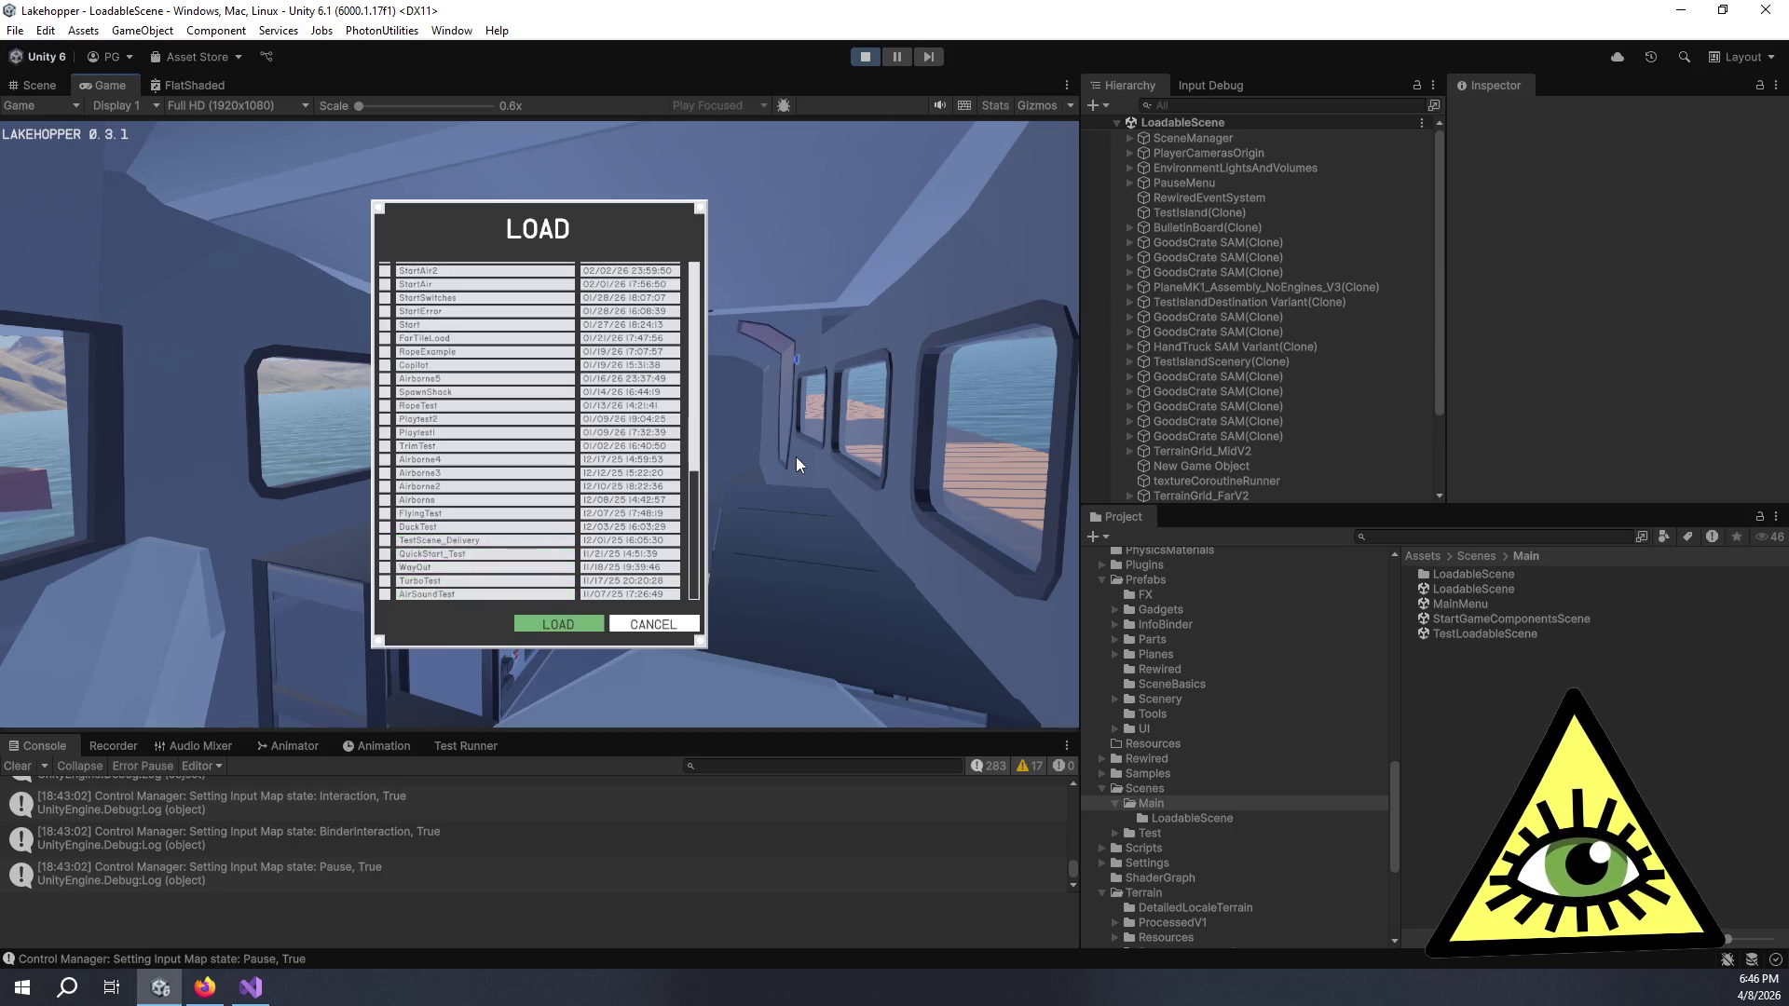
pyautogui.press('Right')
pyautogui.press('Left')
pyautogui.press('Right')
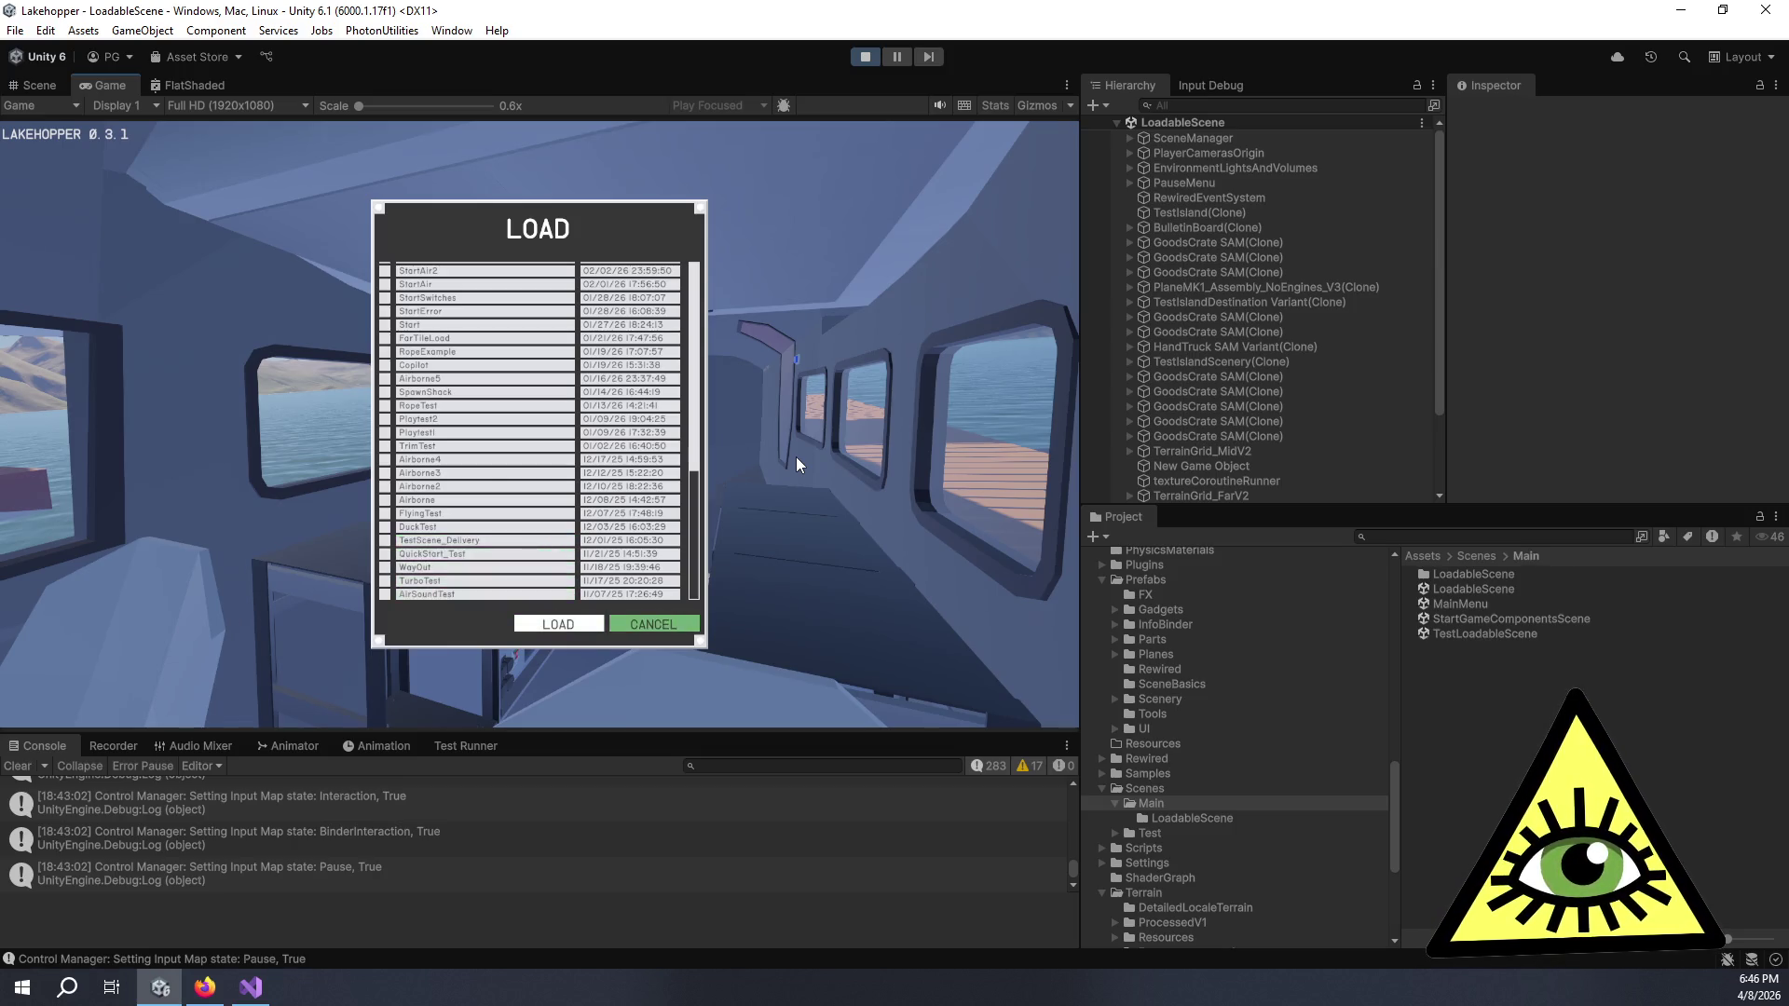
pyautogui.press('Return')
# - Open the SAVE screen, step through the saves, and cancel back to the pause menu
pyautogui.press('Up')
pyautogui.press('Up')
pyautogui.press('Down')
pyautogui.press('Down')
pyautogui.press('Down')
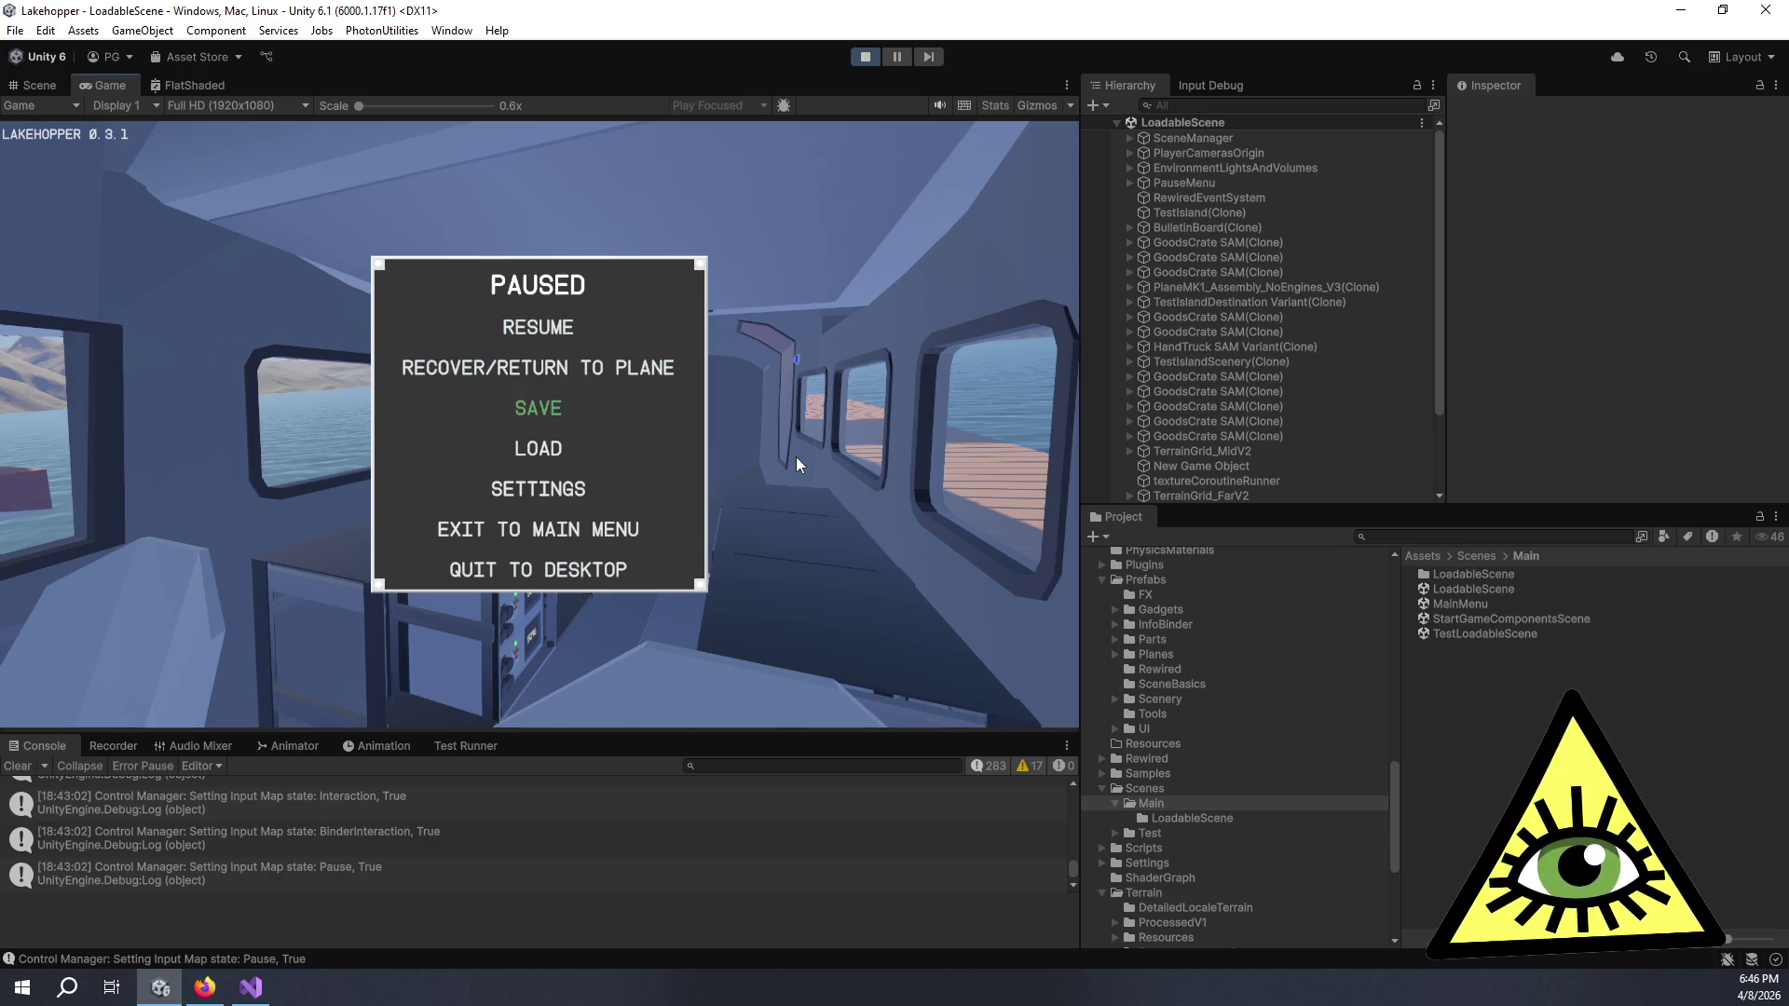
pyautogui.press('Return')
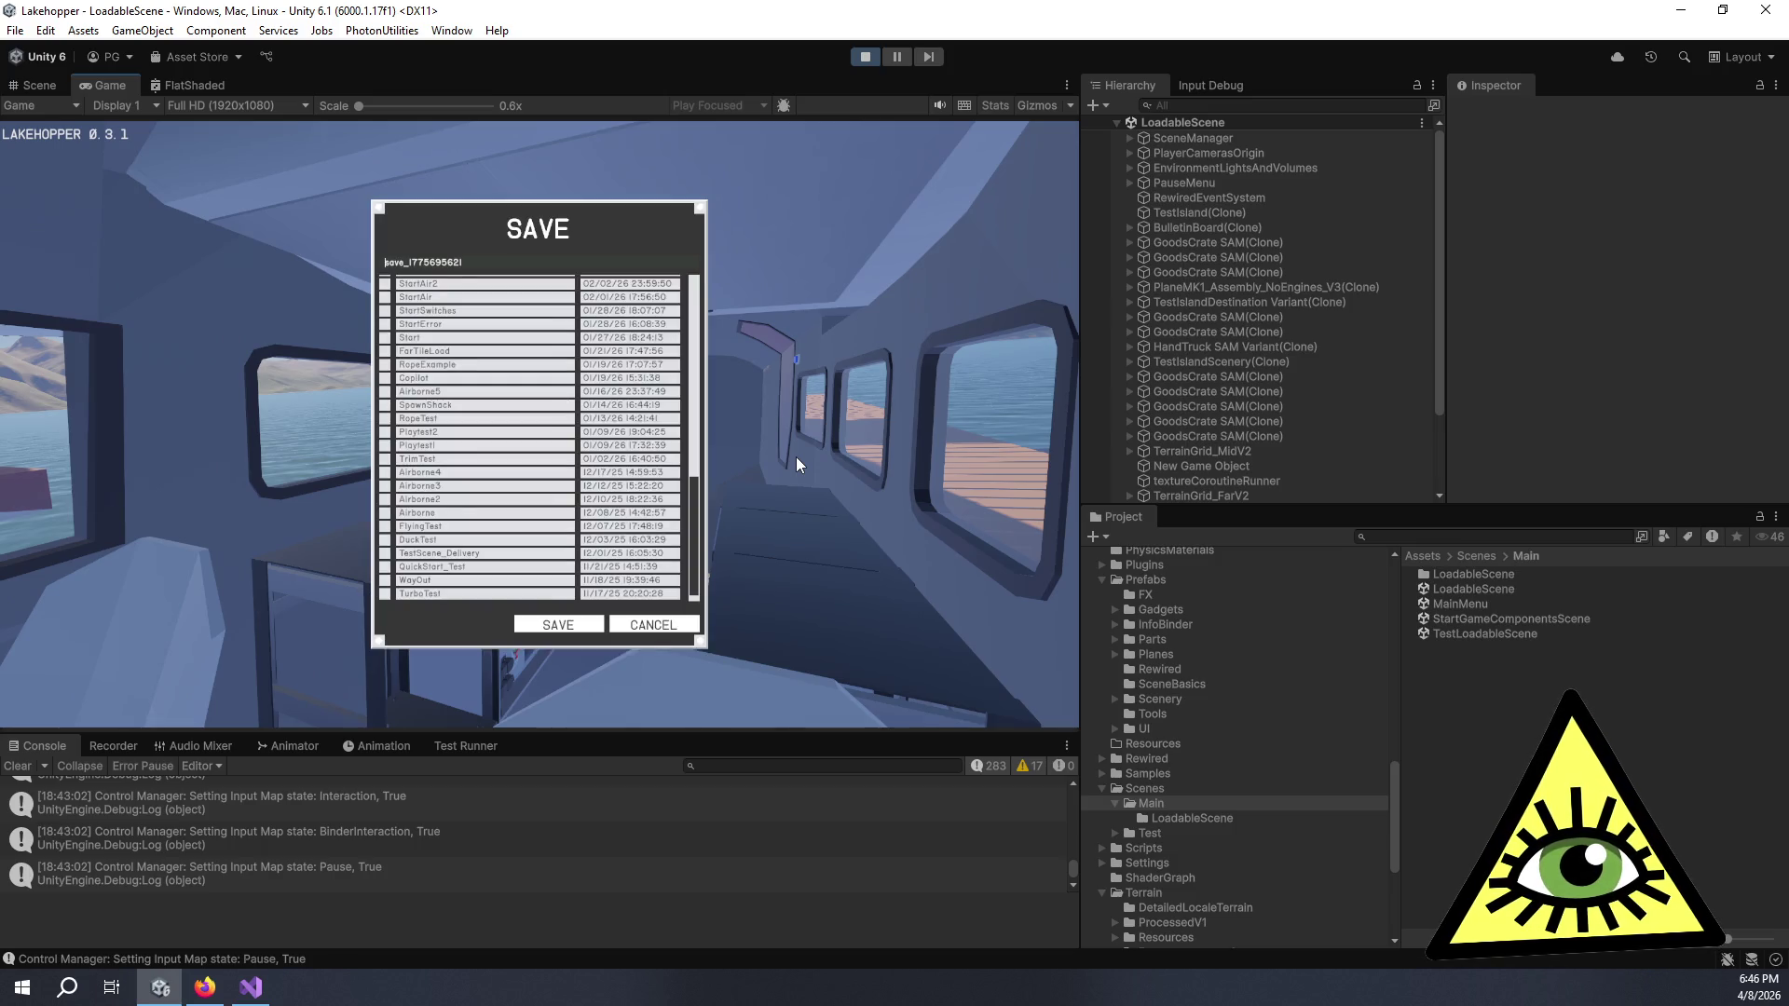
pyautogui.press('Down')
pyautogui.press('Down')
pyautogui.press('Down')
pyautogui.press('Down')
pyautogui.press('Down')
pyautogui.press('Down')
pyautogui.press('Down')
pyautogui.press('Down')
pyautogui.press('Down')
pyautogui.press('Down')
pyautogui.press('Down')
pyautogui.press('Down')
pyautogui.press('Down')
pyautogui.press('Right')
pyautogui.press('Return')
pyautogui.press('Down')
pyautogui.press('Down')
pyautogui.press('Up')
pyautogui.press('Up')
pyautogui.press('Up')
pyautogui.press('Down')
pyautogui.press('Down')
# - Resume the game, pause again, and choose QUIT TO DESKTOP, confirming QUIT
pyautogui.press('Return')
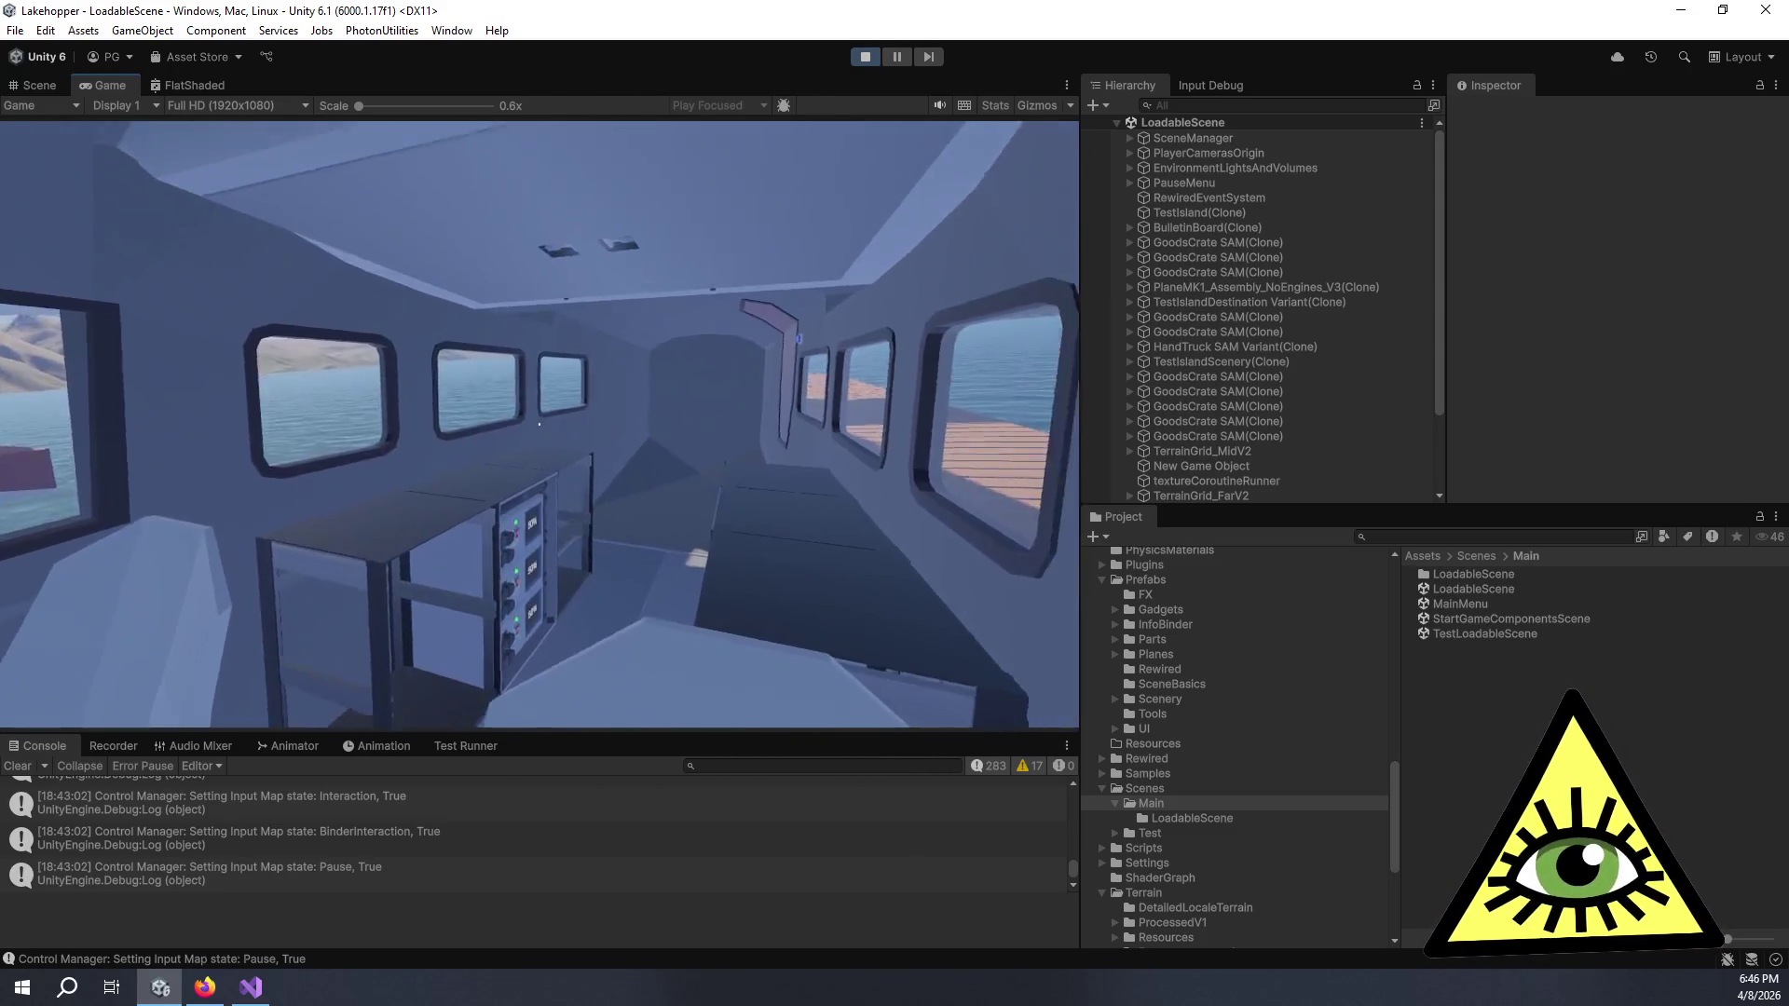
pyautogui.press('Escape')
pyautogui.press('Down')
pyautogui.press('Down')
pyautogui.press('Down')
pyautogui.press('Up')
pyautogui.press('Up')
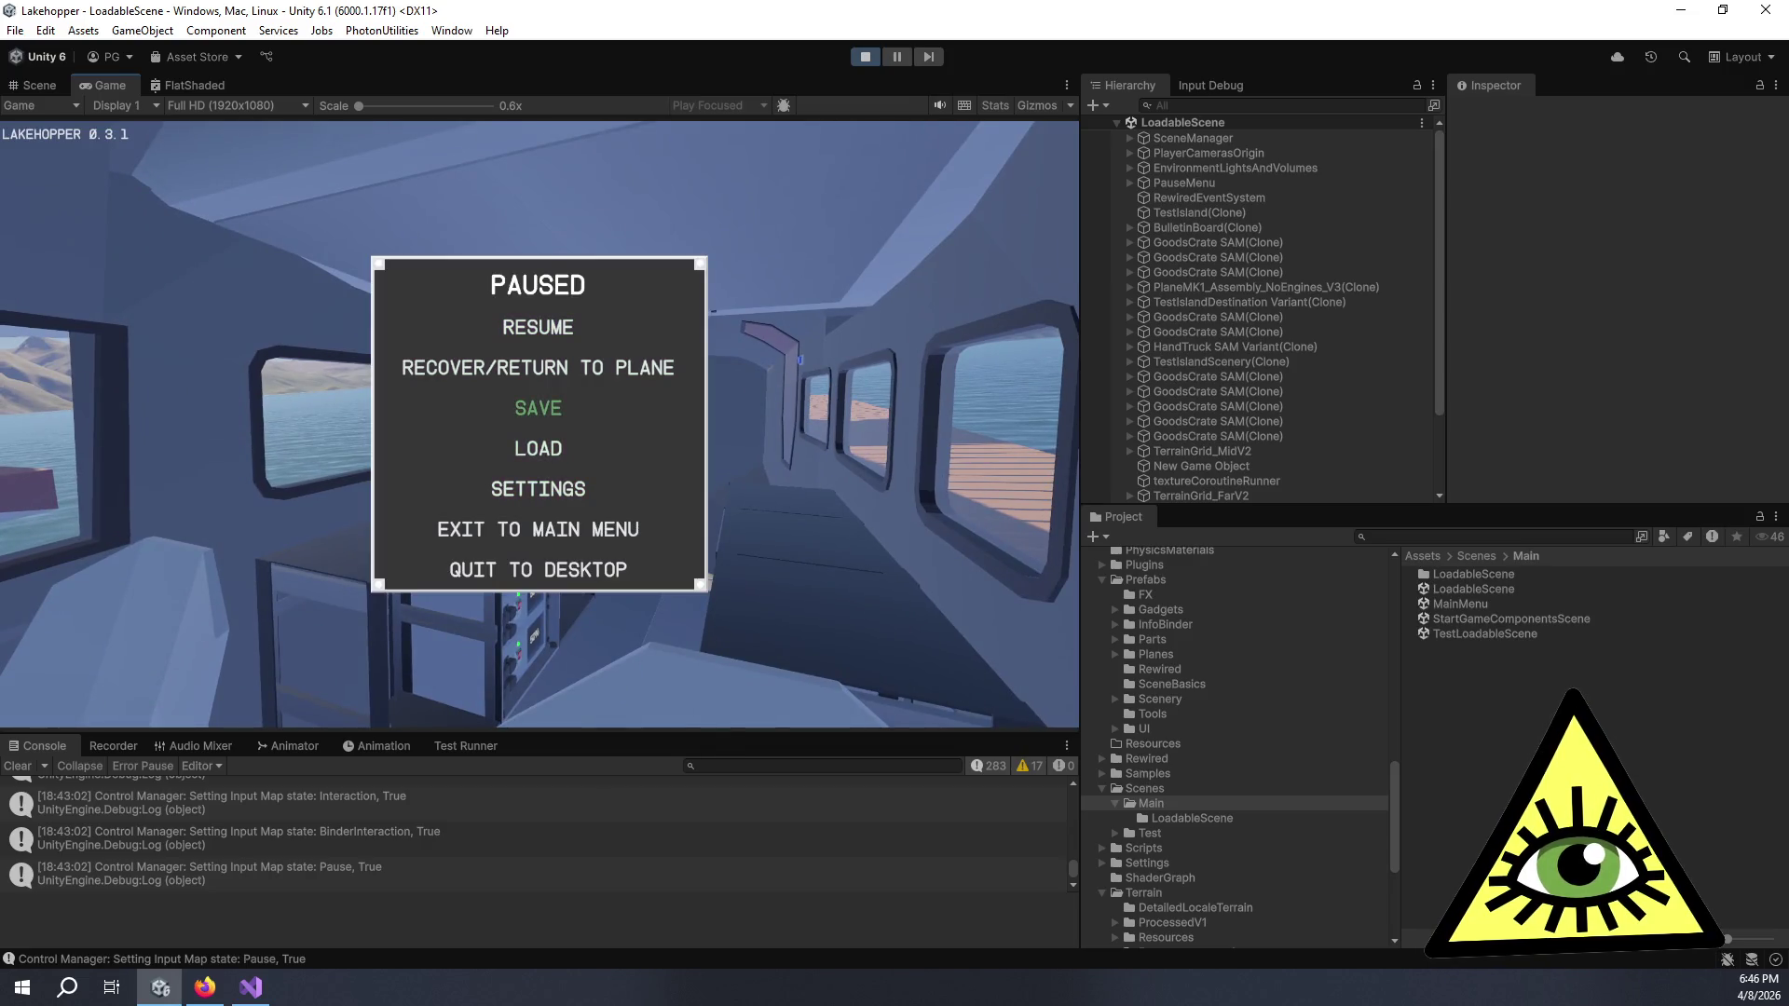
pyautogui.press('Up')
pyautogui.press('Up')
pyautogui.press('Up')
pyautogui.press('Return')
pyautogui.press('Return')
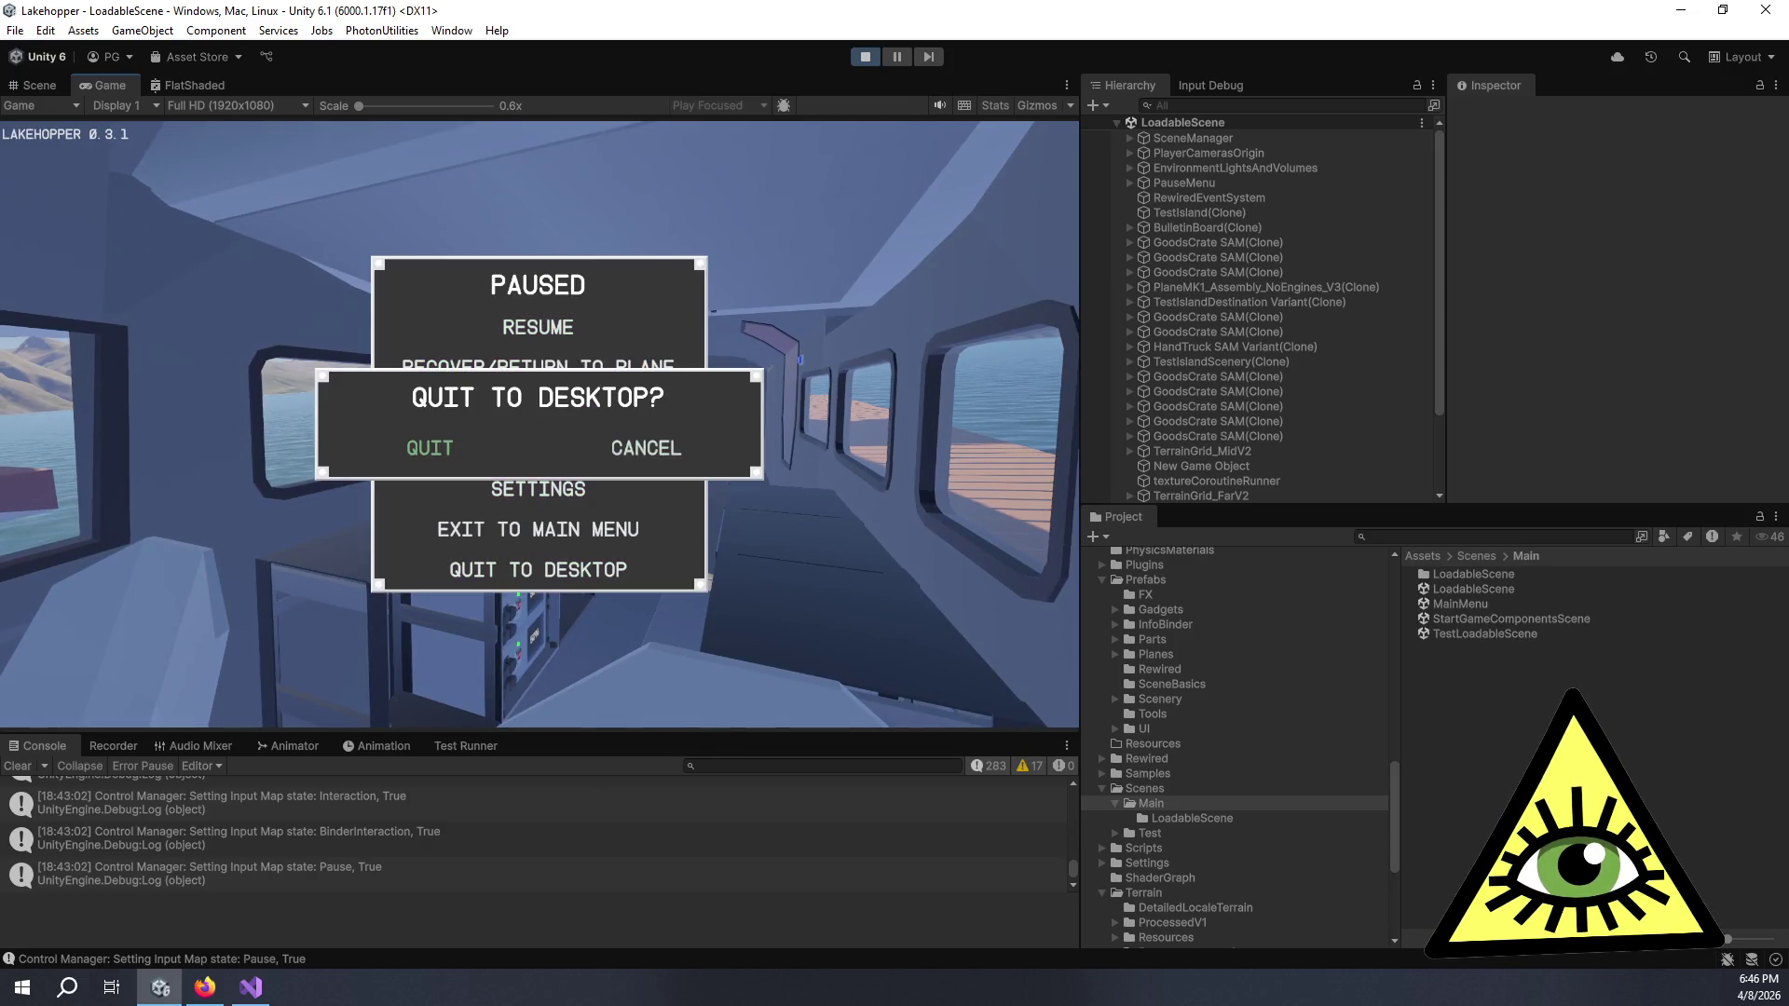
pyautogui.hotkey('ctrl', 'p')
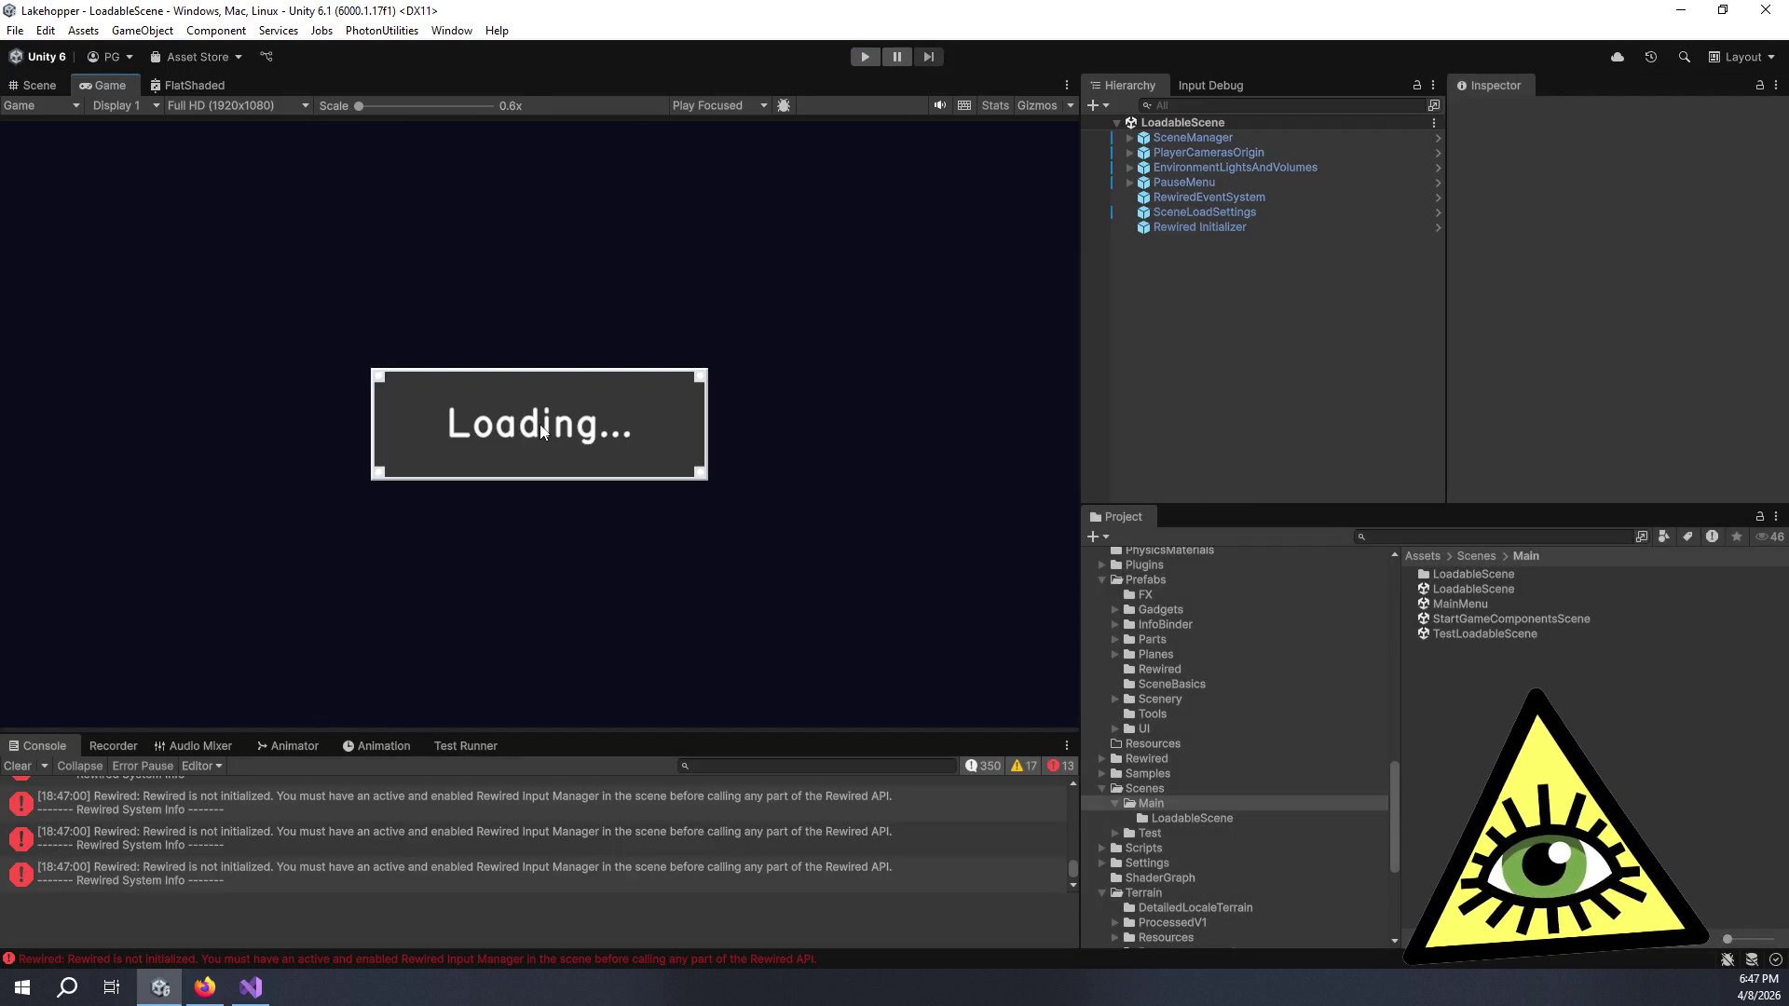
# - Set RewiredEventSystem's Input Actions Per Second to 8 and Repeat Delay to 0.25, applying both to the prefab
pyautogui.hotkey('alt', 'Tab')
pyautogui.hotkey('alt', 'Tab')
pyautogui.click(1211, 197)
pyautogui.scroll(-5, 1603, 337)
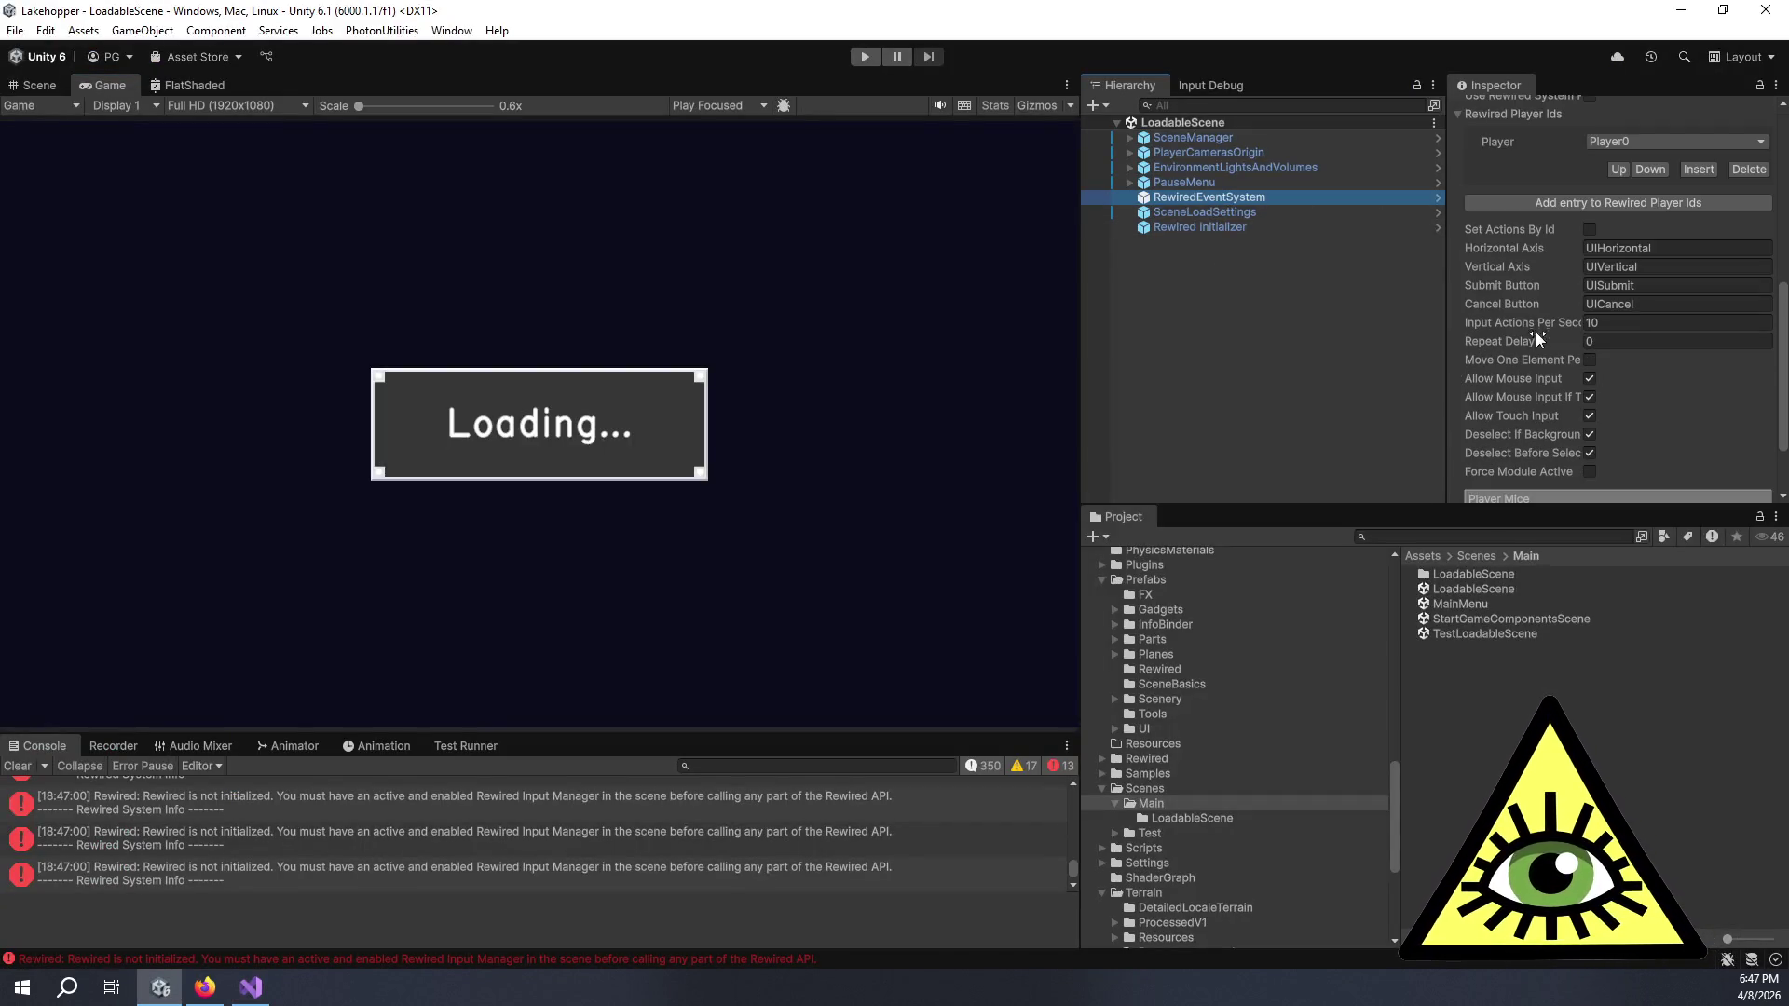
pyautogui.click(1612, 322)
pyautogui.write('8')
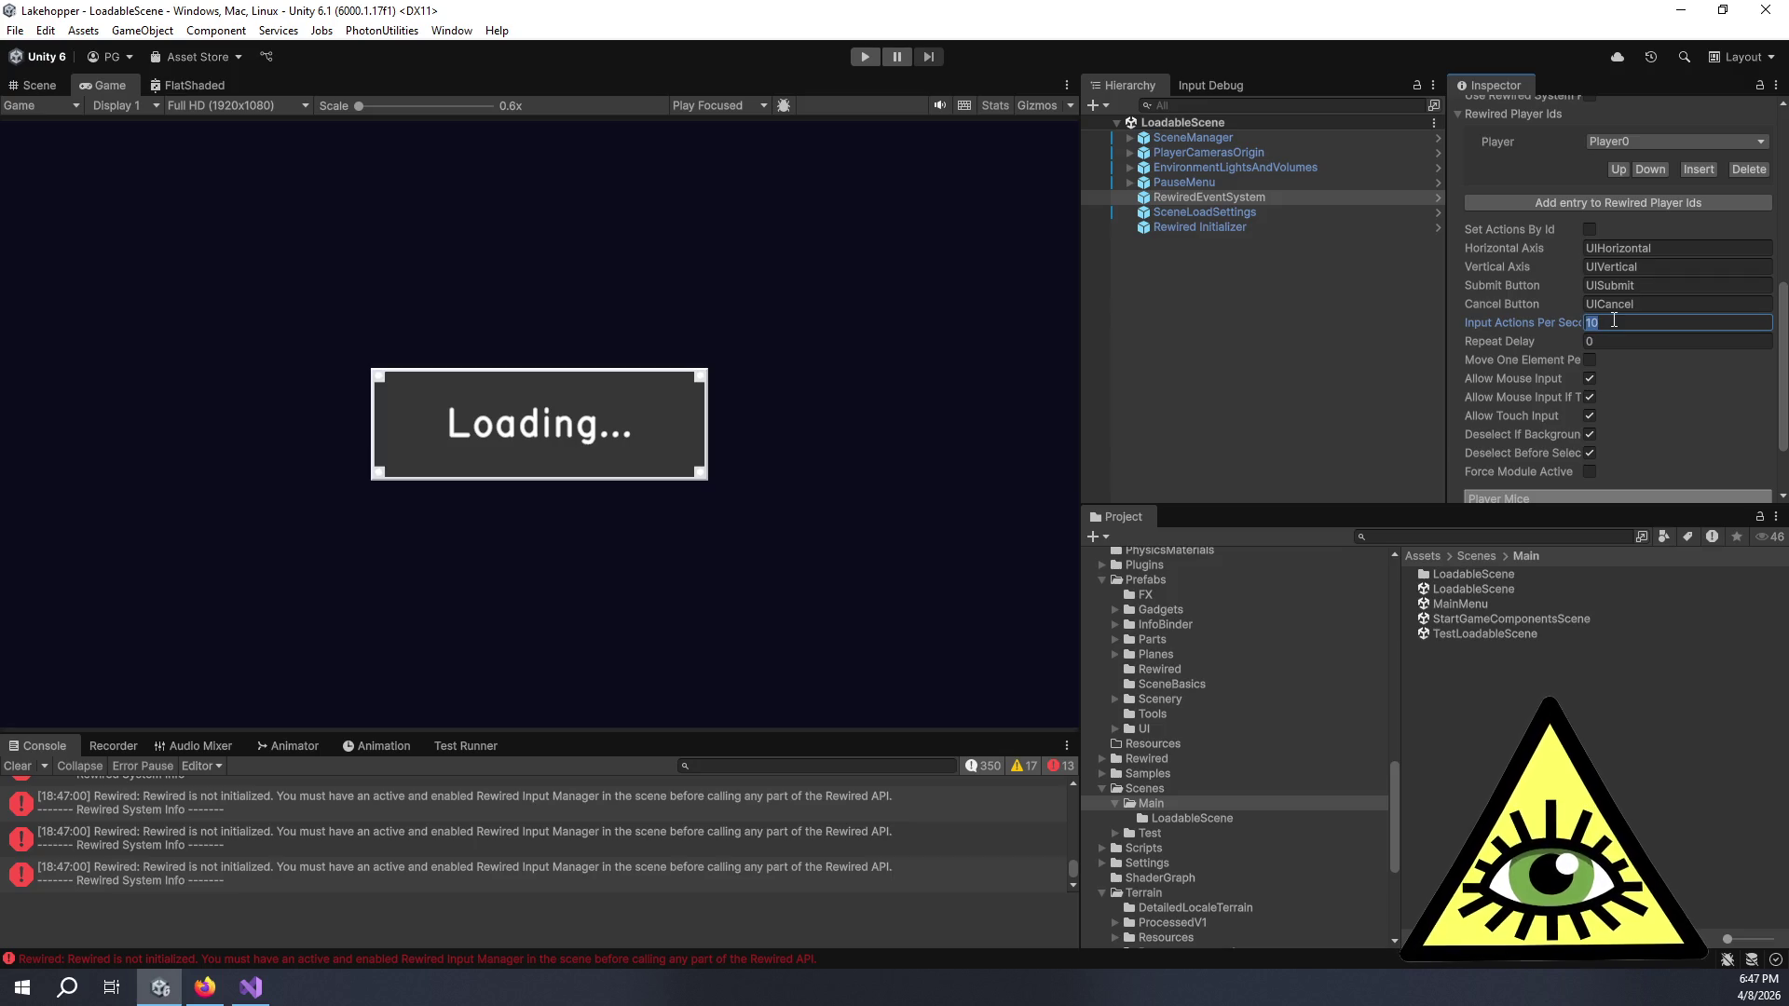
pyautogui.click(1628, 340)
pyautogui.write('0.25')
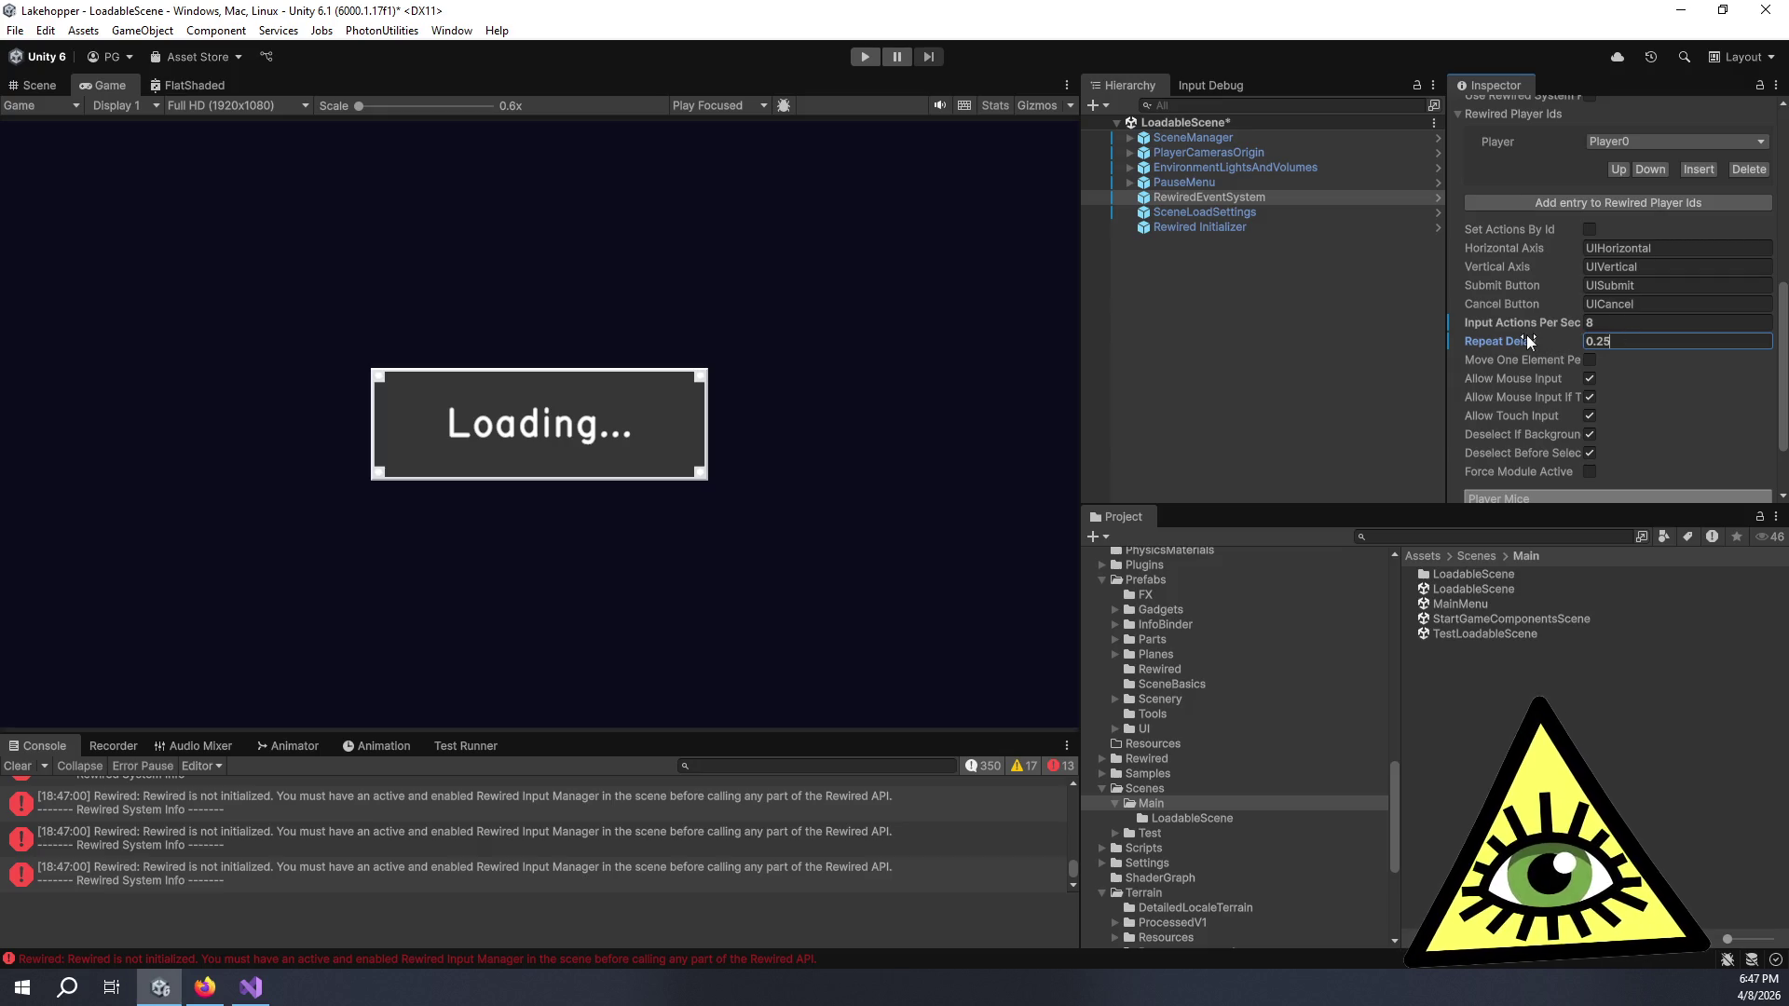
pyautogui.rightClick(1526, 340)
pyautogui.click(1584, 388)
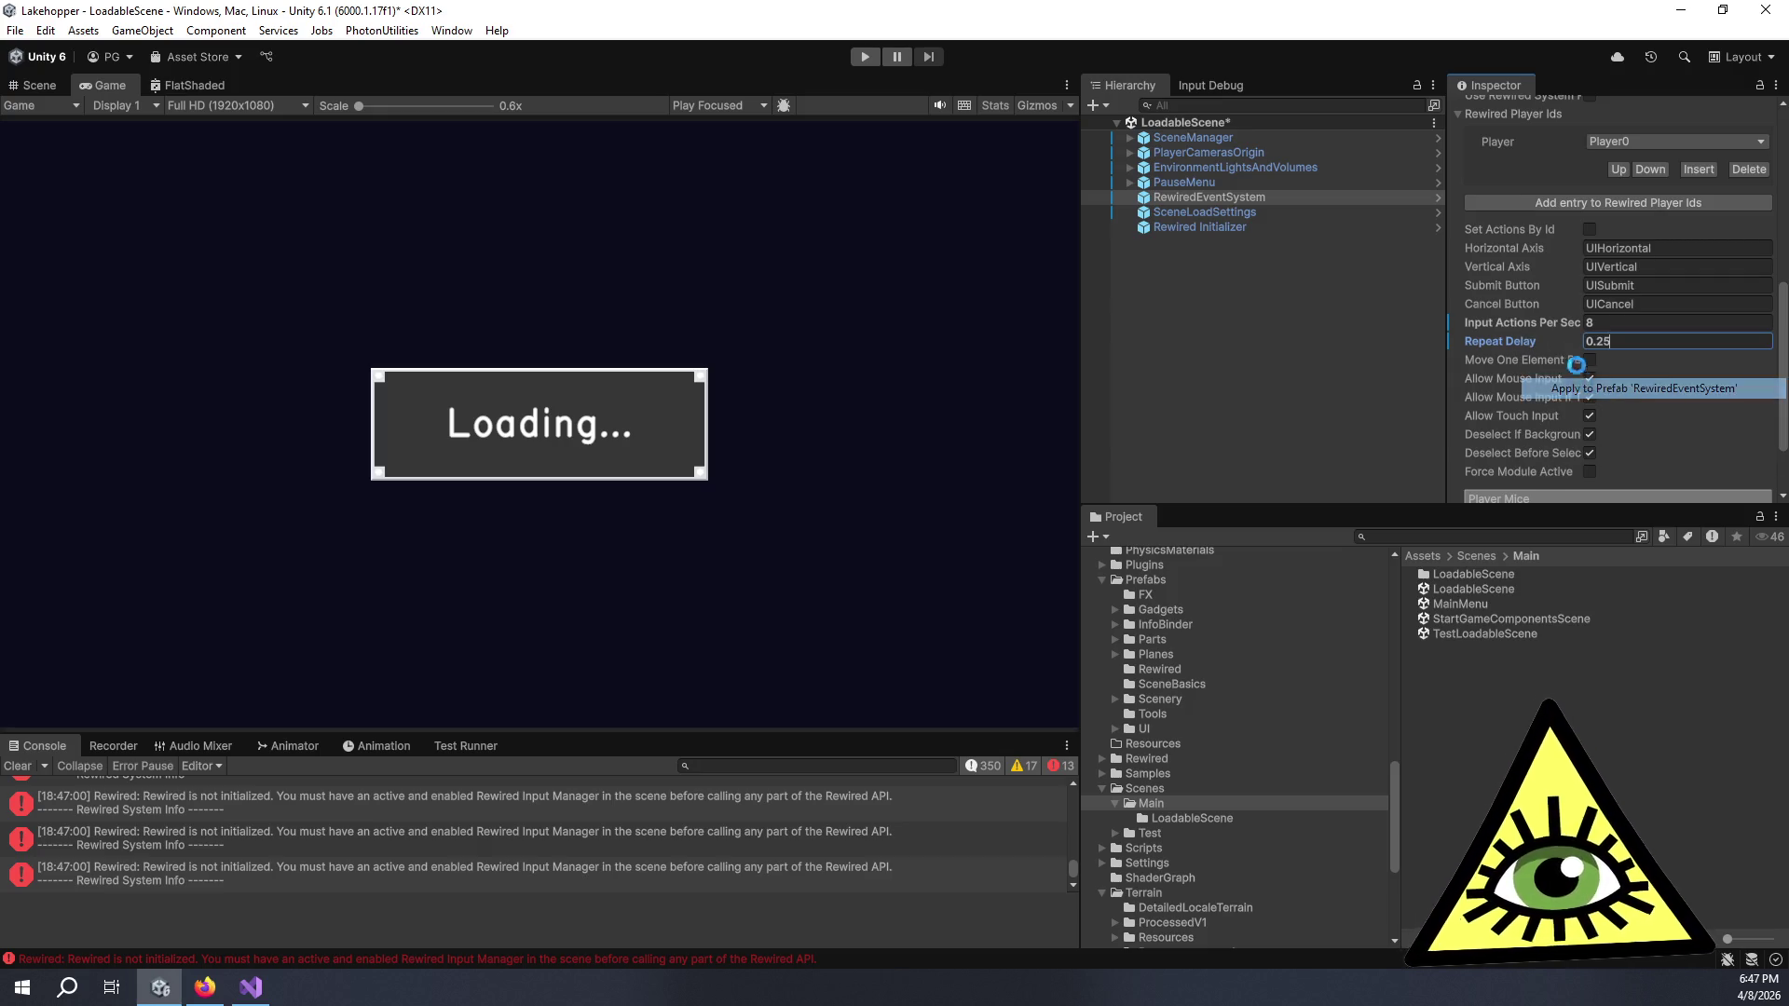
pyautogui.rightClick(1530, 322)
pyautogui.click(1601, 377)
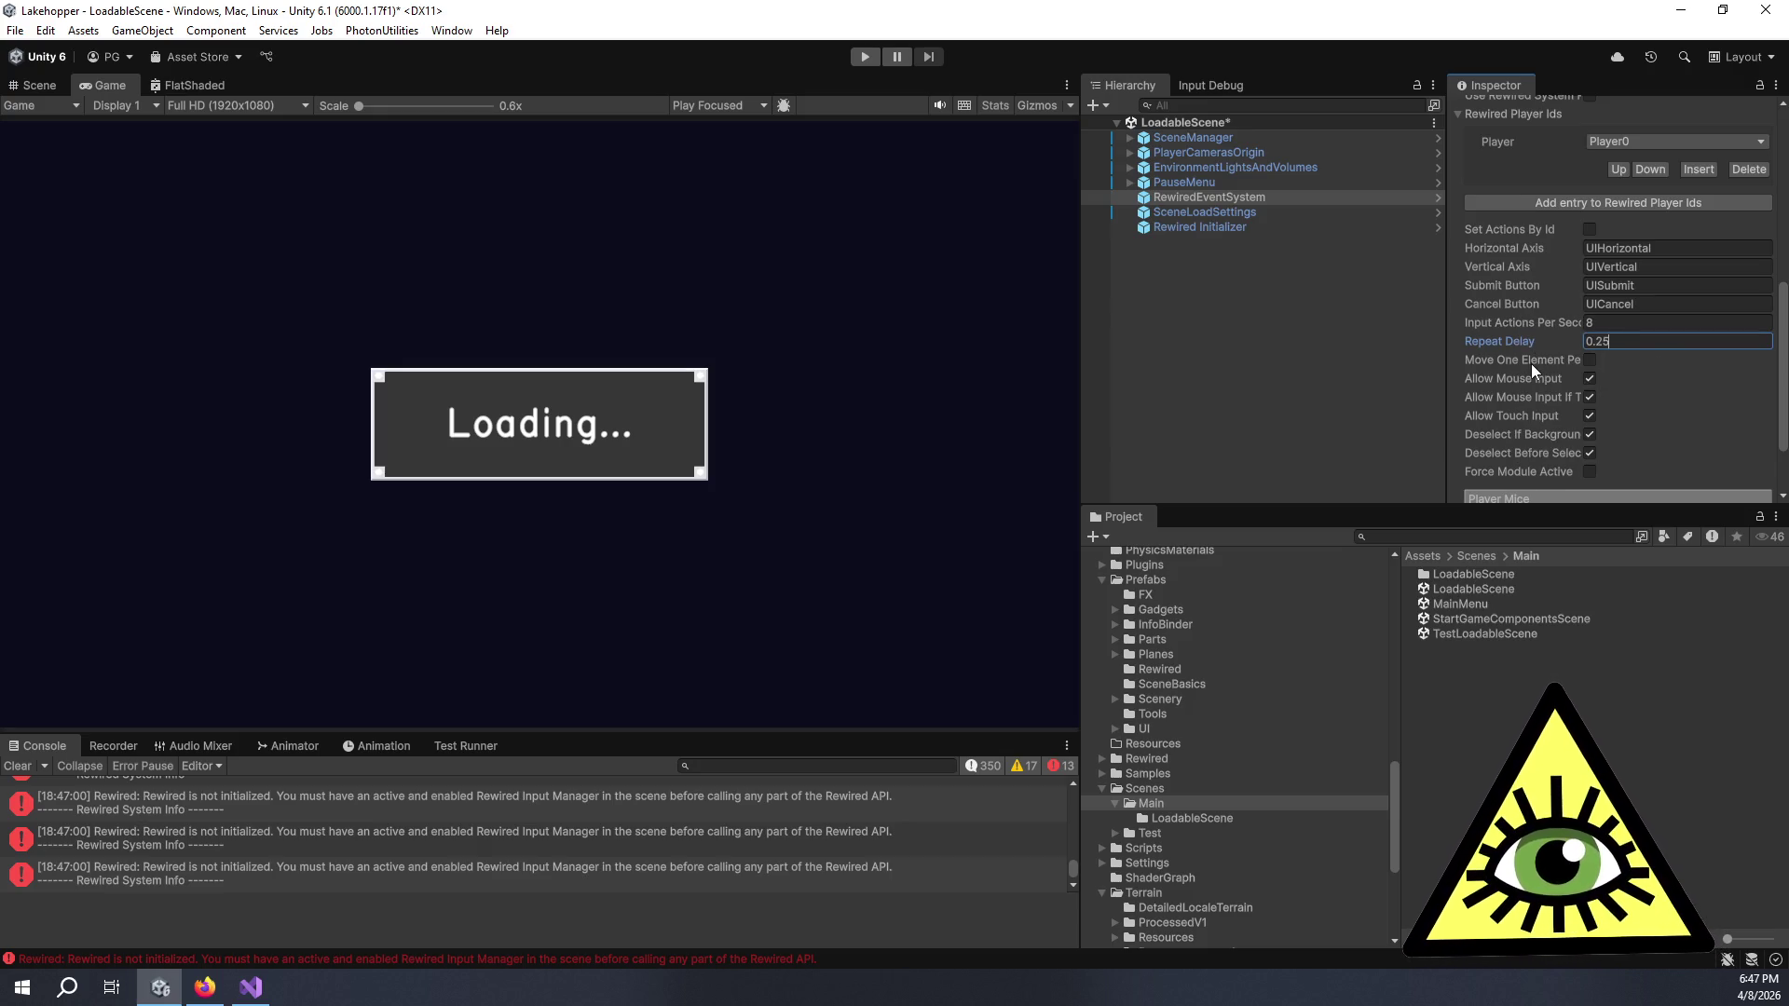
# - Widen the Inspector's property area and select Rewired Initializer to show its Initializer component
pyautogui.moveTo(1448, 365)
pyautogui.mouseDown()
pyautogui.moveTo(1244, 368)
pyautogui.moveTo(1400, 374)
pyautogui.moveTo(1376, 374)
pyautogui.mouseUp()
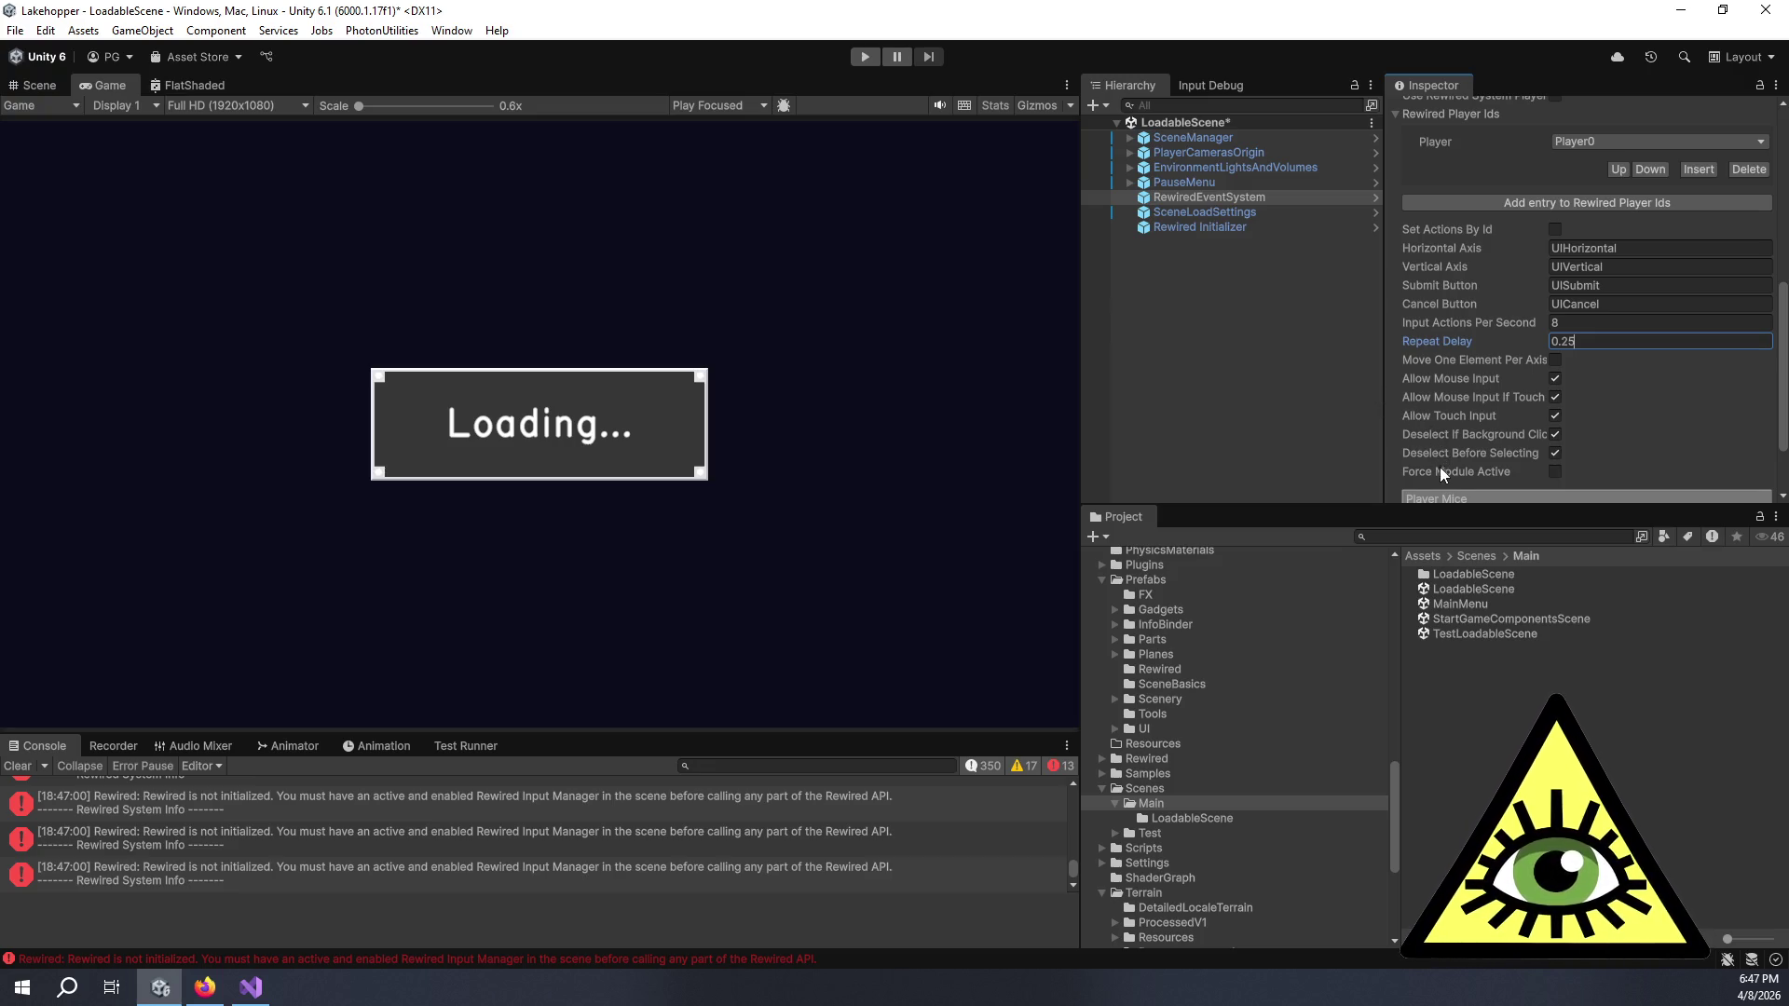
pyautogui.scroll(3, 1431, 406)
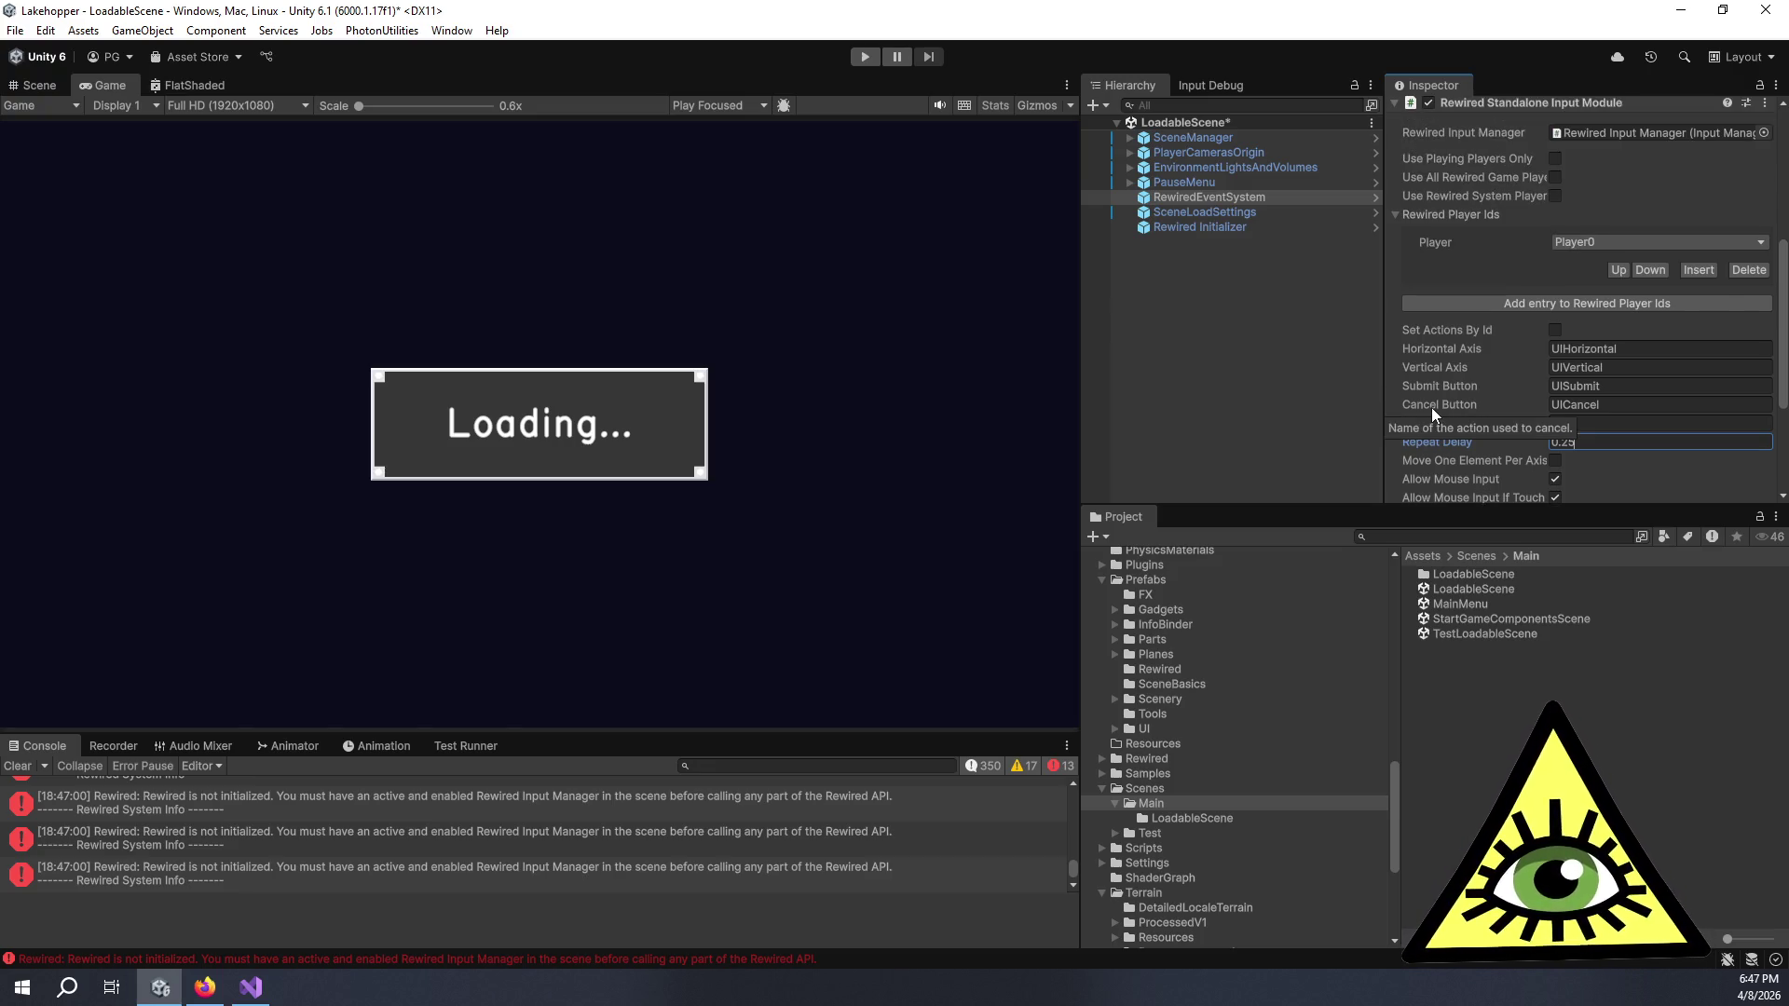
pyautogui.scroll(5, 1431, 411)
pyautogui.scroll(-10, 1431, 411)
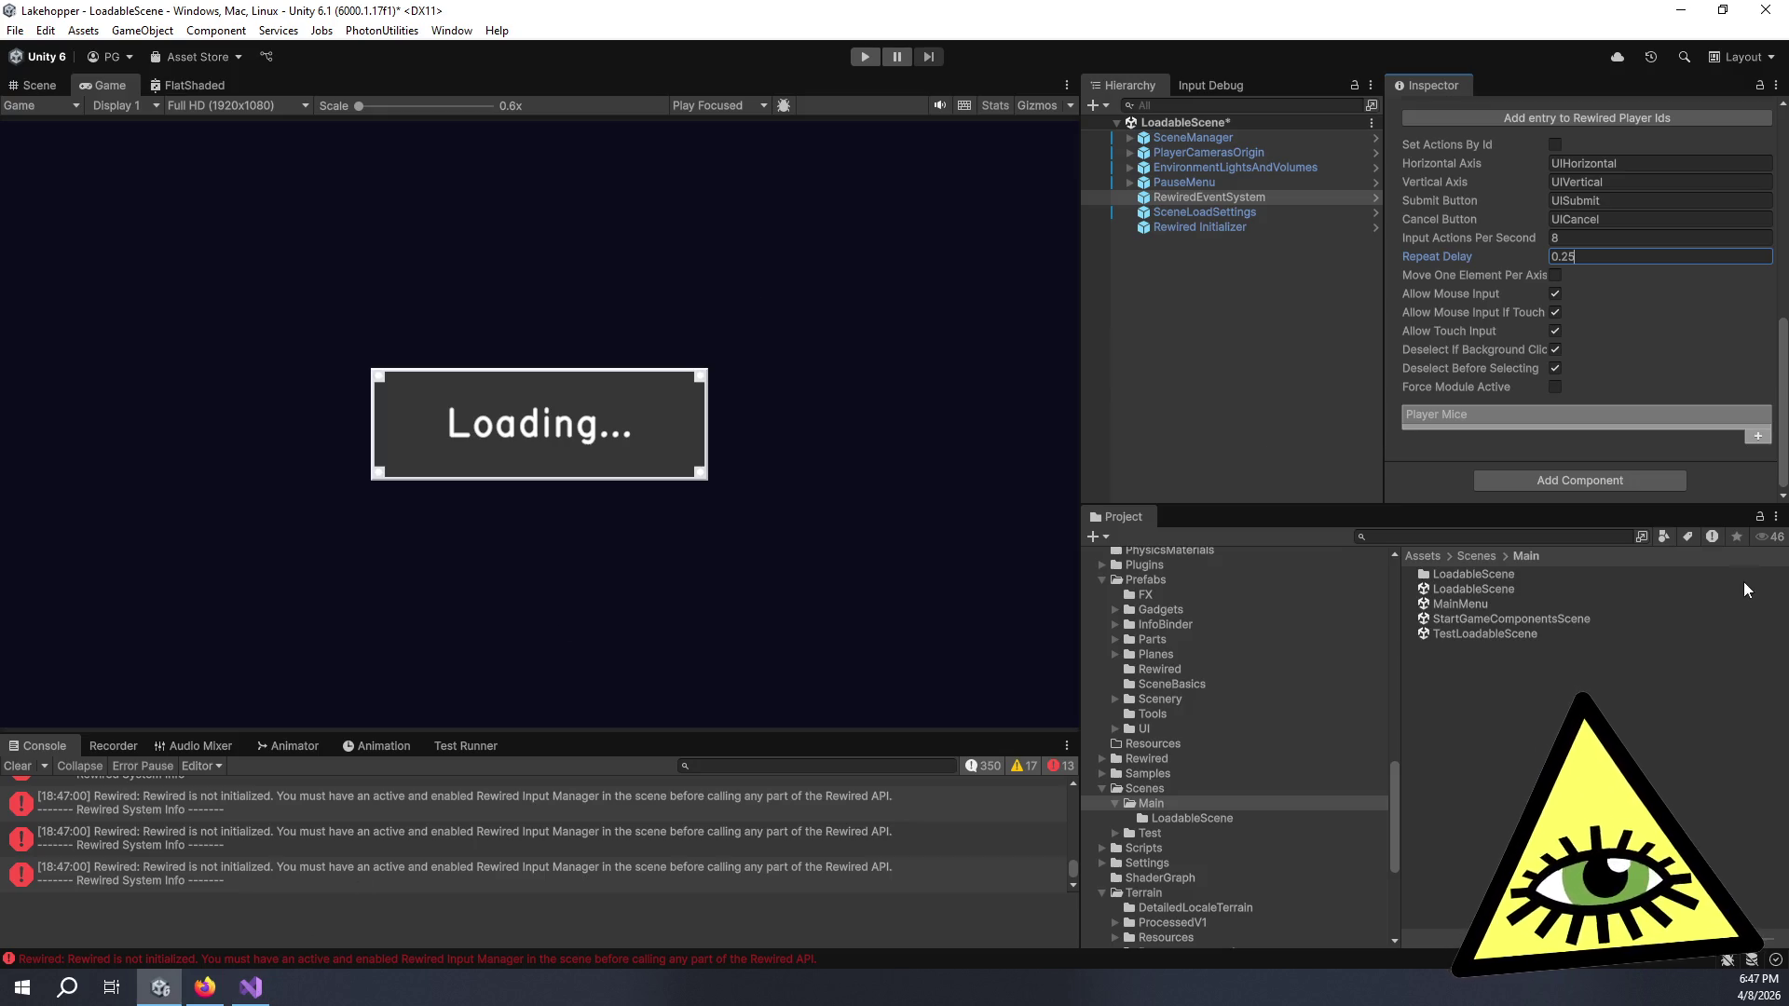
pyautogui.scroll(5, 1459, 439)
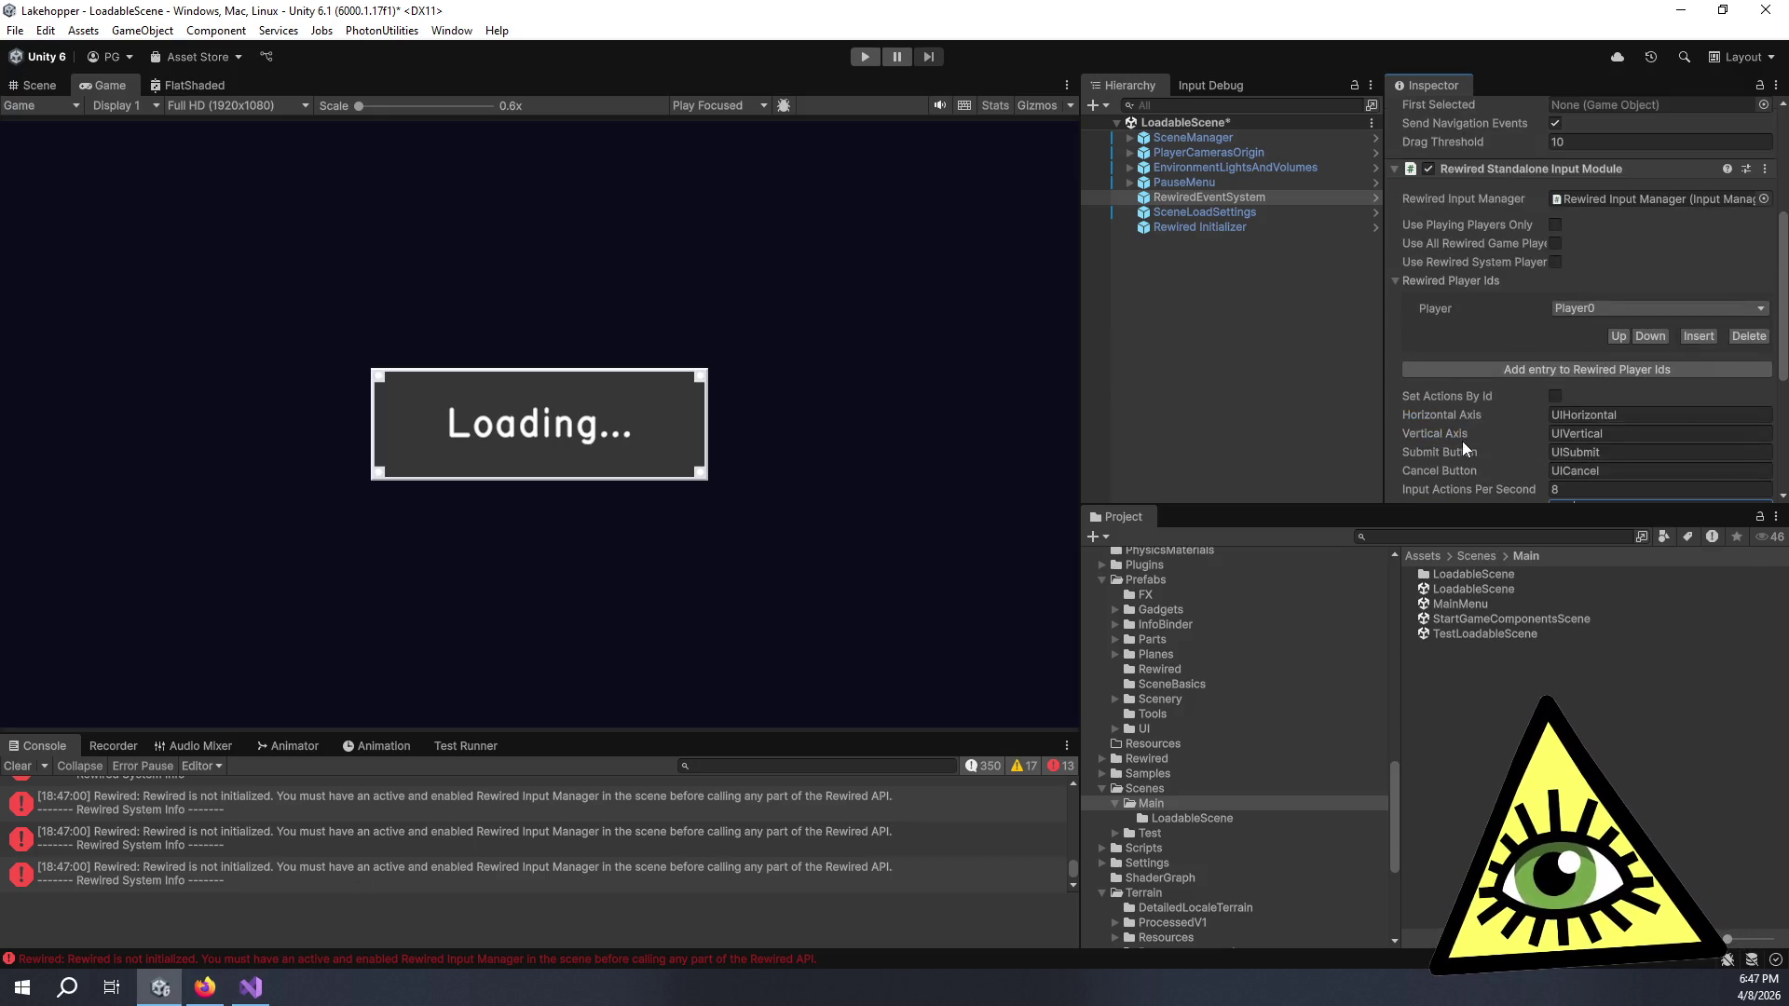
pyautogui.click(1259, 231)
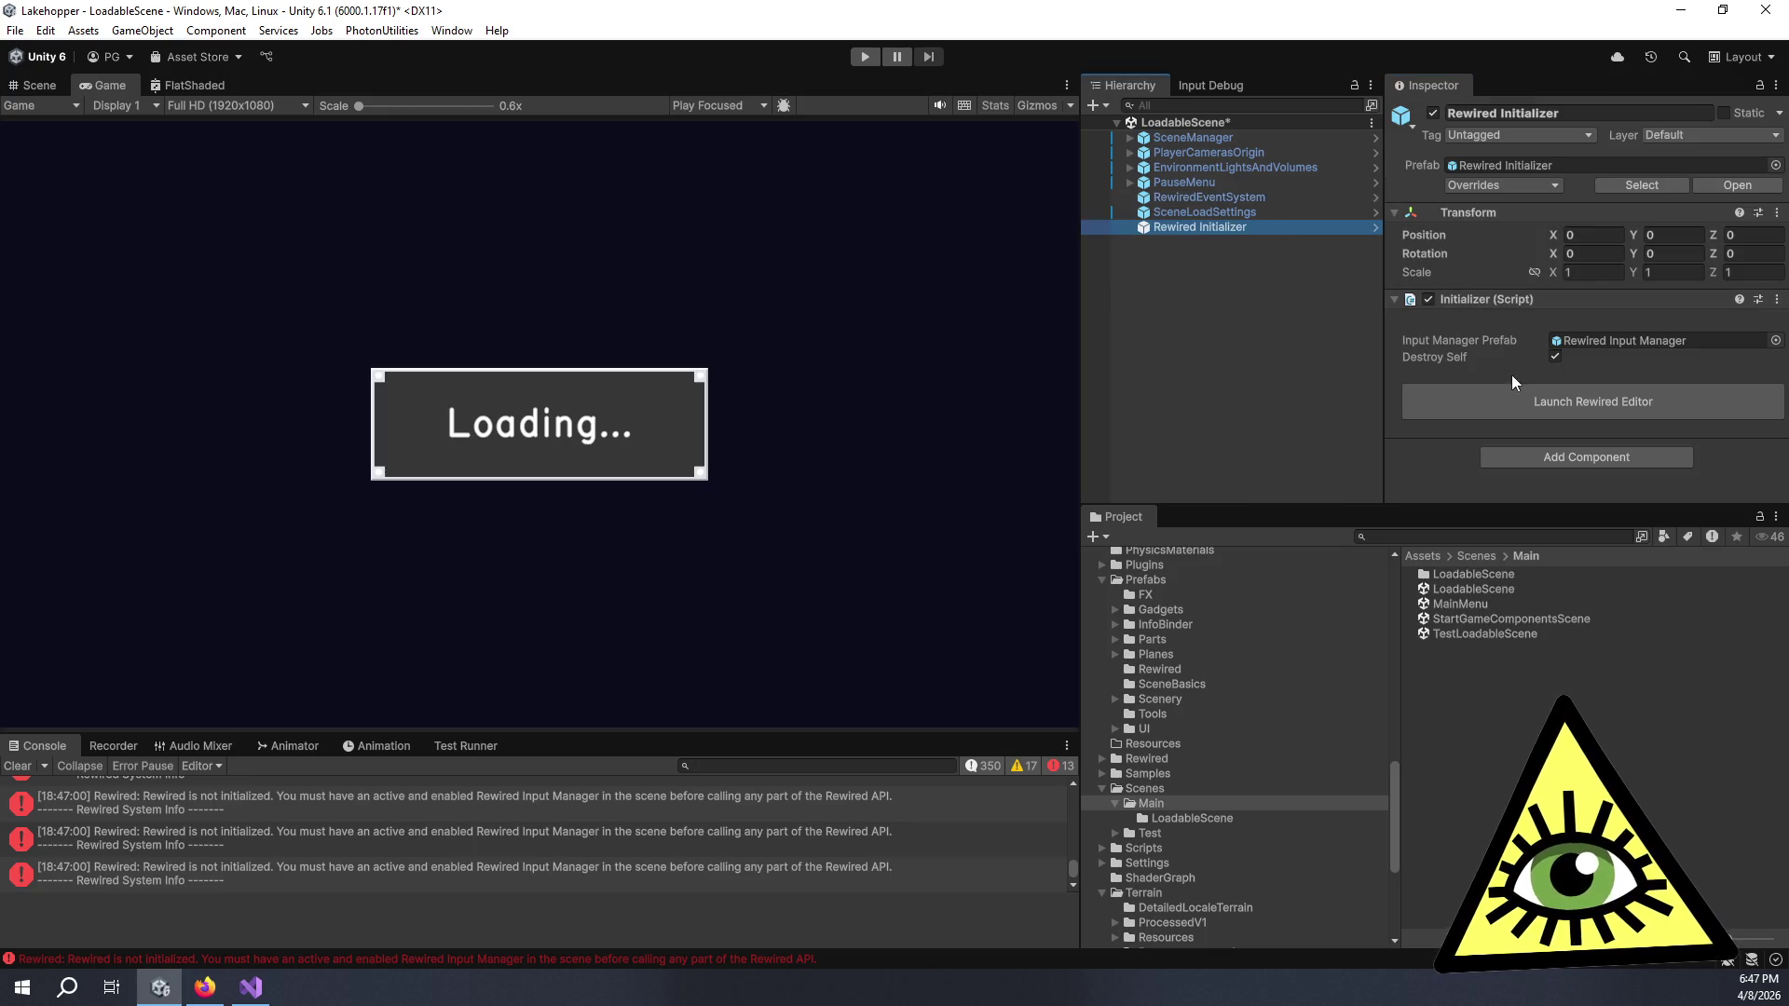
# - In the Rewired Editor's Joystick Maps, create a Plane map for the HOTAS Template
pyautogui.click(1500, 402)
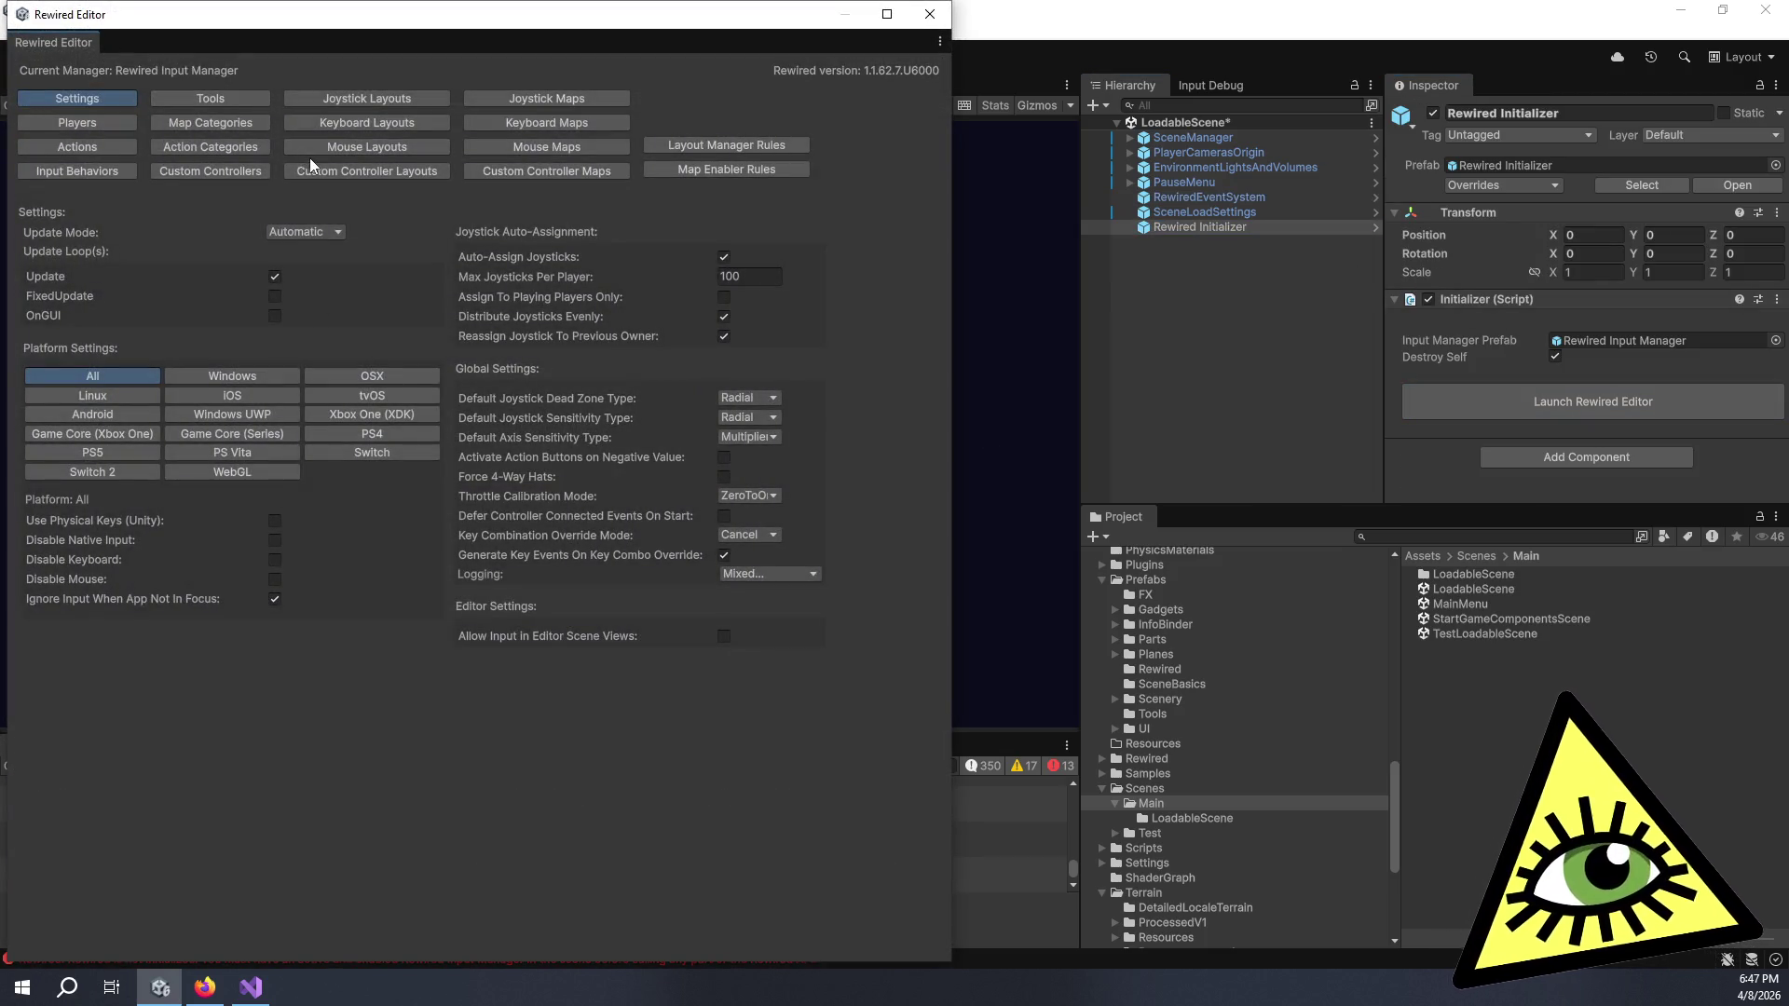
pyautogui.click(549, 103)
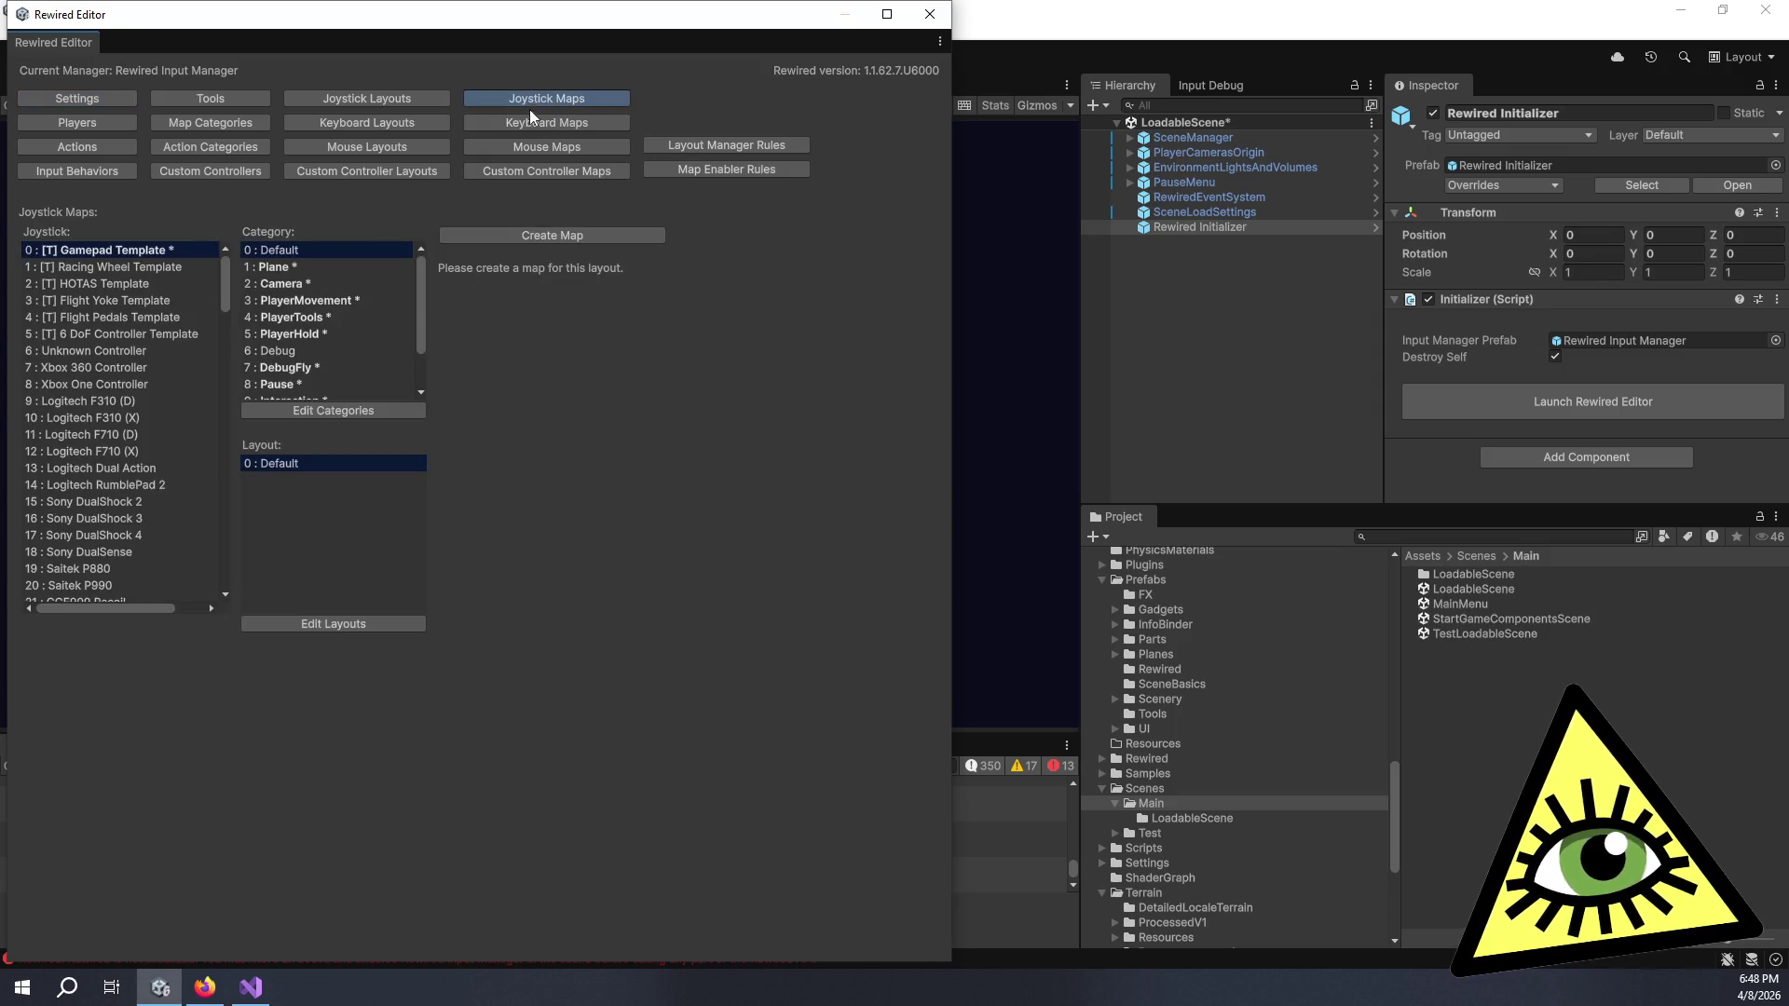
pyautogui.click(176, 283)
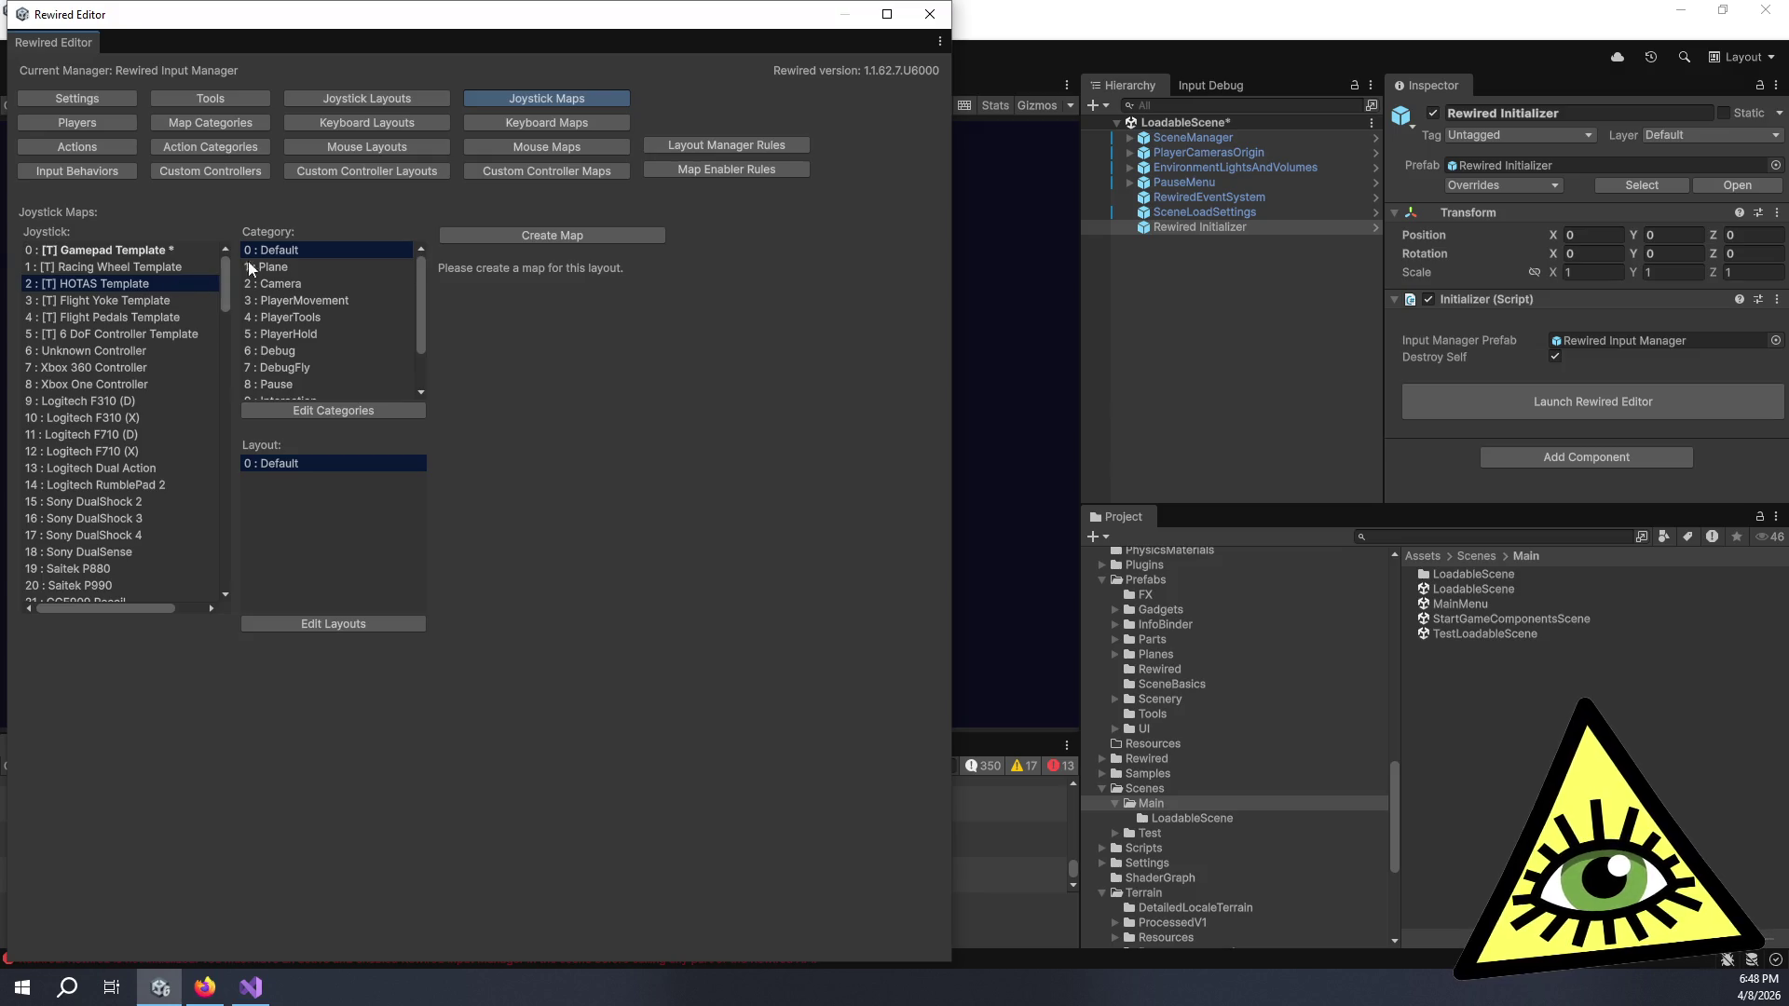
pyautogui.click(371, 271)
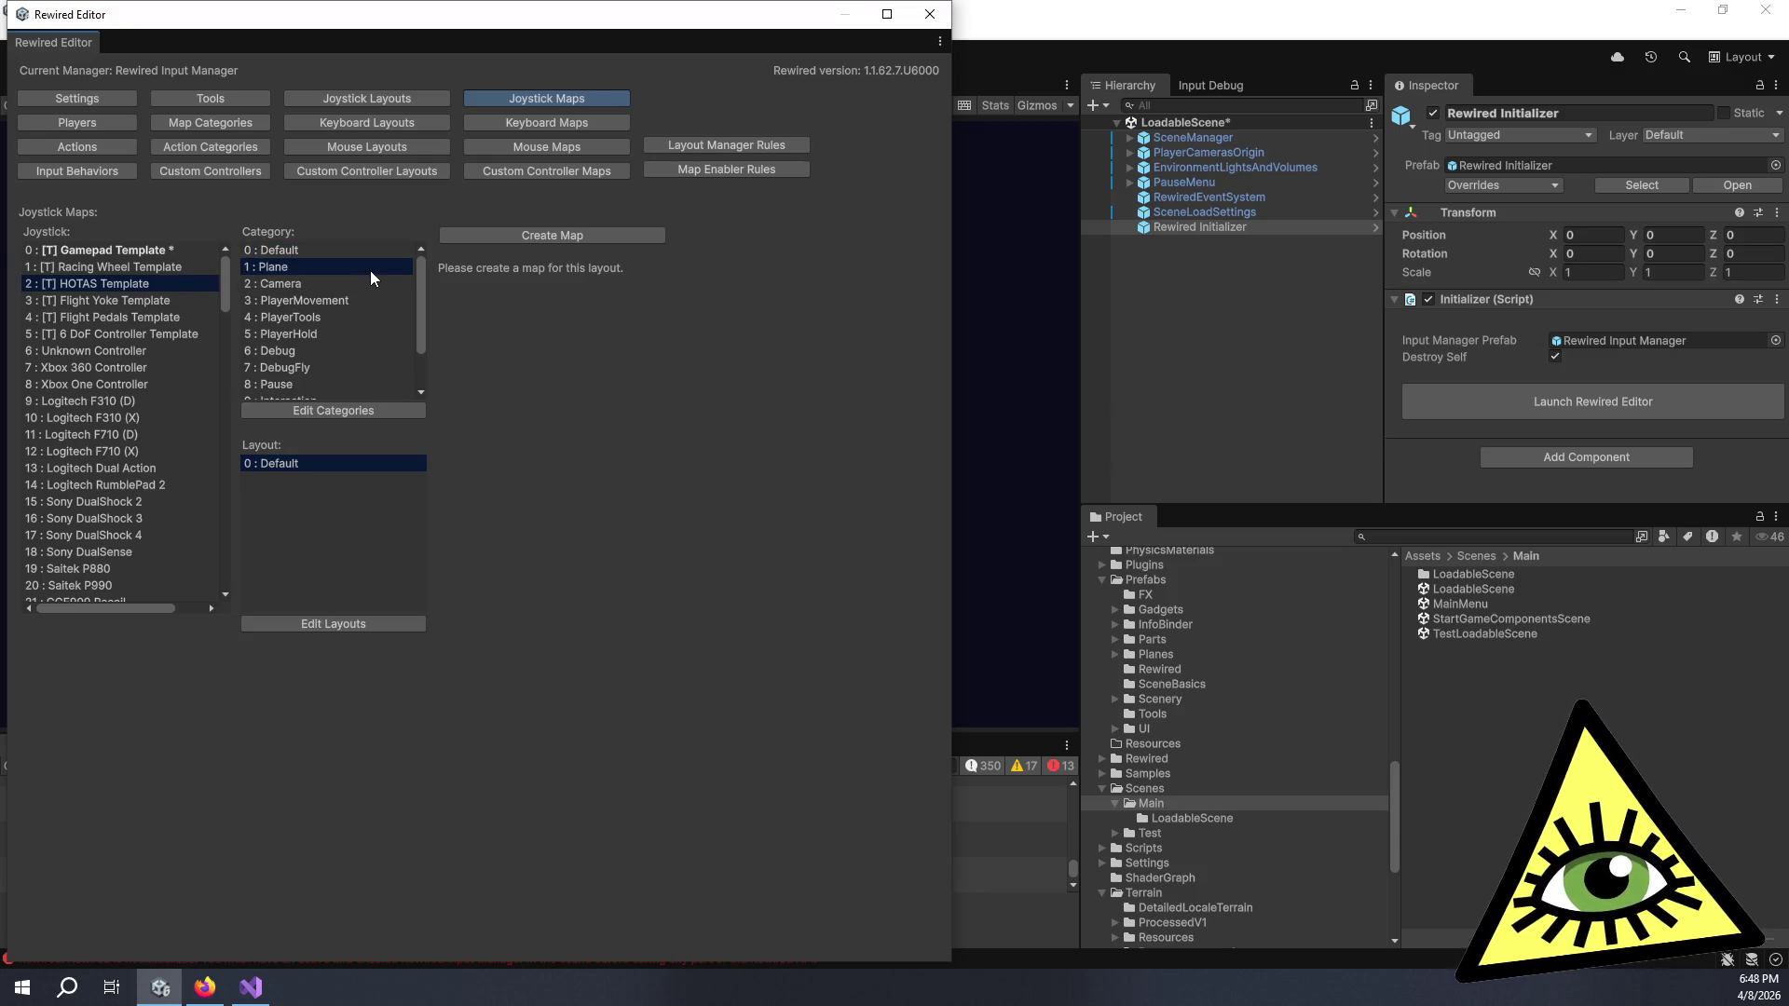
pyautogui.click(528, 238)
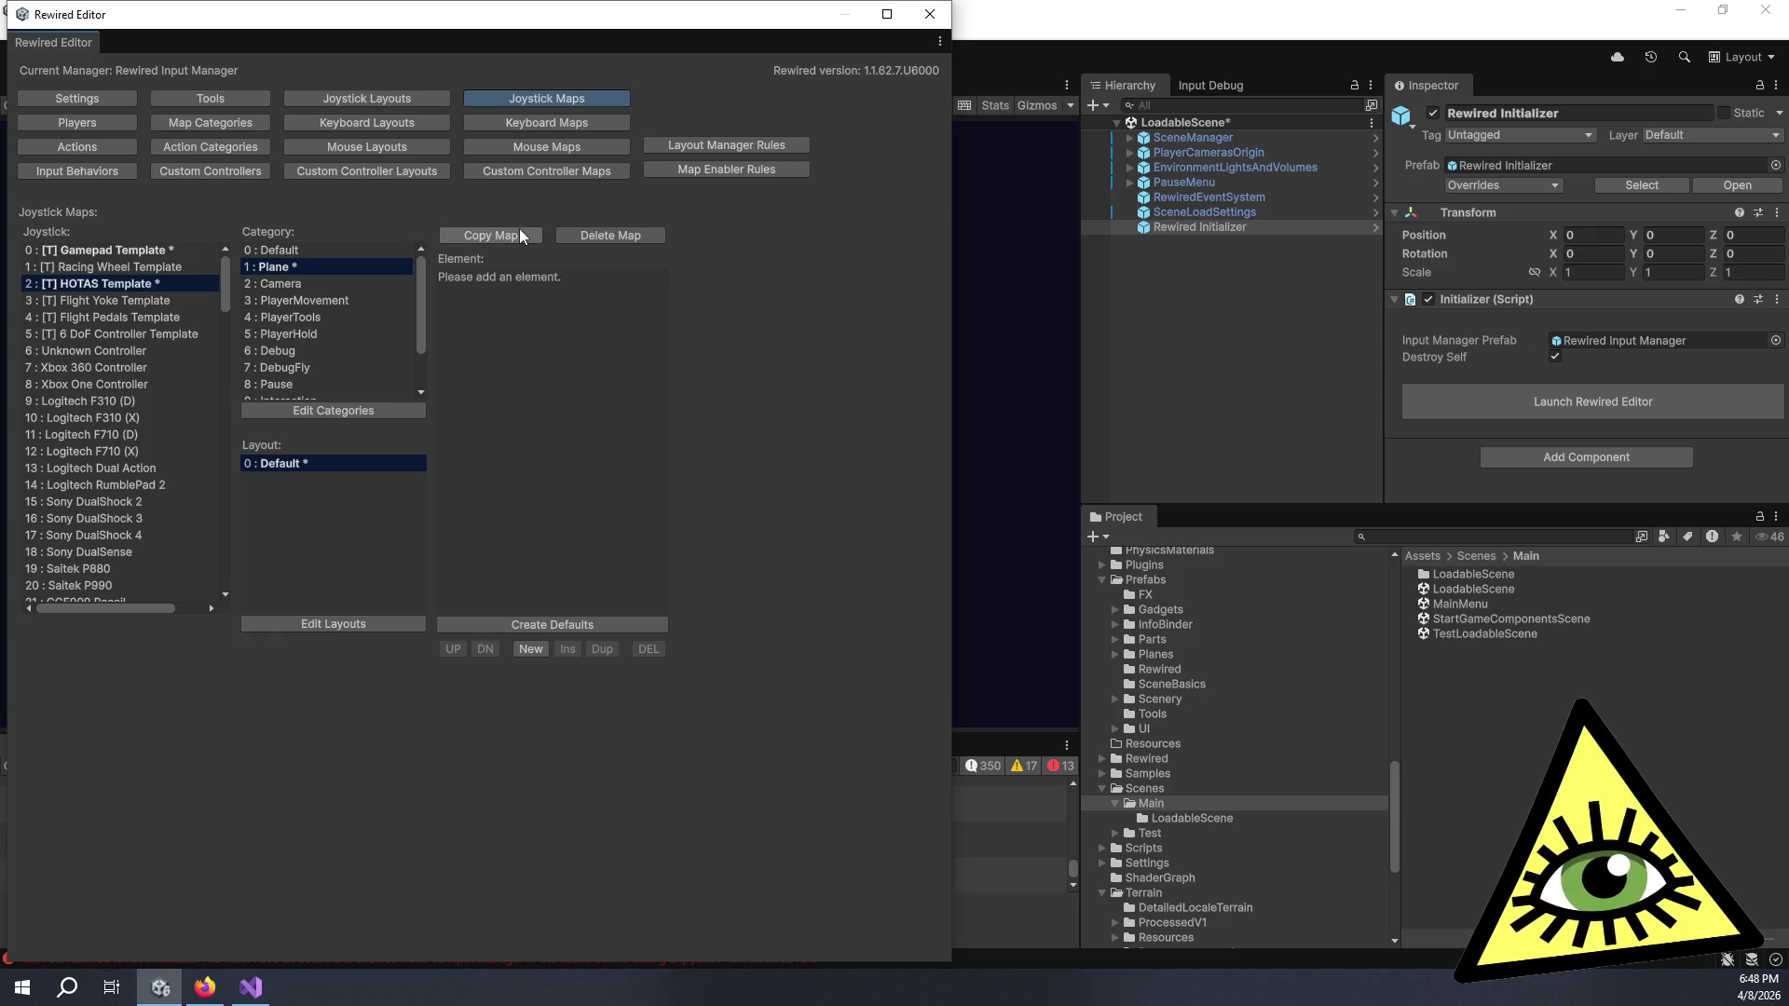
# - Add one element to the HOTAS Plane map, leaving it undefined, and request the map's deletion
pyautogui.click(531, 650)
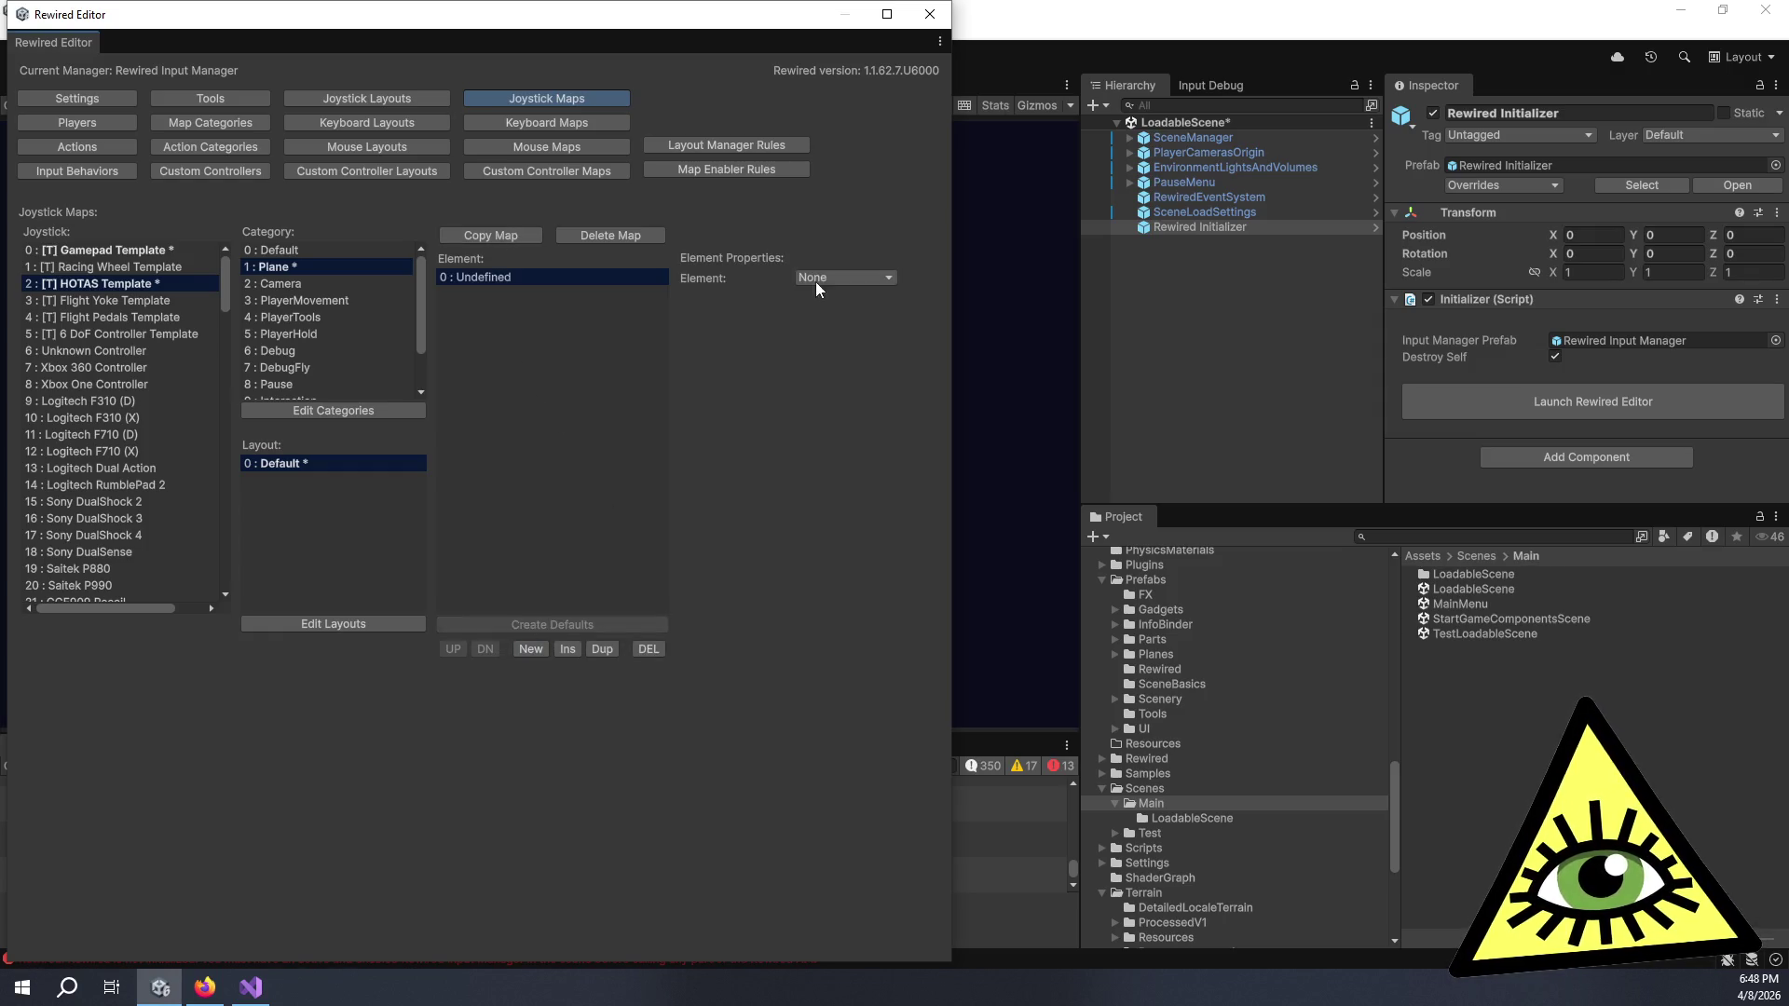
pyautogui.click(822, 284)
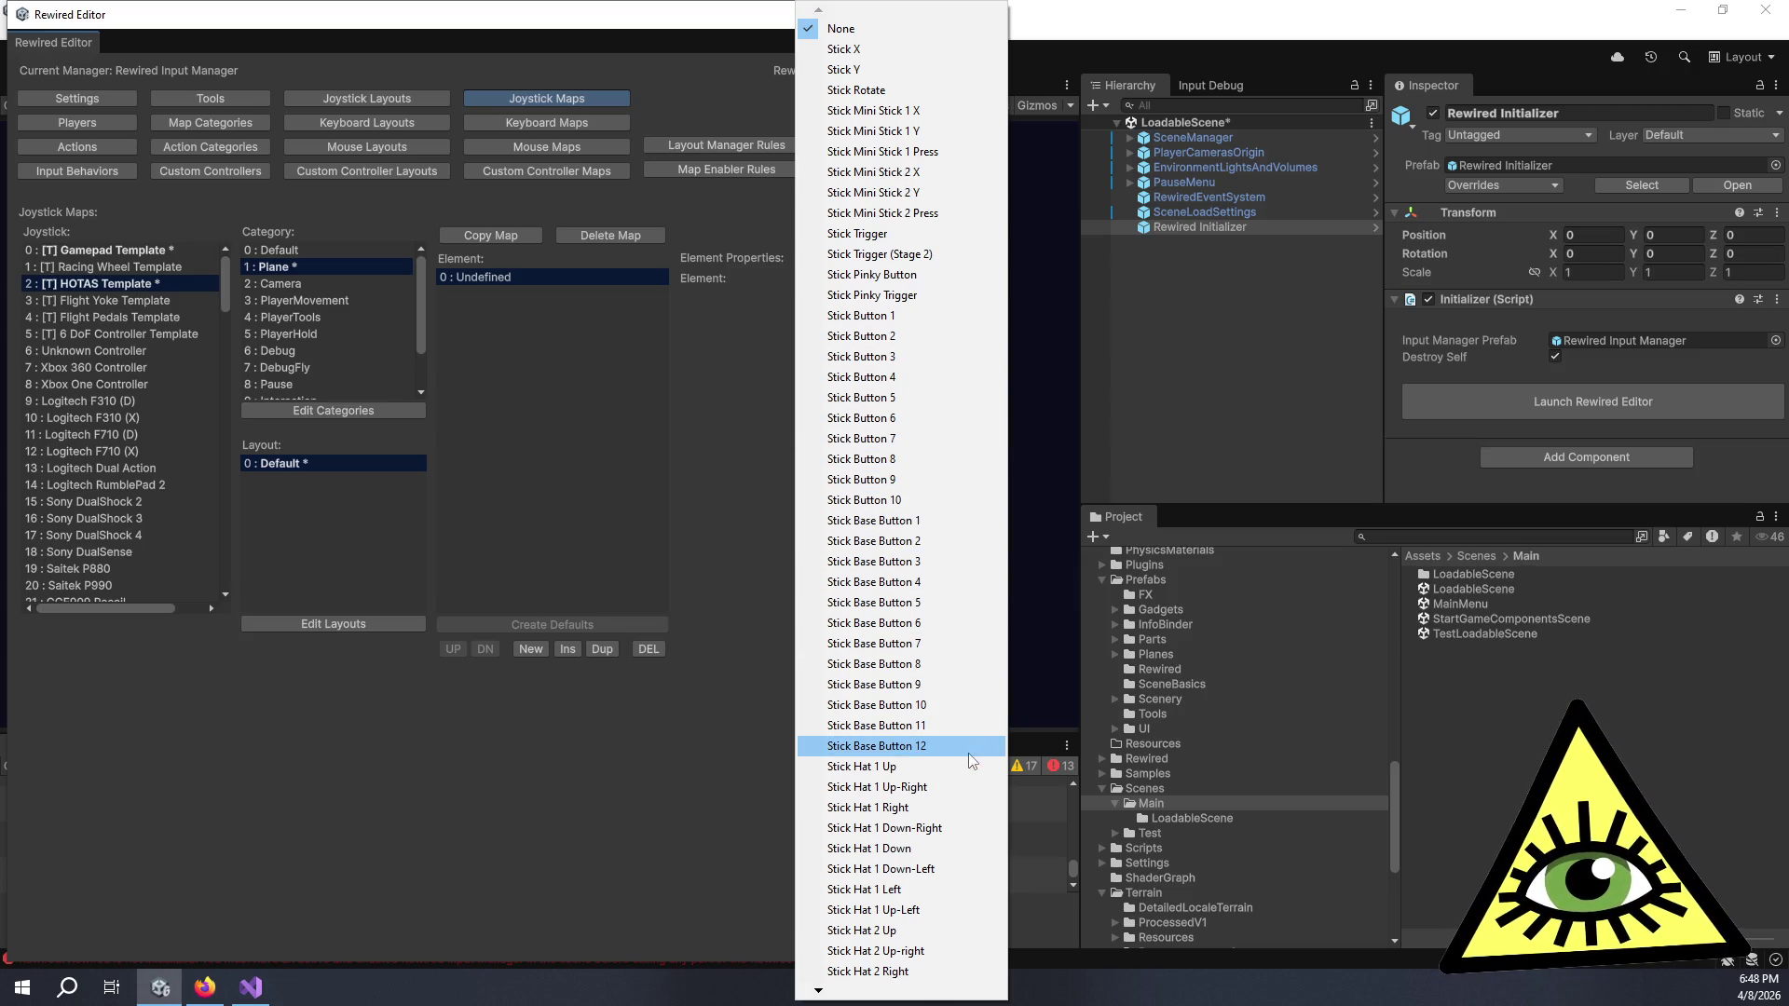
pyautogui.moveTo(914, 994)
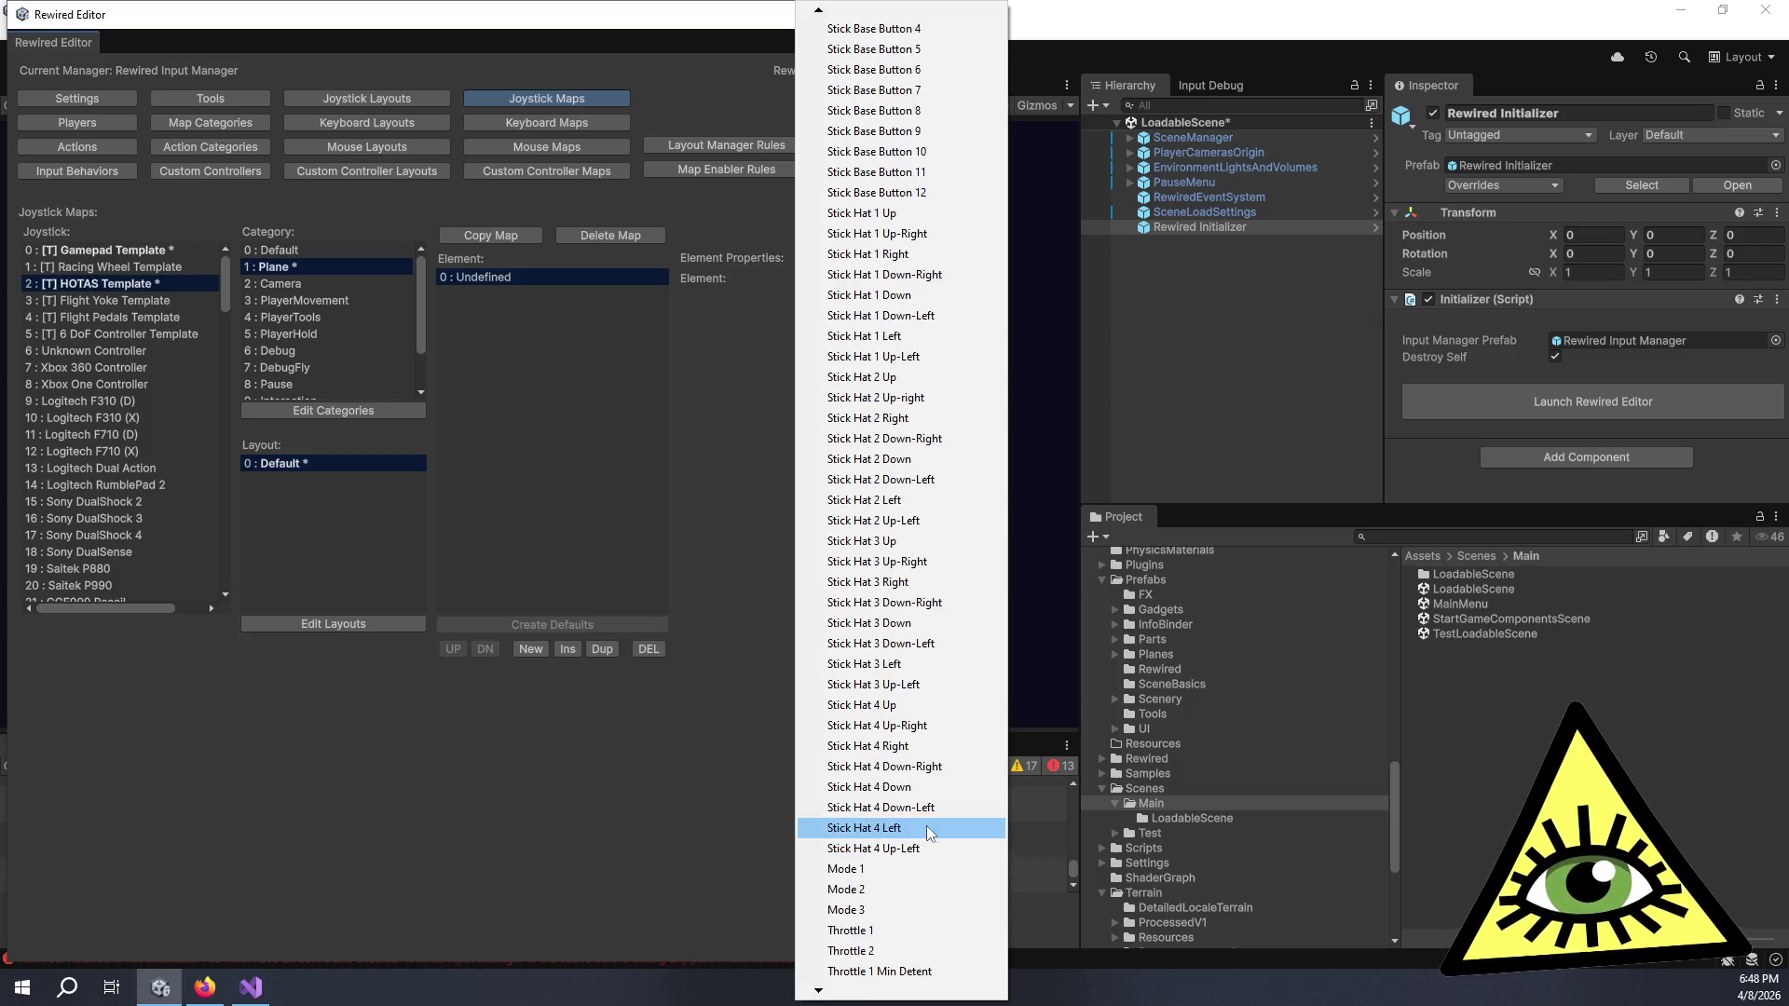
pyautogui.scroll(-5, 960, 904)
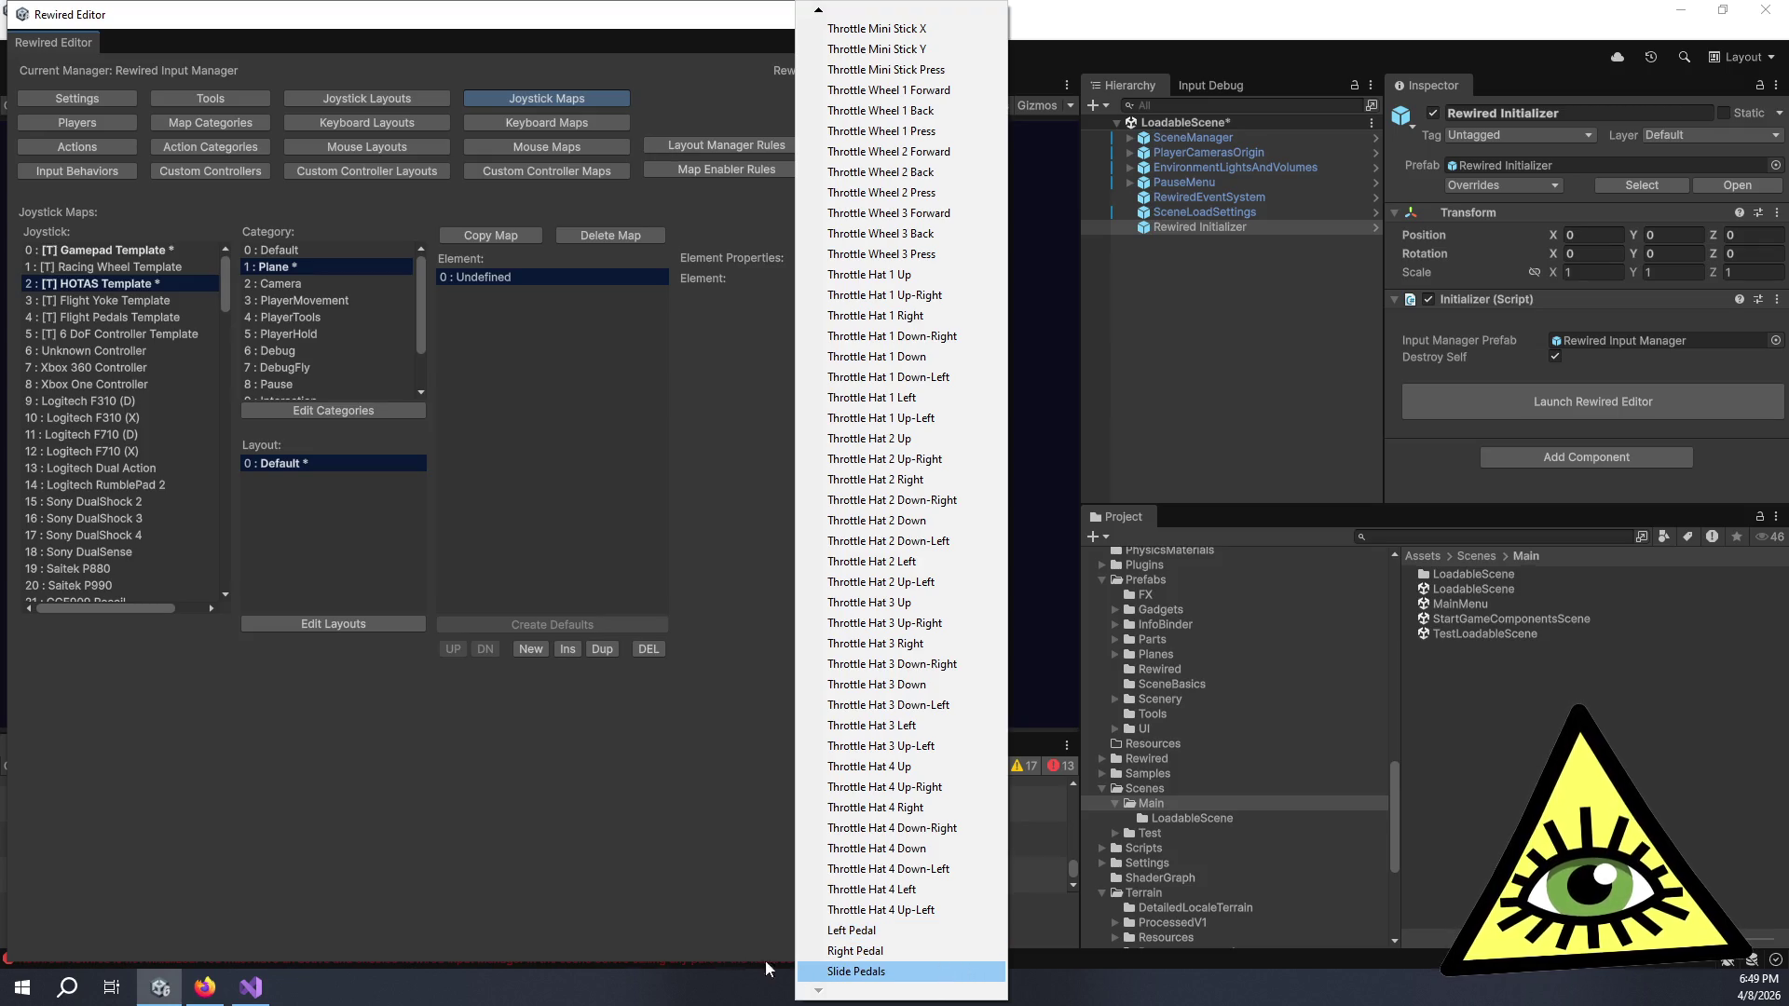
pyautogui.click(606, 876)
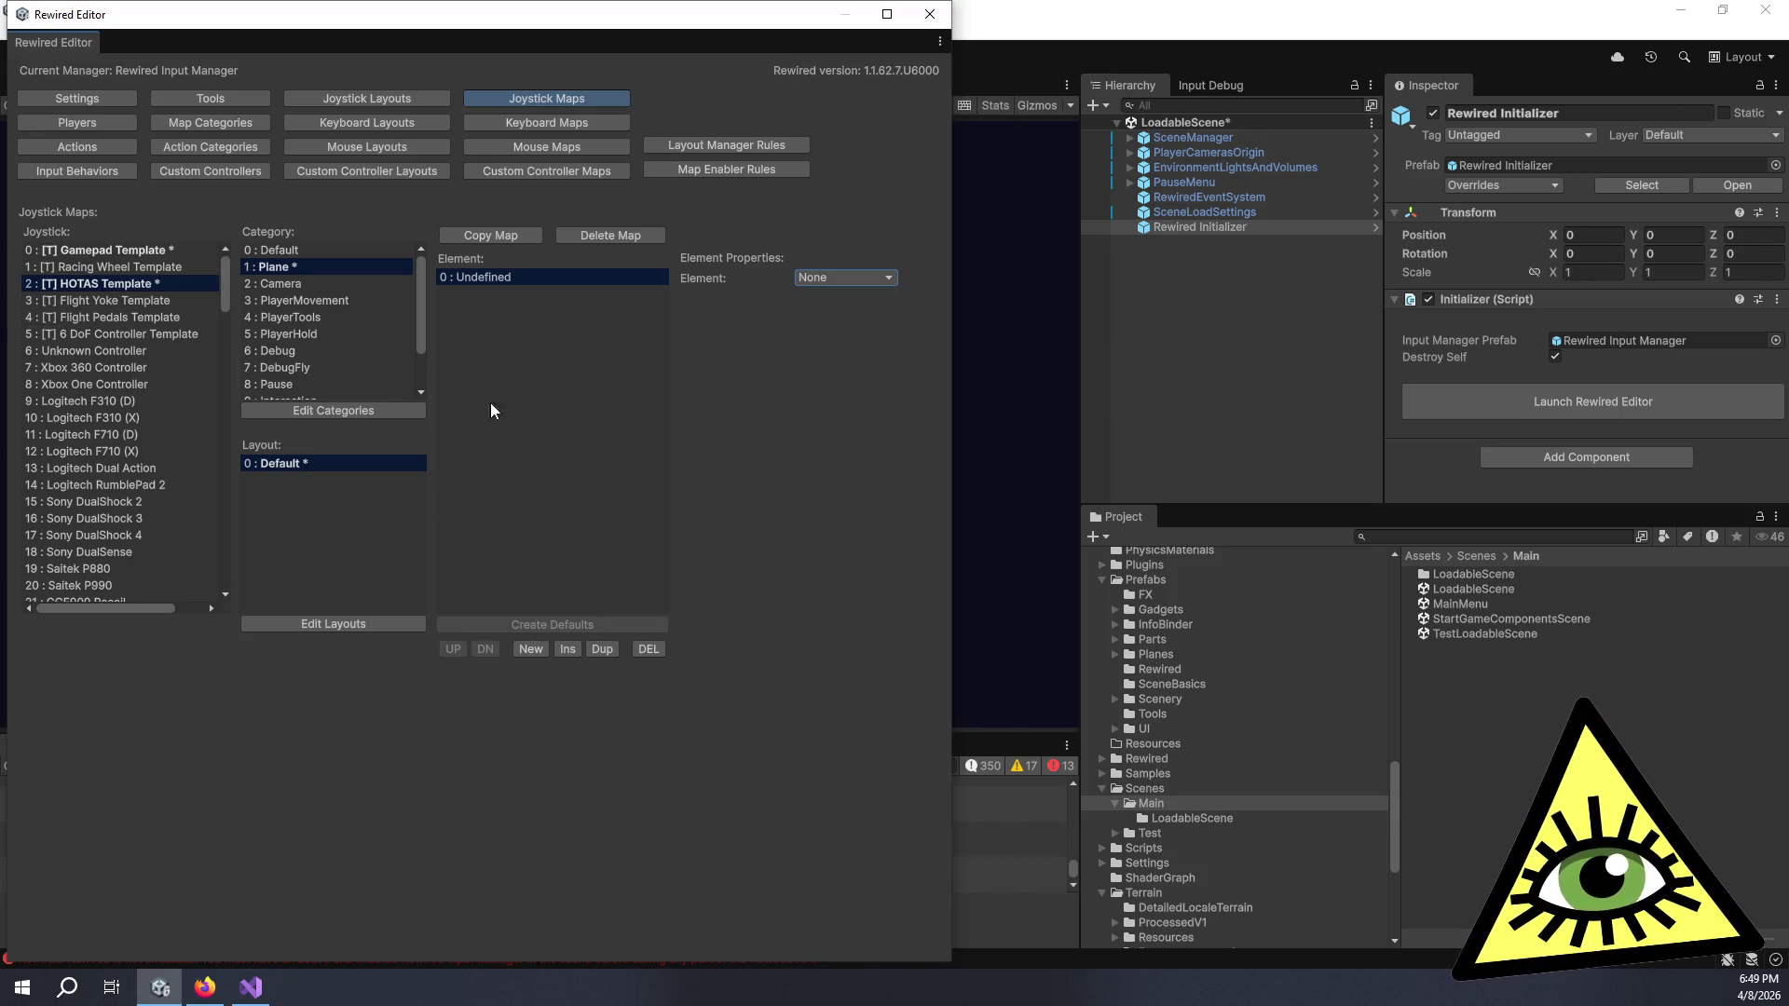
pyautogui.click(596, 237)
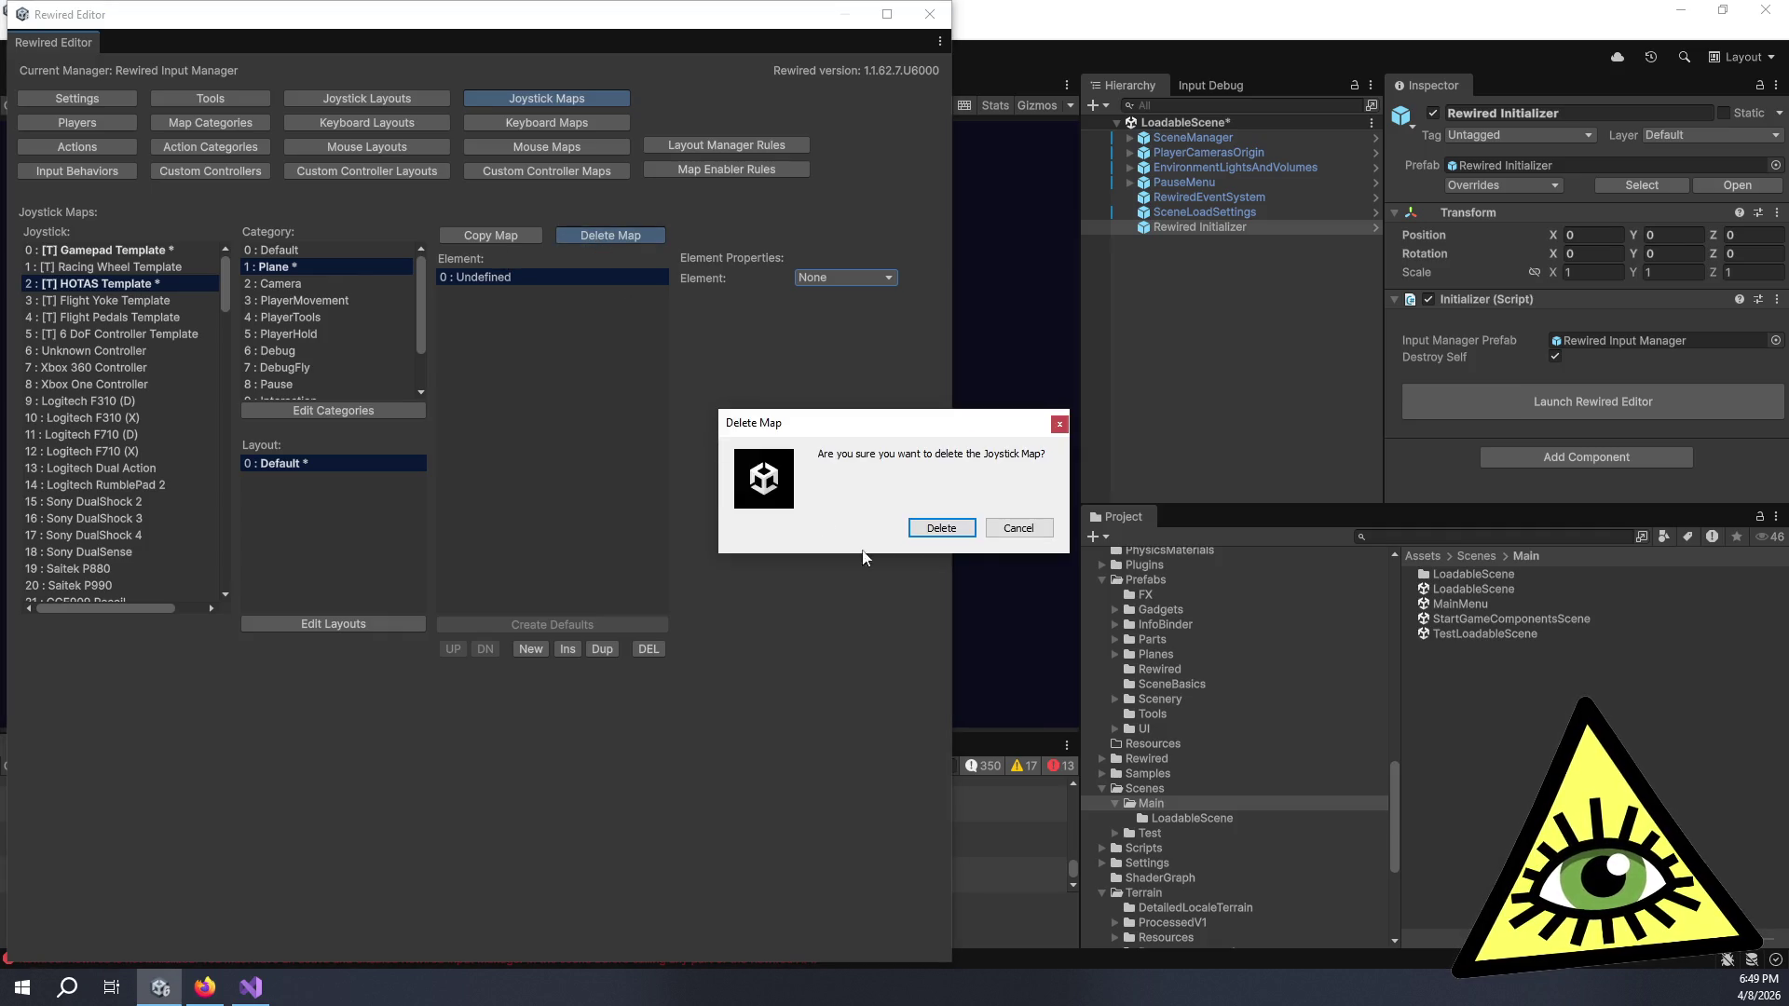
# - Confirm deleting the HOTAS map, then create a Flight Yoke Template Plane map with a new element
pyautogui.click(942, 528)
pyautogui.click(186, 300)
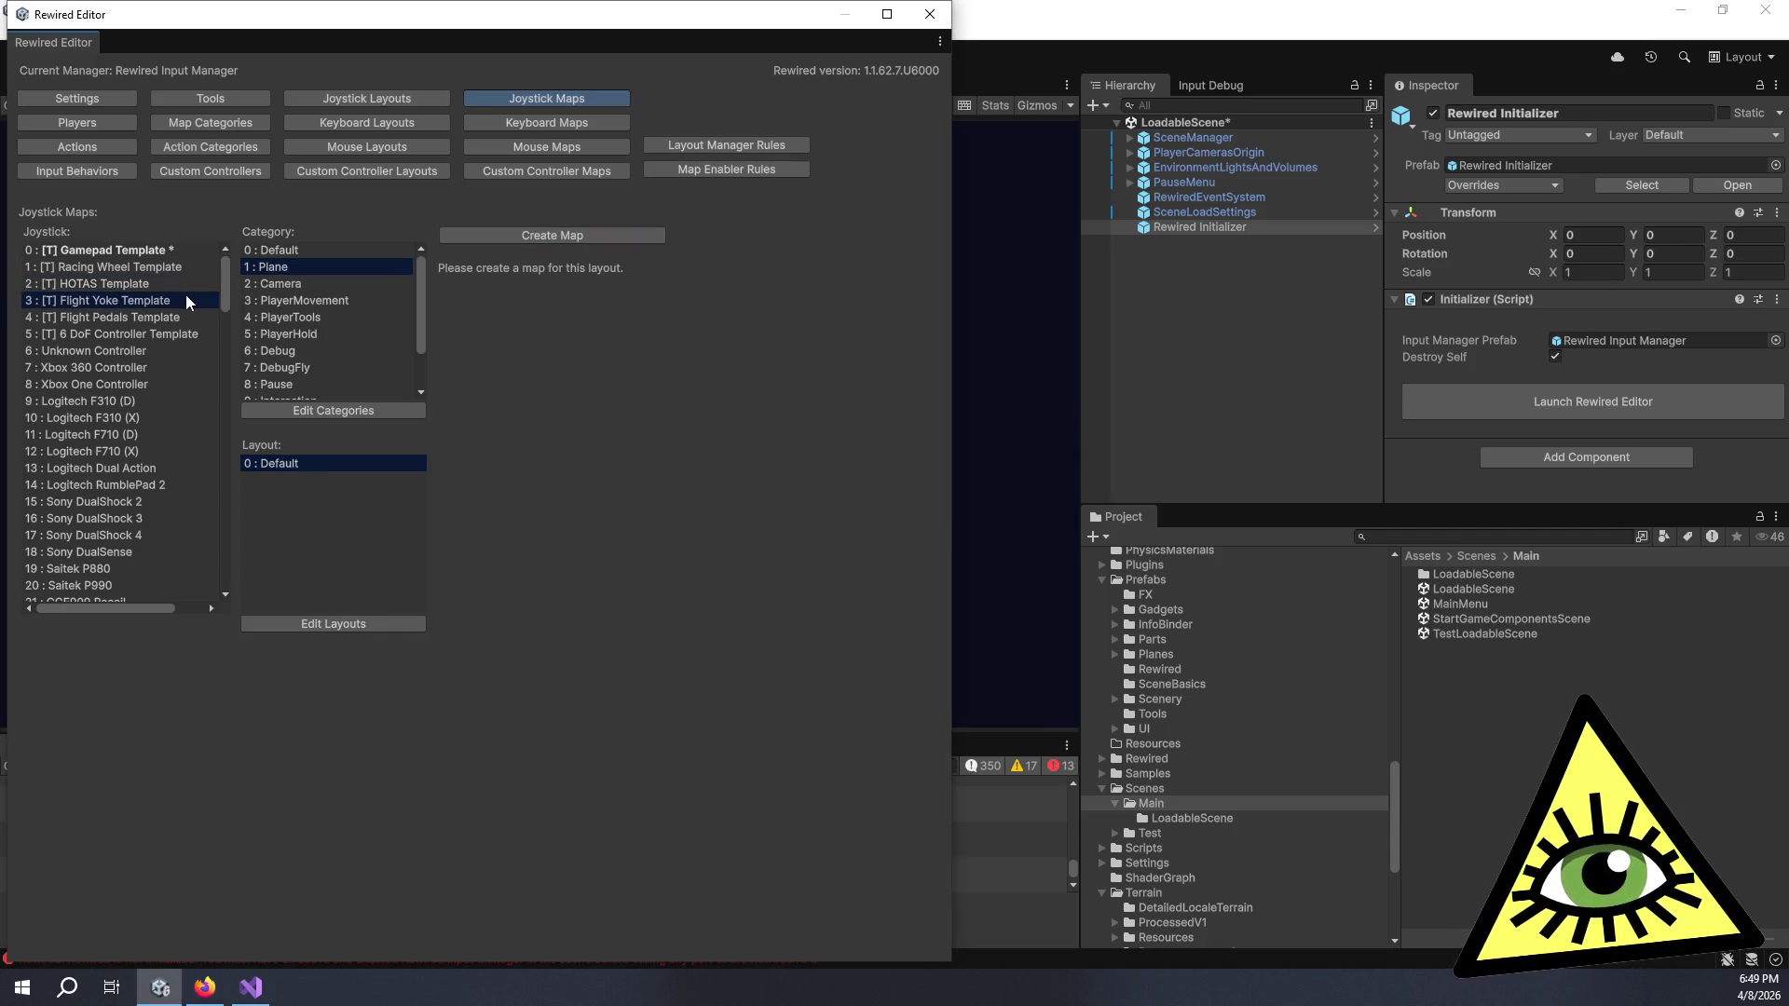
pyautogui.click(612, 233)
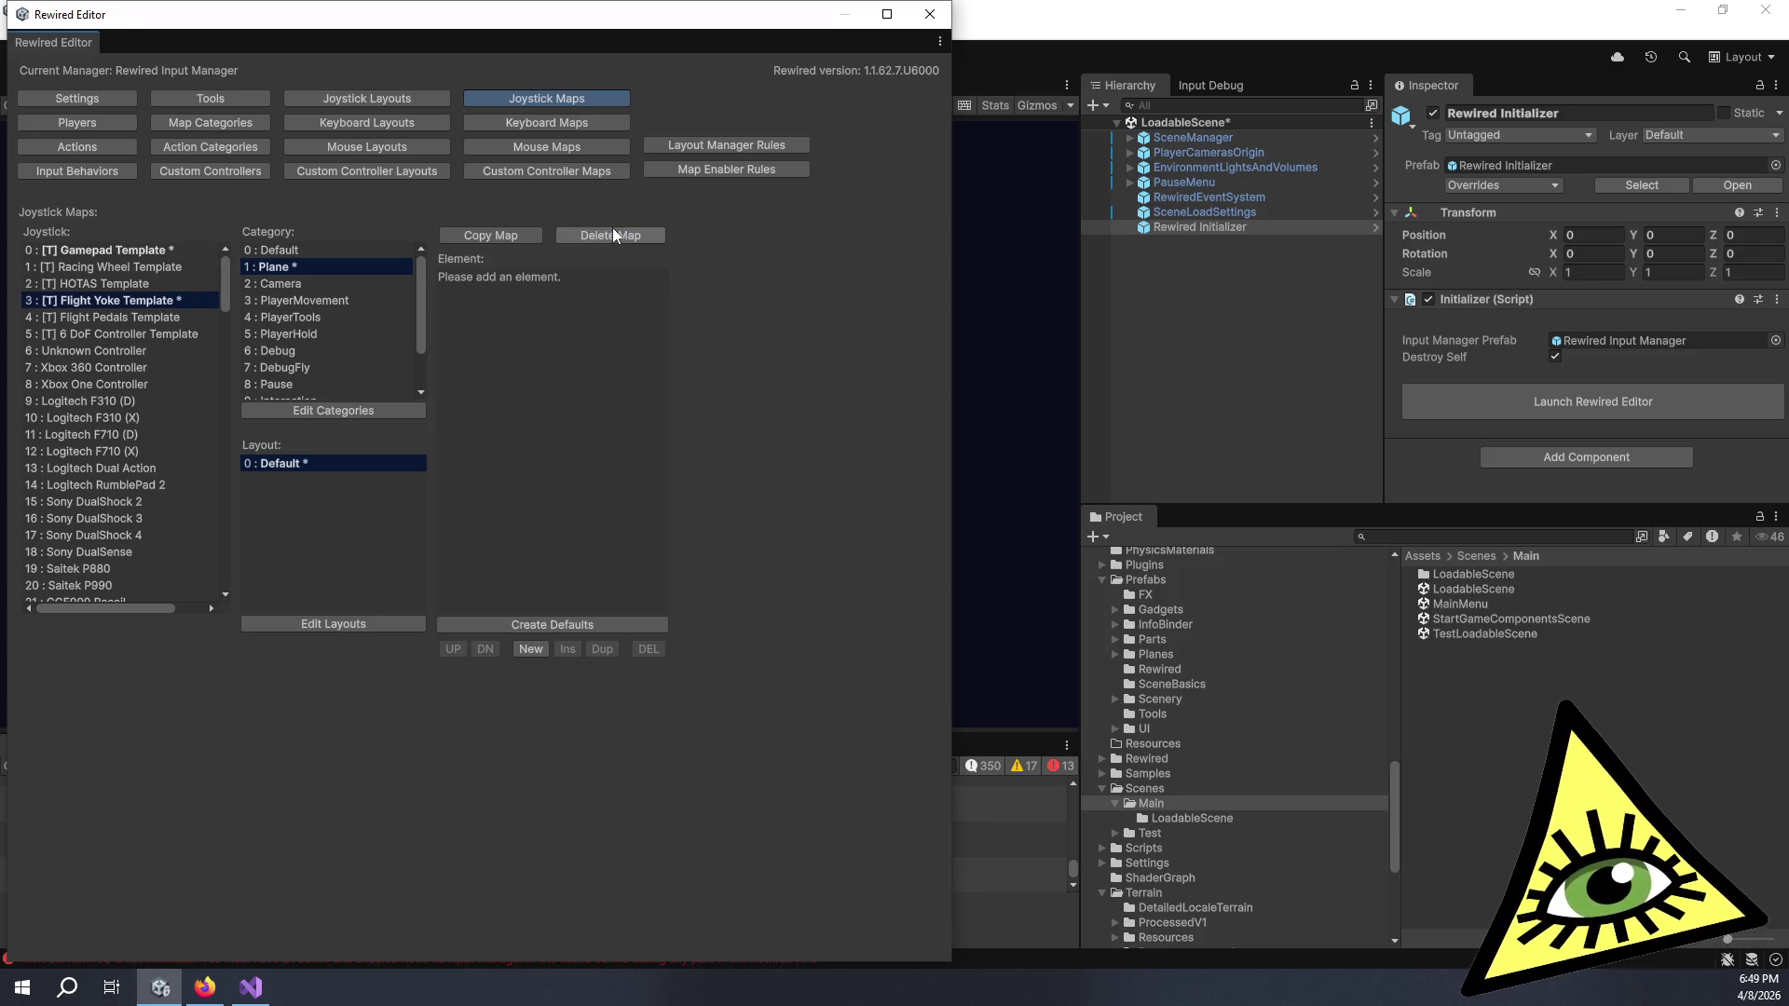
pyautogui.click(532, 647)
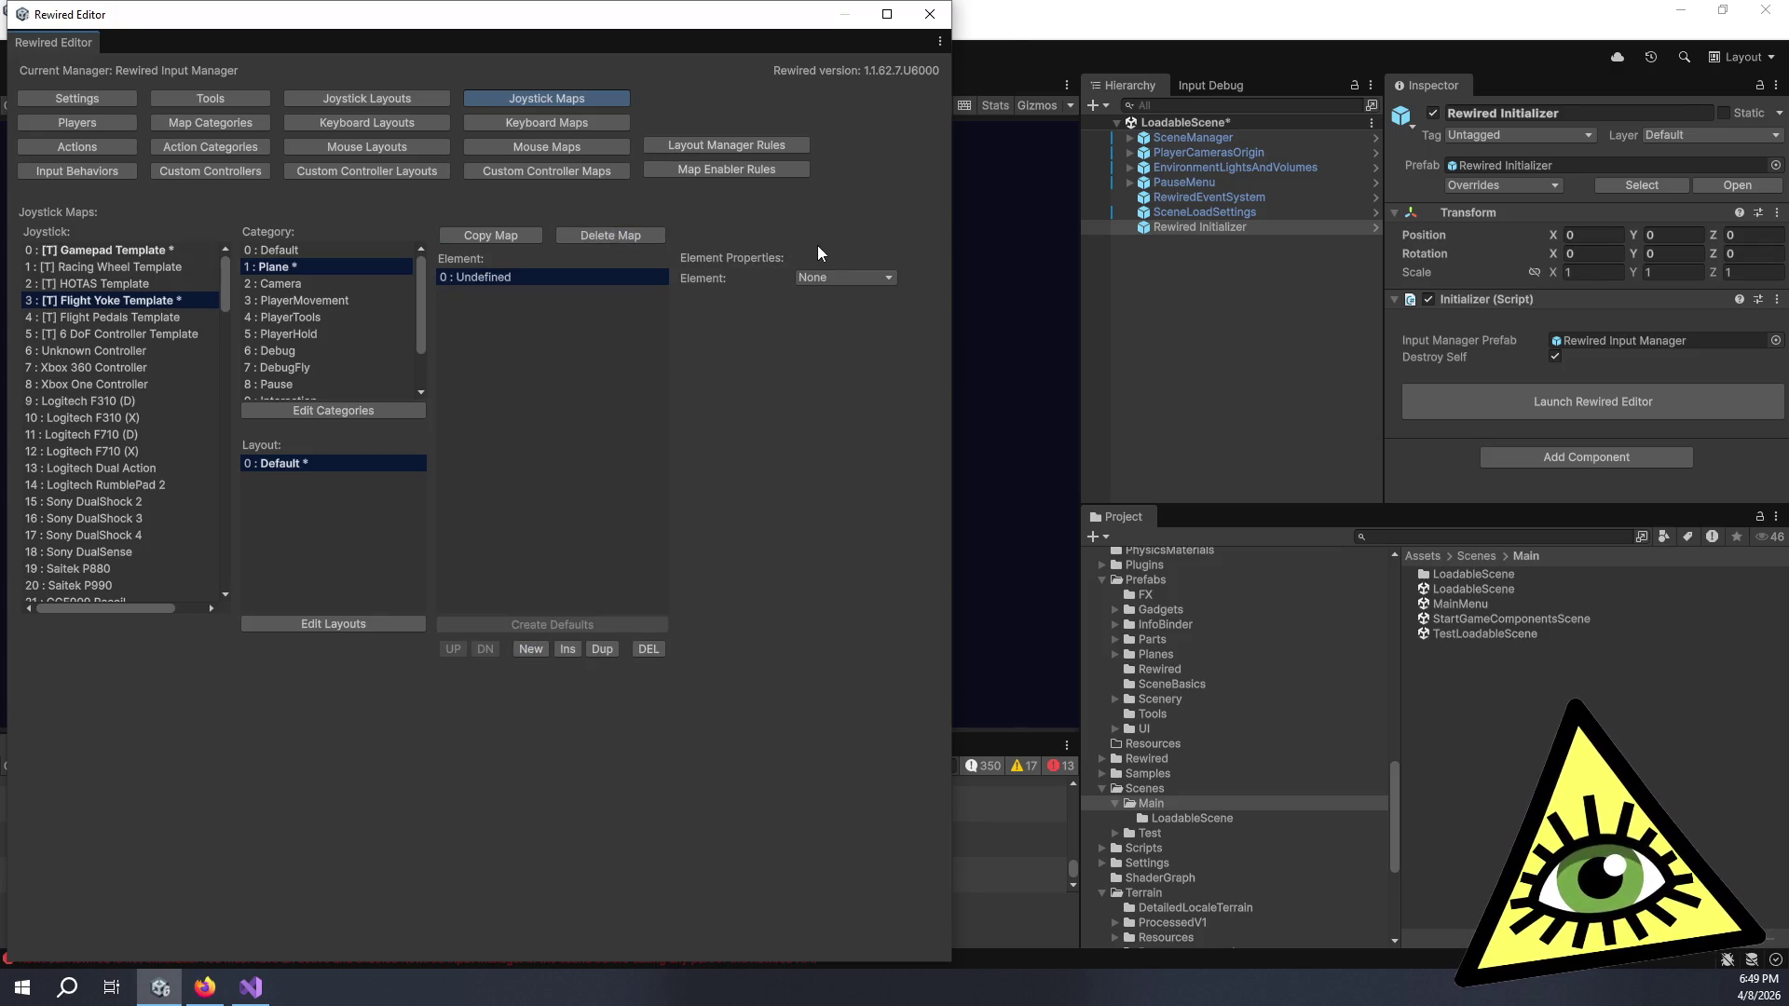
# - Leave the yoke map's element undefined after browsing its inputs, then select Flight Pedals Template
pyautogui.click(825, 277)
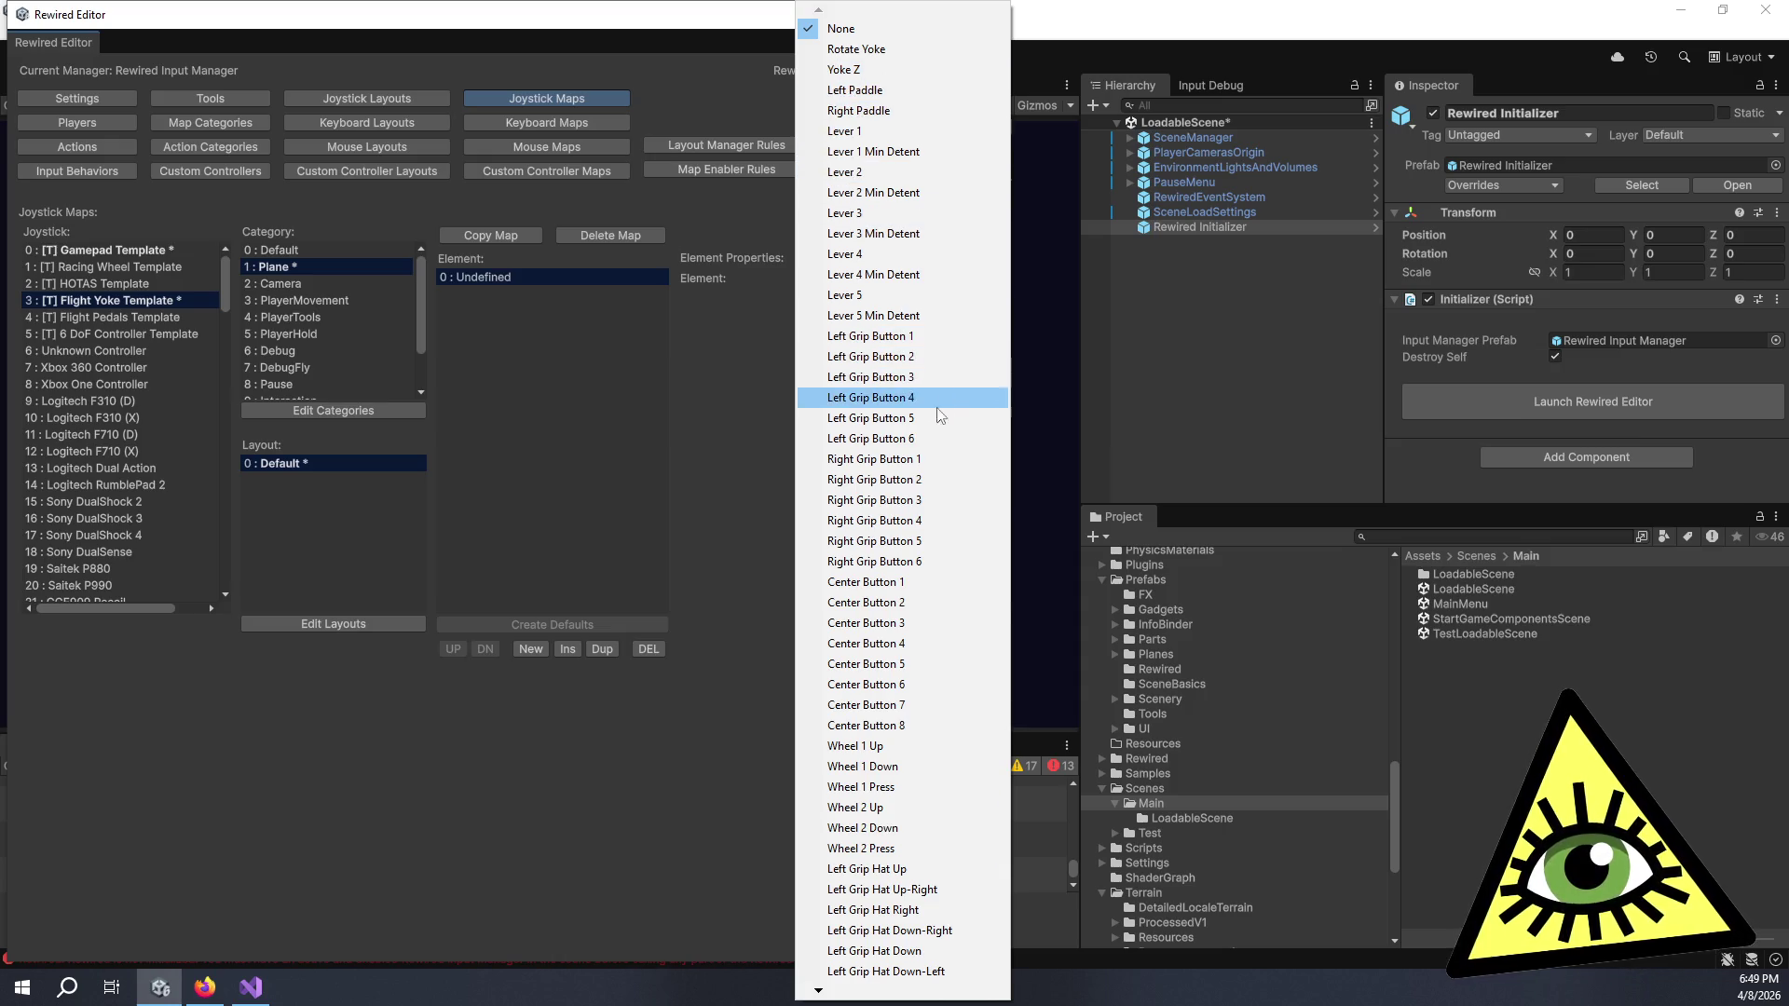
pyautogui.moveTo(940, 996)
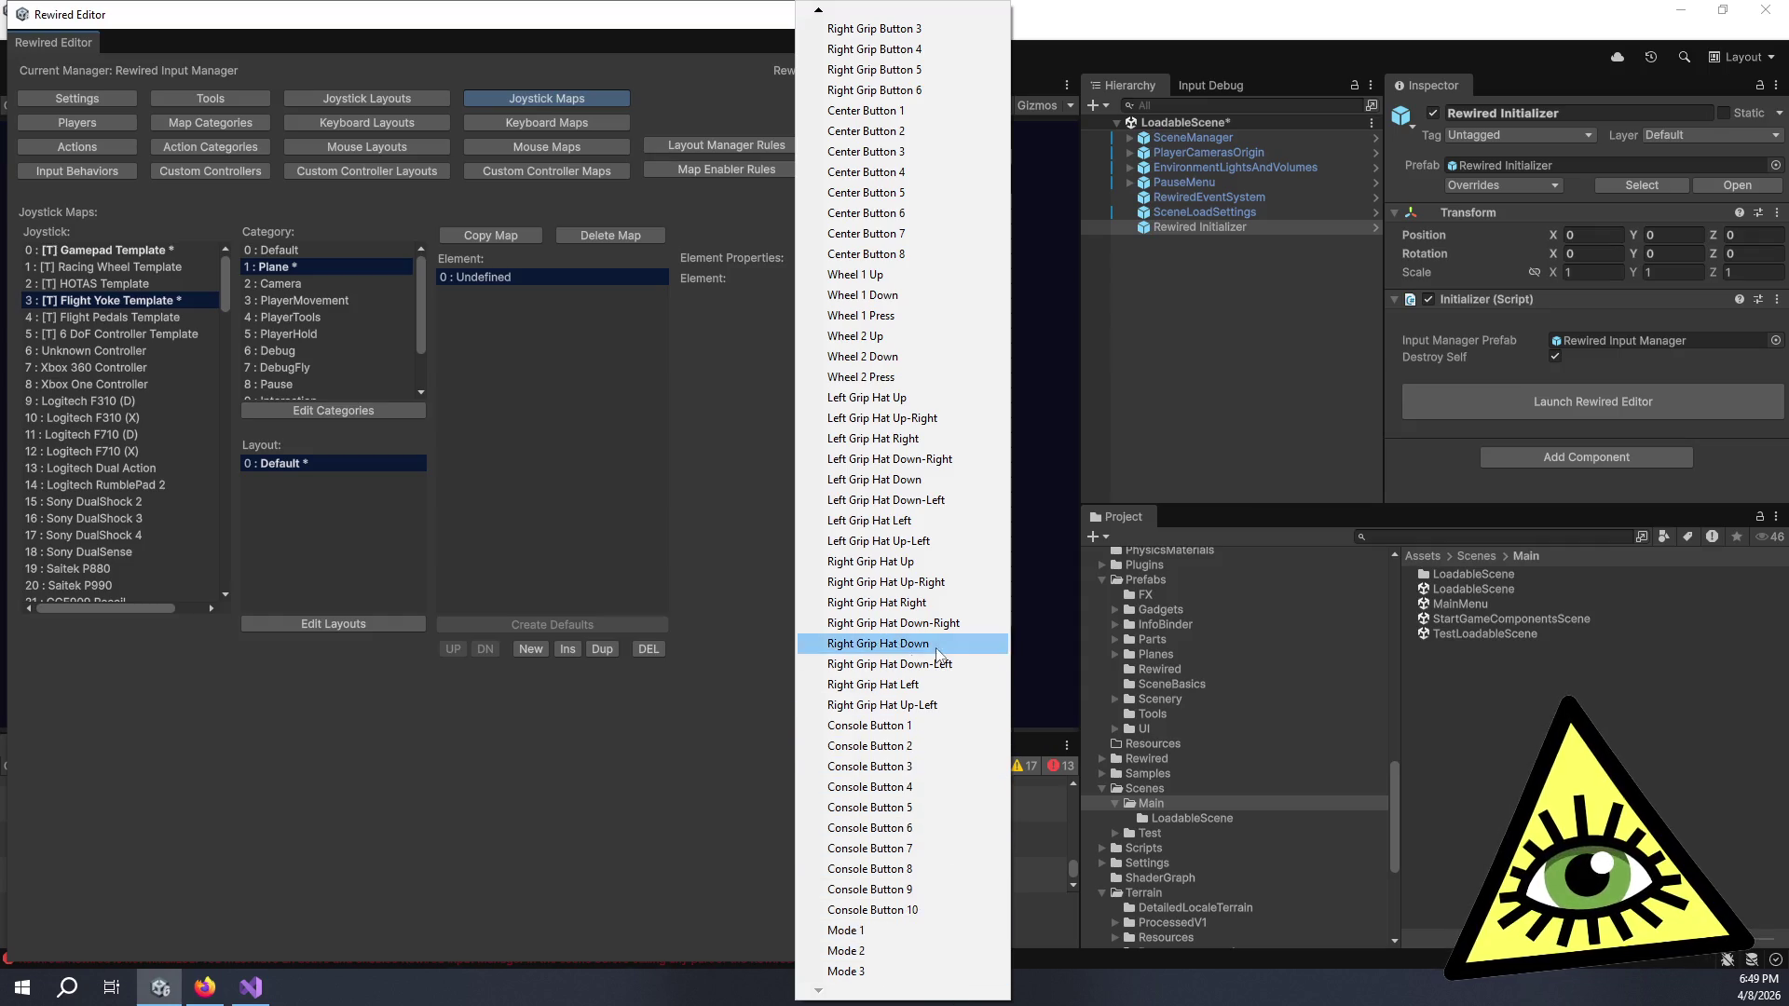
pyautogui.moveTo(919, 5)
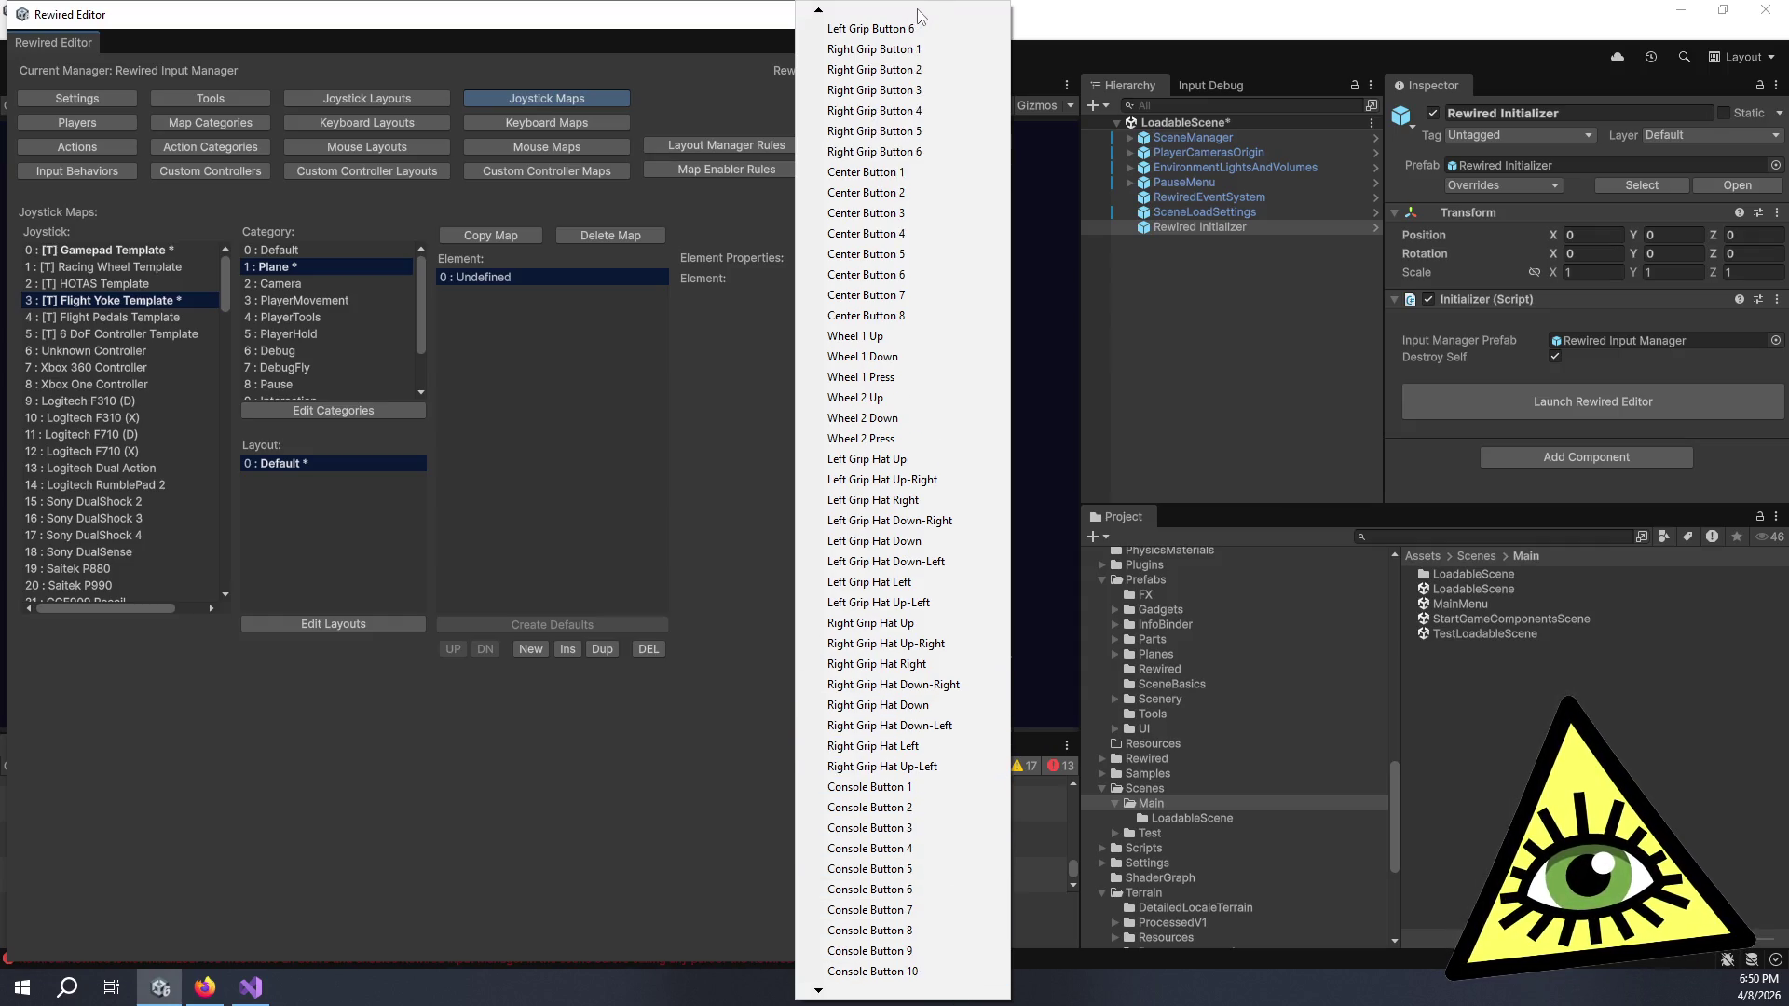
pyautogui.click(289, 719)
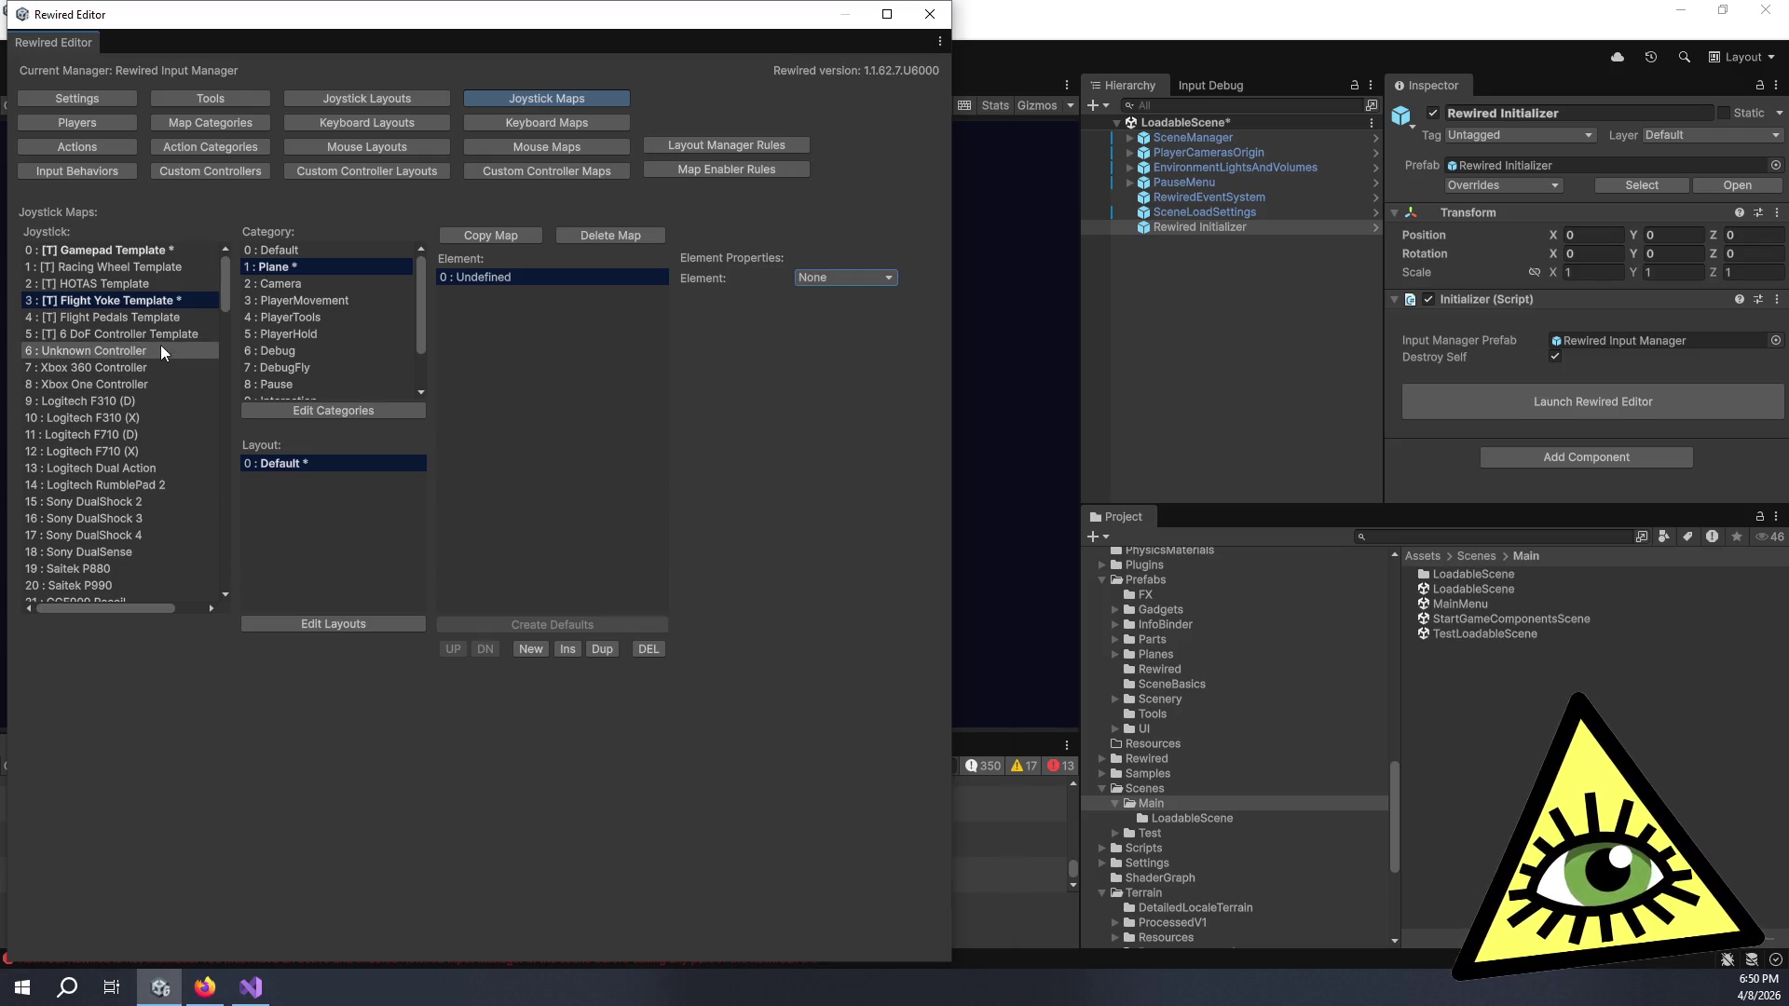
pyautogui.click(155, 315)
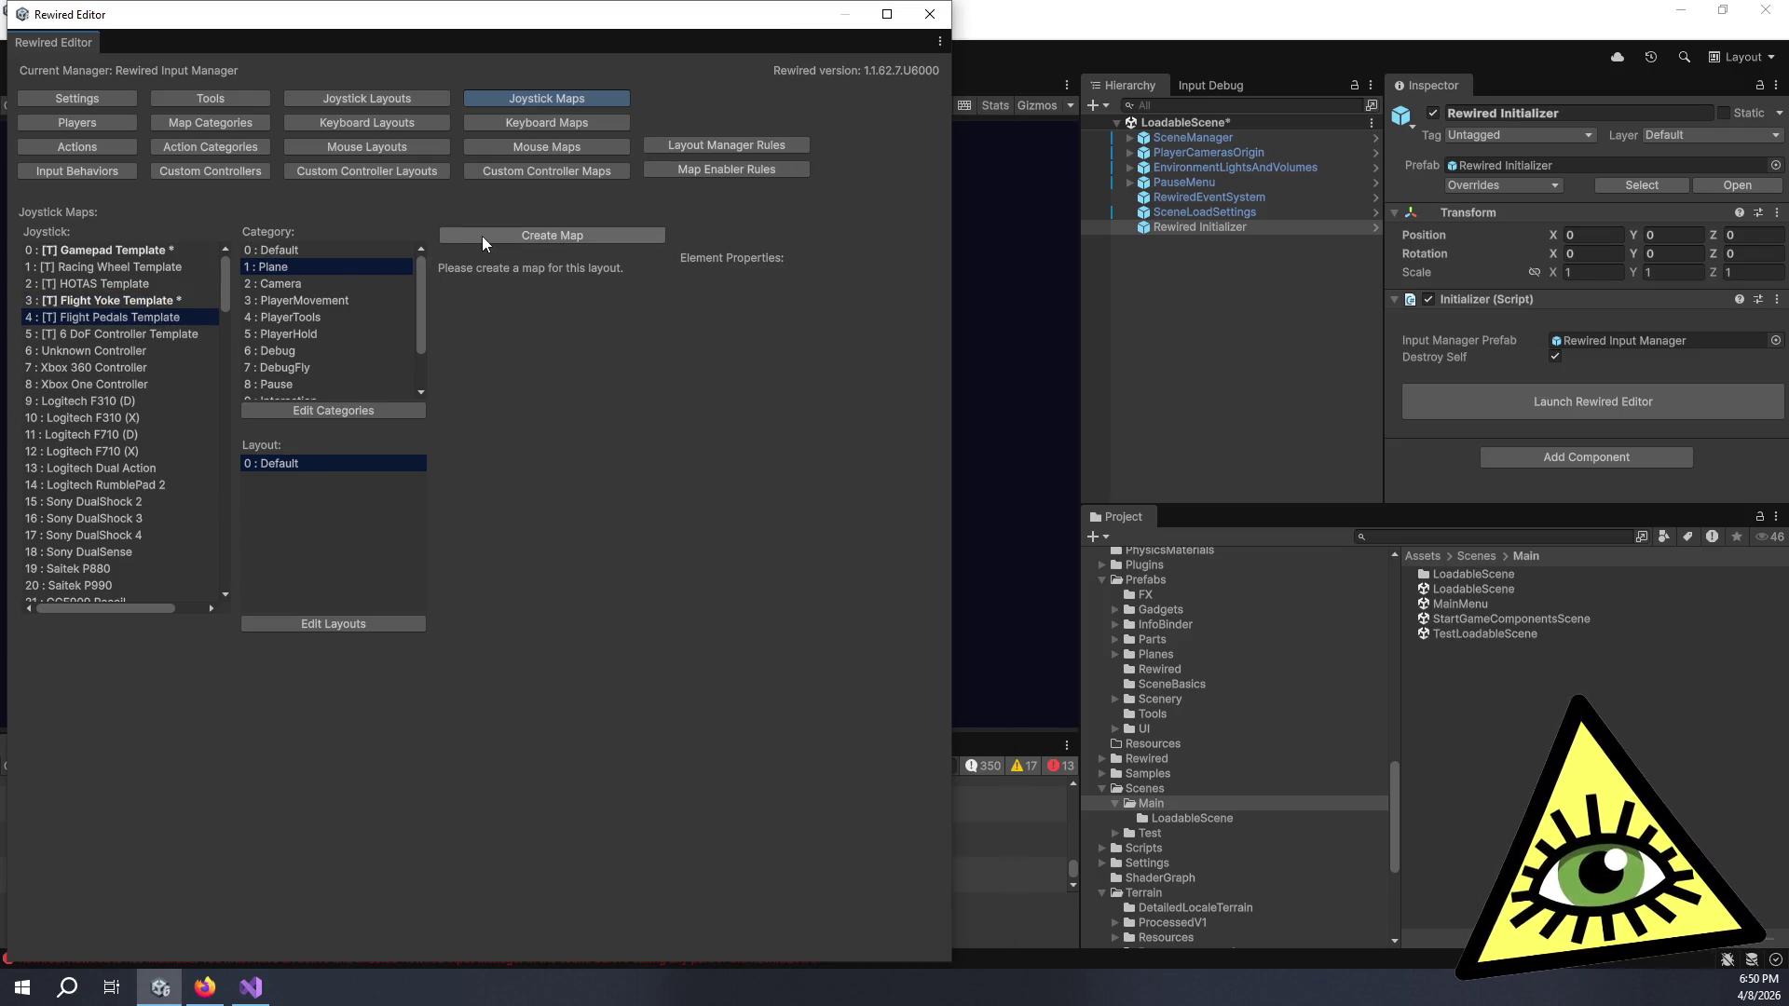
# - Create a Flight Pedals Plane map with an undefined element, then delete it
pyautogui.click(547, 652)
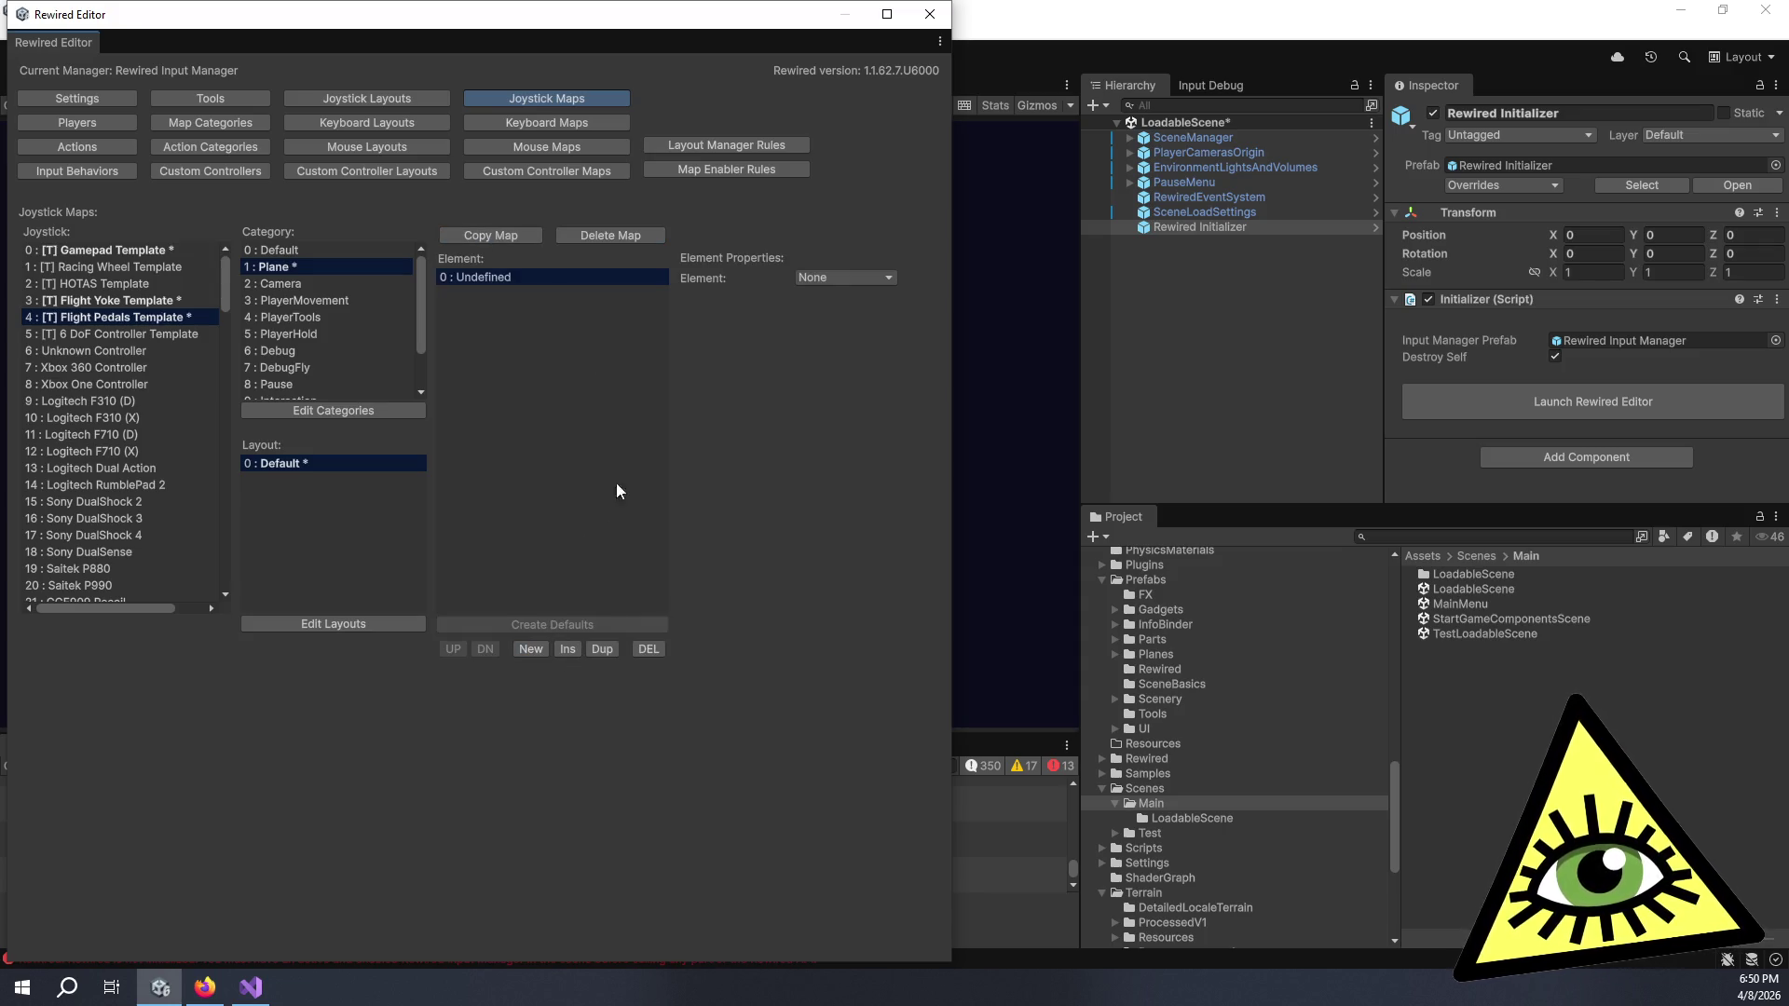
pyautogui.click(837, 279)
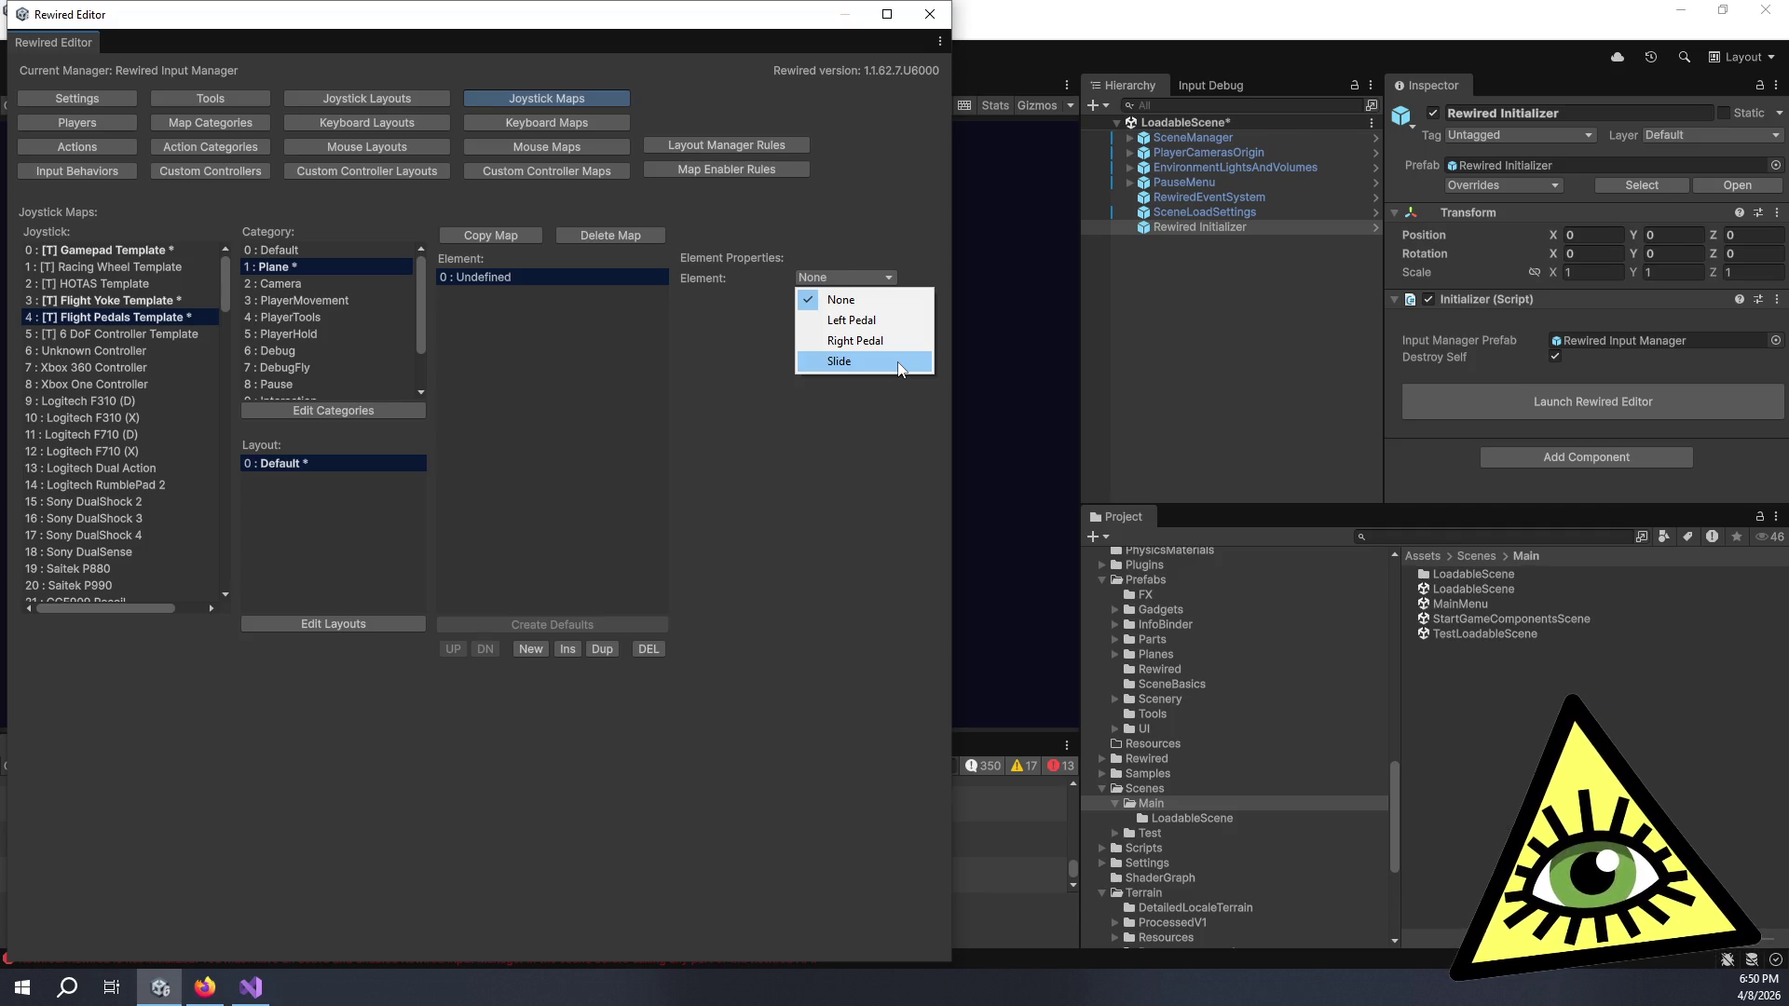
pyautogui.click(721, 390)
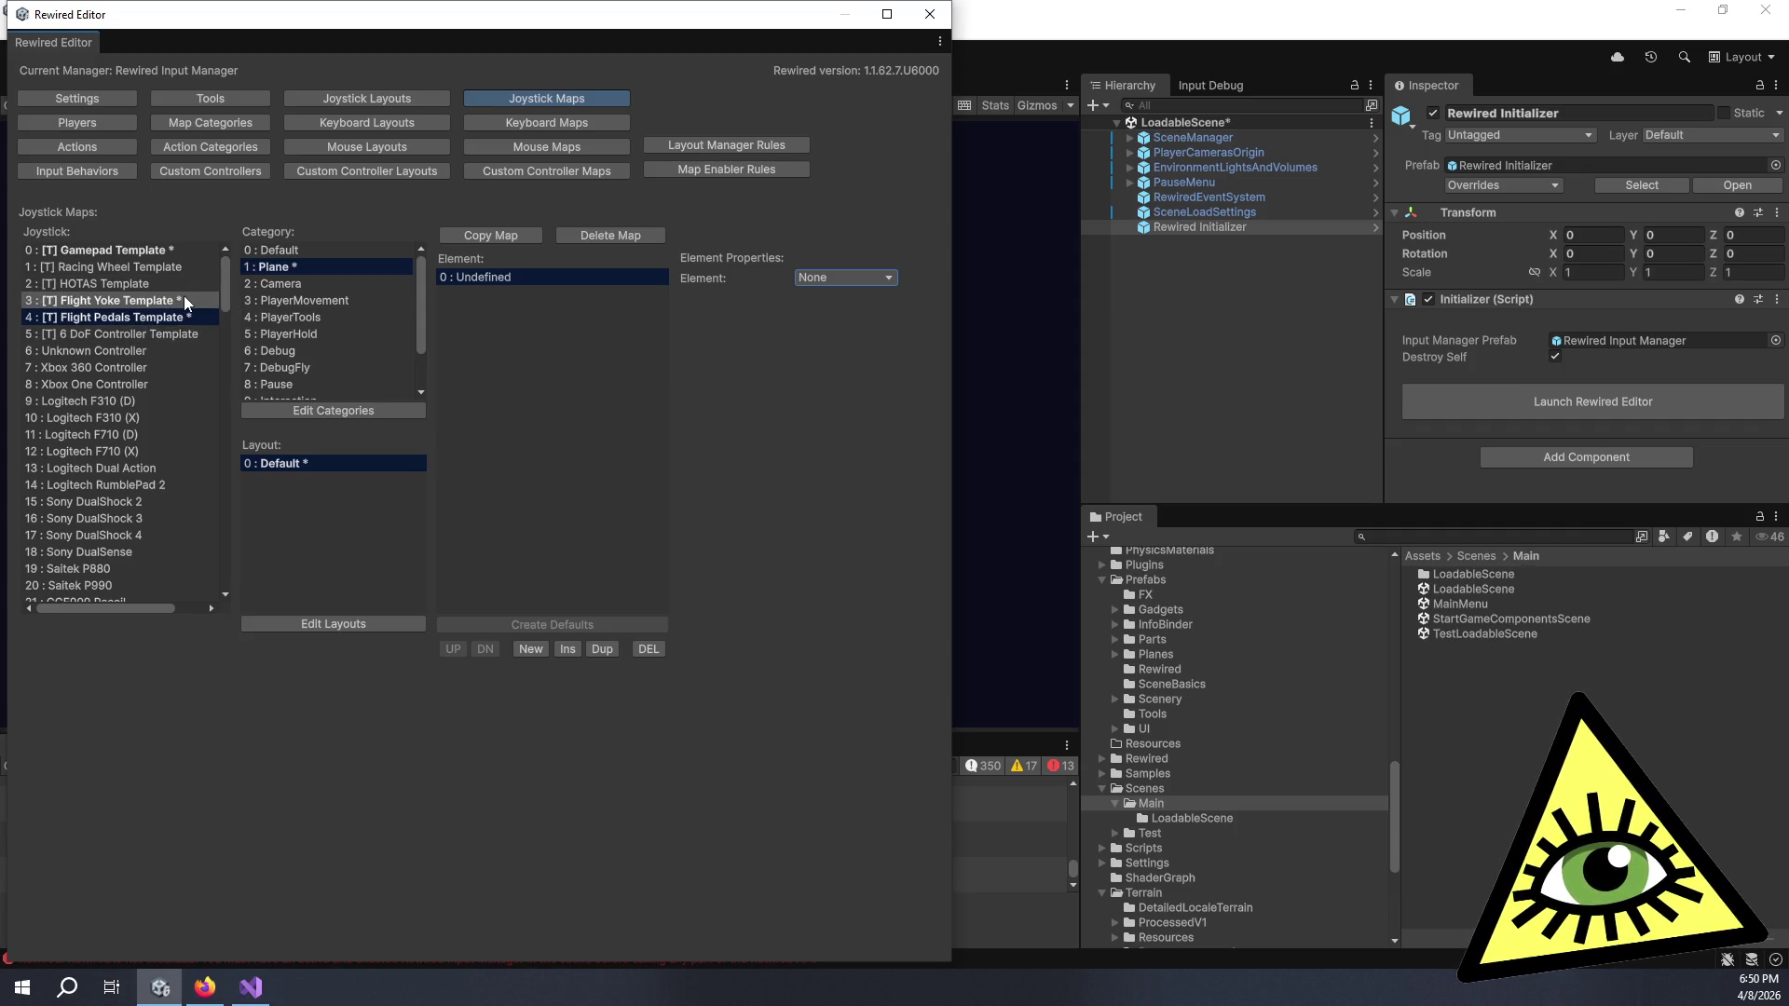
pyautogui.click(604, 237)
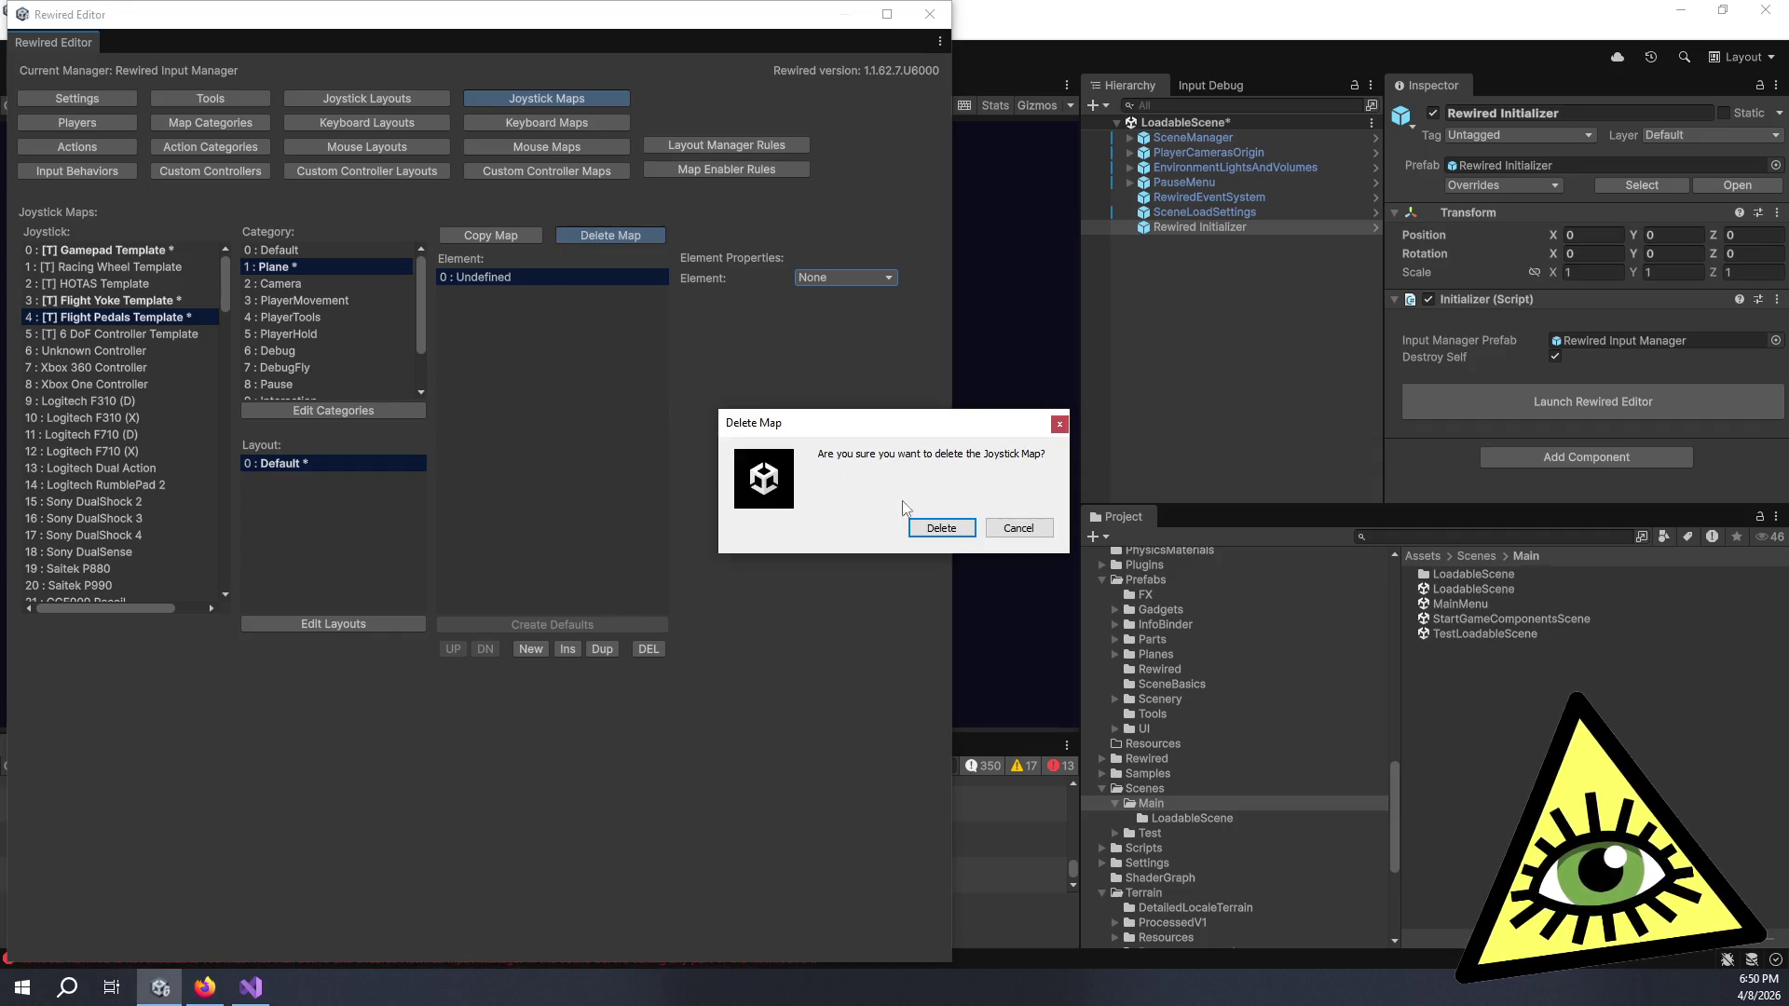
pyautogui.click(948, 529)
# - Delete the Flight Yoke Template's Plane map
pyautogui.click(170, 300)
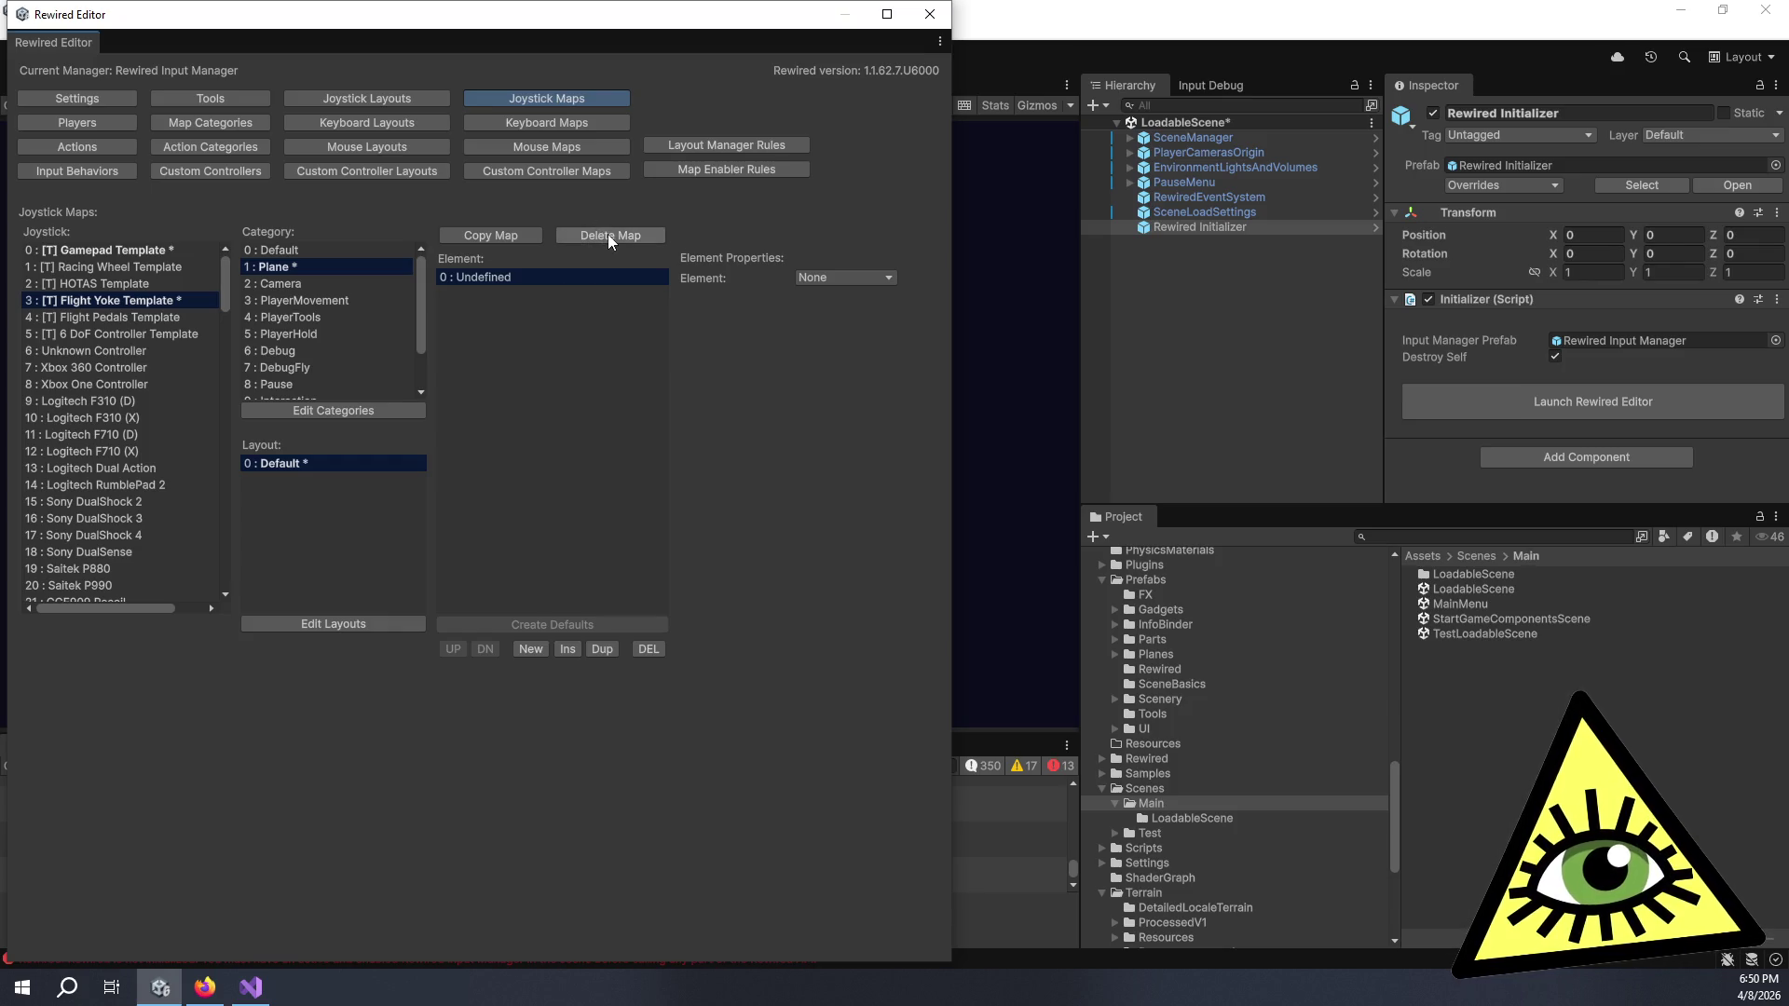
pyautogui.click(607, 237)
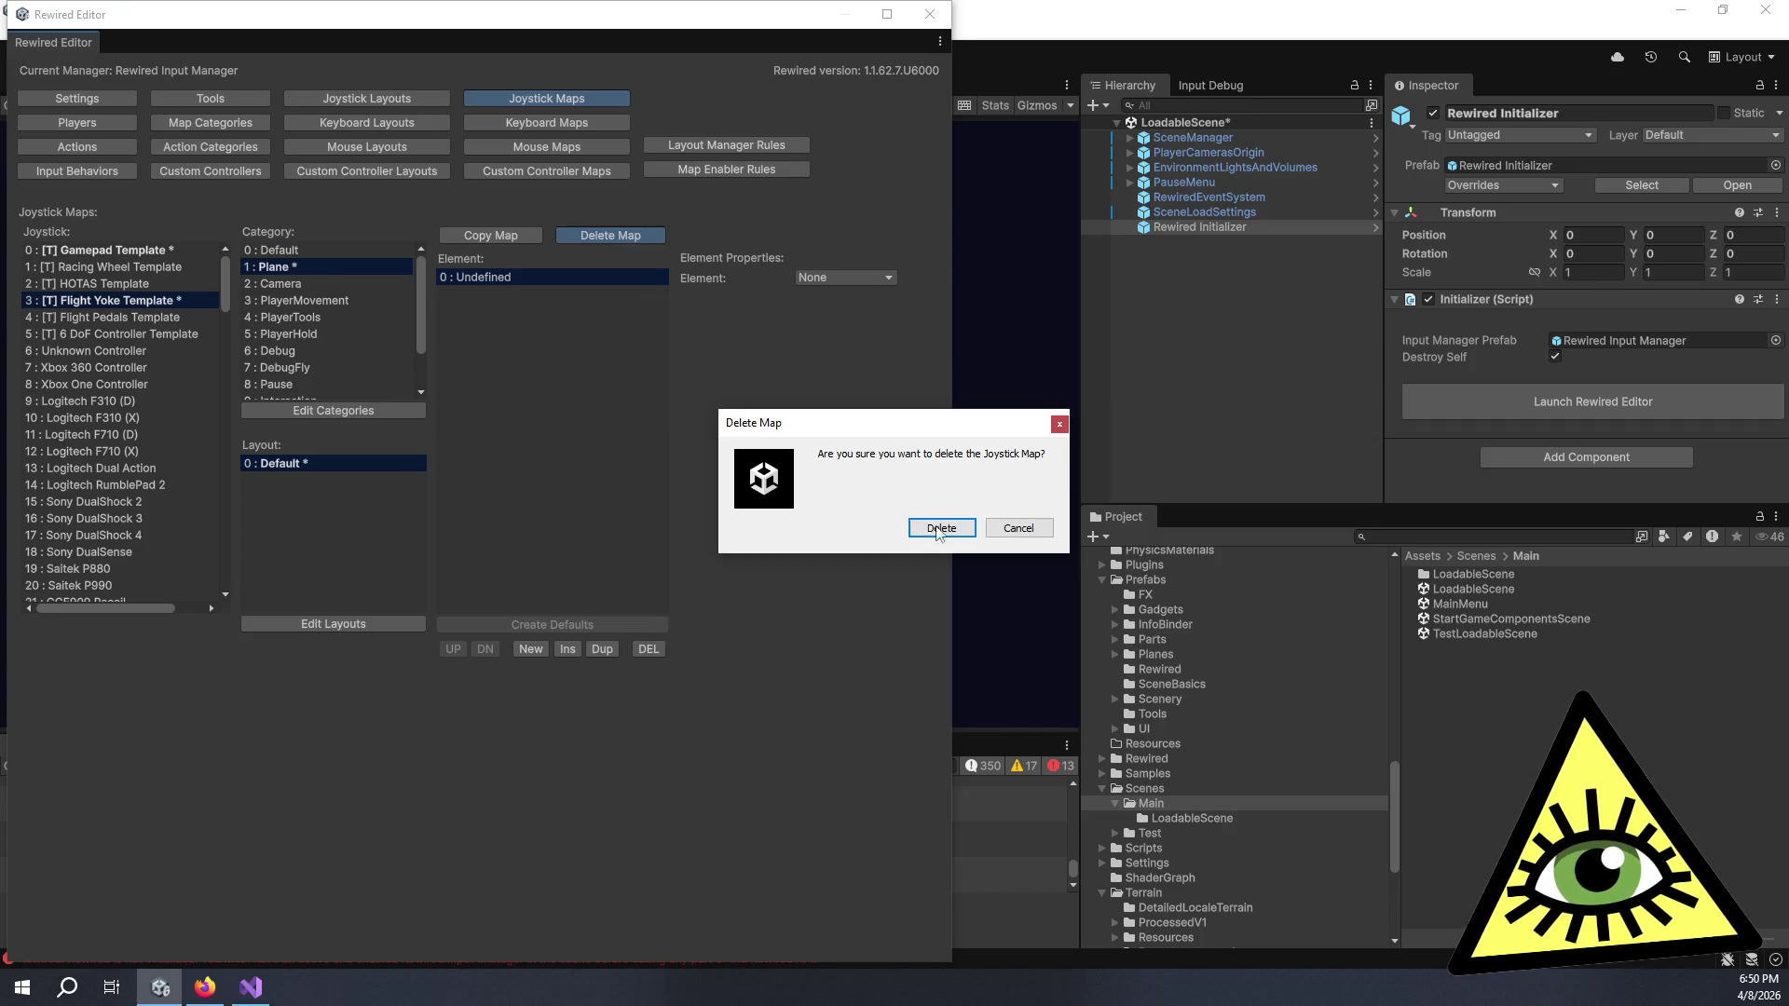
pyautogui.click(935, 533)
# - Create a Plane map for the VKB-Sim Gladiator MKII and add a new element
pyautogui.scroll(-20, 192, 398)
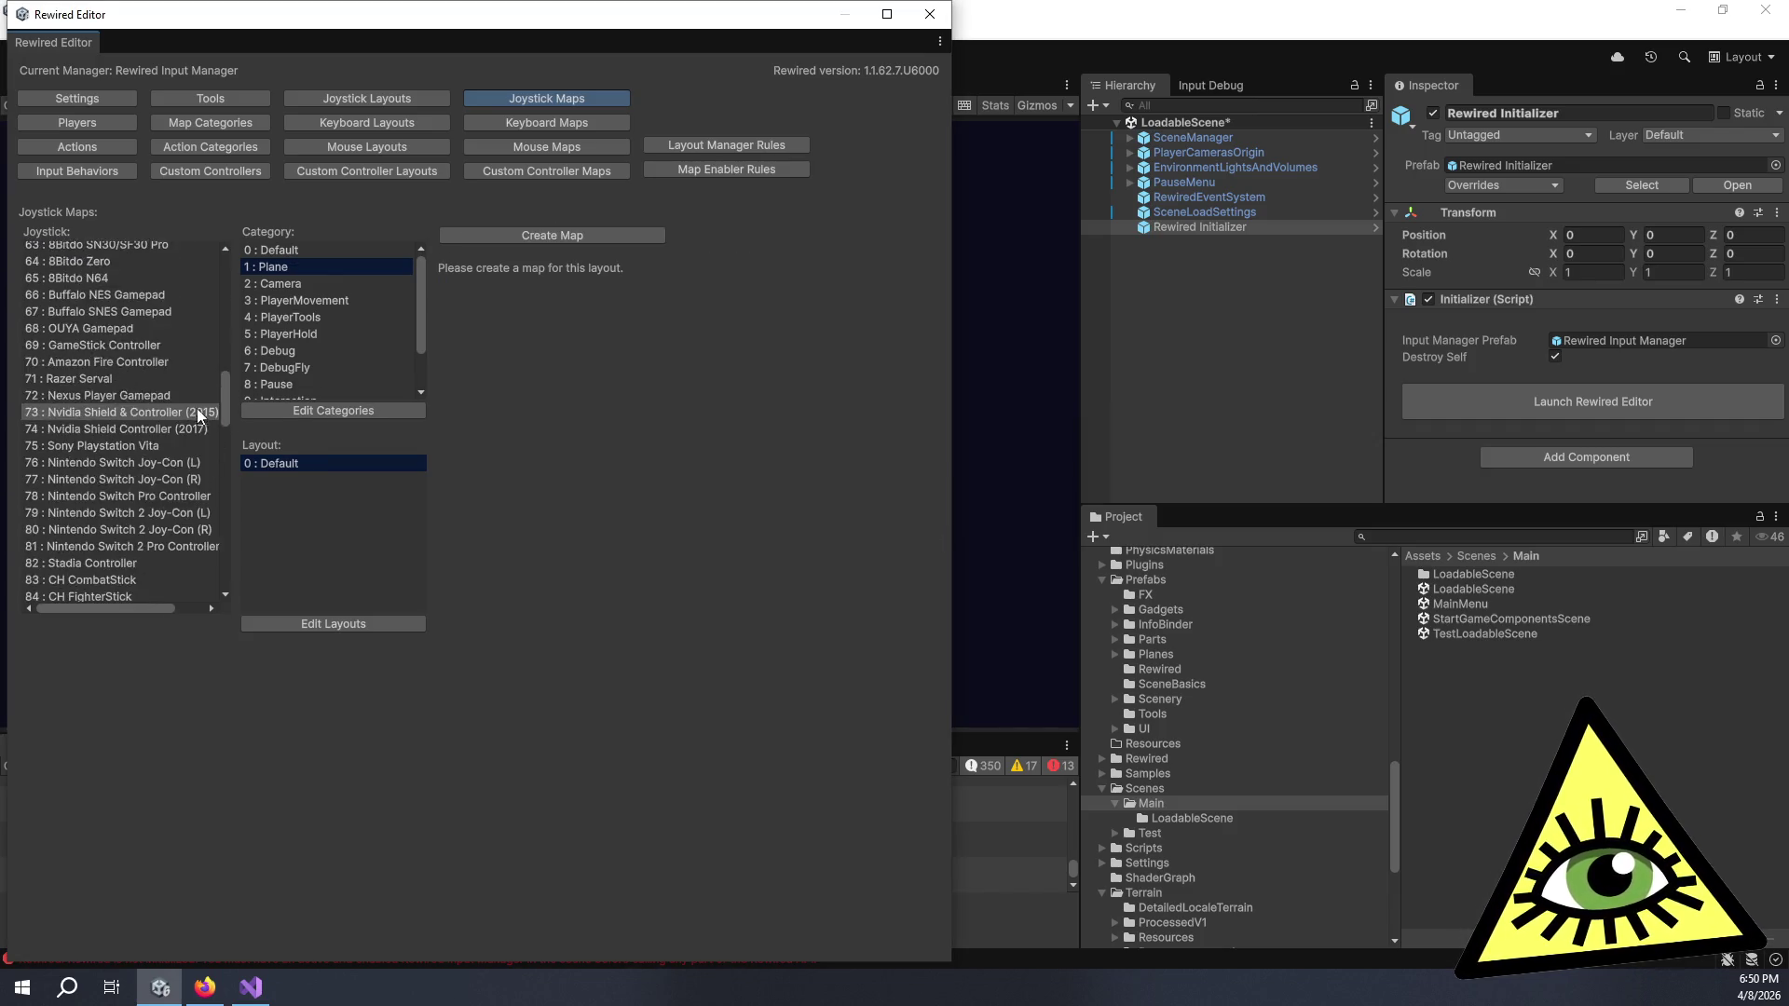
pyautogui.scroll(5, 202, 427)
pyautogui.scroll(2, 149, 530)
pyautogui.scroll(3, 149, 528)
pyautogui.click(121, 370)
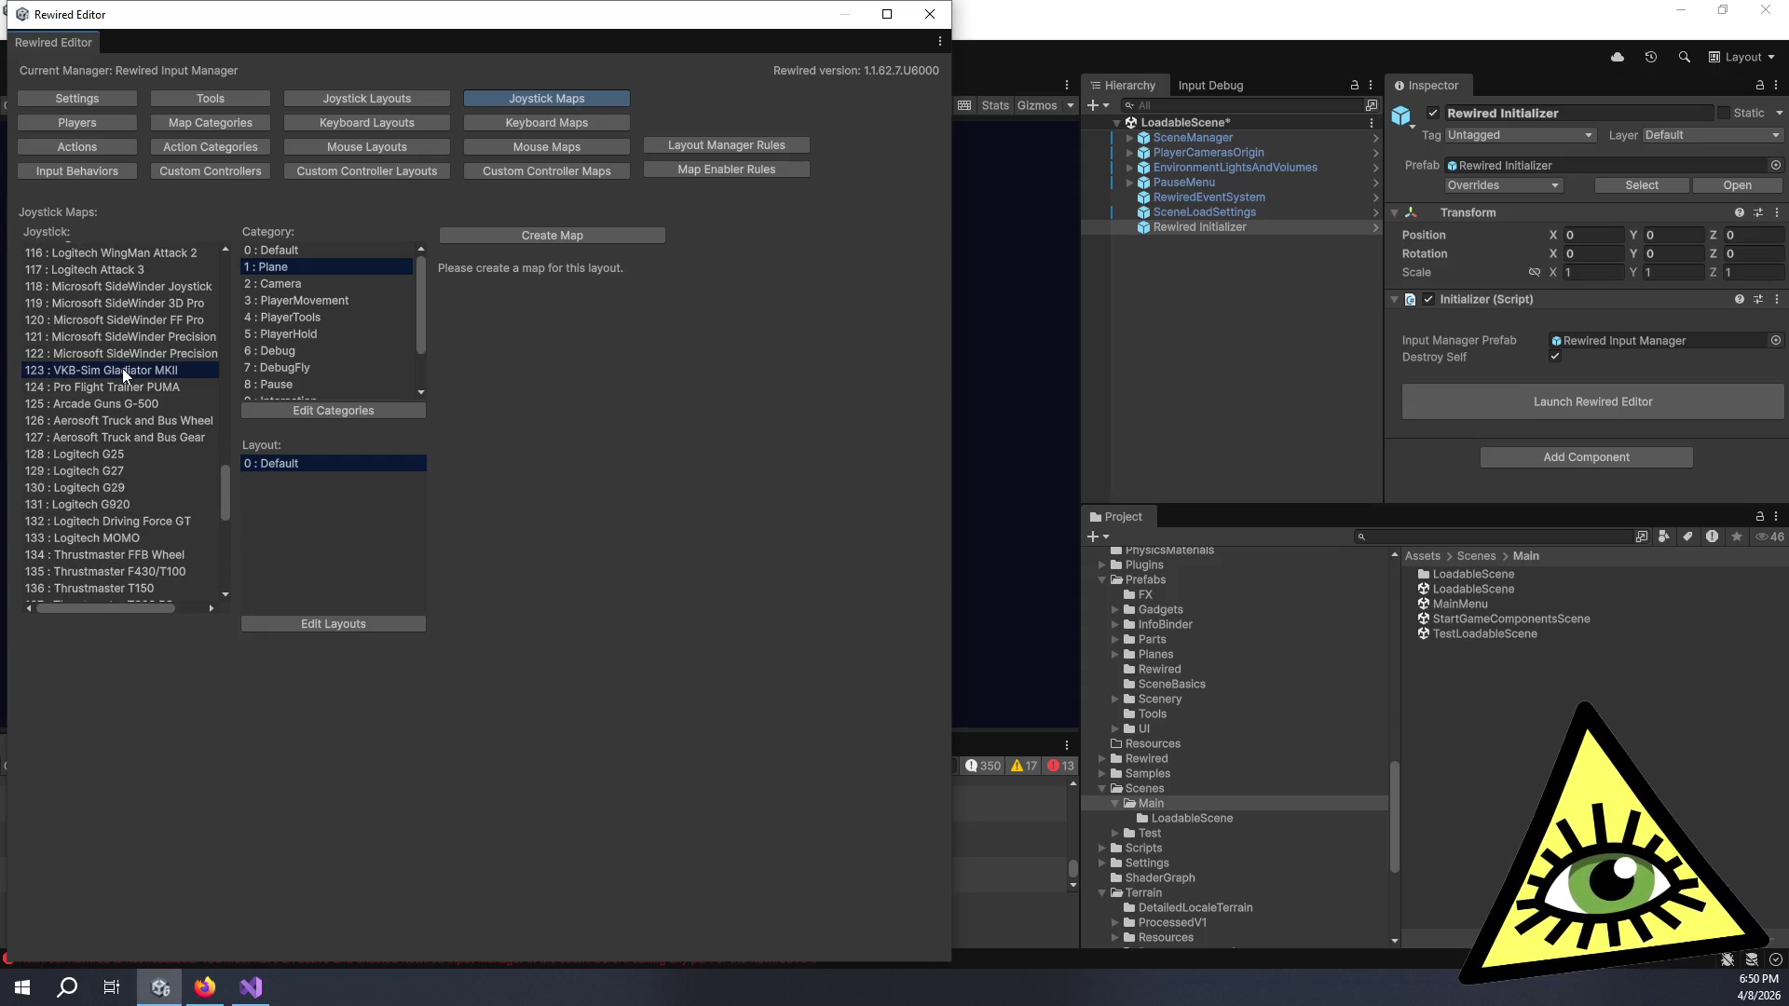
pyautogui.click(523, 233)
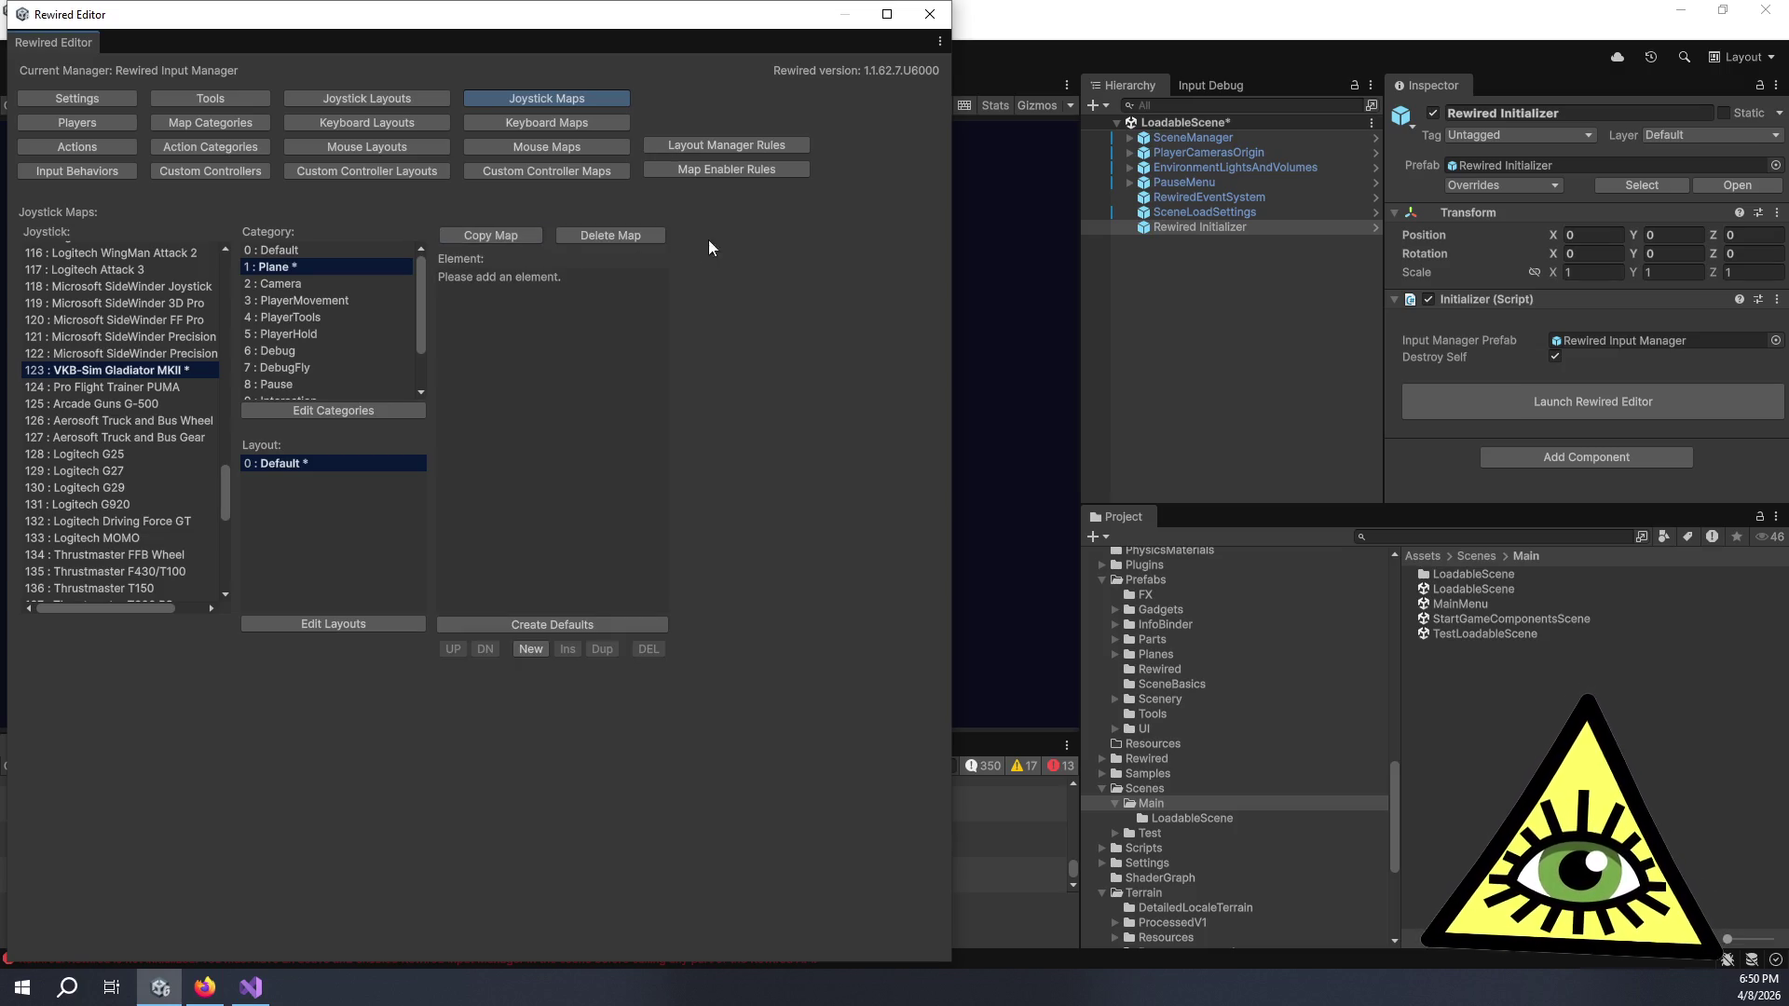
pyautogui.click(533, 647)
# - Browse the Element list twice and close it, keeping the element set to None
pyautogui.click(863, 275)
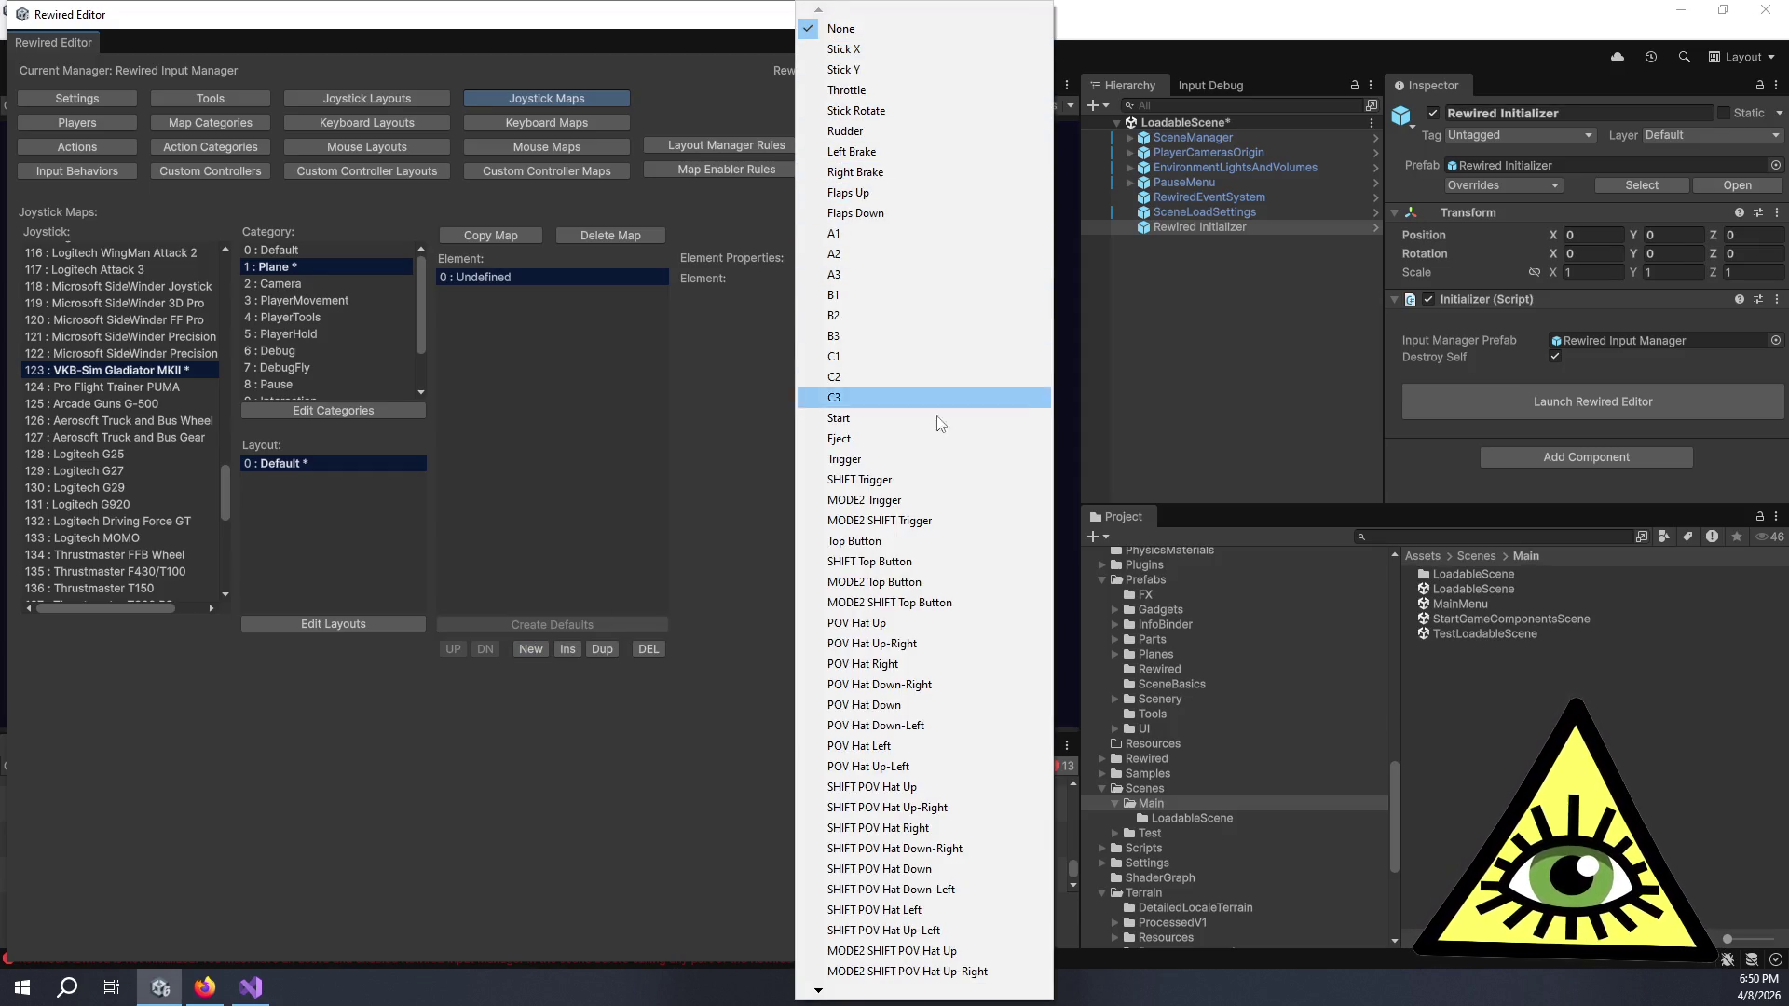
pyautogui.moveTo(823, 990)
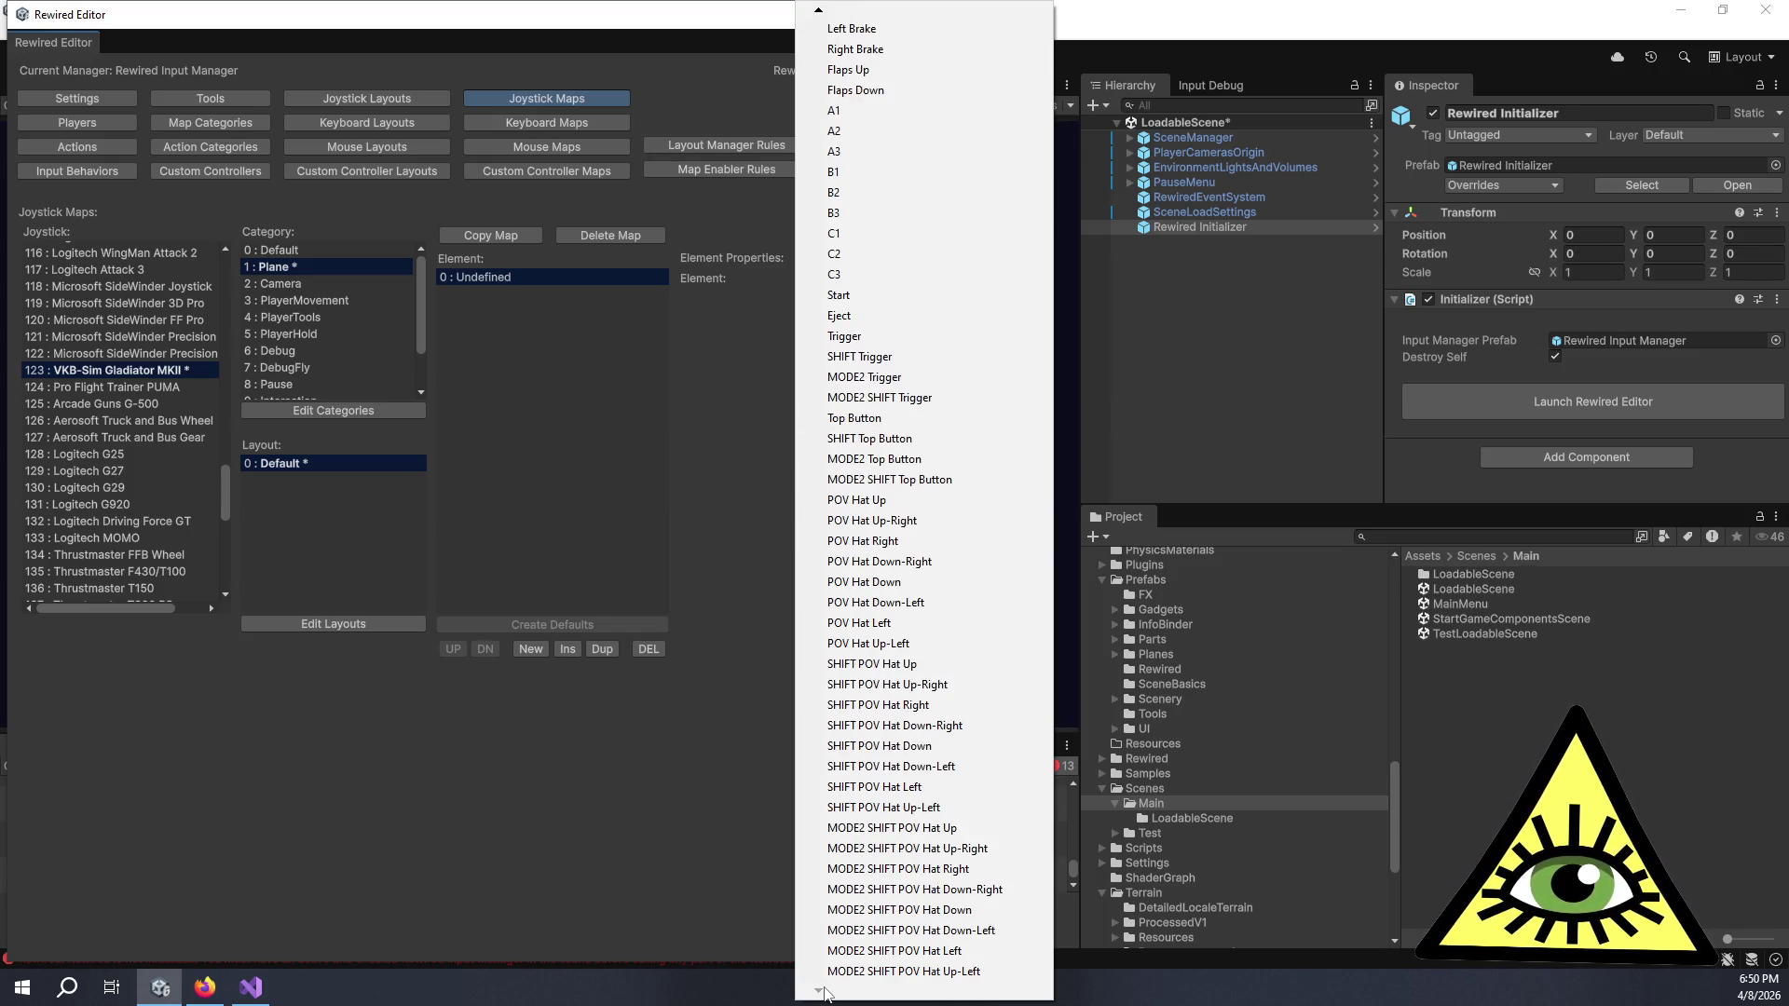
pyautogui.click(733, 903)
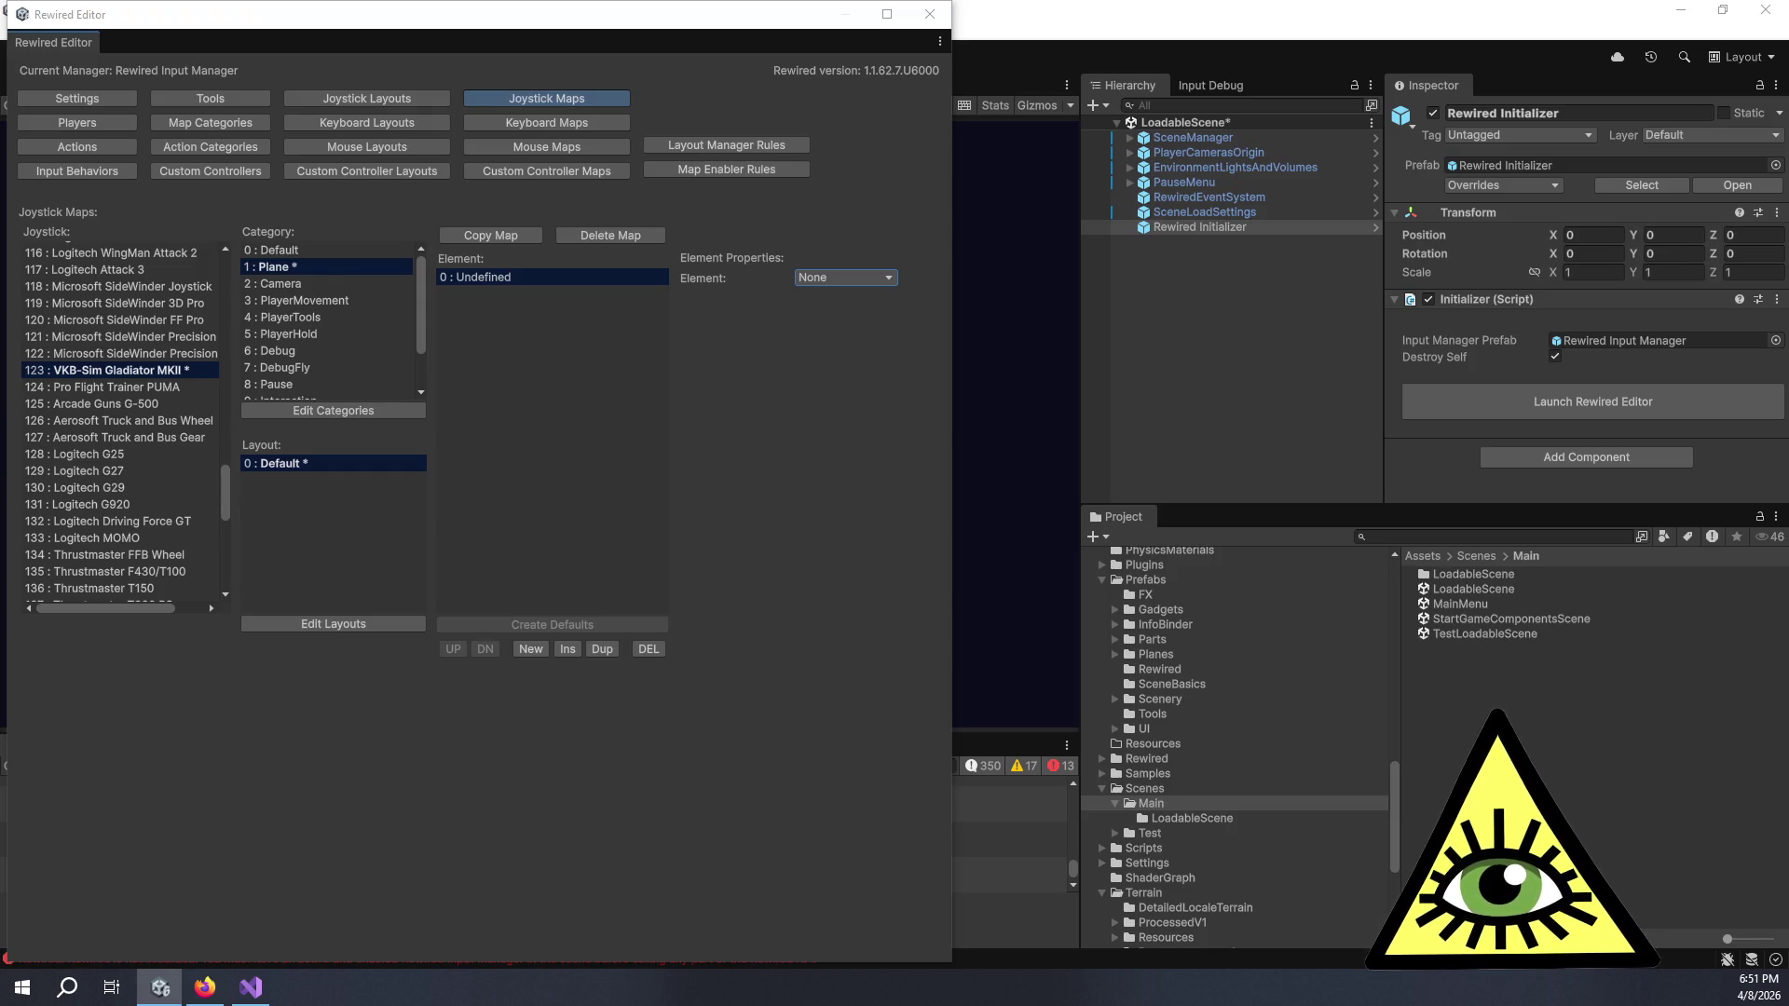
pyautogui.click(834, 278)
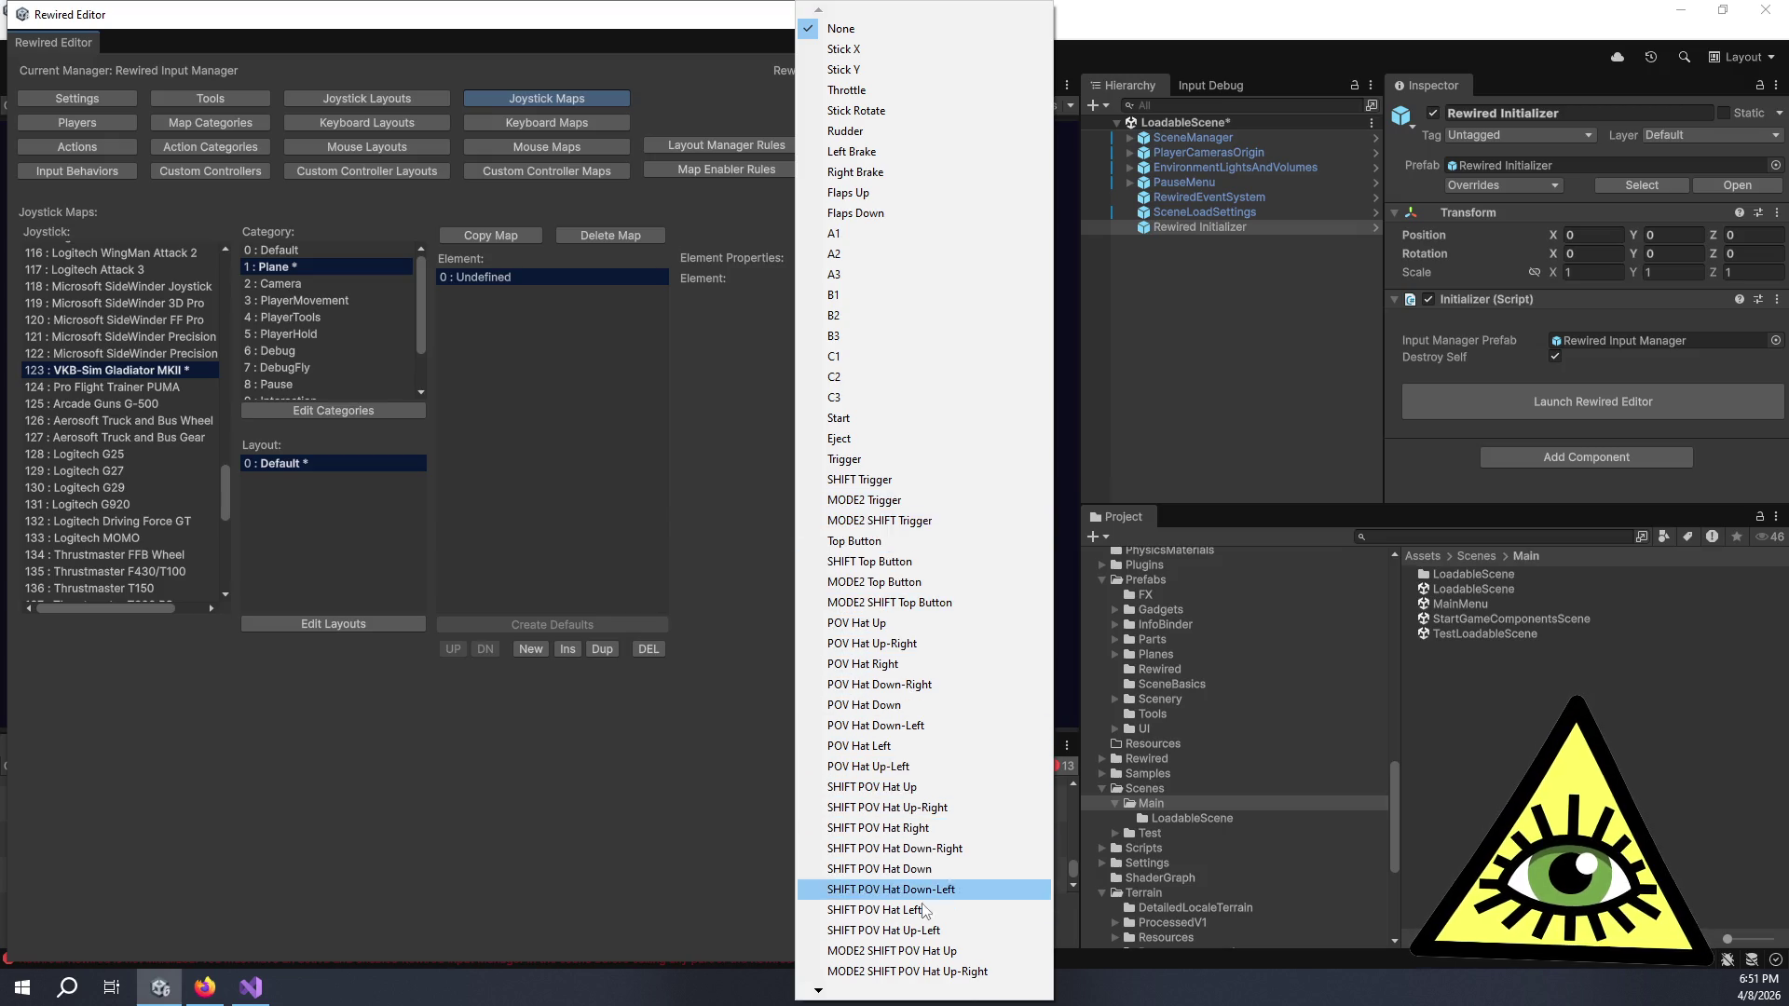
pyautogui.scroll(-6, 905, 1000)
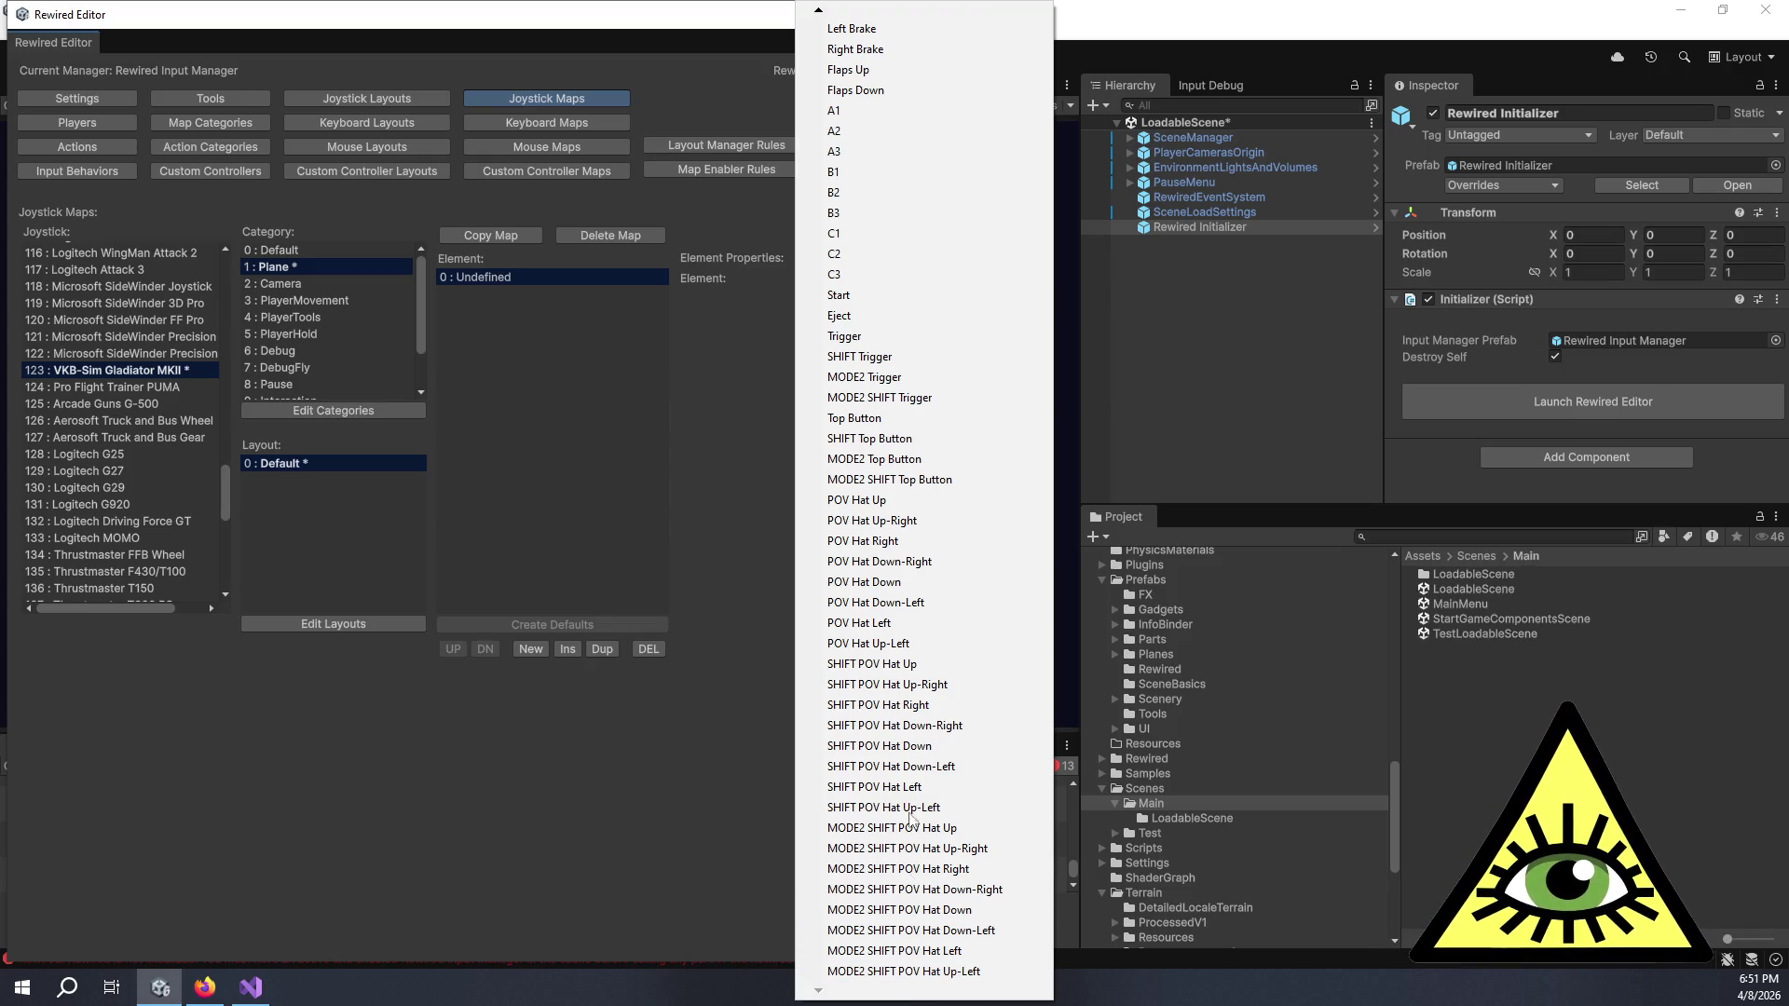
pyautogui.scroll(6, 906, 17)
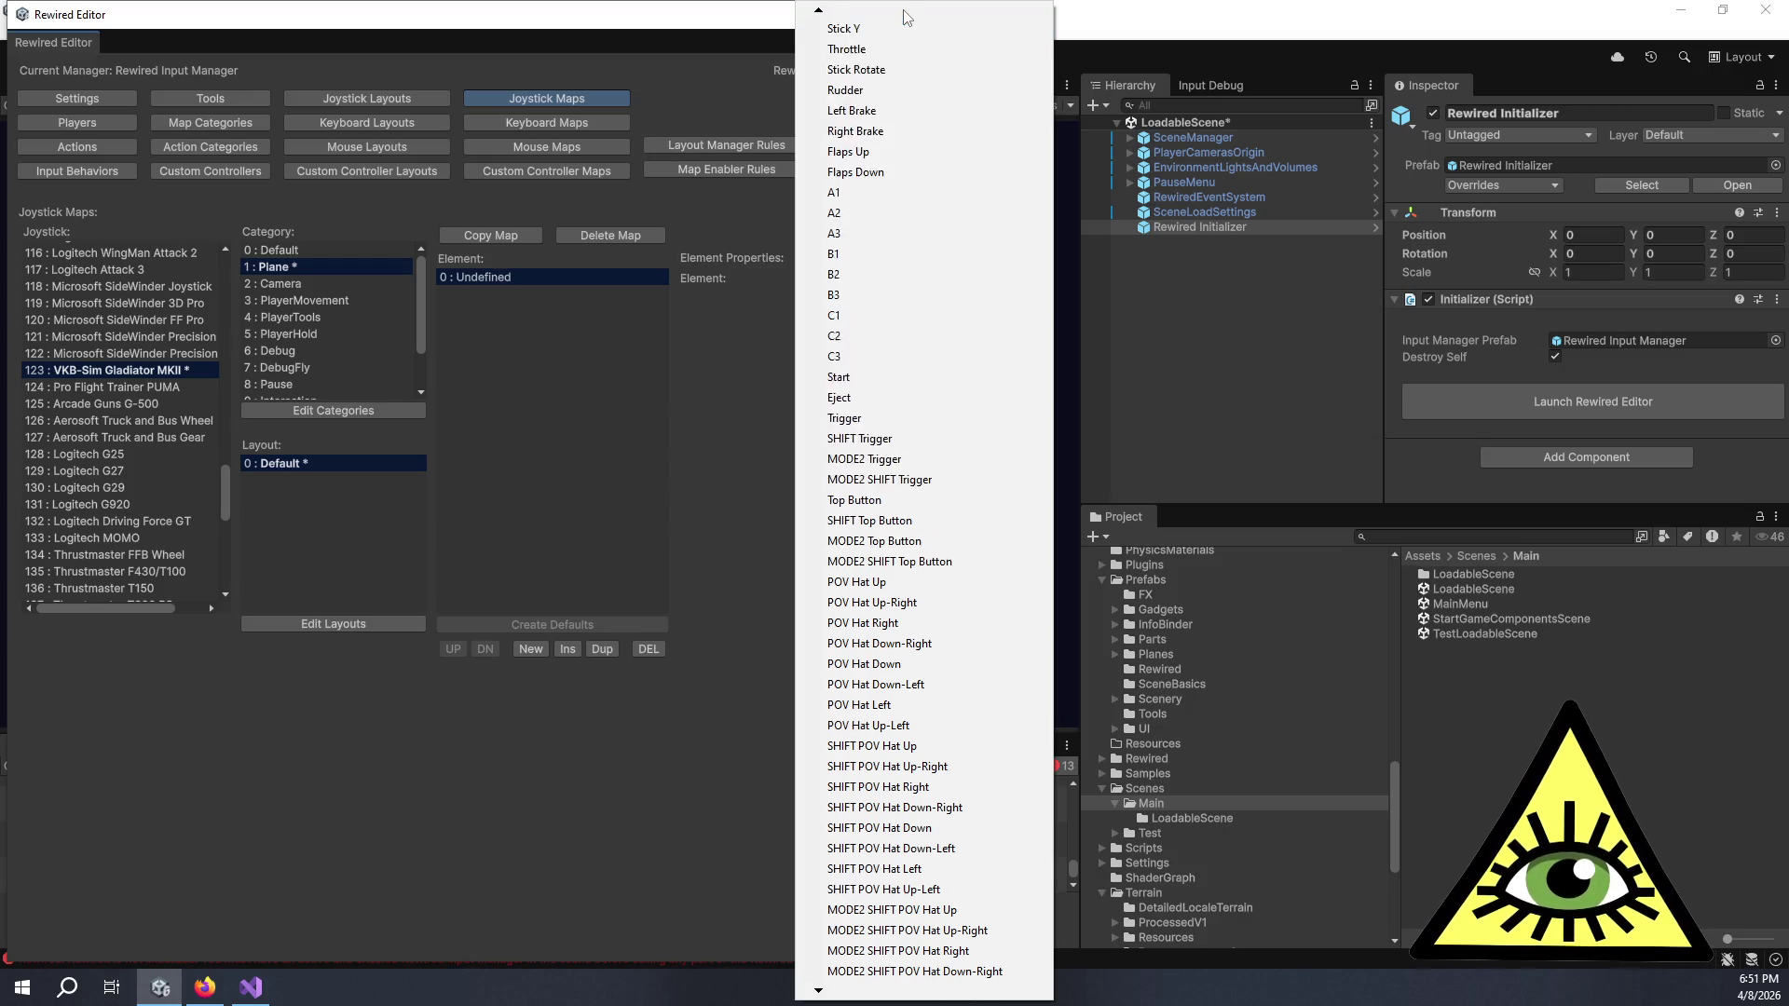
pyautogui.click(679, 436)
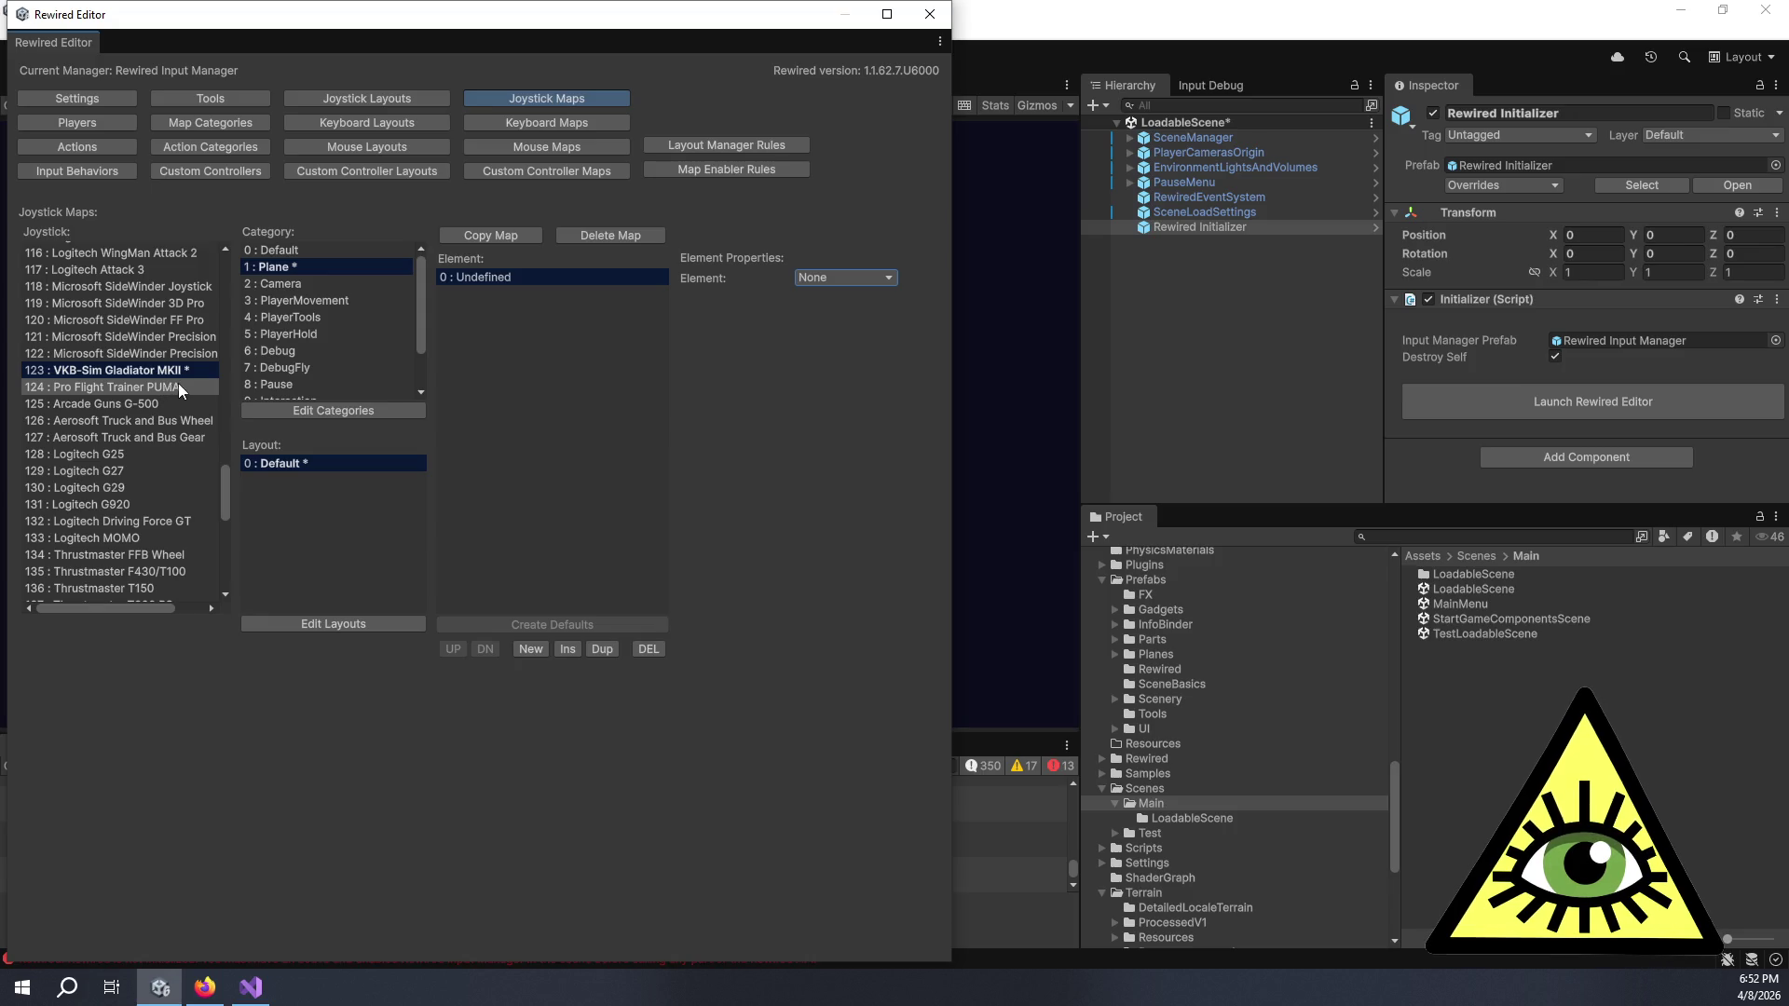
pyautogui.scroll(4, 177, 383)
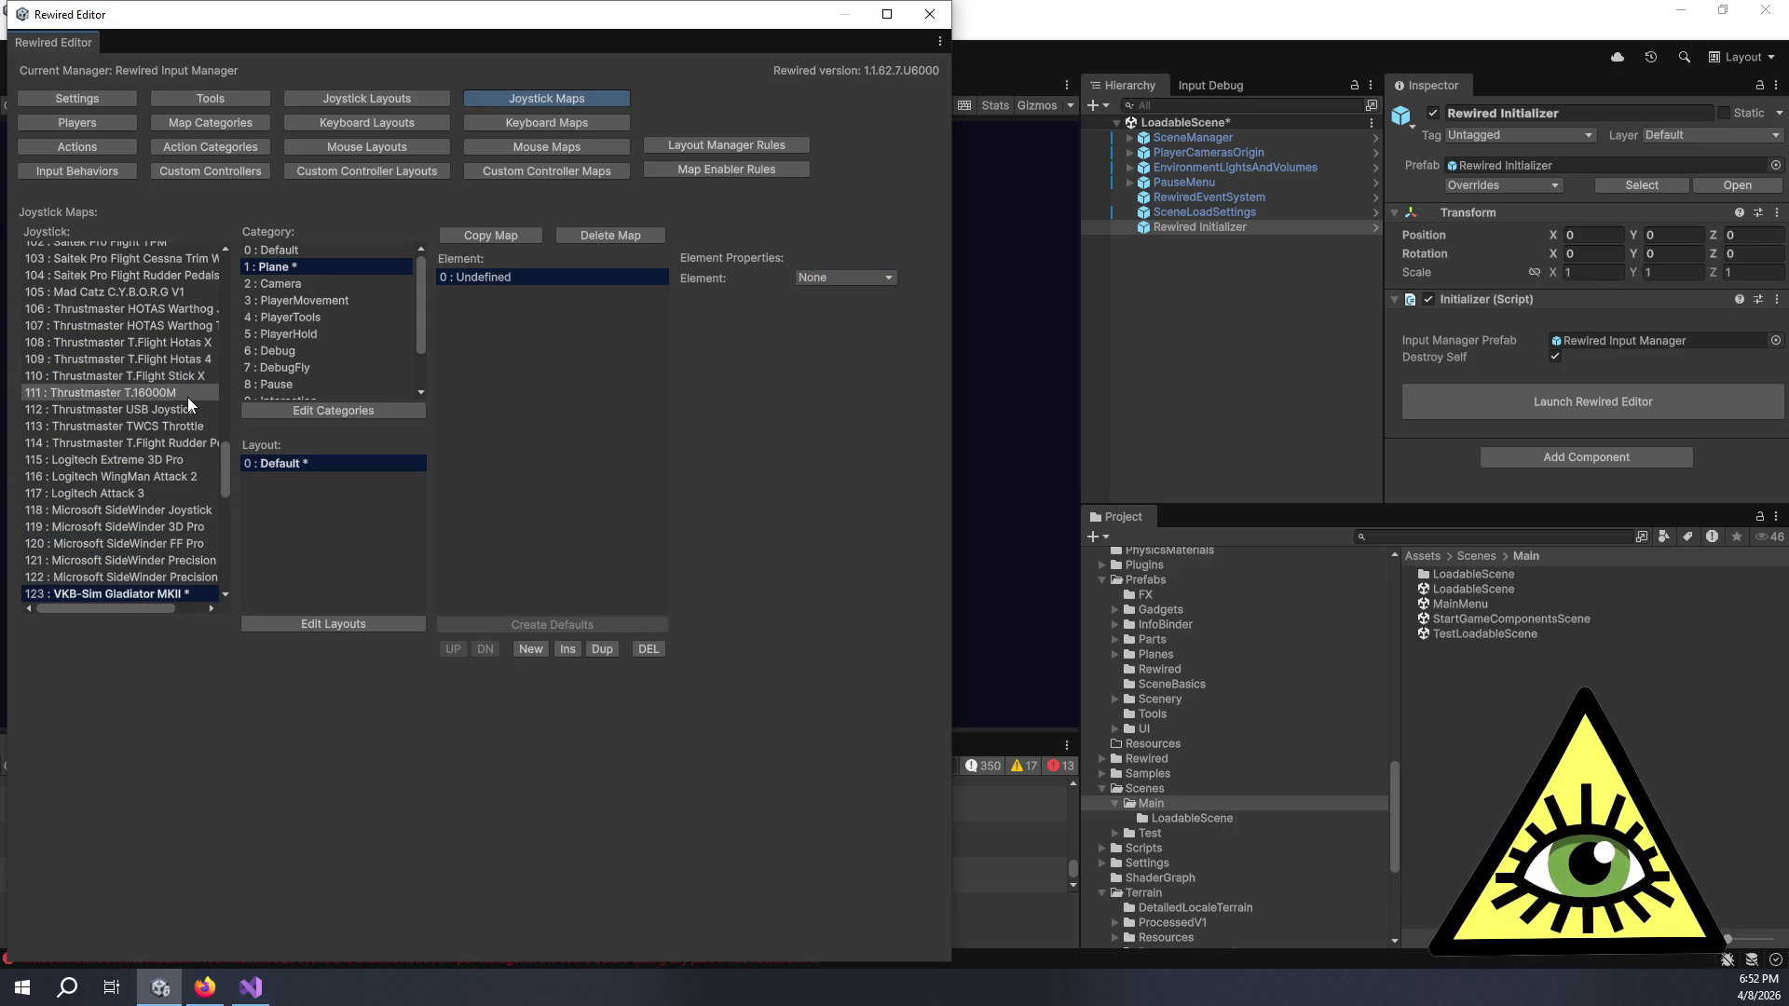
# - Create a Thrustmaster T.16000M Plane map with one element, then delete it
pyautogui.click(188, 395)
pyautogui.click(553, 235)
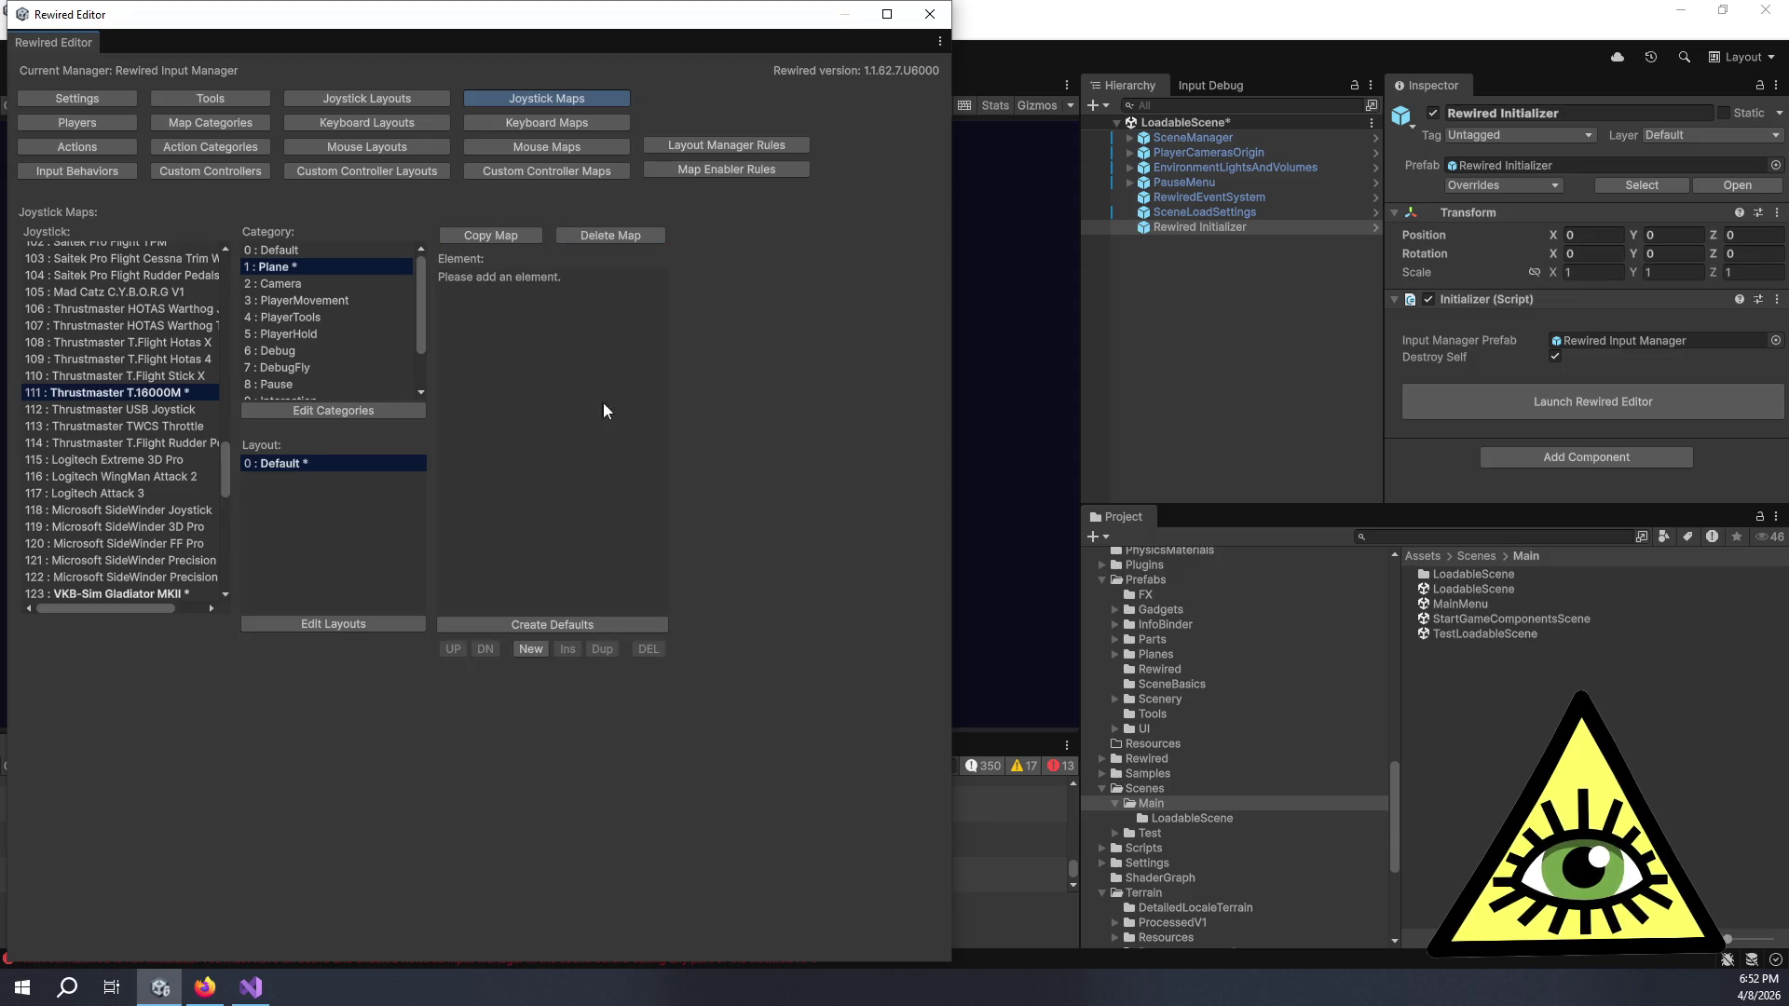
pyautogui.click(533, 650)
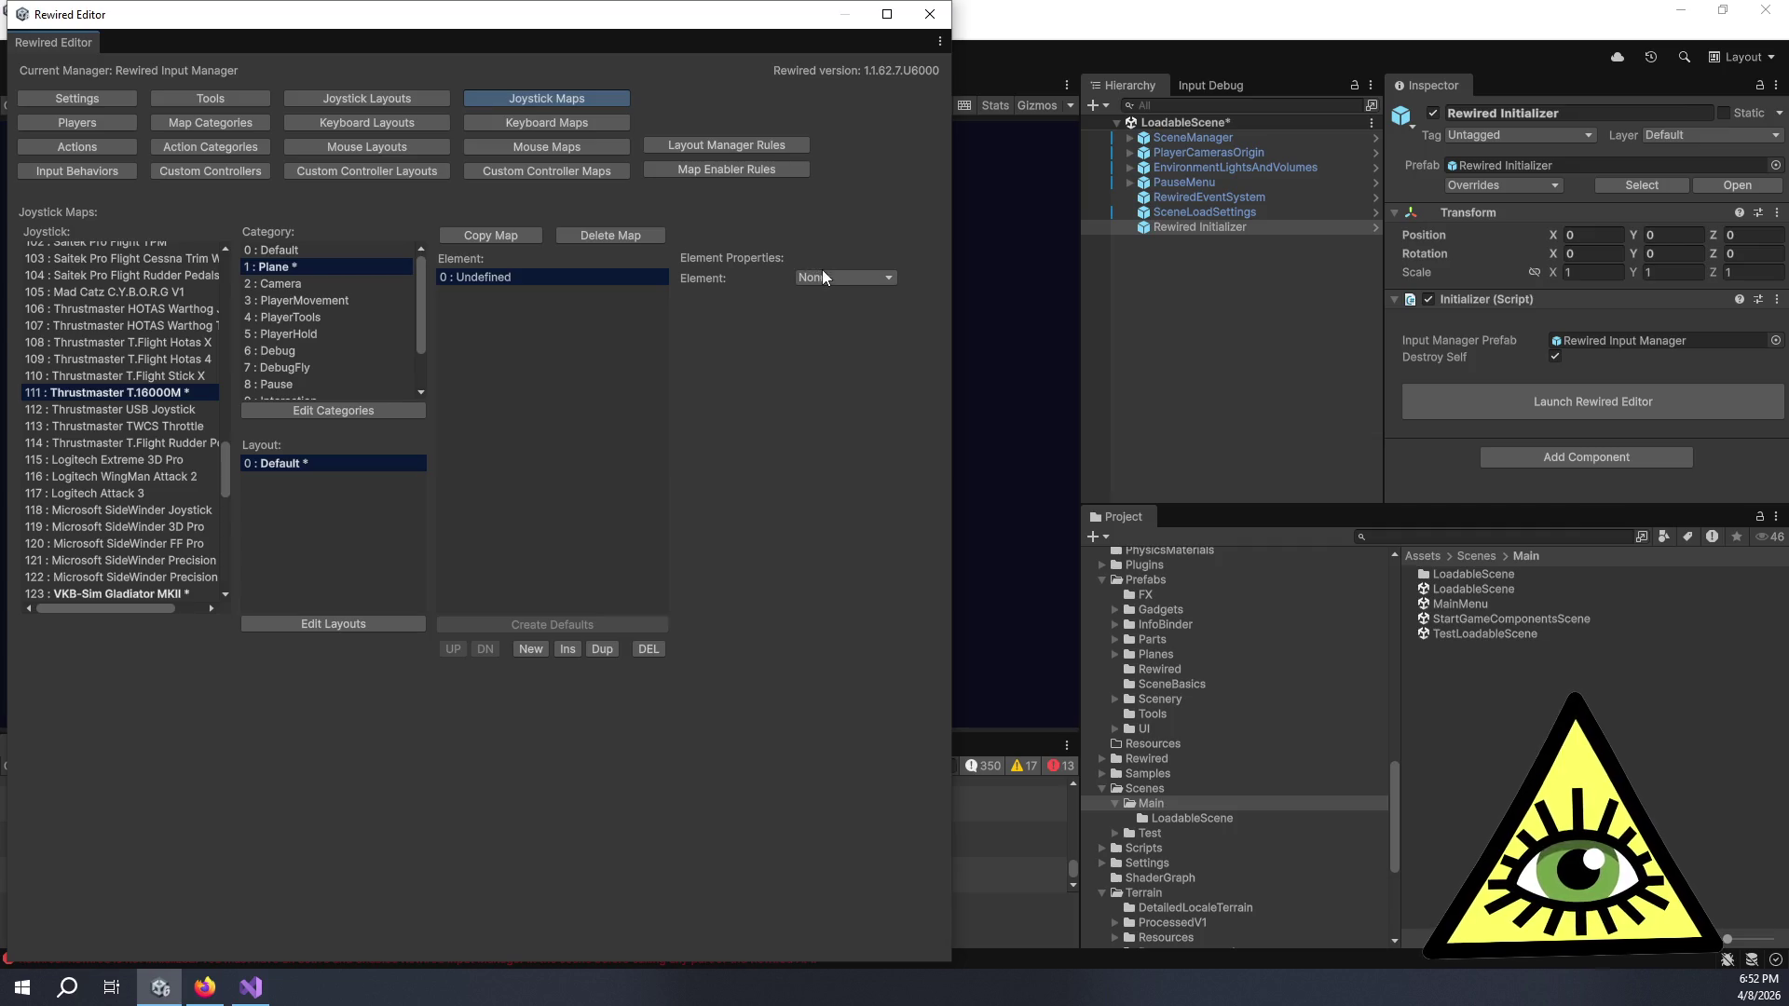
pyautogui.click(824, 277)
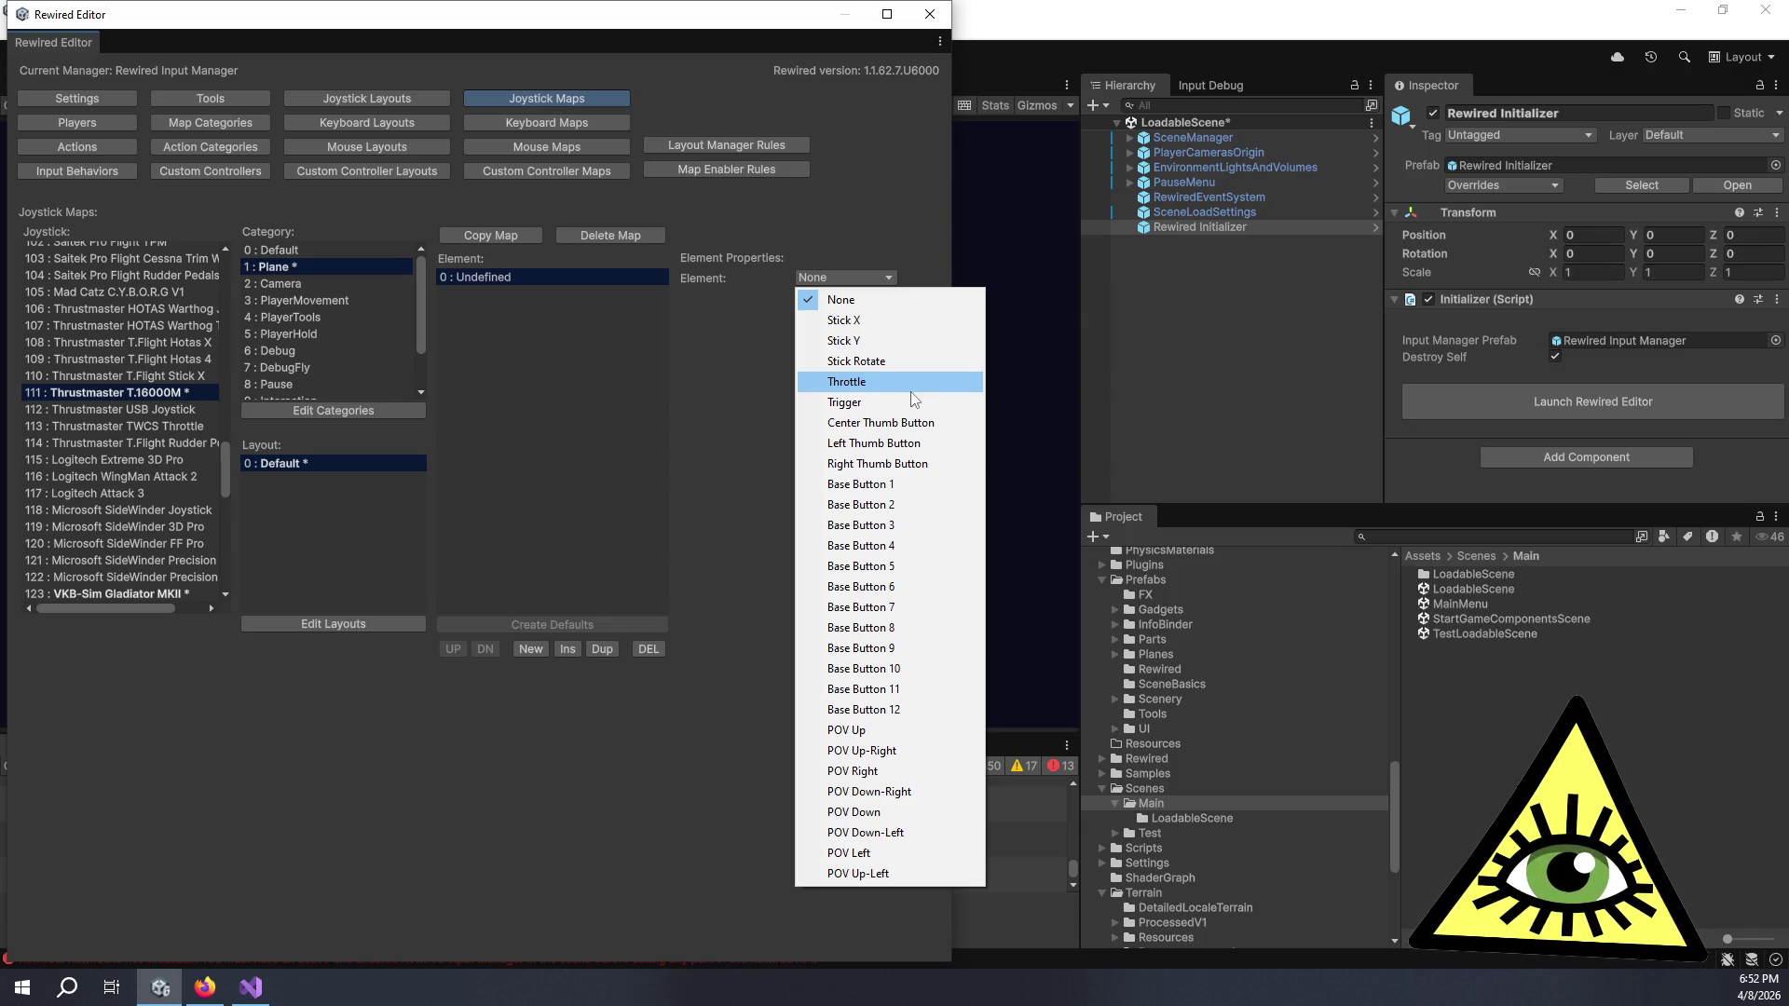
pyautogui.click(718, 404)
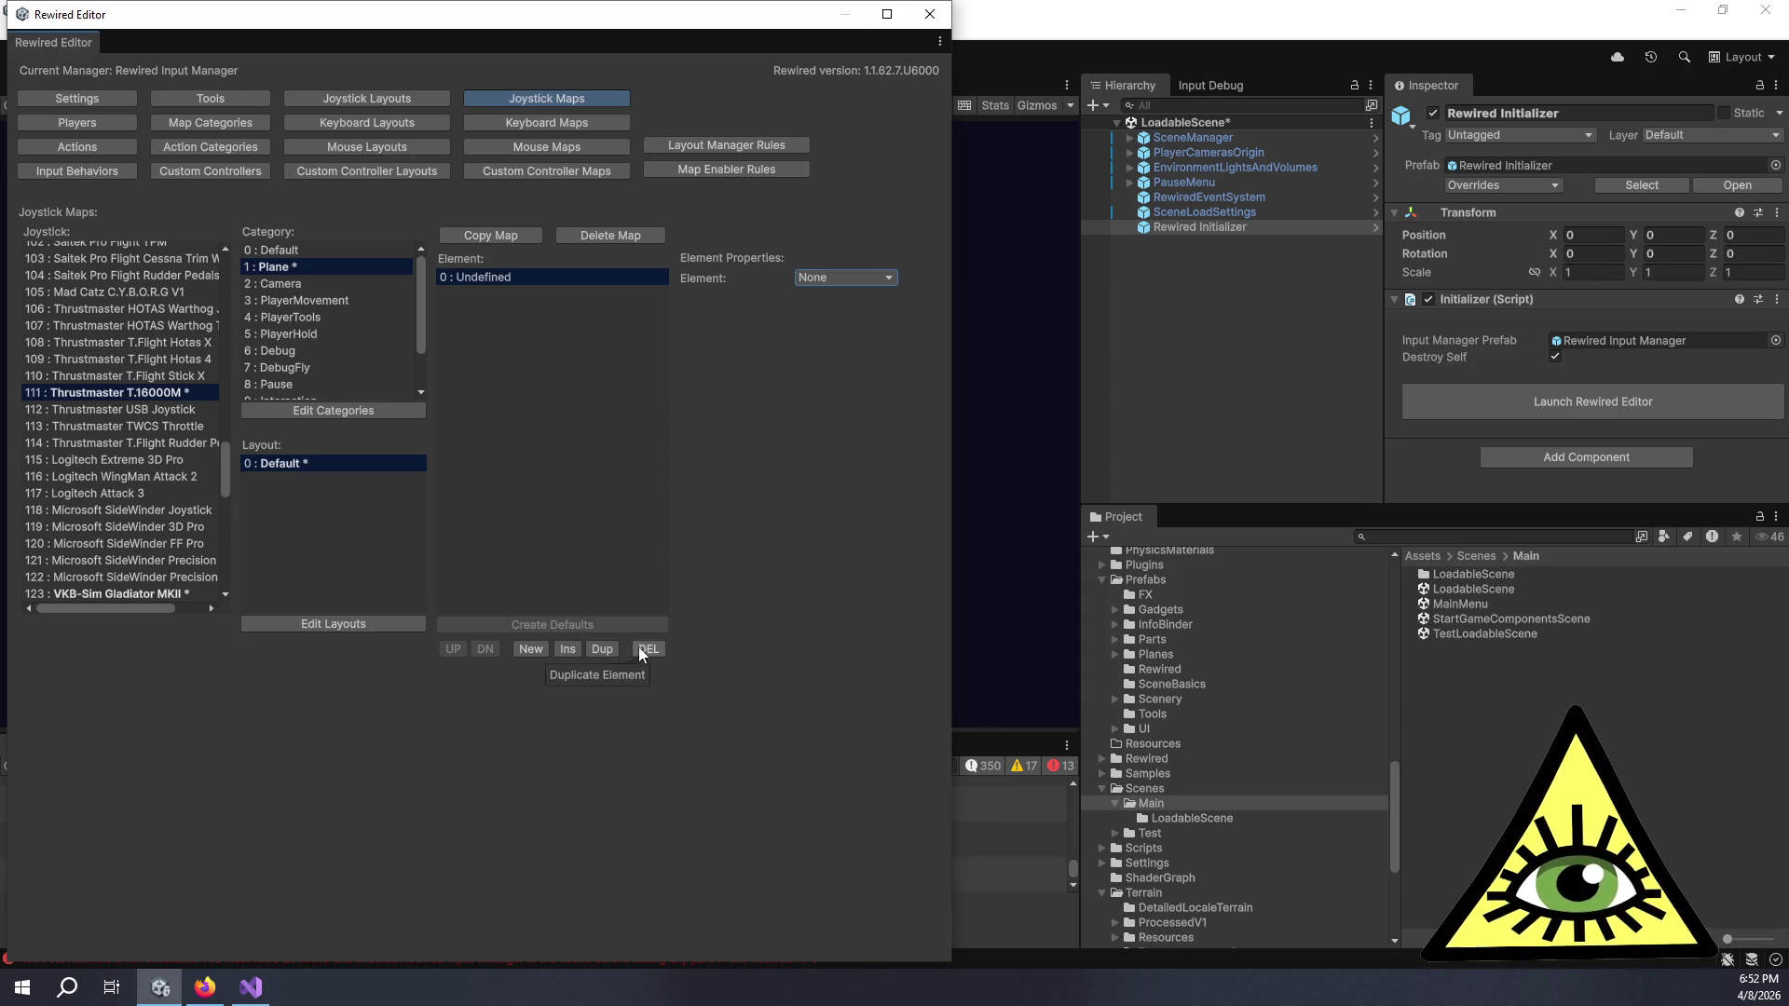
pyautogui.click(632, 239)
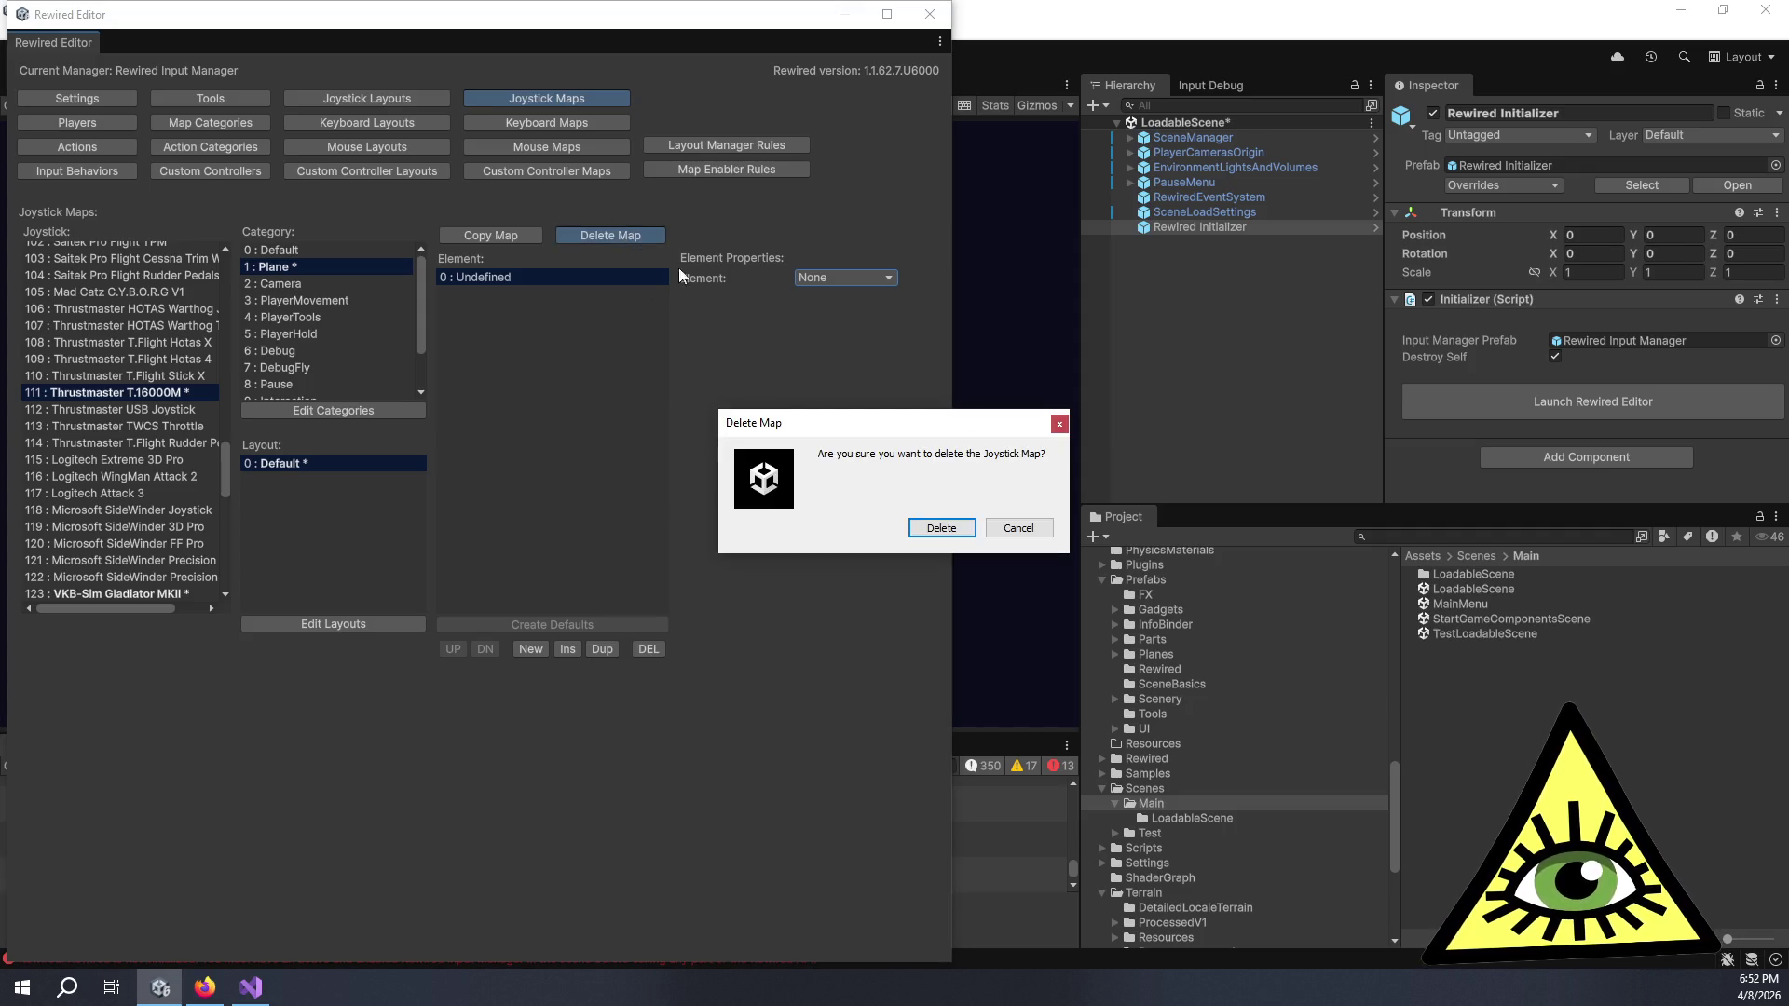
pyautogui.click(941, 527)
# - Delete the VKB-Sim Gladiator MKII's Plane map
pyautogui.scroll(-3, 187, 549)
pyautogui.click(165, 482)
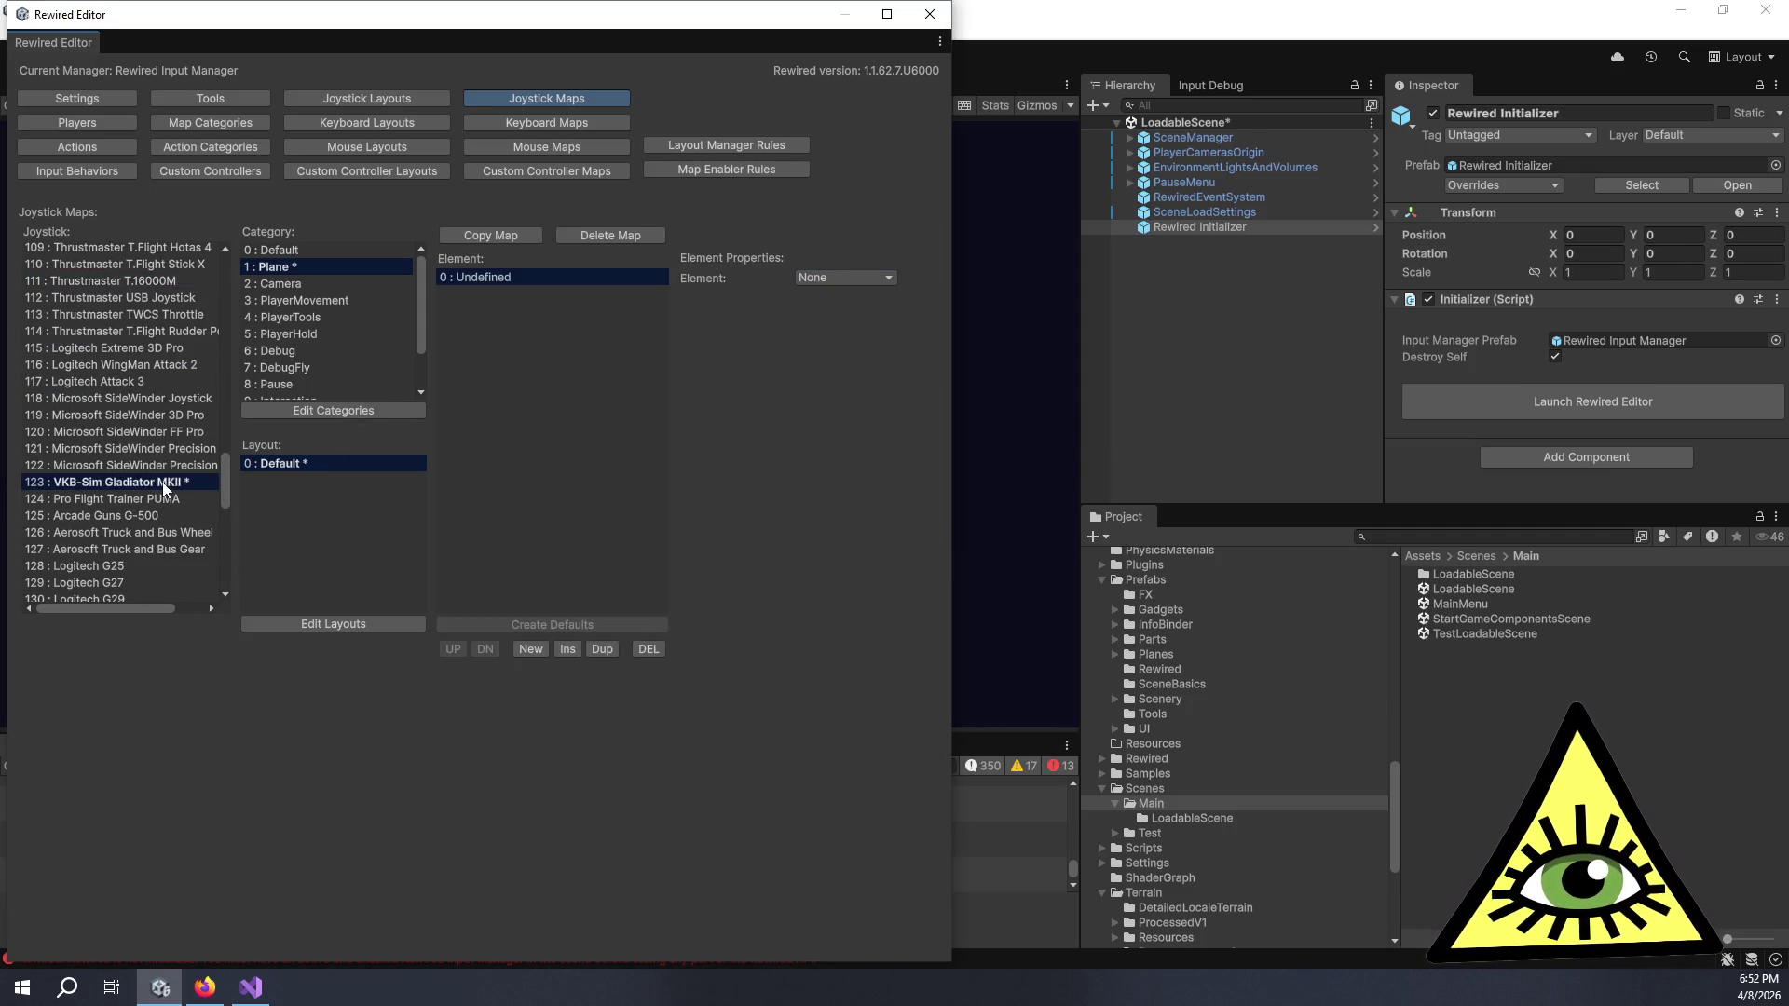
pyautogui.click(635, 239)
pyautogui.click(925, 535)
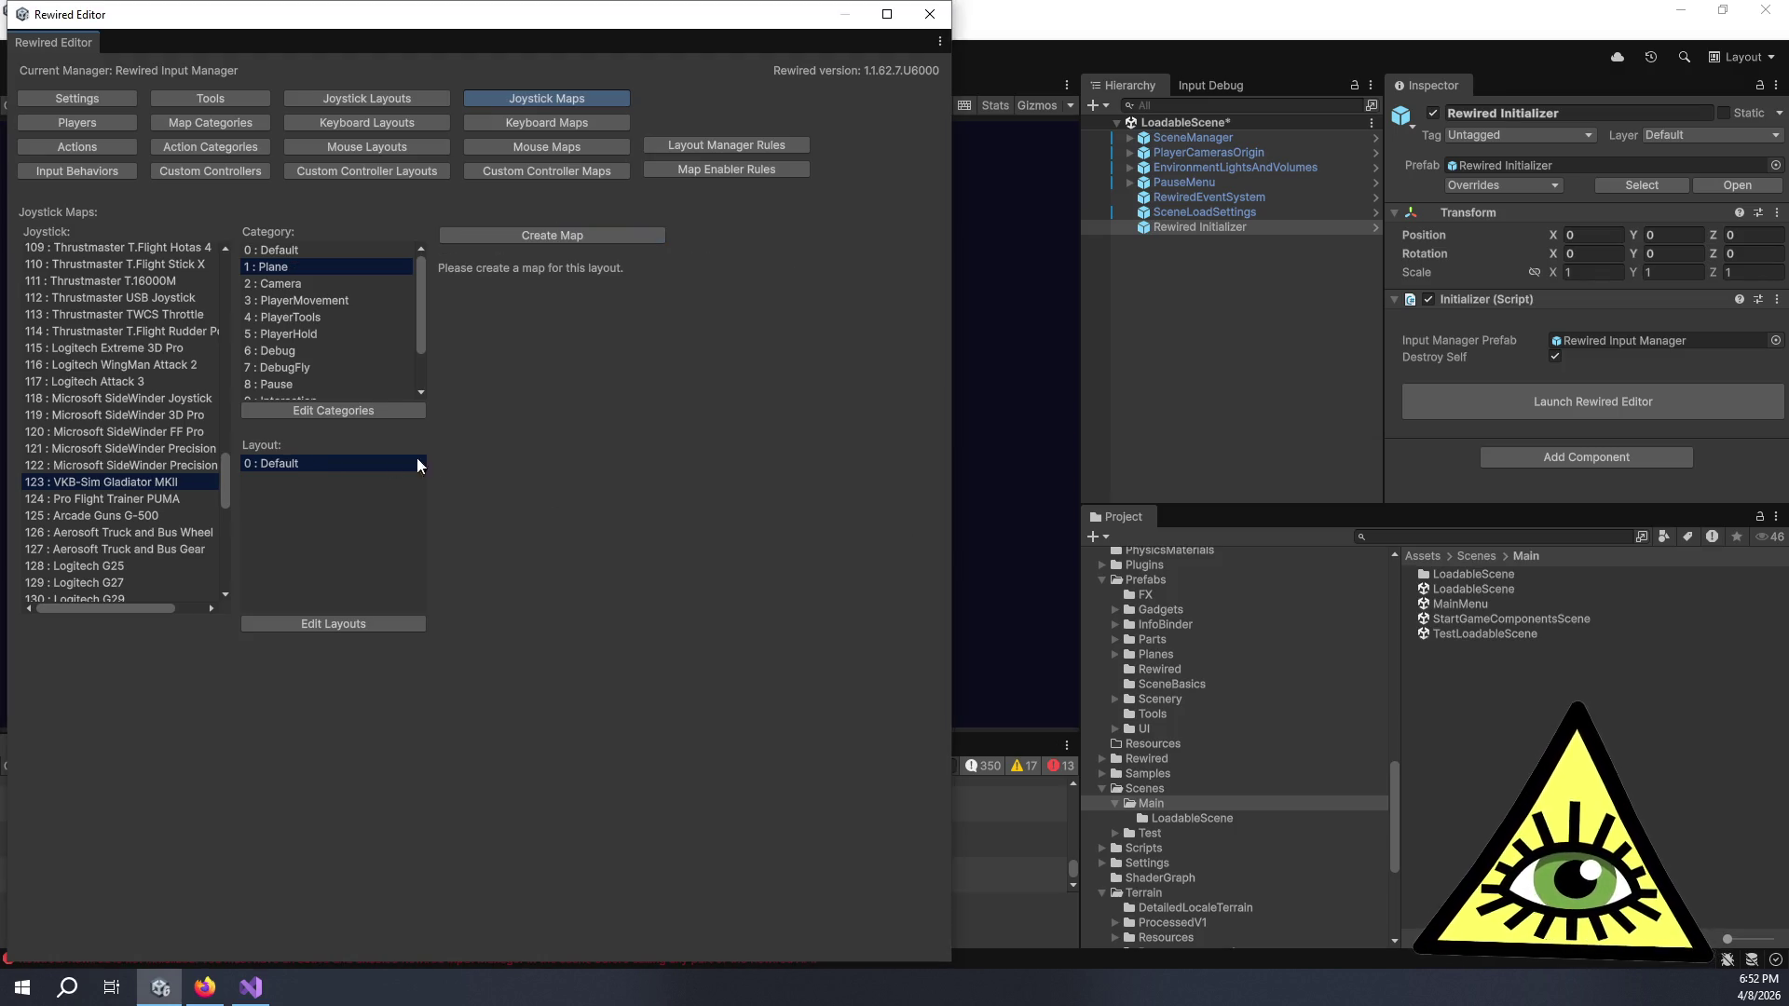
# - Scroll the joystick list back to the top and close the Rewired Editor window
pyautogui.scroll(-15, 155, 505)
pyautogui.scroll(20, 140, 536)
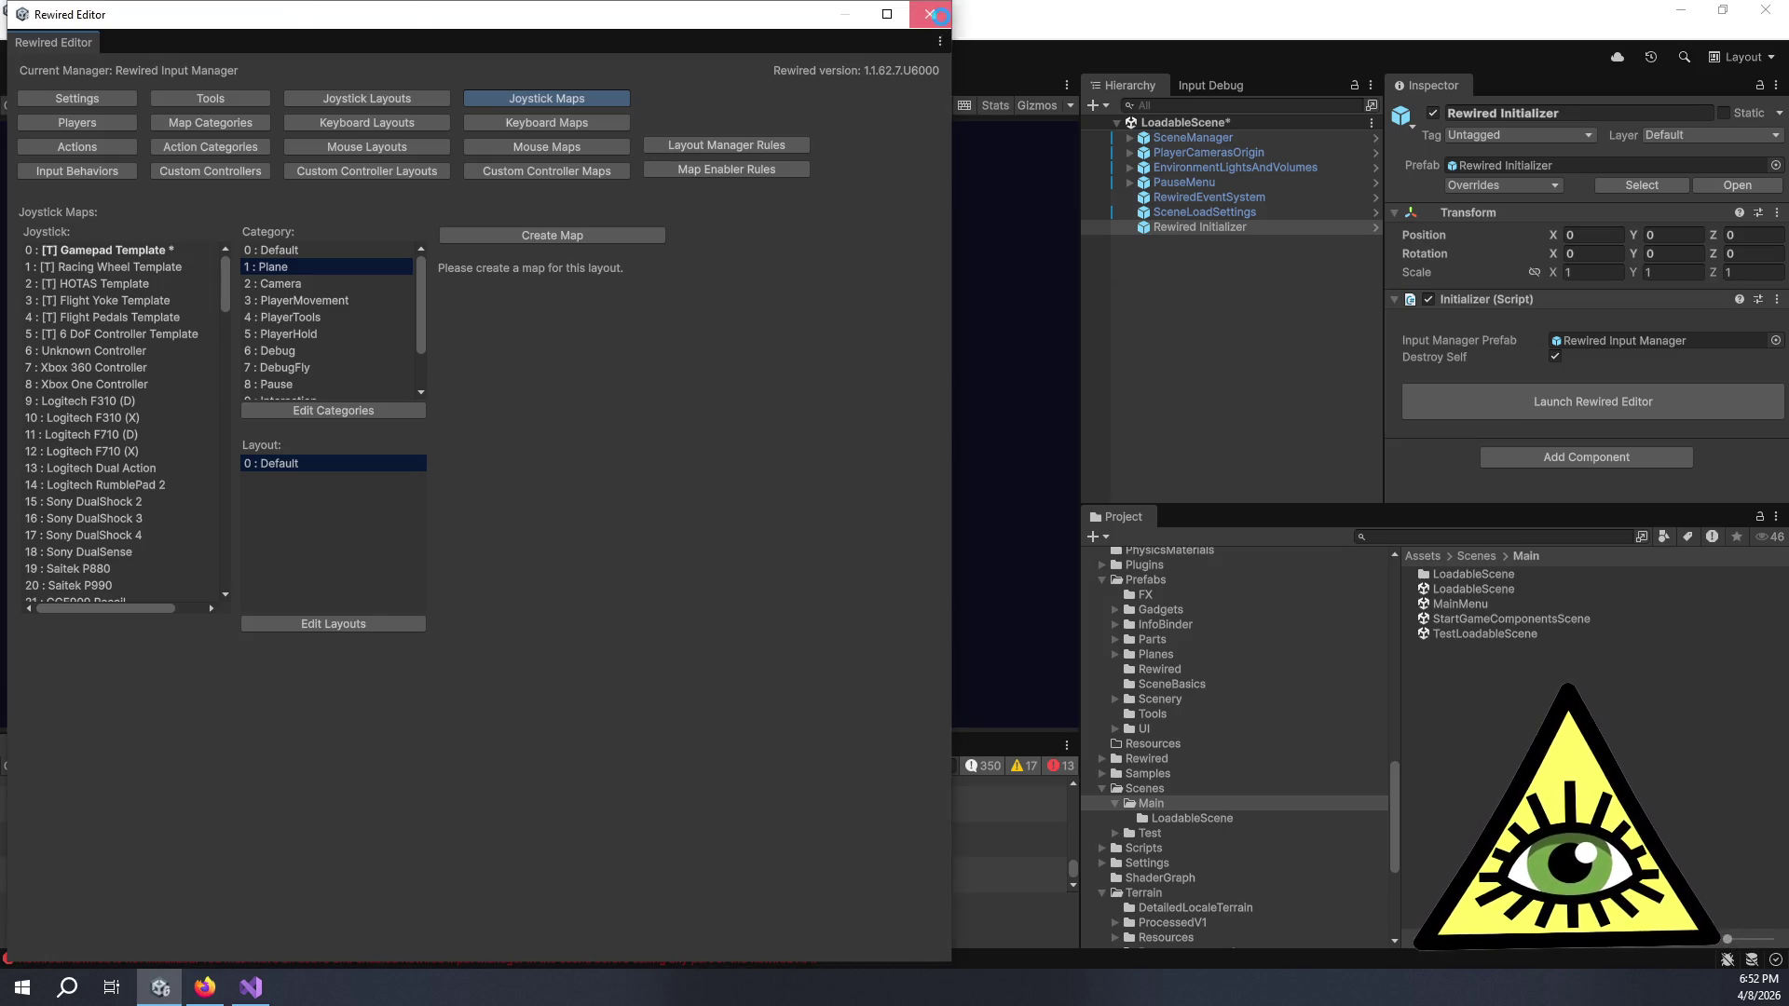
pyautogui.click(929, 14)
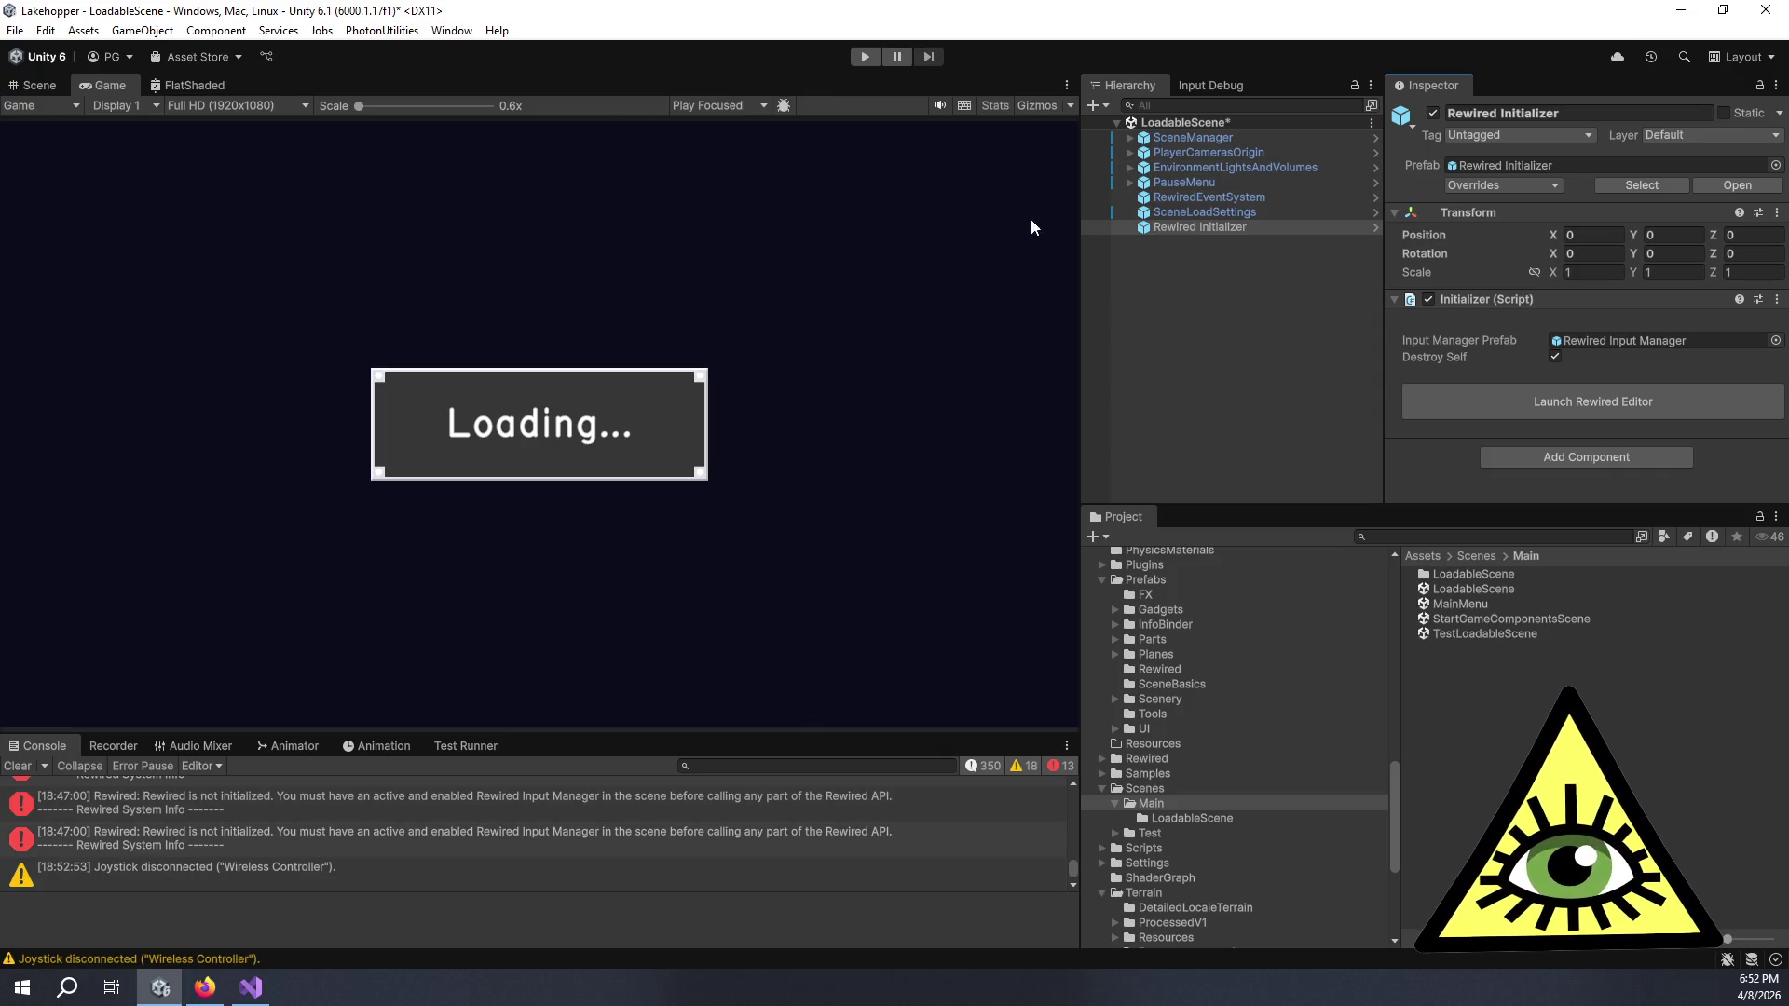
# - Clear the Console, enter Play mode, and turn the in-game view toward the hangar and dock
pyautogui.click(18, 766)
pyautogui.click(859, 60)
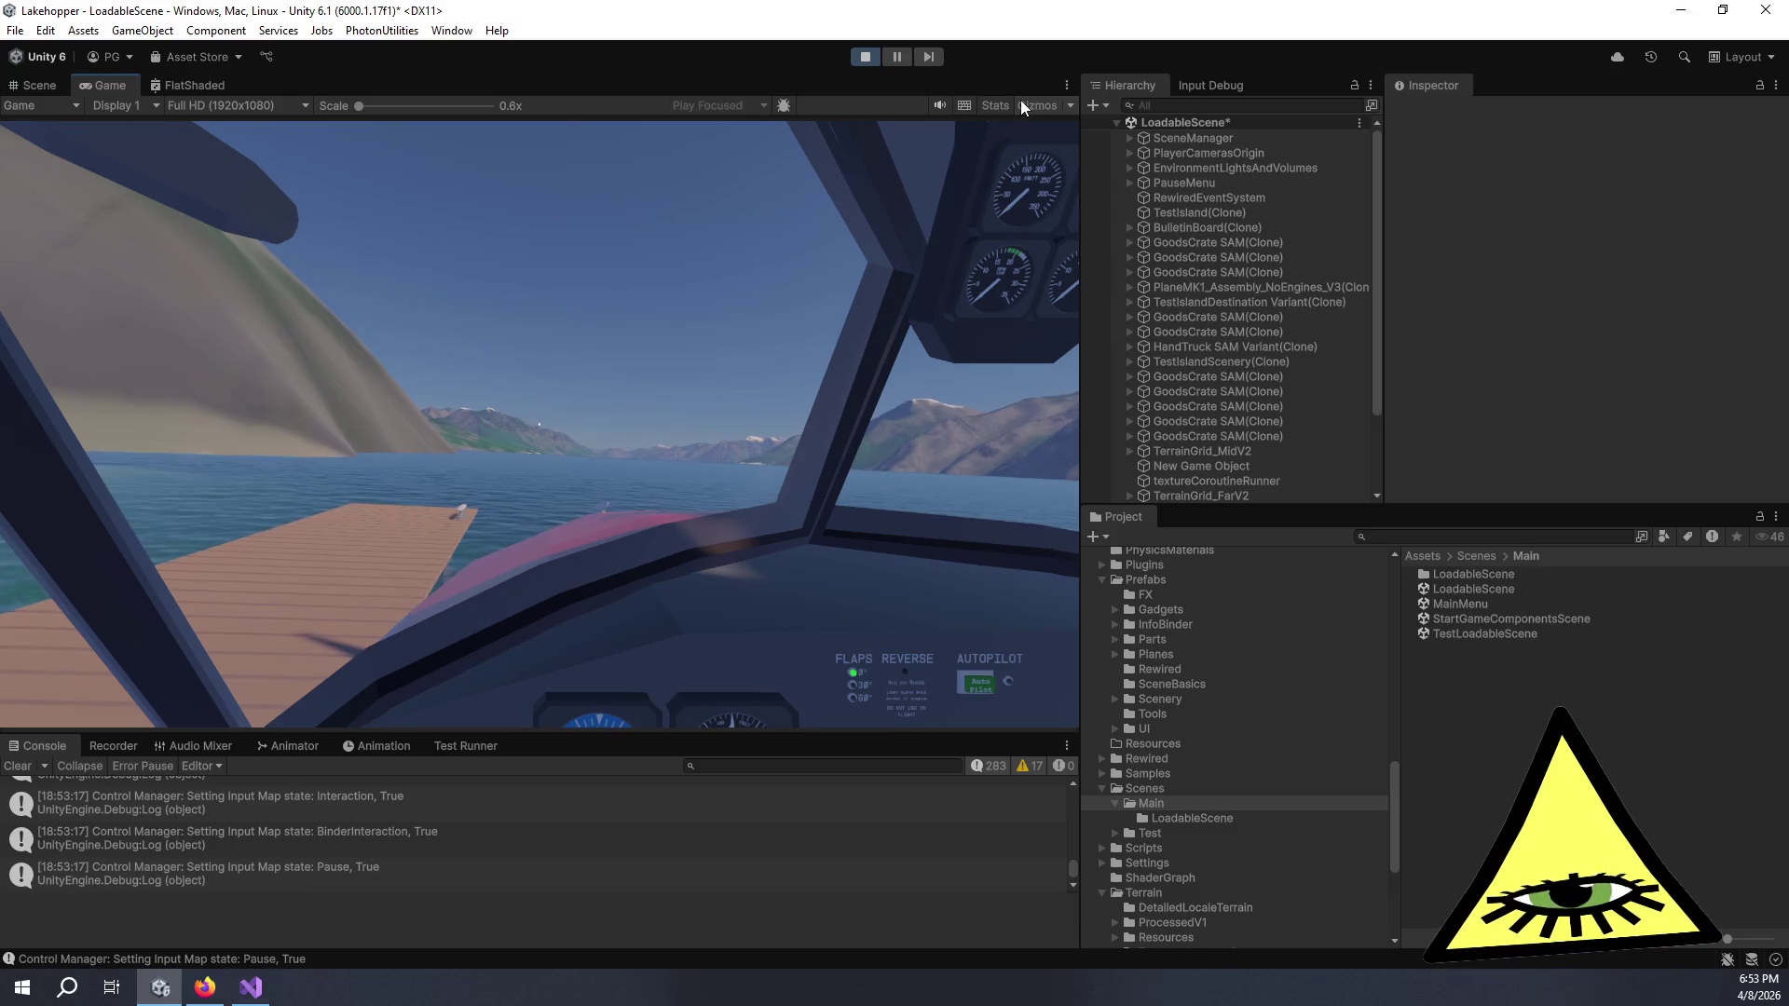
pyautogui.click(954, 277)
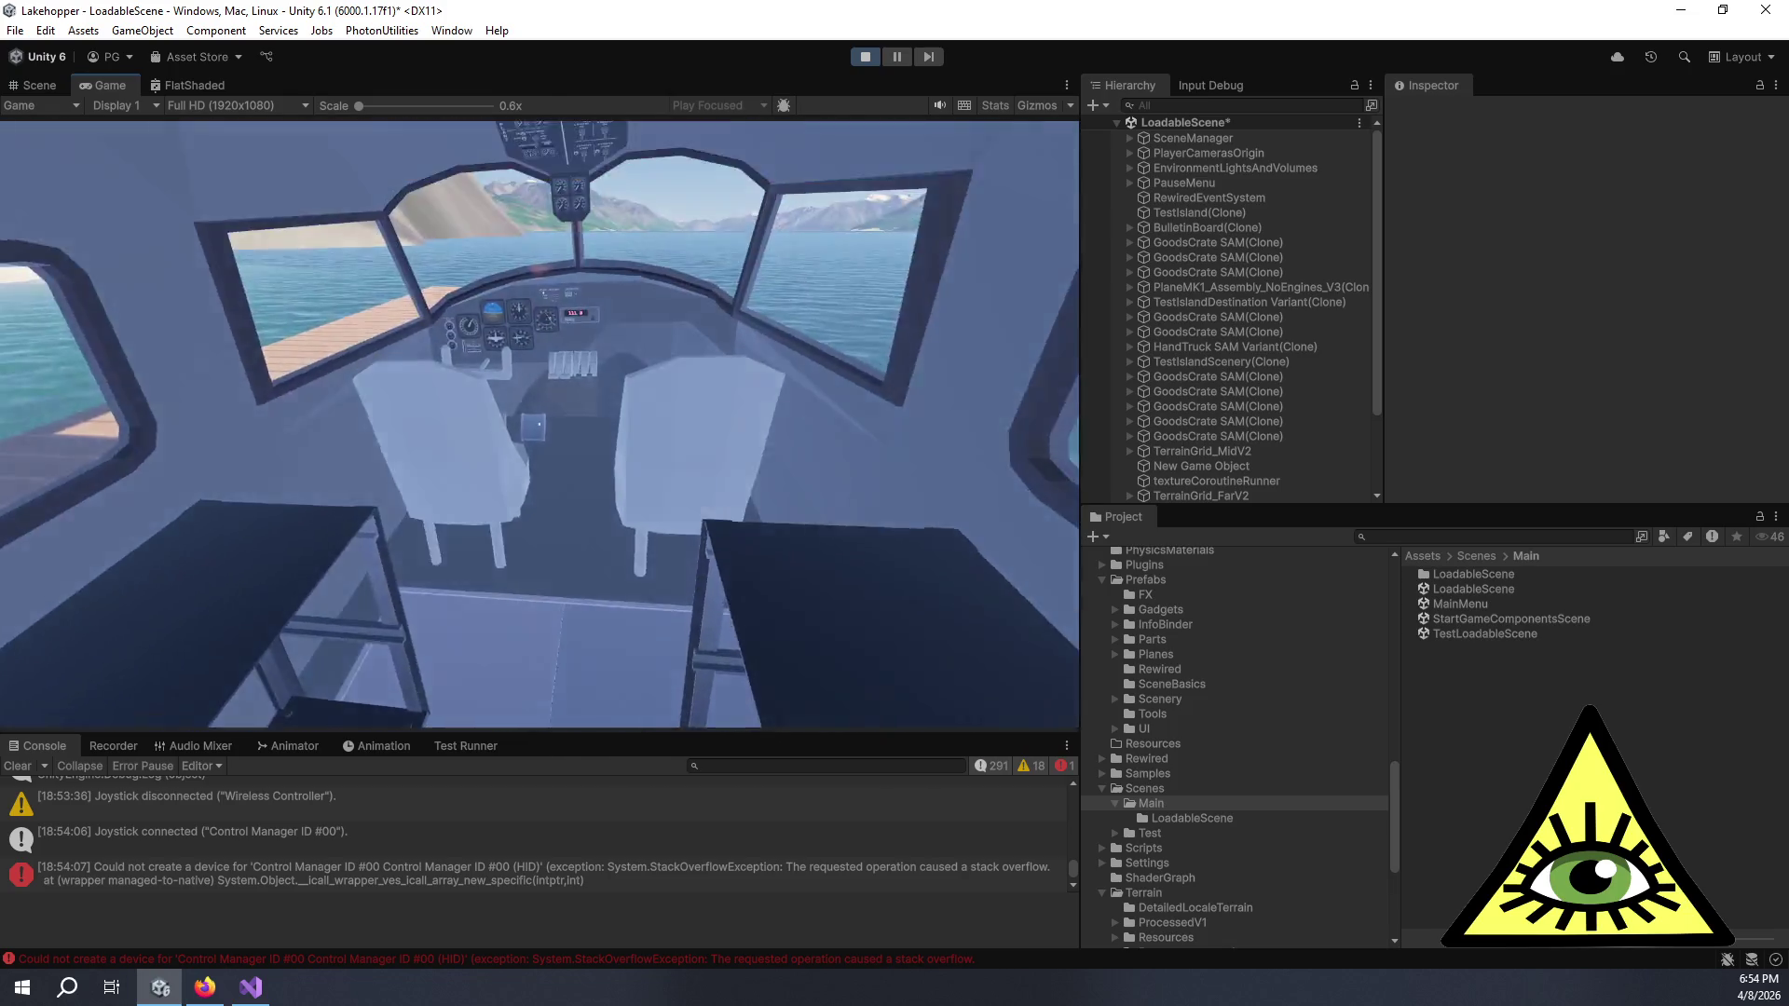
# - On Rewired Input Manager, show Player0's Control Manager ID #00 joystick: unrecognized, 32 axes, 144 buttons
pyautogui.scroll(-3, 1159, 453)
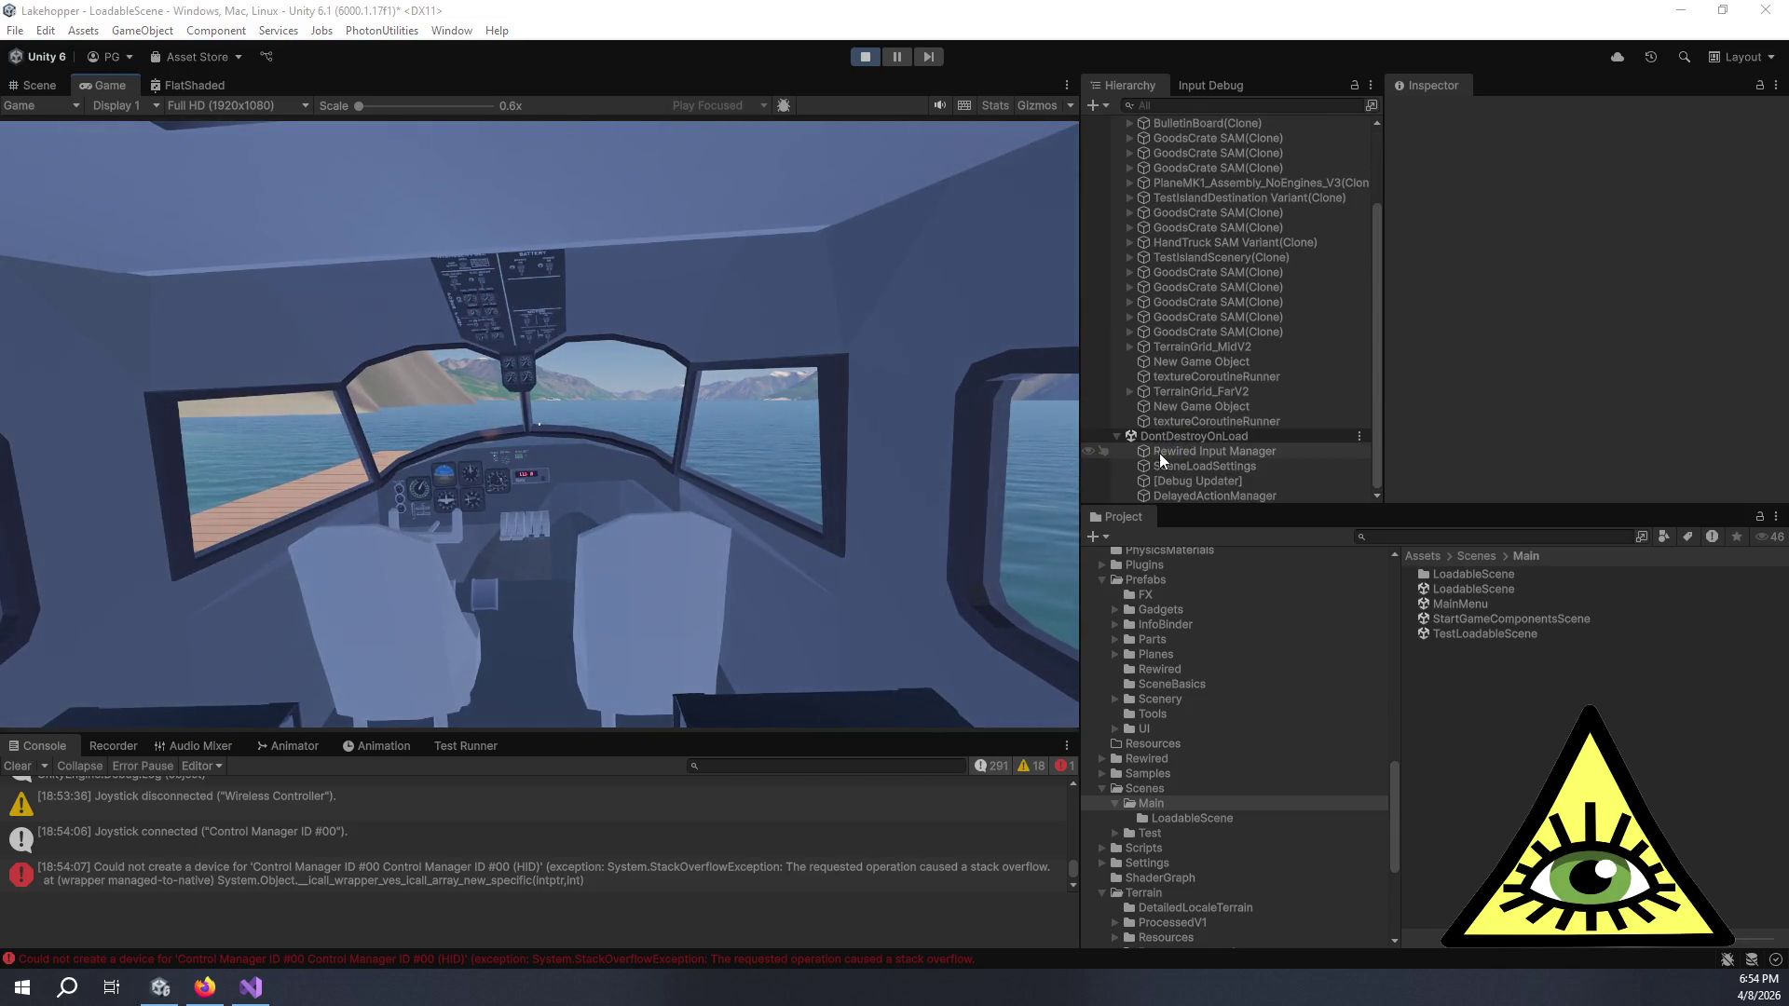
pyautogui.click(1210, 454)
pyautogui.scroll(-4, 1511, 378)
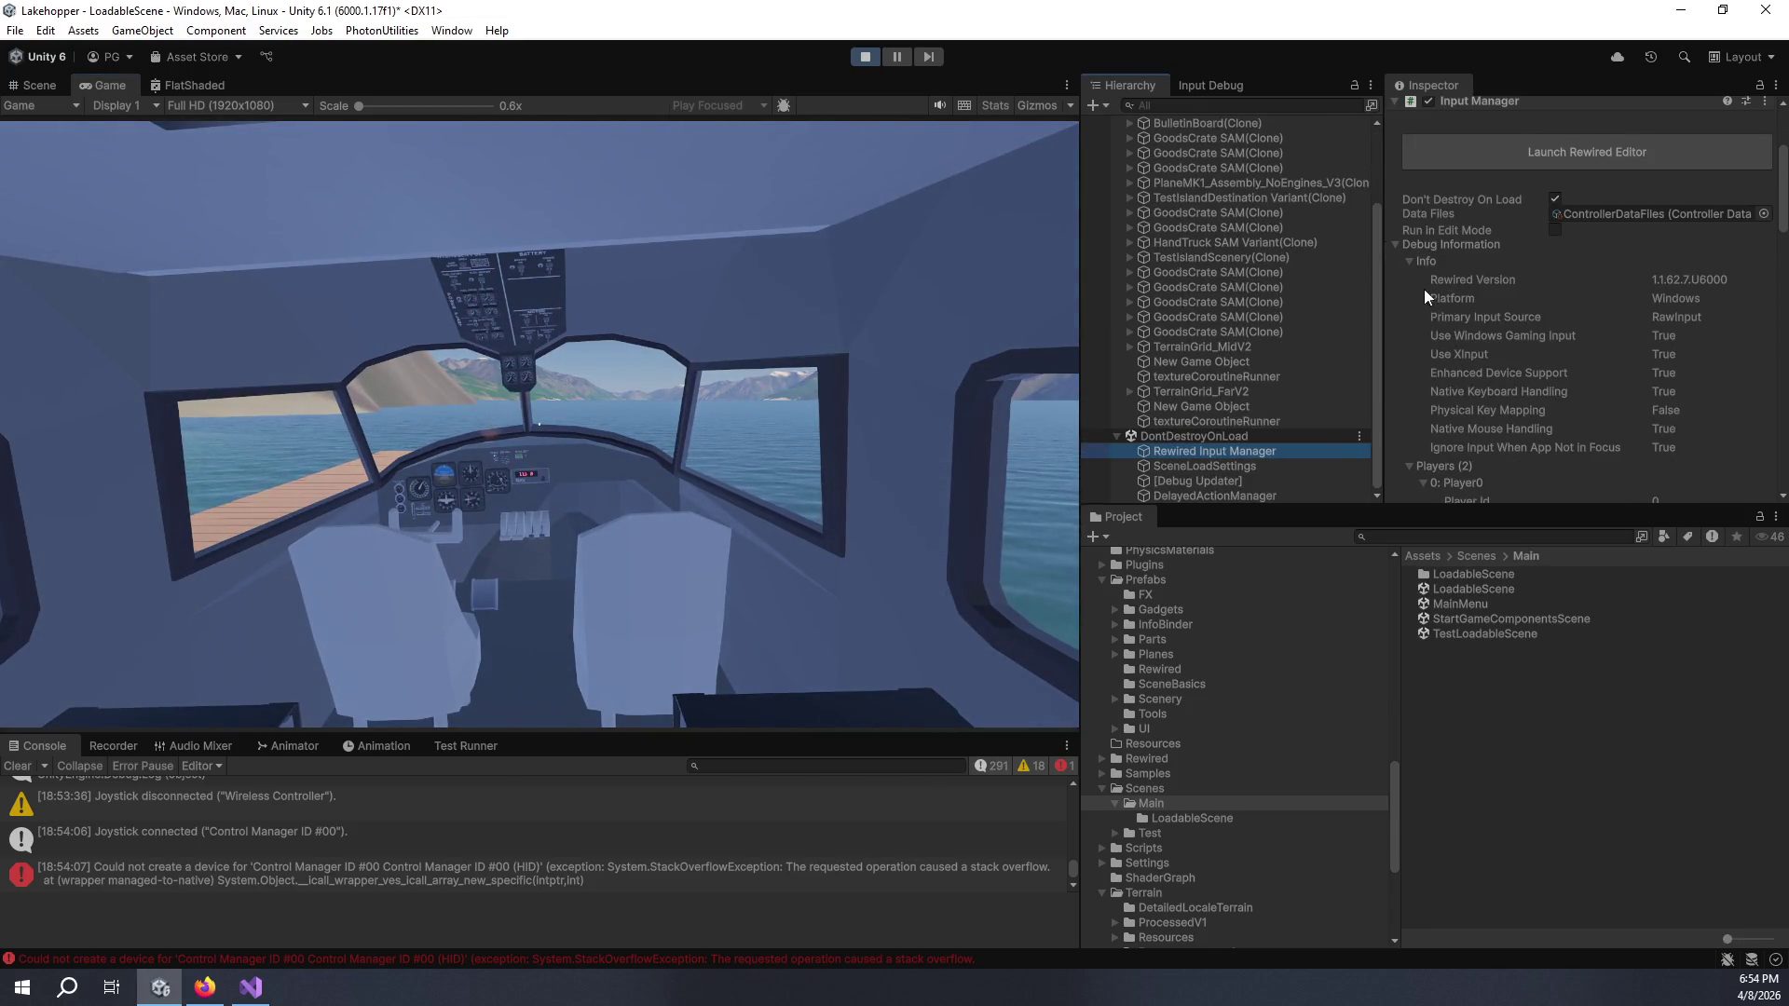
pyautogui.click(1409, 261)
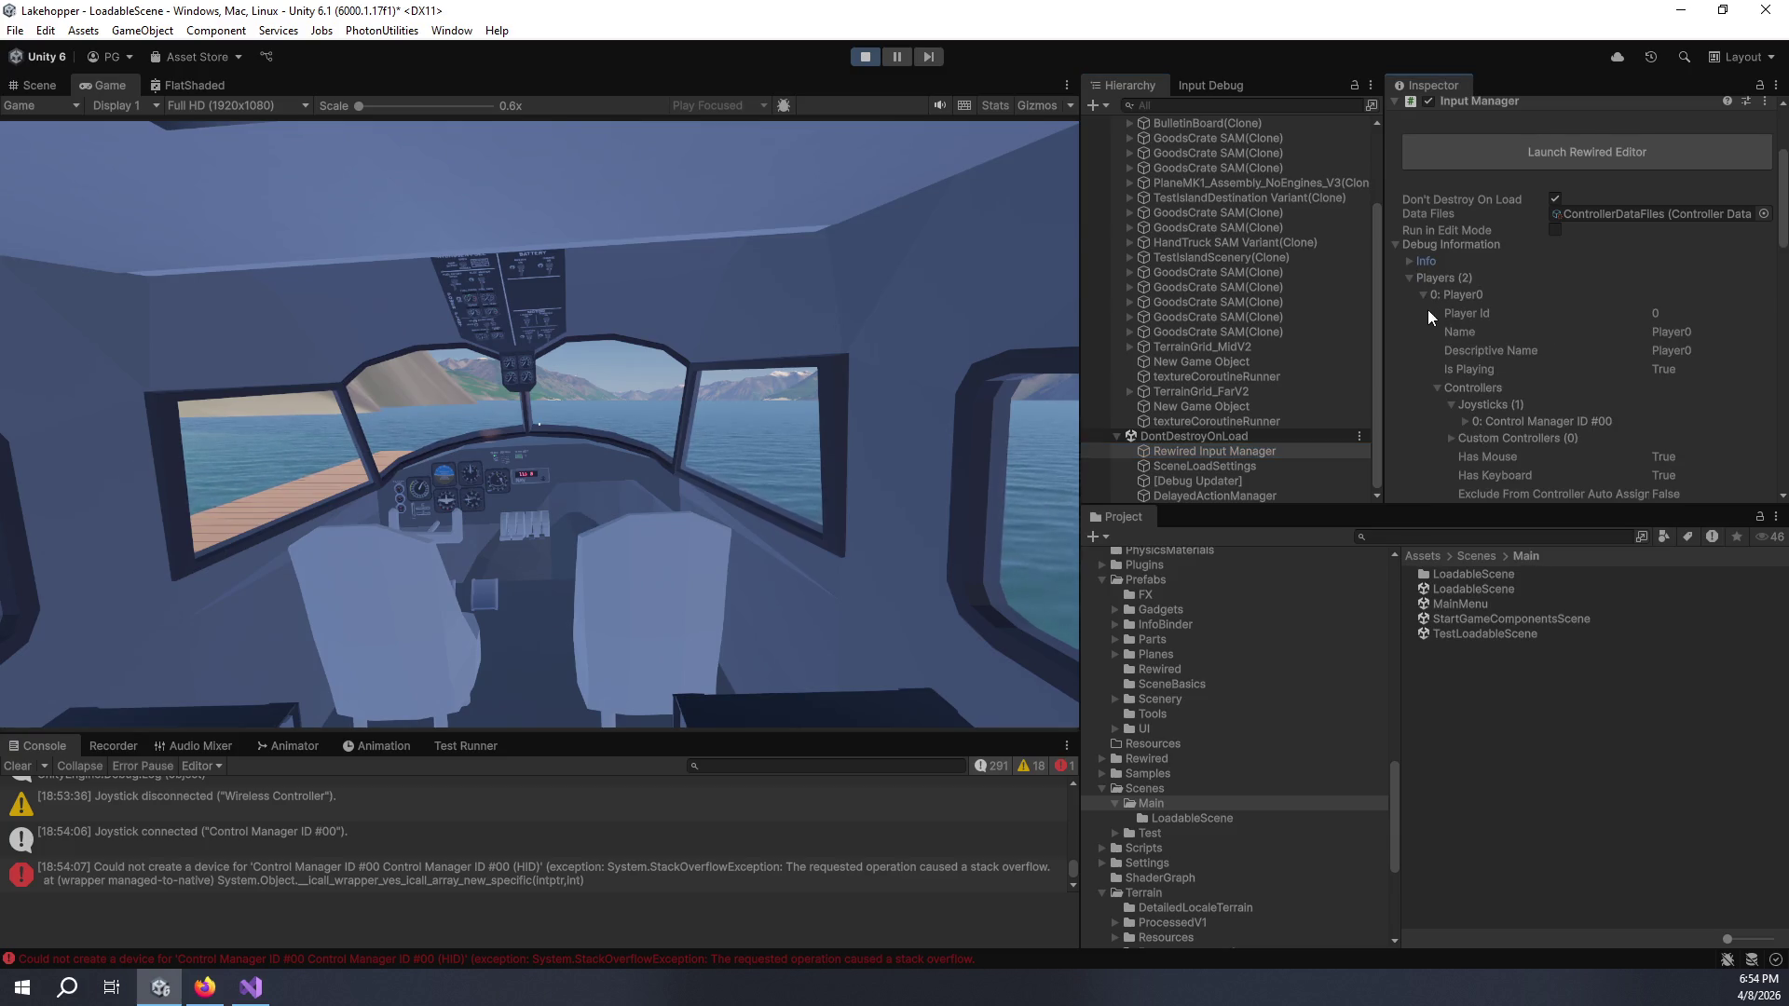
pyautogui.click(1467, 419)
pyautogui.scroll(-5, 1463, 419)
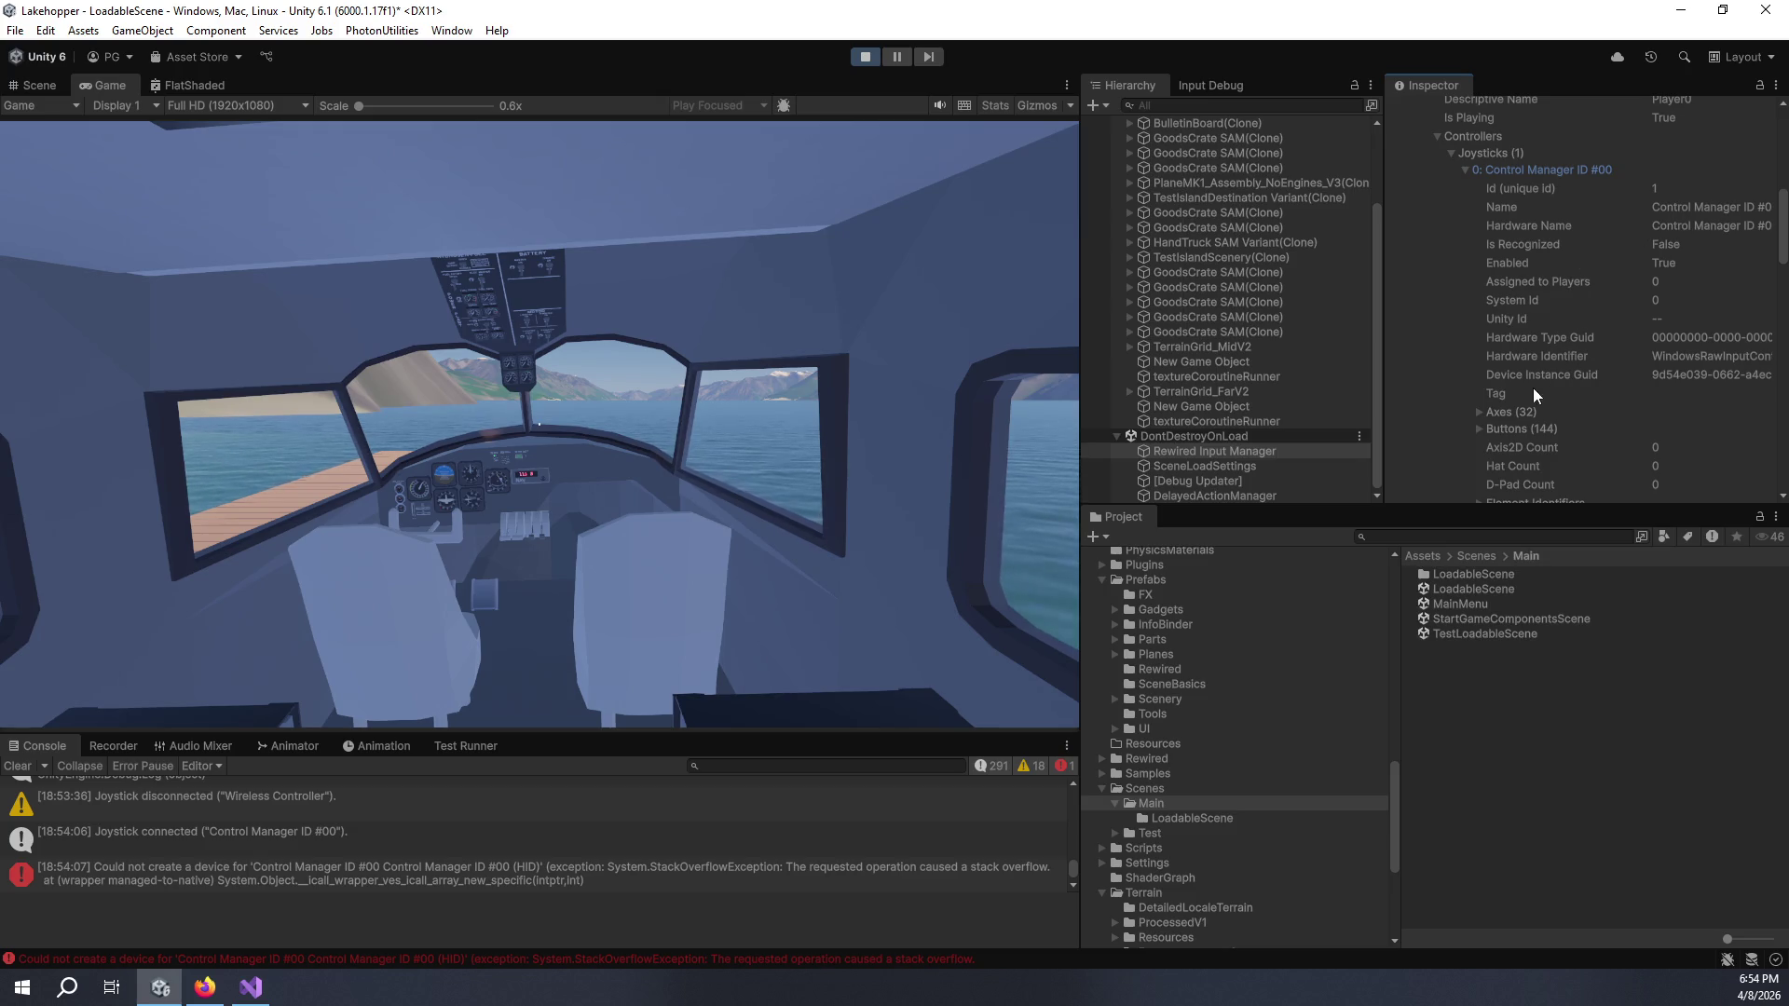
pyautogui.scroll(-7, 1485, 406)
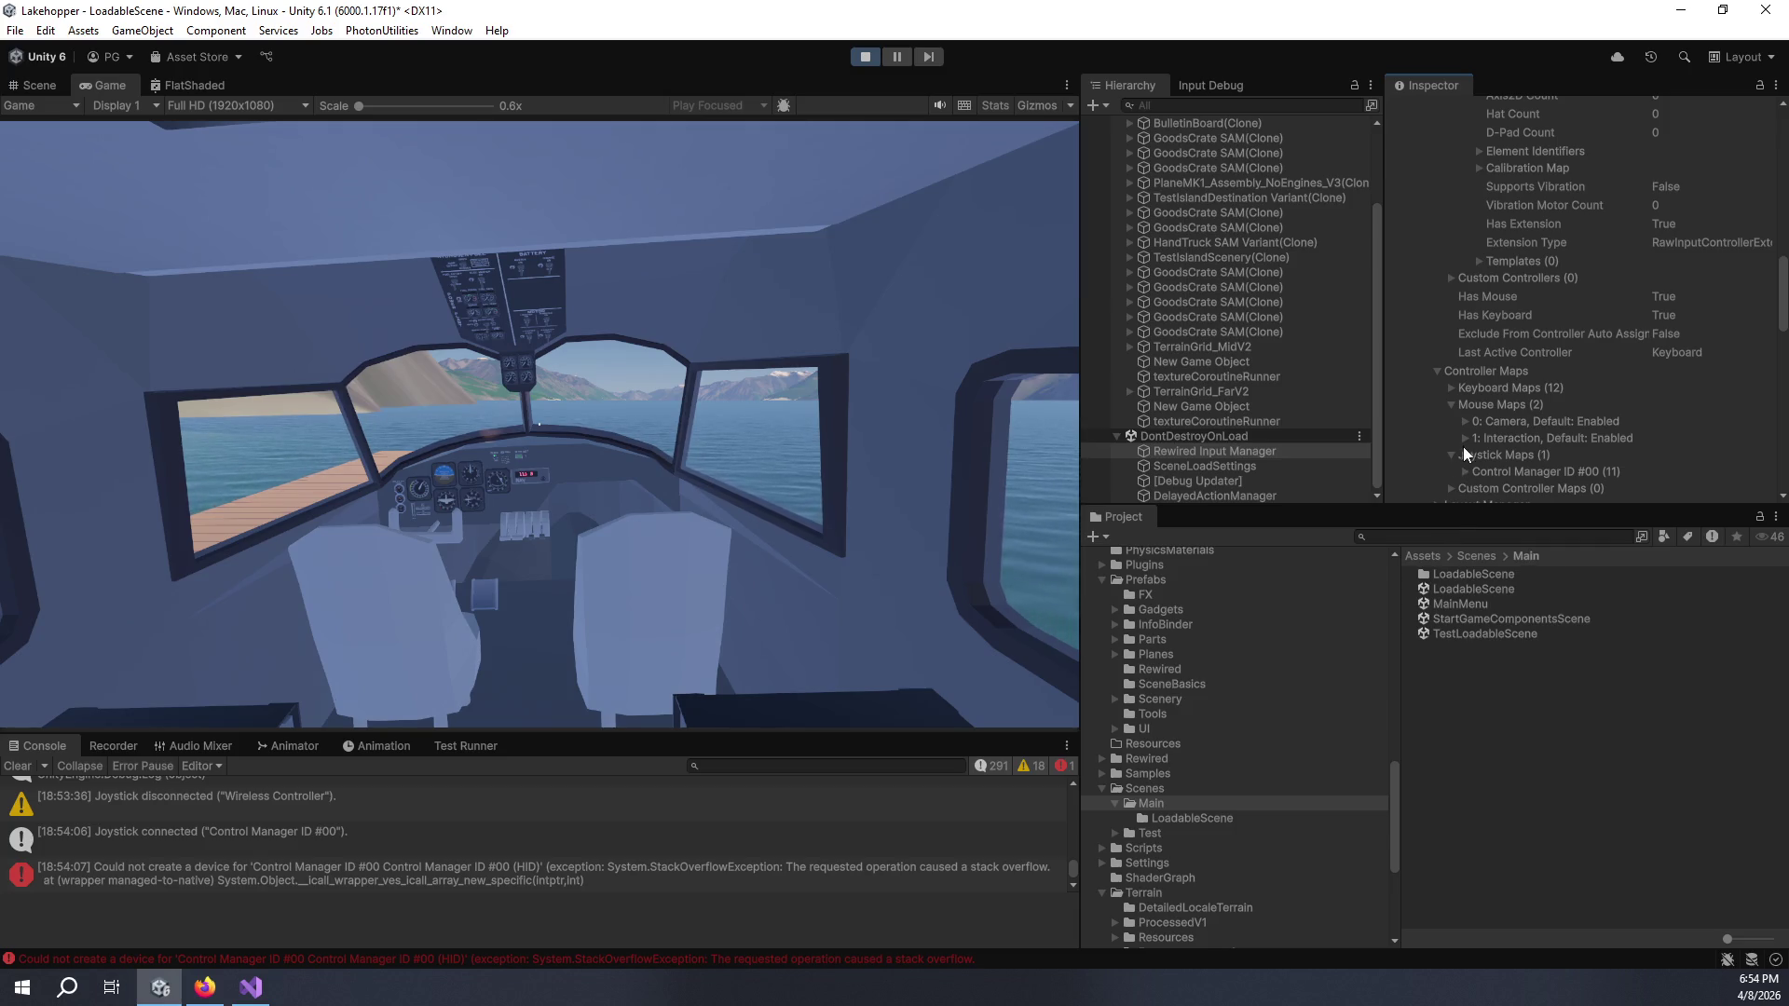
pyautogui.scroll(6, 1497, 386)
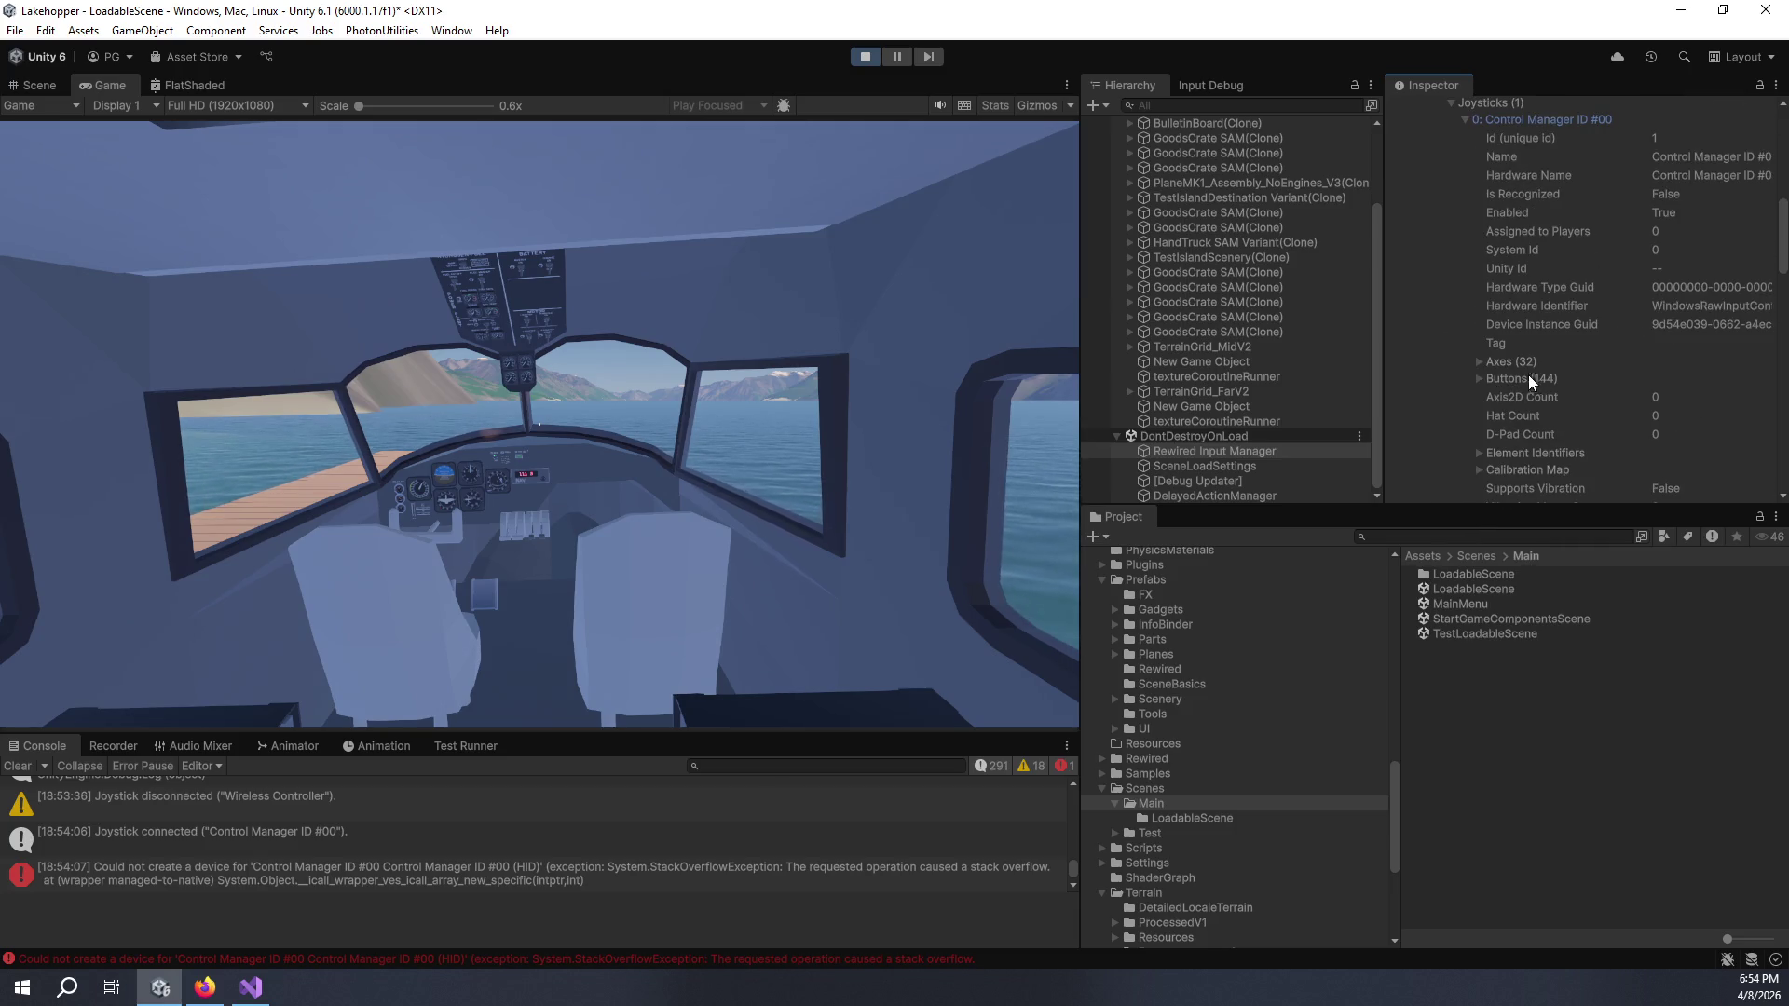
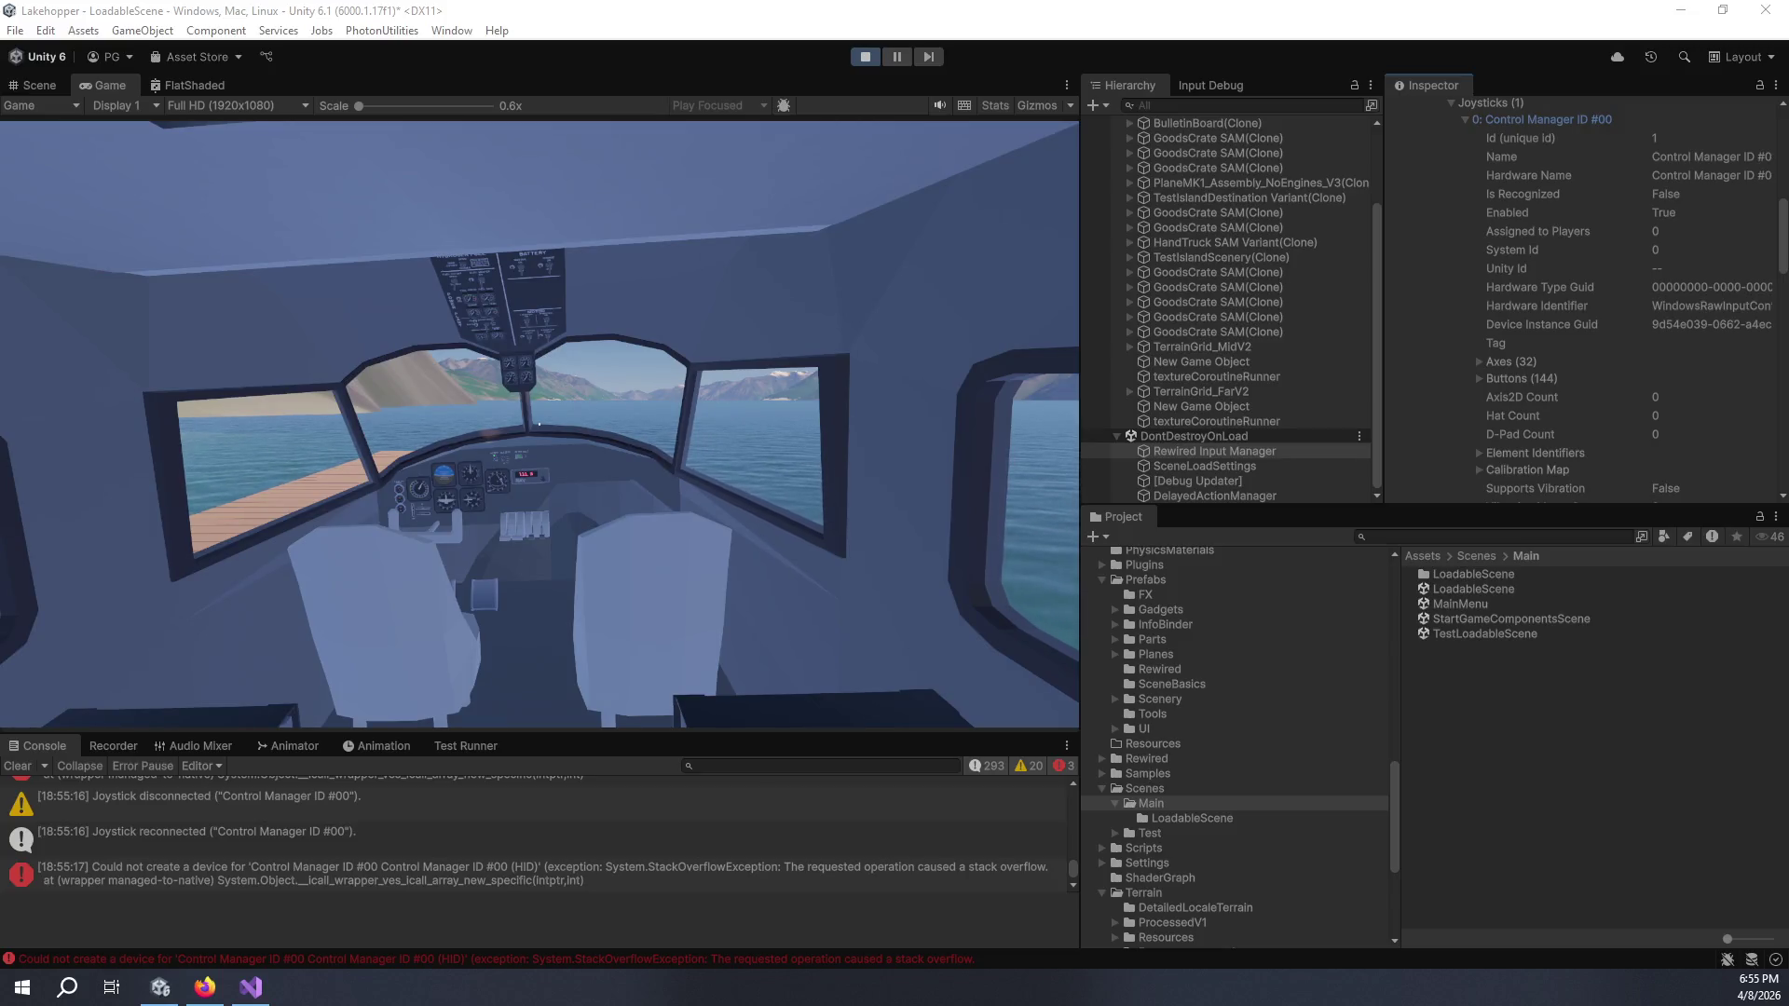
# - Open Windows Settings with Win+I while the game keeps running
pyautogui.press('super+i')
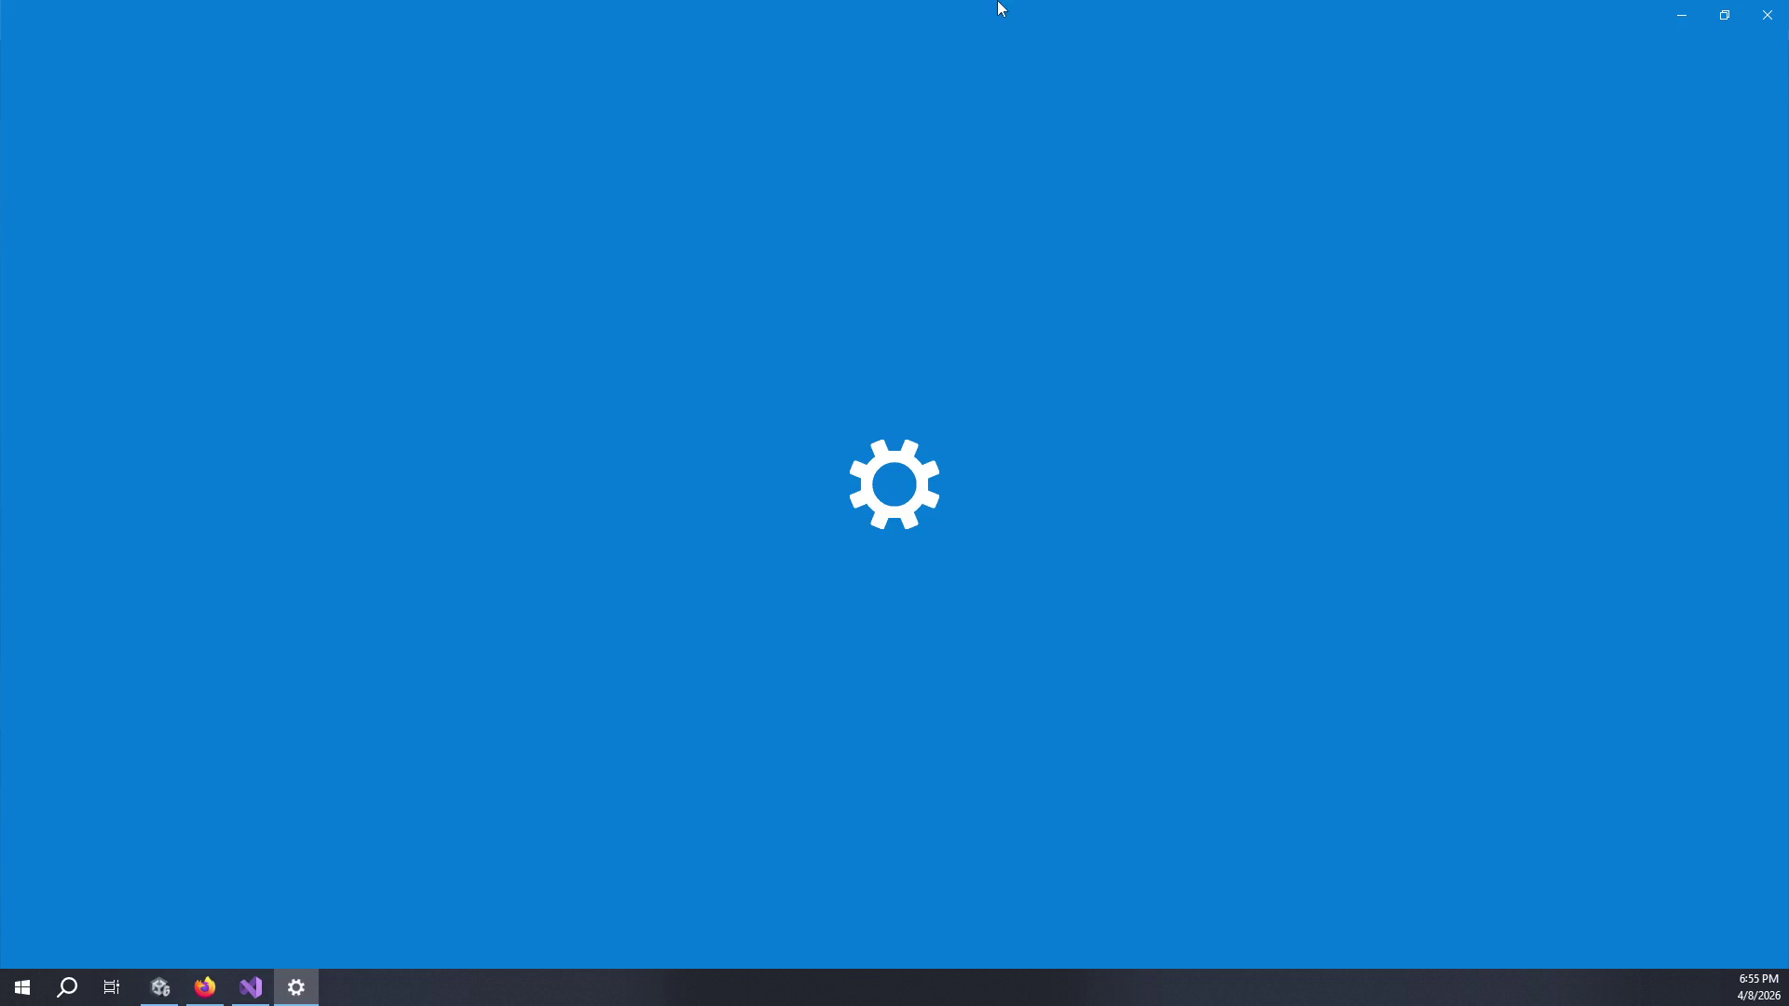
# - Shrink the Settings window into the lower-right corner while connecting the CH FighterStick
pyautogui.moveTo(1014, 11); pyautogui.dragTo(1434, 285)
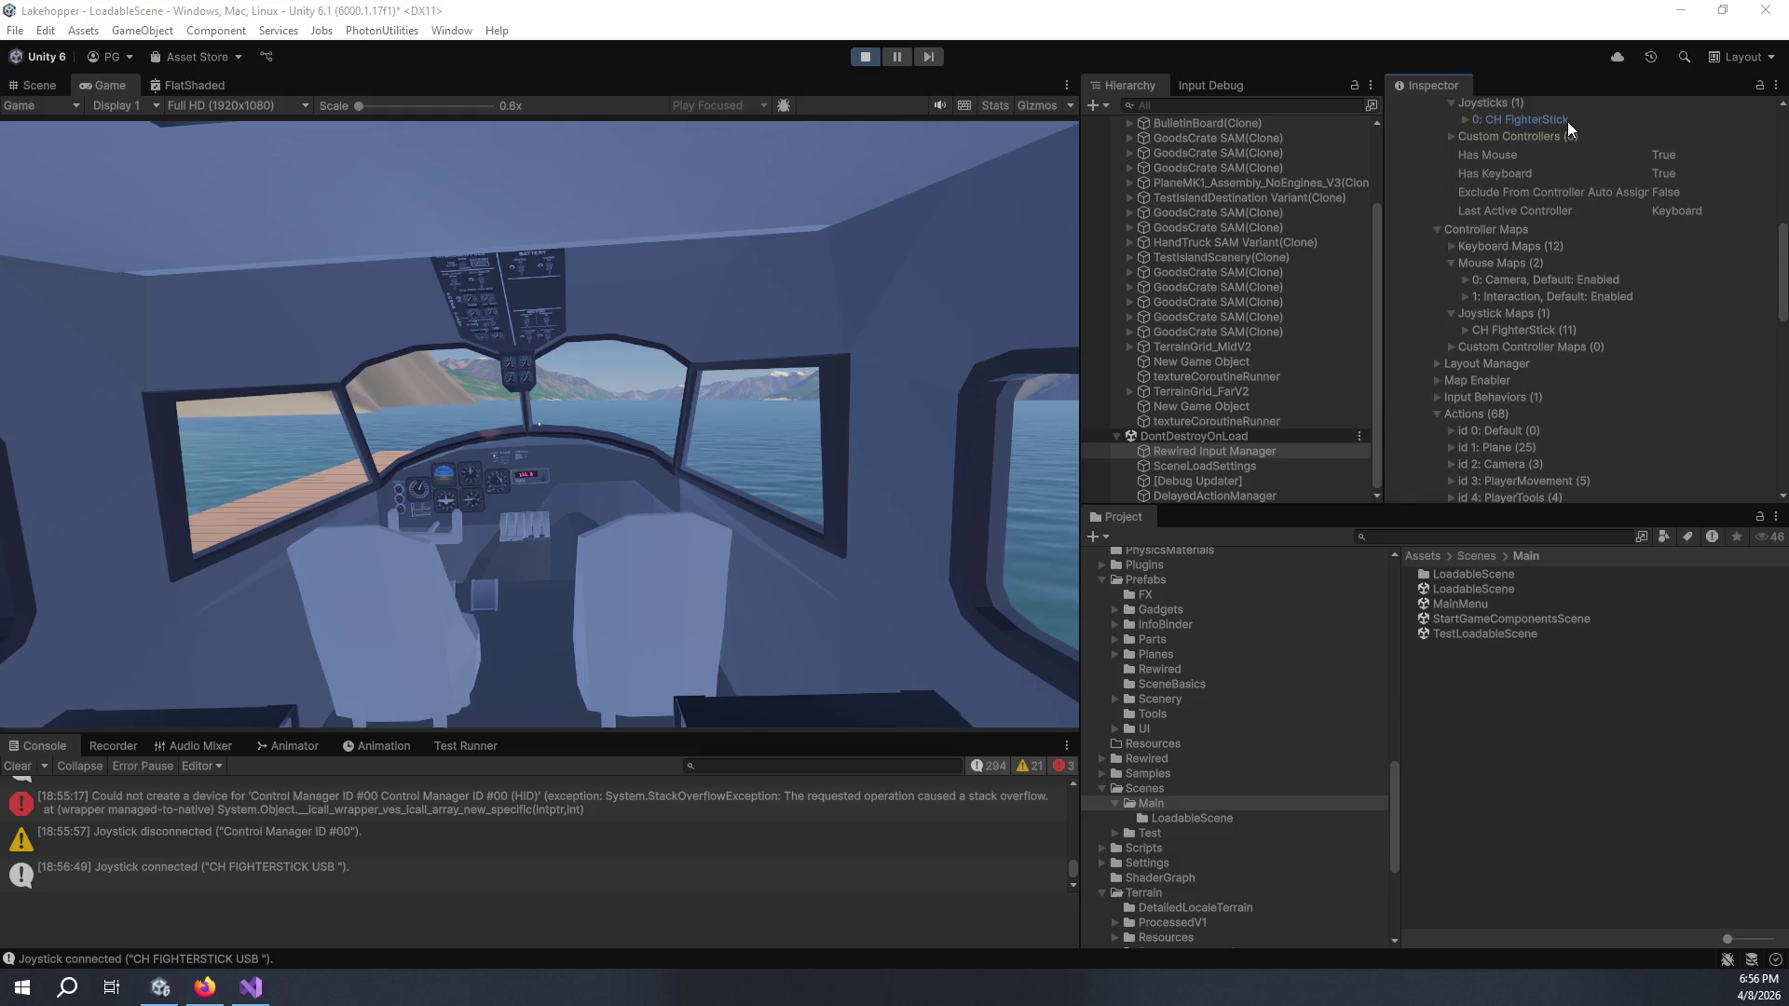
# - Widen the Inspector and expand 0: CH FighterStick to review its 3 axes, 27 buttons and map
pyautogui.scroll(2, 1567, 121)
pyautogui.click(1465, 220)
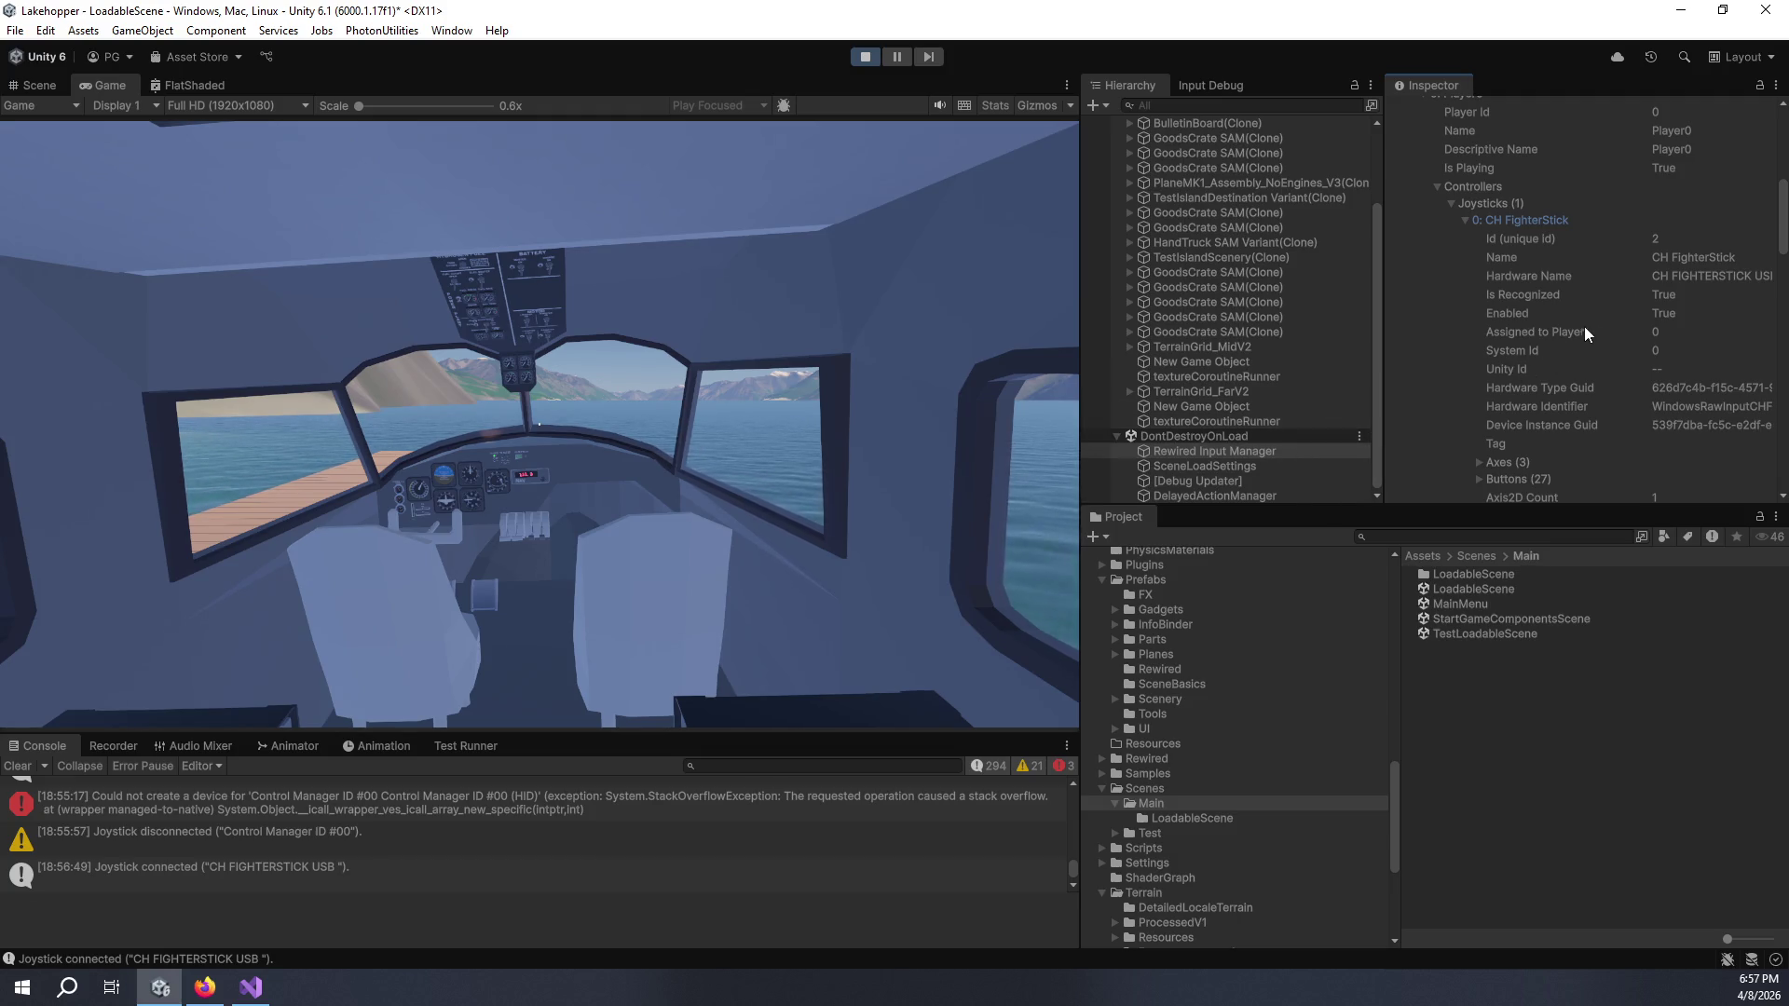
pyautogui.moveTo(1079, 297)
pyautogui.mouseDown()
pyautogui.moveTo(975, 291)
pyautogui.moveTo(1006, 296)
pyautogui.mouseUp()
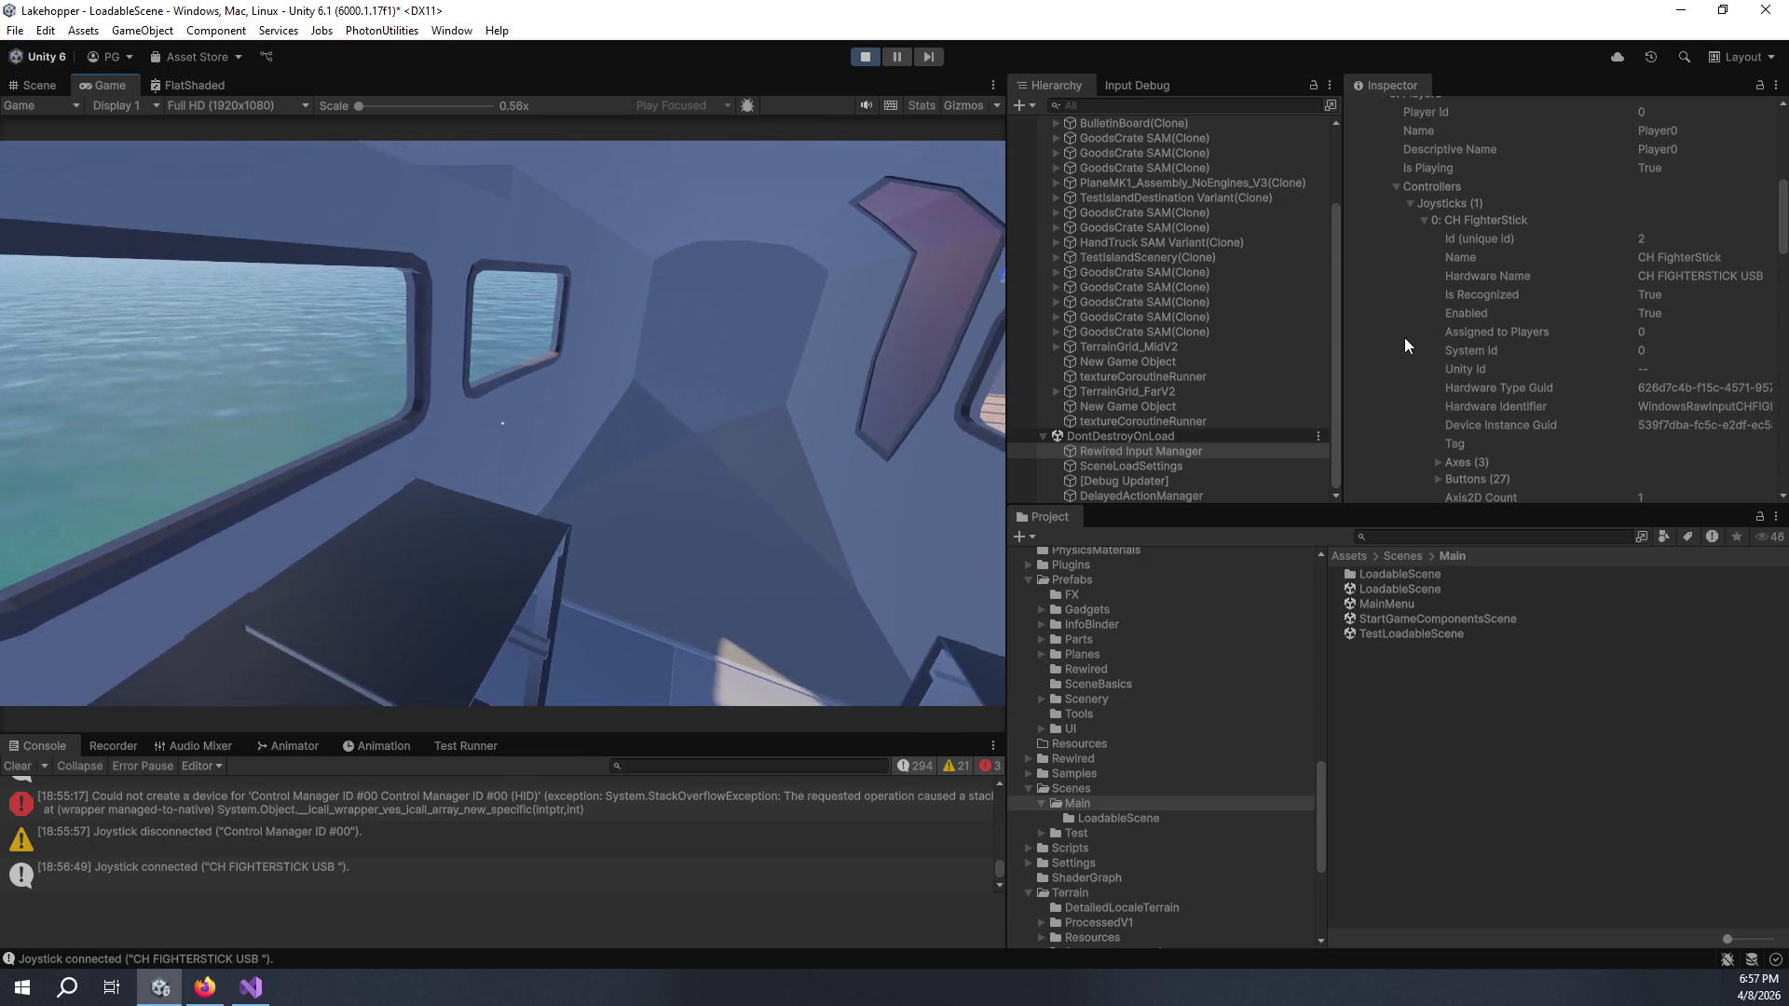
pyautogui.scroll(-4, 1524, 363)
pyautogui.scroll(2, 1519, 369)
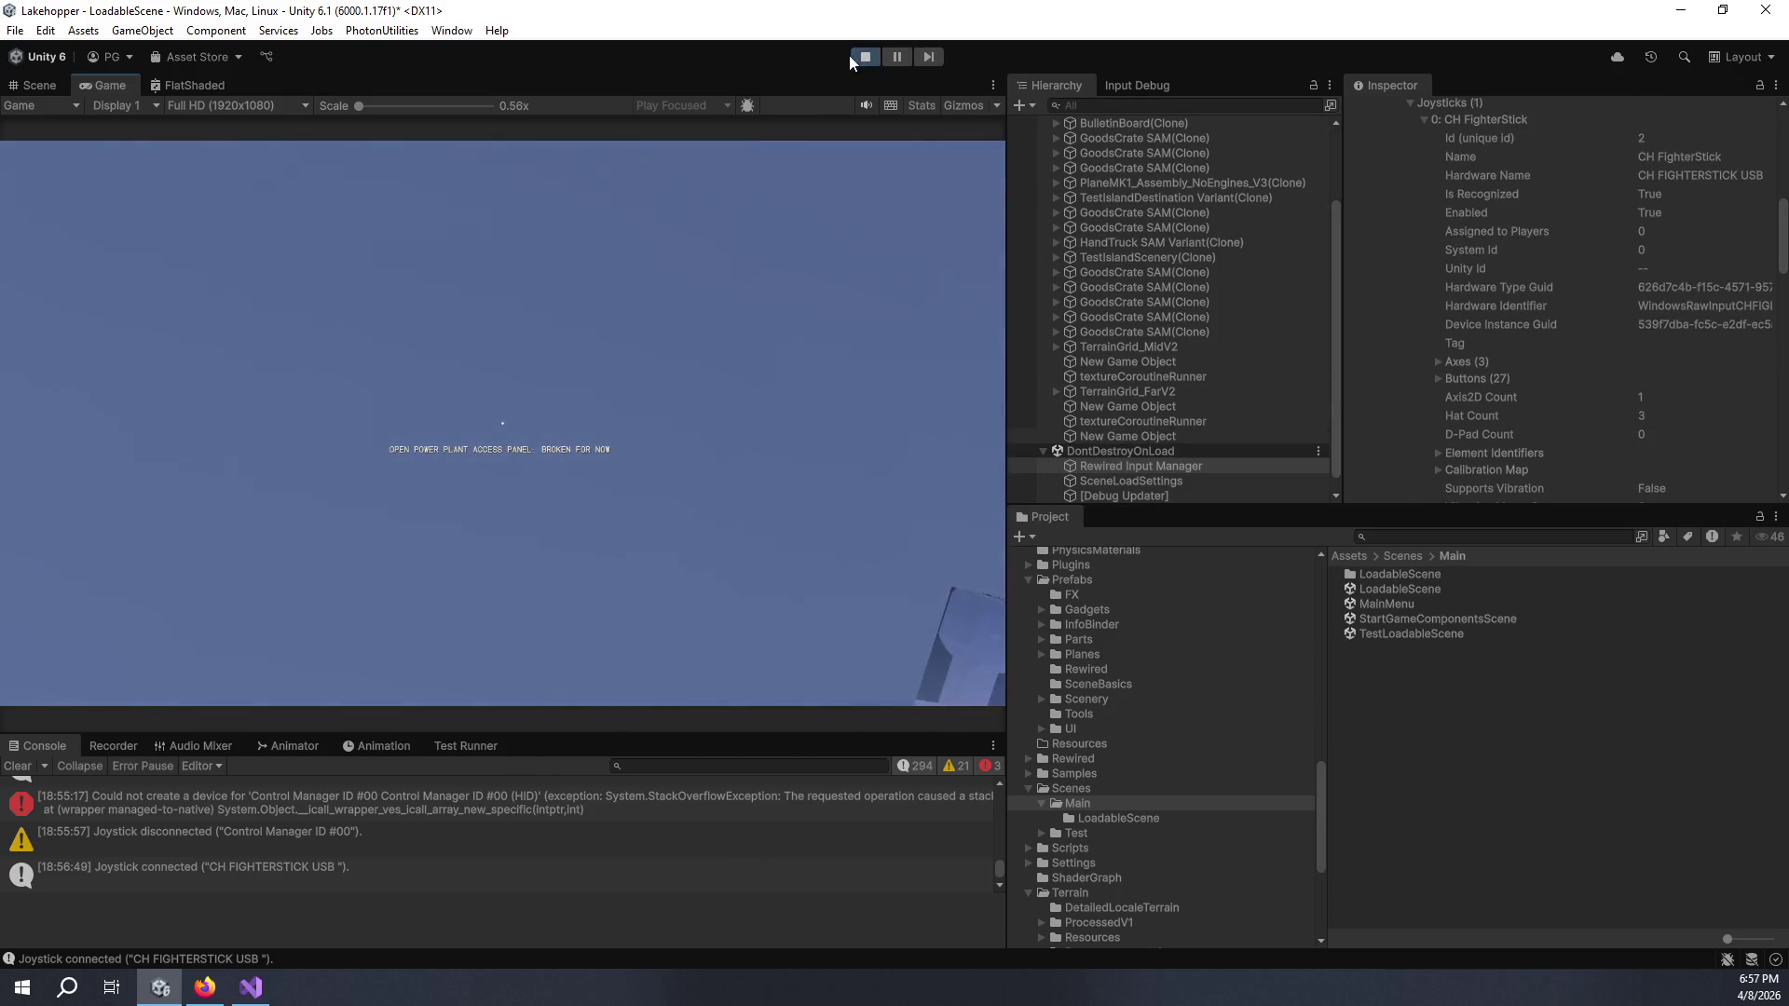
pyautogui.scroll(3, 1586, 255)
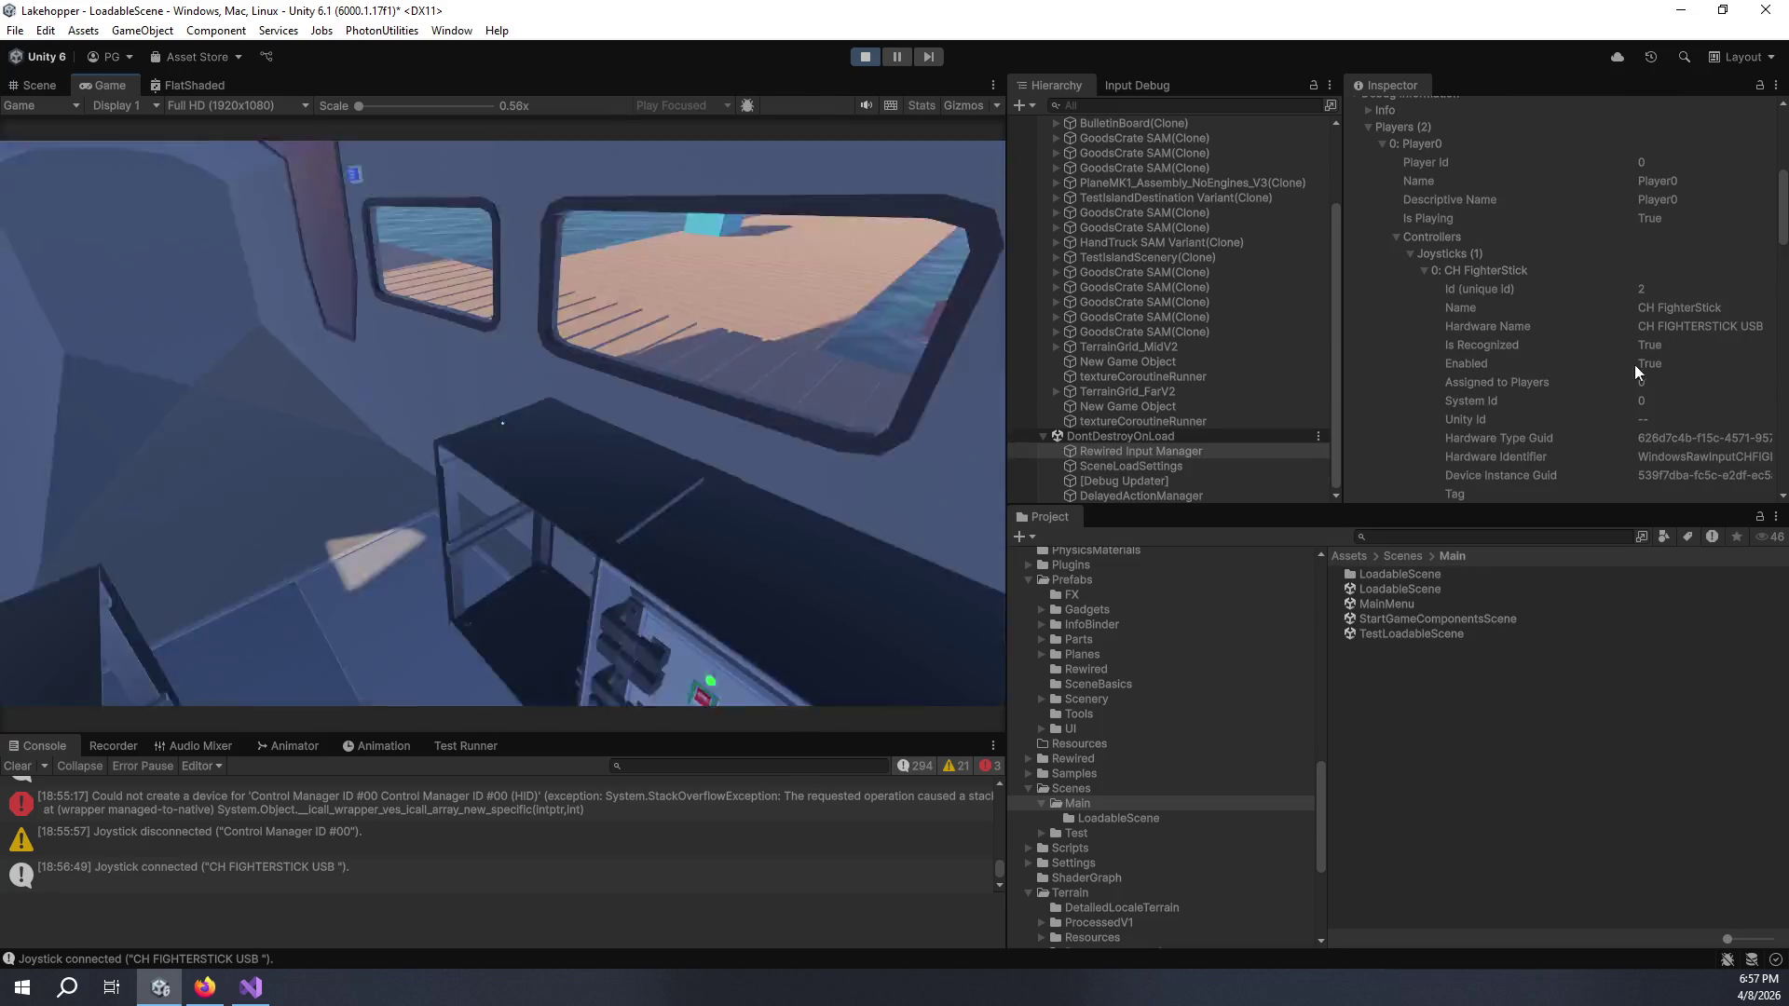
pyautogui.click(1610, 302)
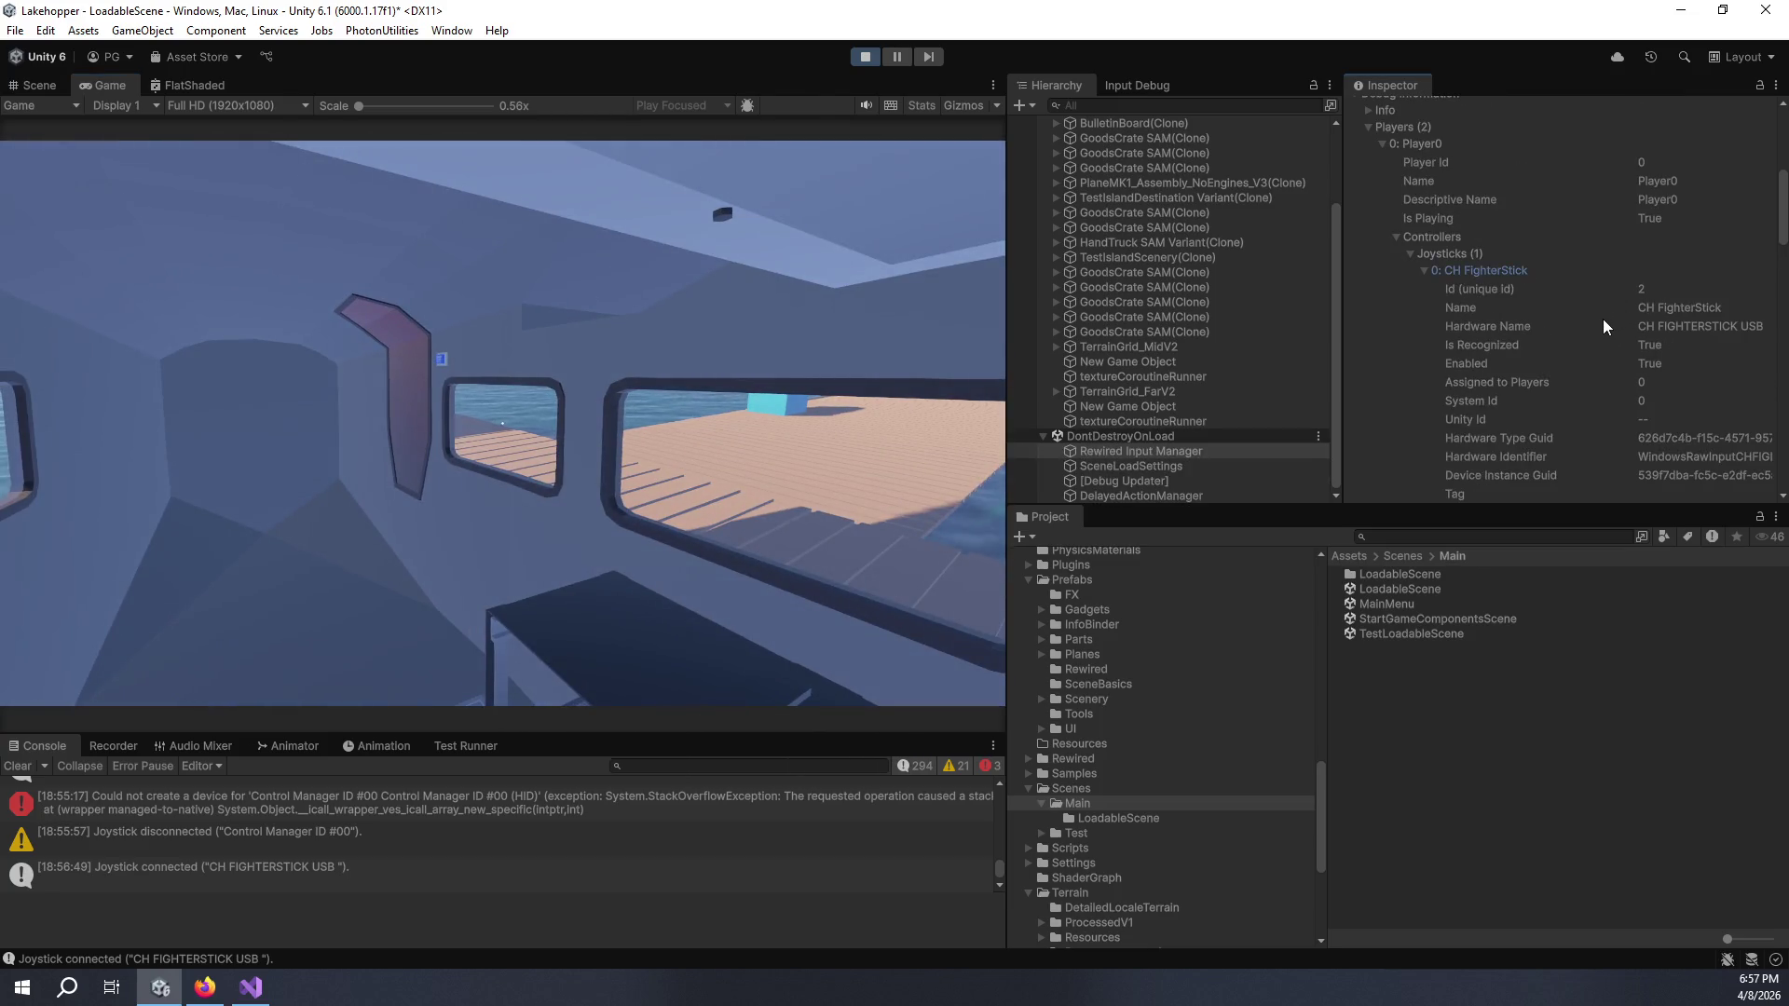
pyautogui.scroll(-5, 1603, 319)
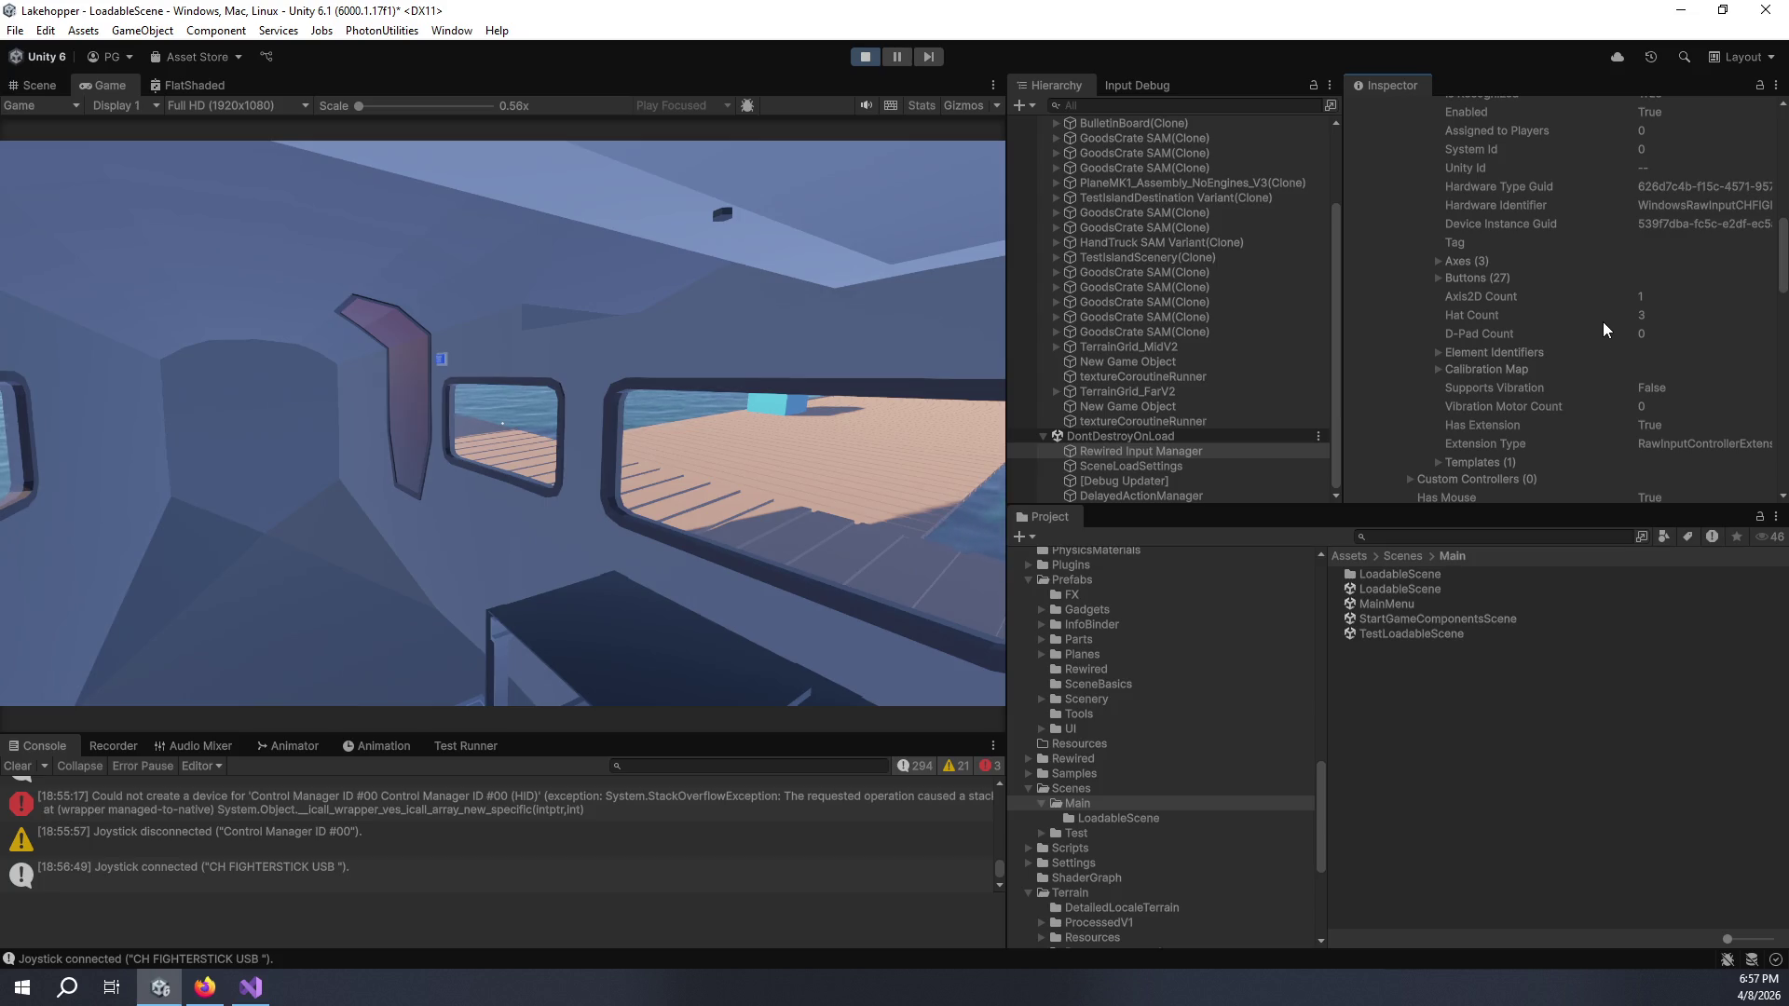
pyautogui.scroll(-4, 1603, 321)
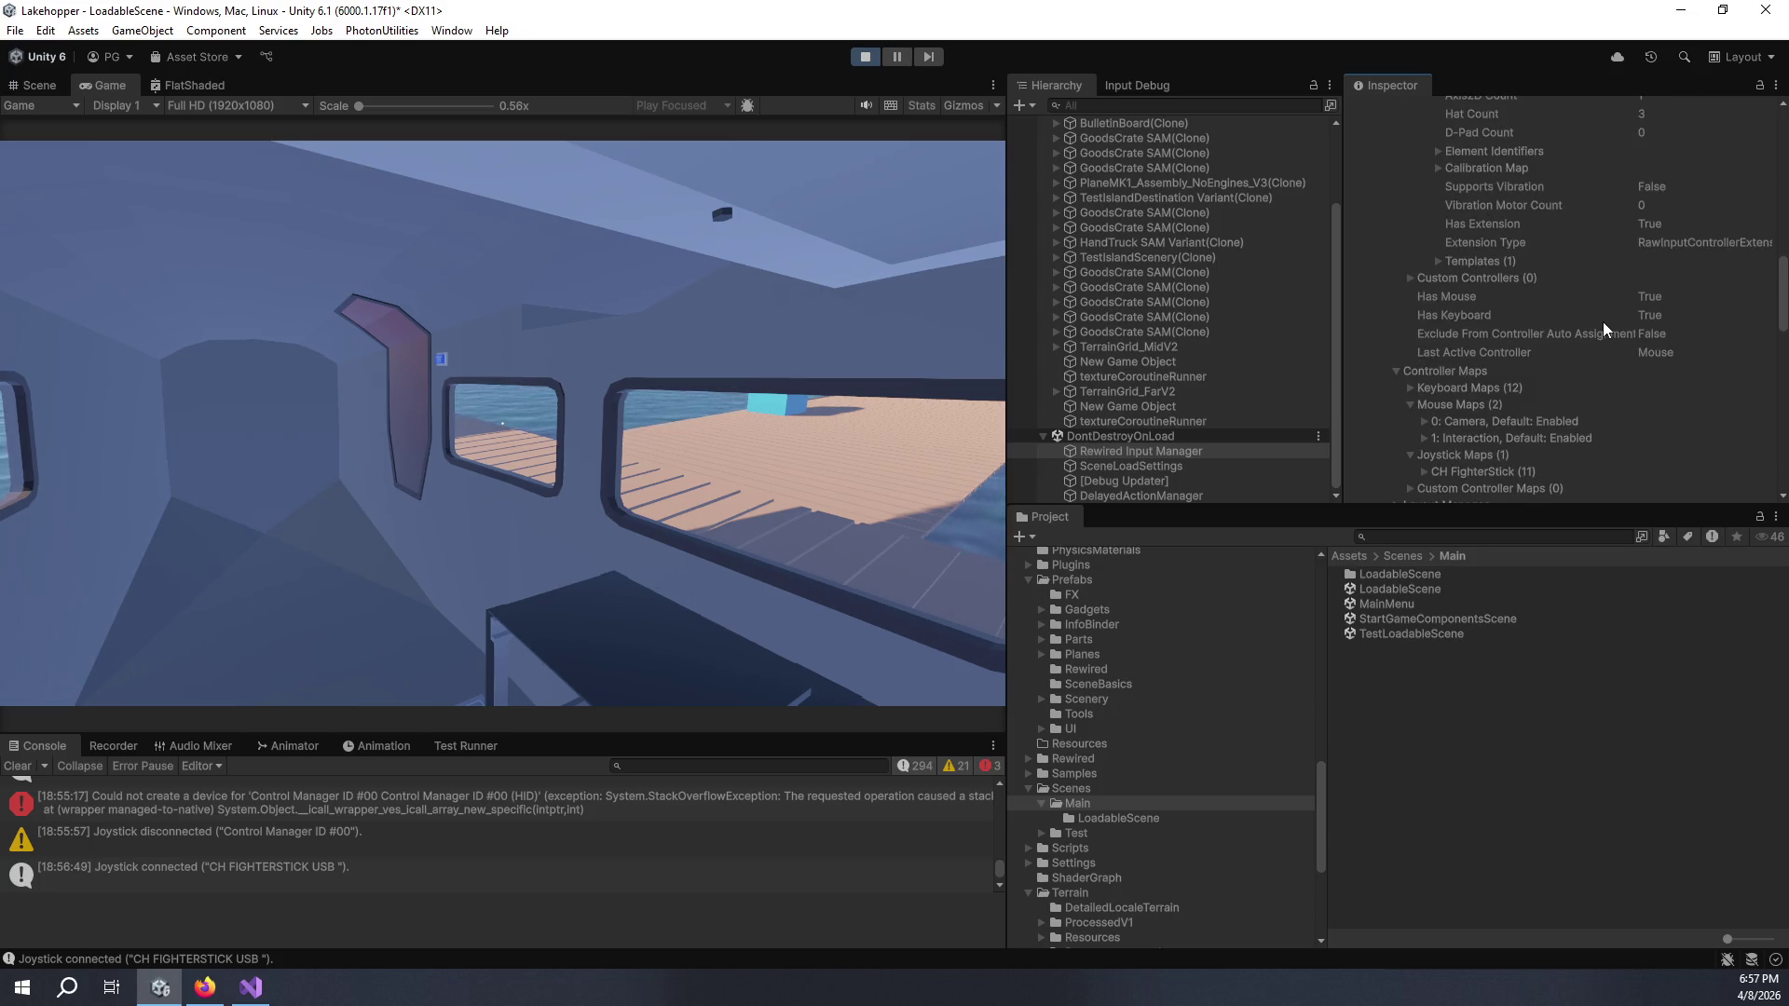
# - Stop and restart Play mode with the Bravo Throttle Quadrant connected
pyautogui.click(866, 58)
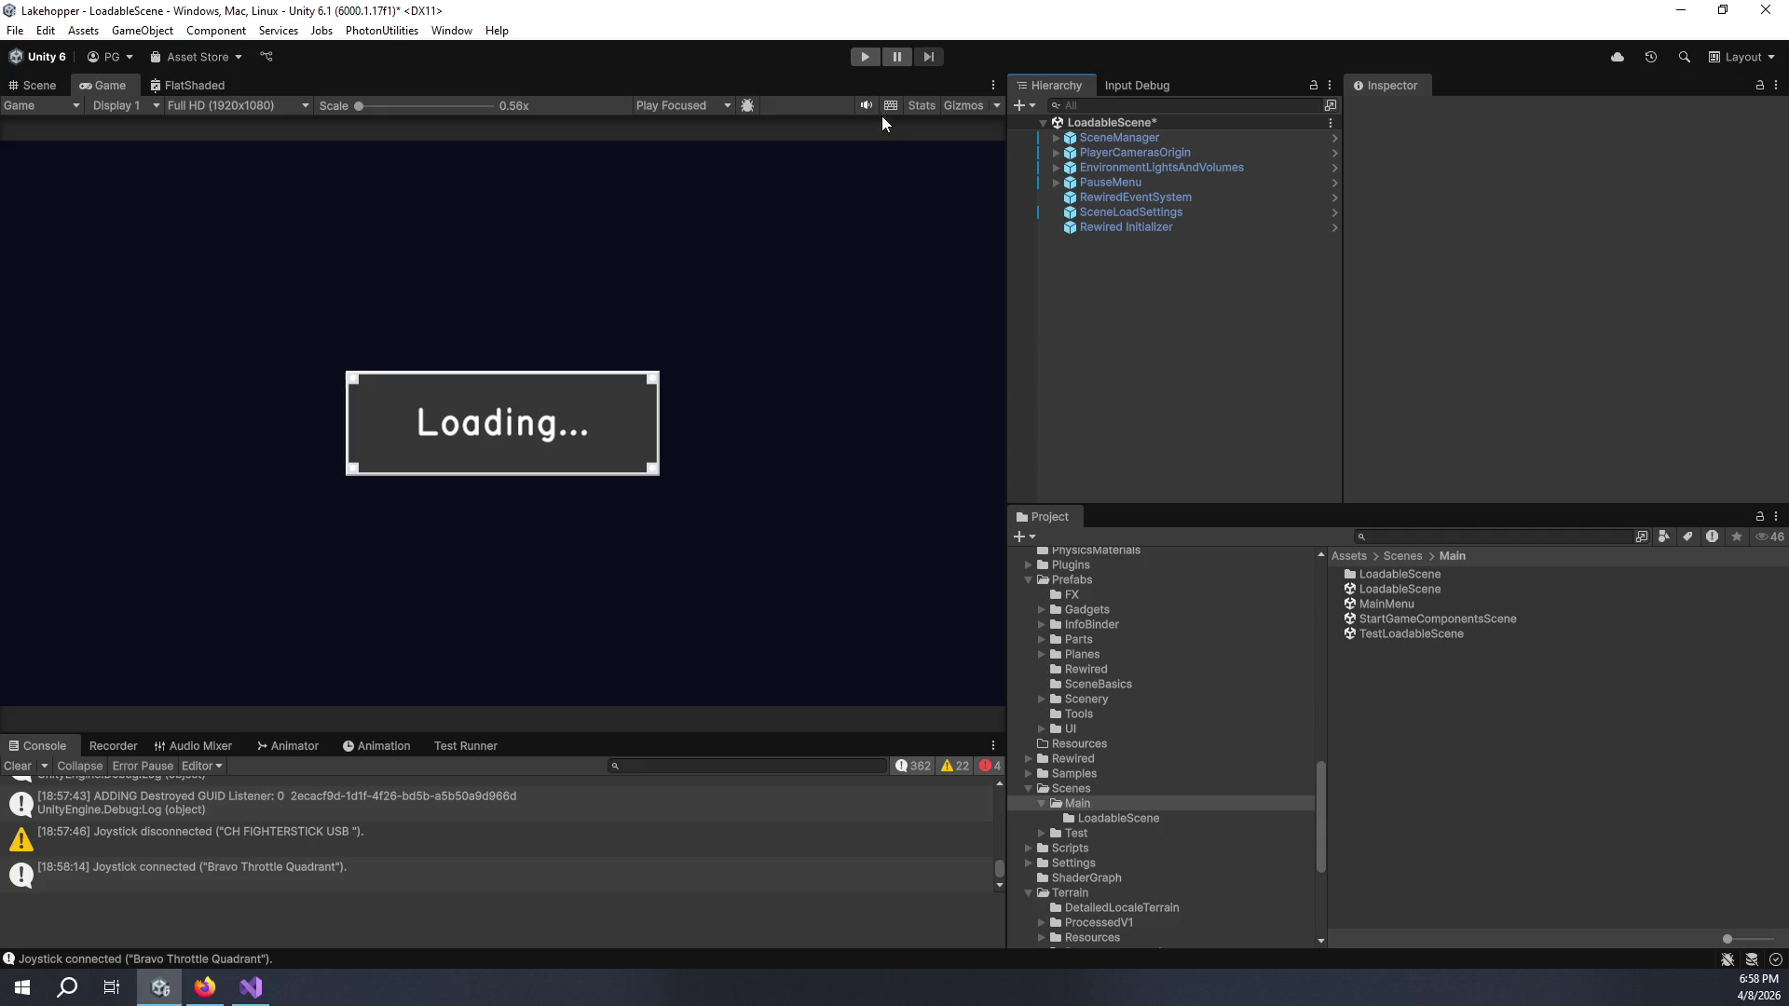
pyautogui.click(865, 59)
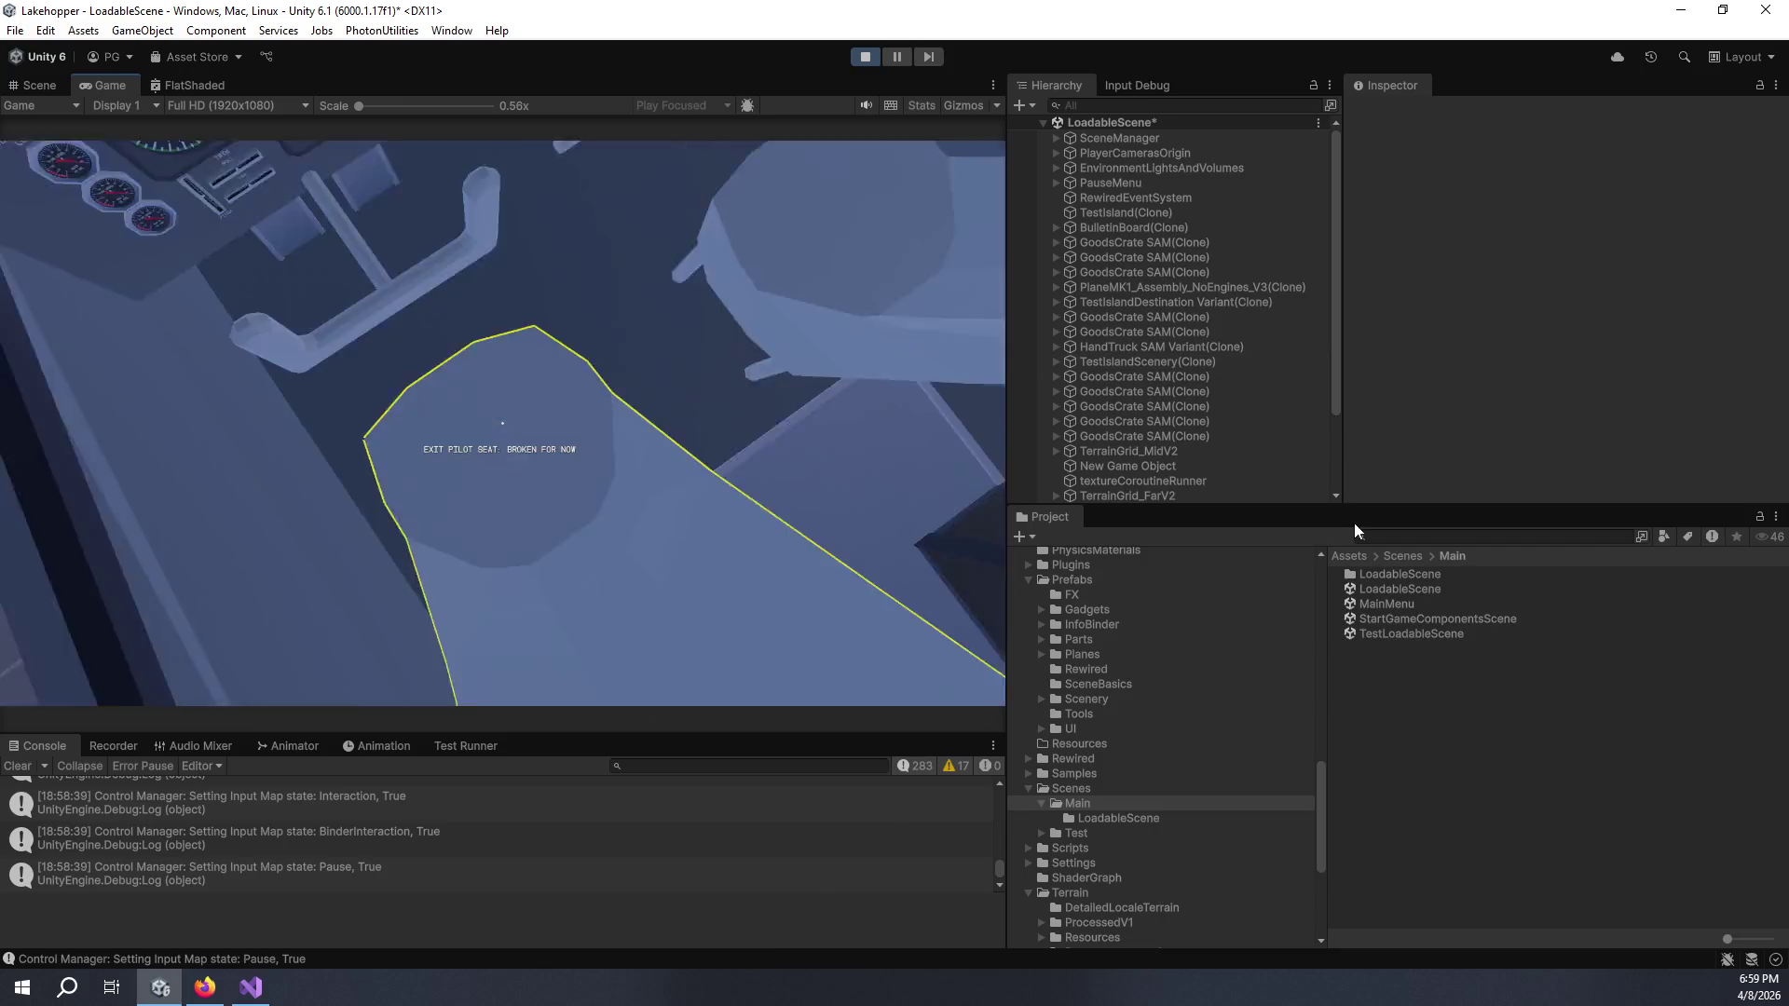
# - Select the Rewired Input Manager and expand the controller's Axes (32) list
pyautogui.scroll(-3, 1251, 473)
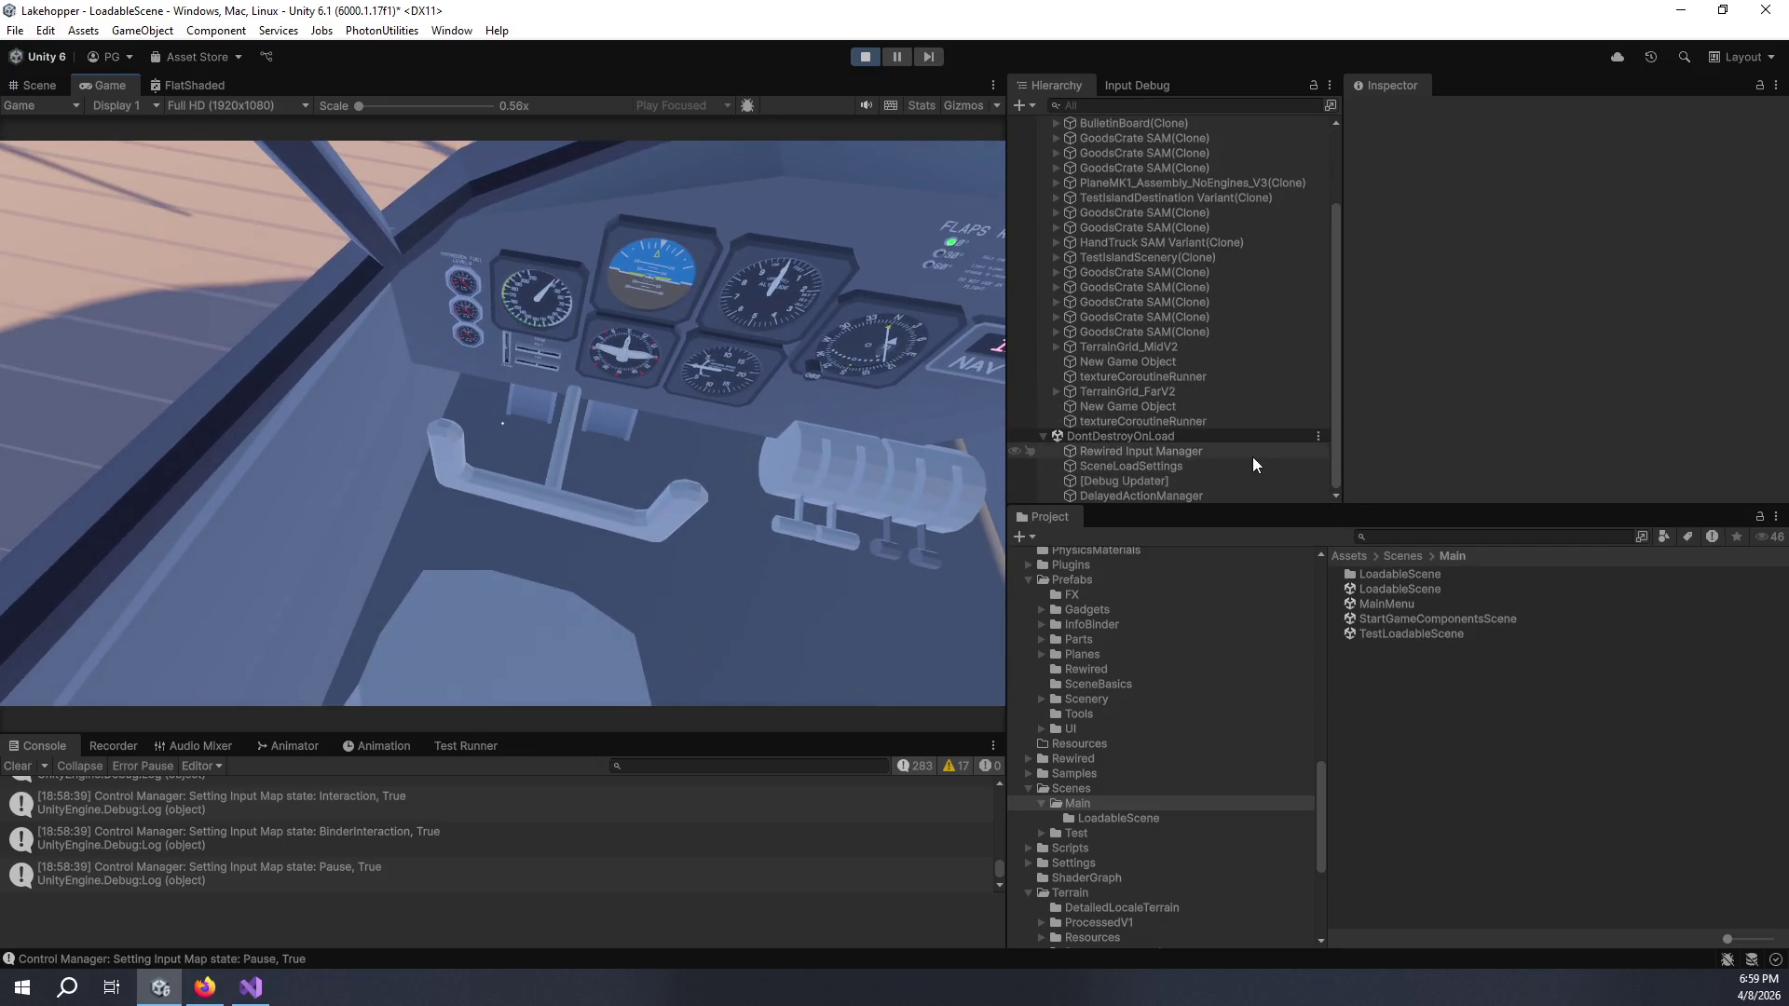
pyautogui.click(1252, 455)
pyautogui.scroll(-10, 1483, 428)
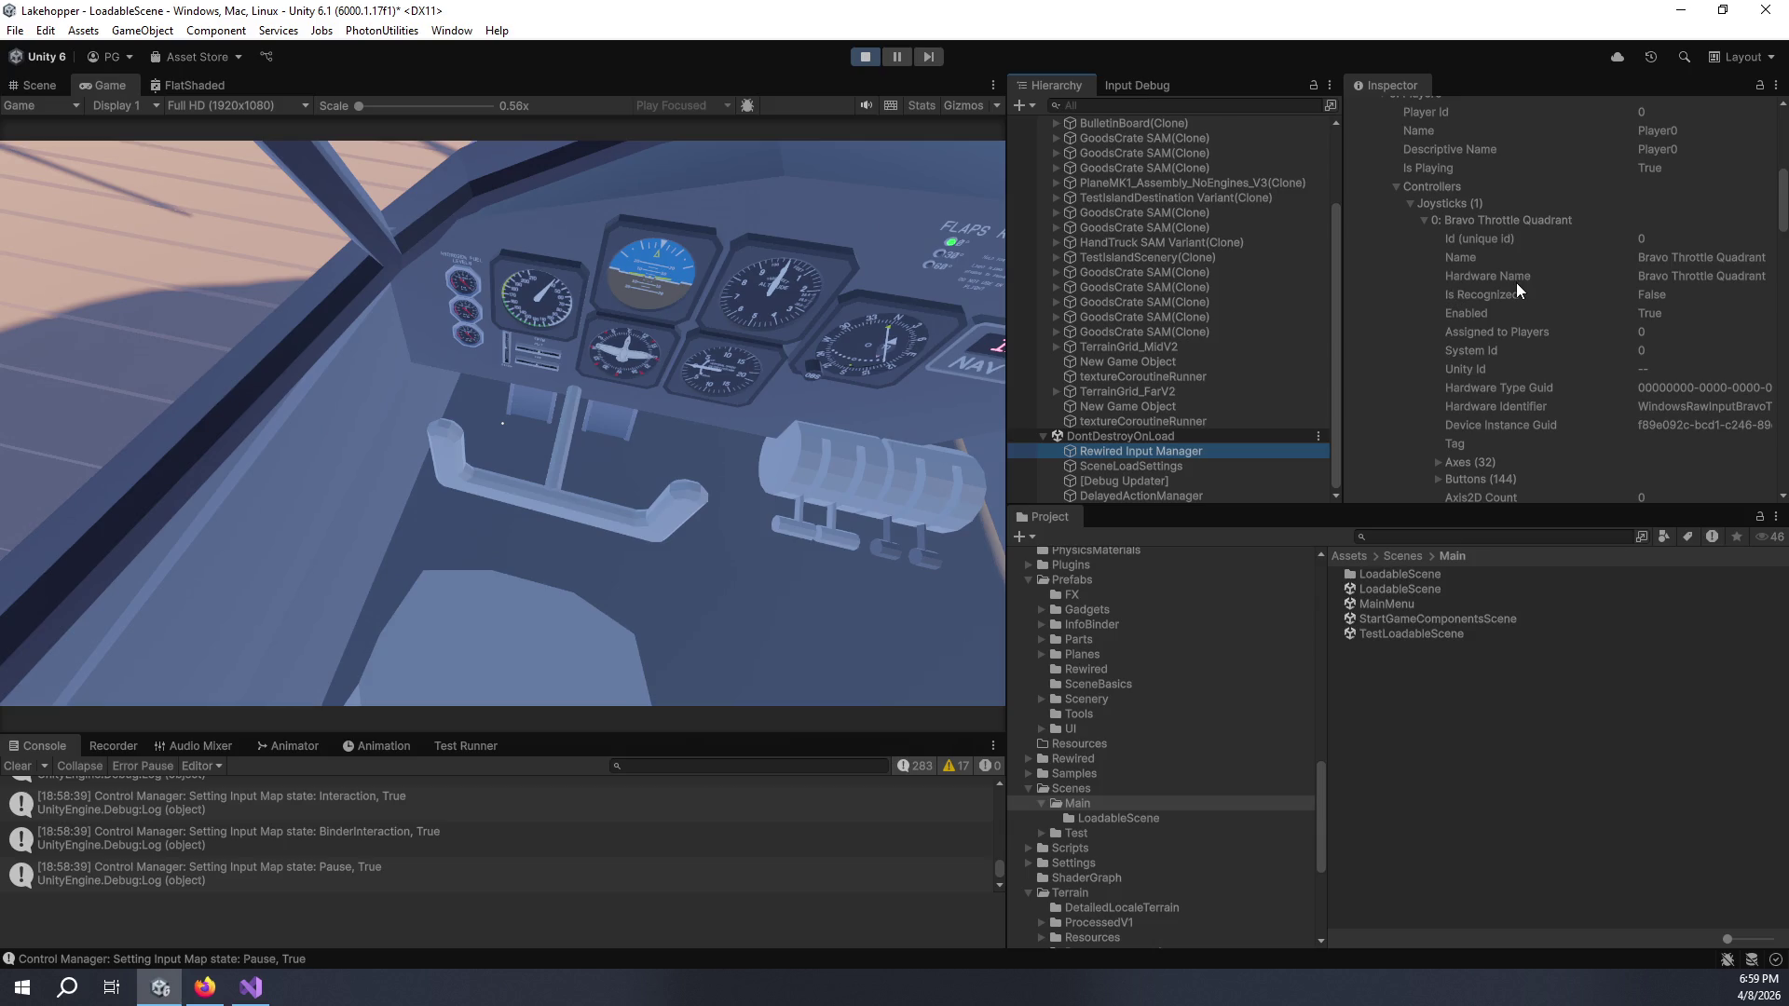
pyautogui.scroll(-3, 1512, 352)
pyautogui.click(1437, 365)
pyautogui.scroll(-6, 1438, 365)
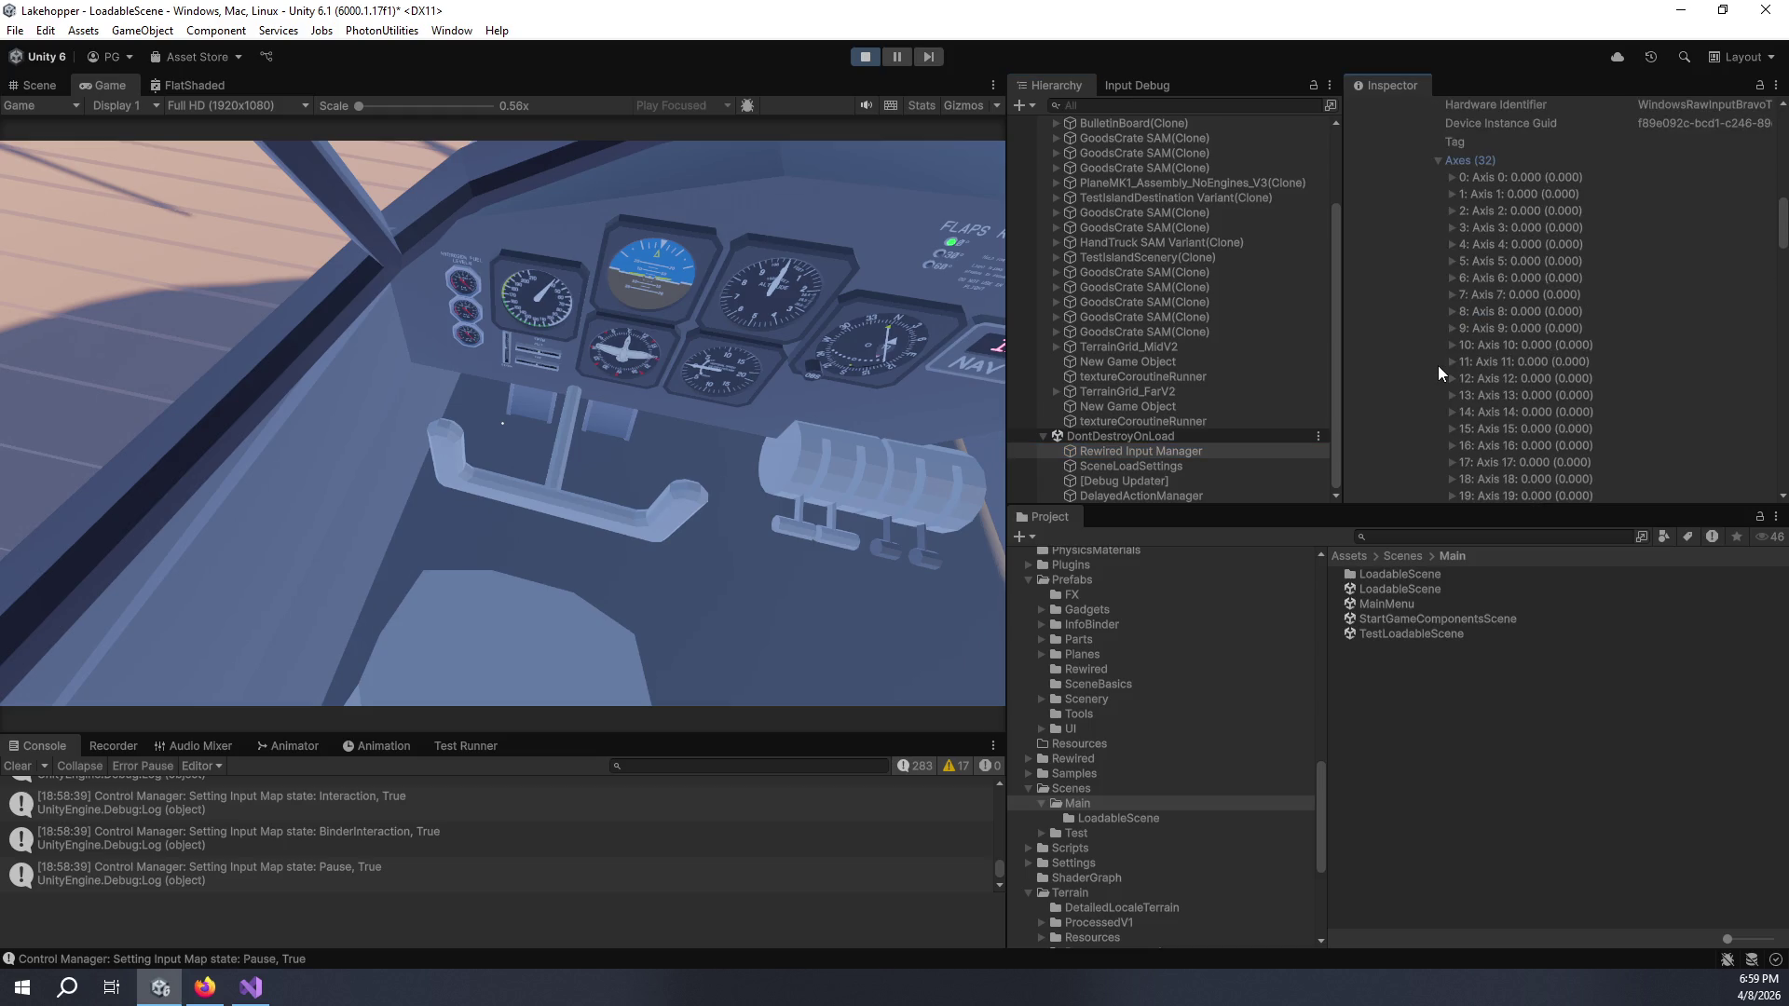
pyautogui.scroll(-2, 1438, 365)
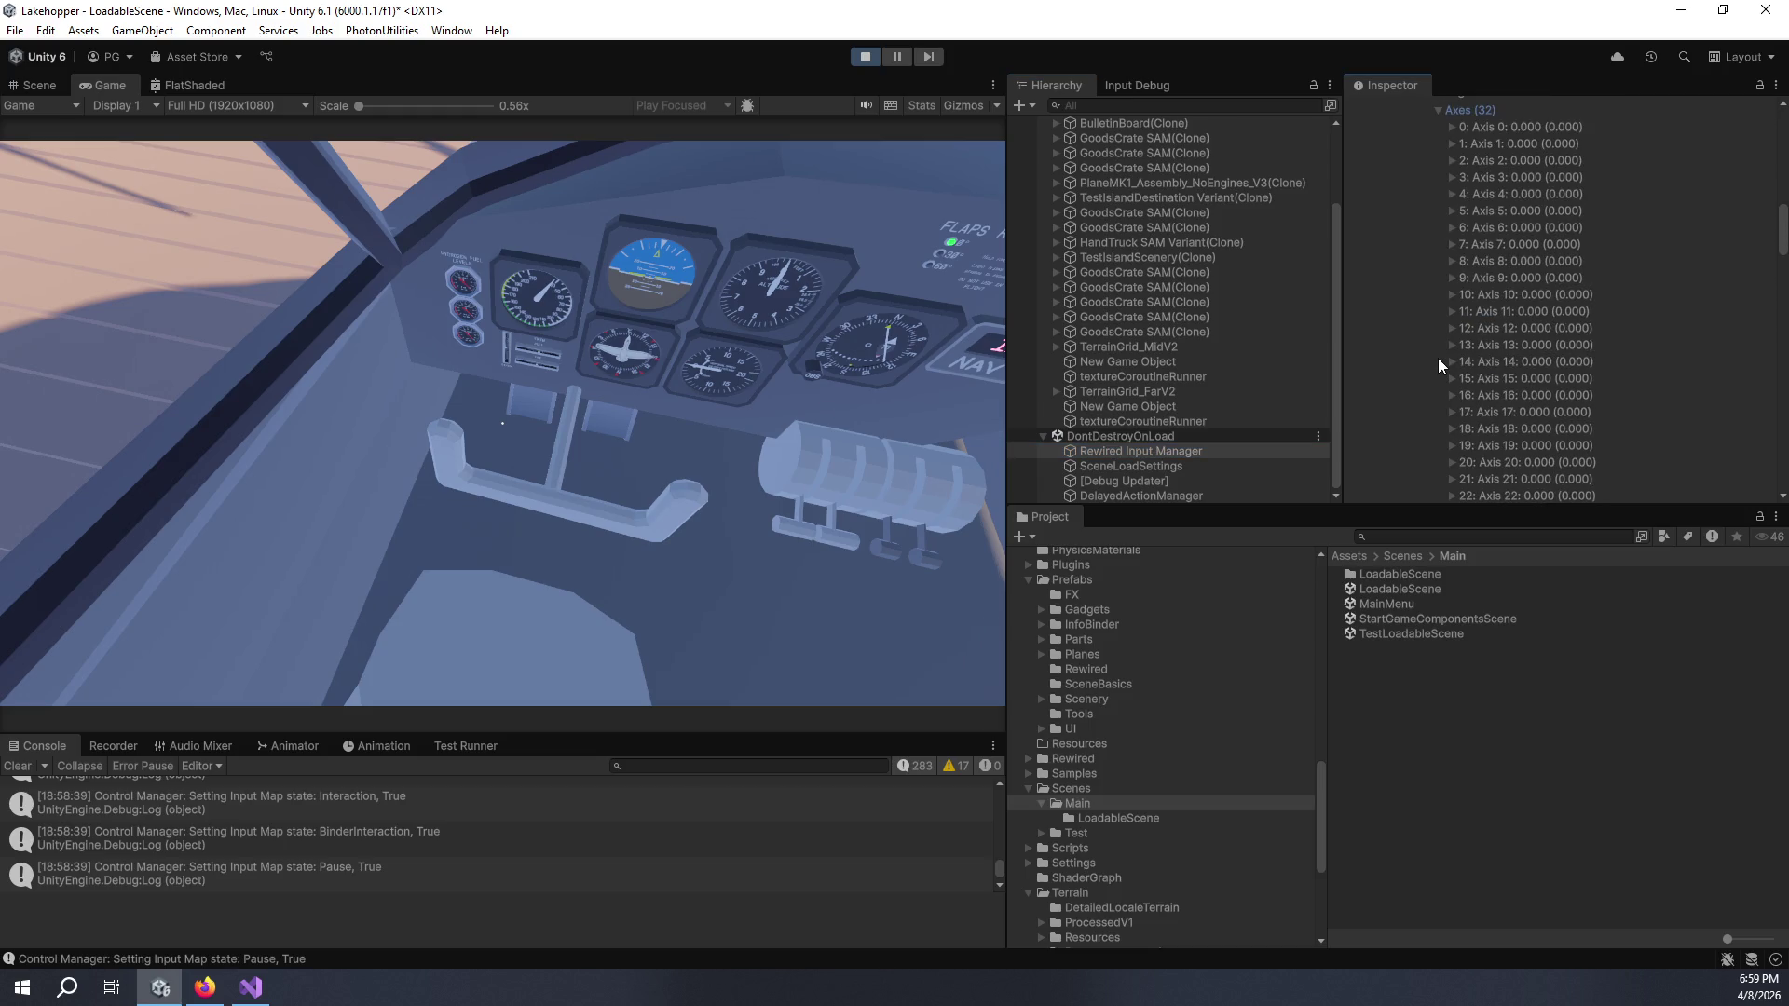
pyautogui.scroll(-10, 1438, 360)
# - Expand the controller's 144 buttons and scroll through their zero readings
pyautogui.click(1437, 315)
pyautogui.scroll(-20, 1439, 321)
pyautogui.scroll(-20, 1440, 332)
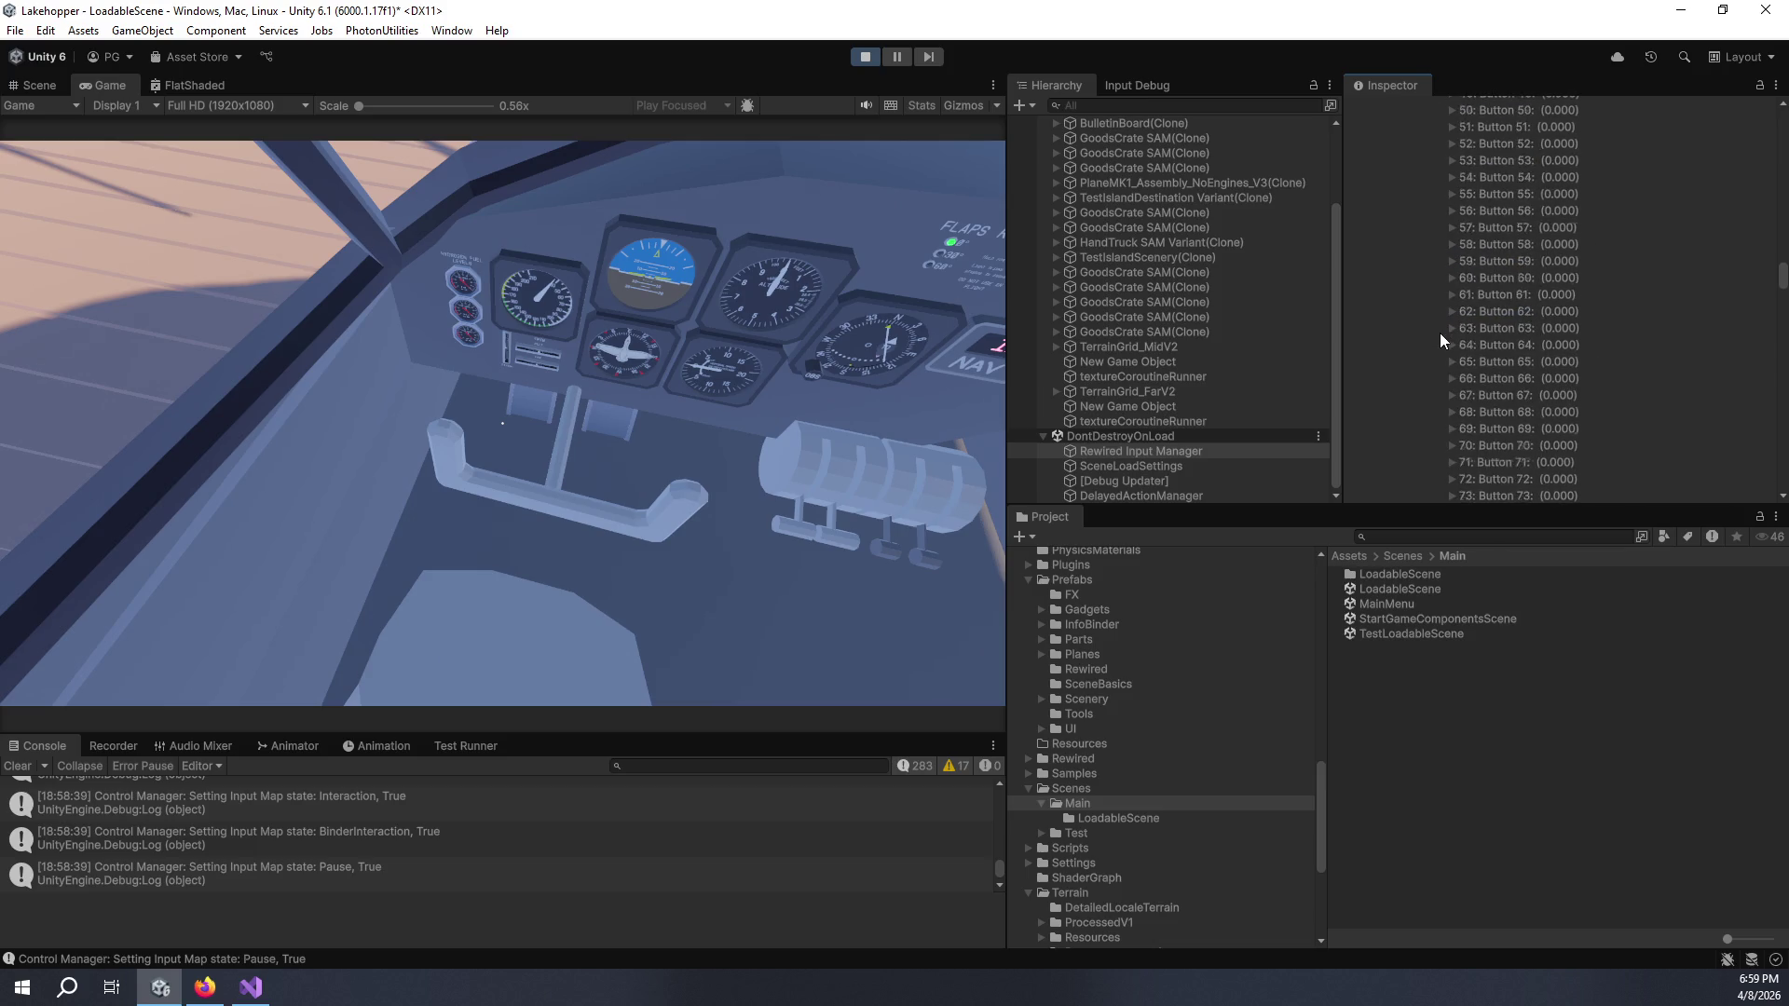
pyautogui.scroll(-14, 1442, 328)
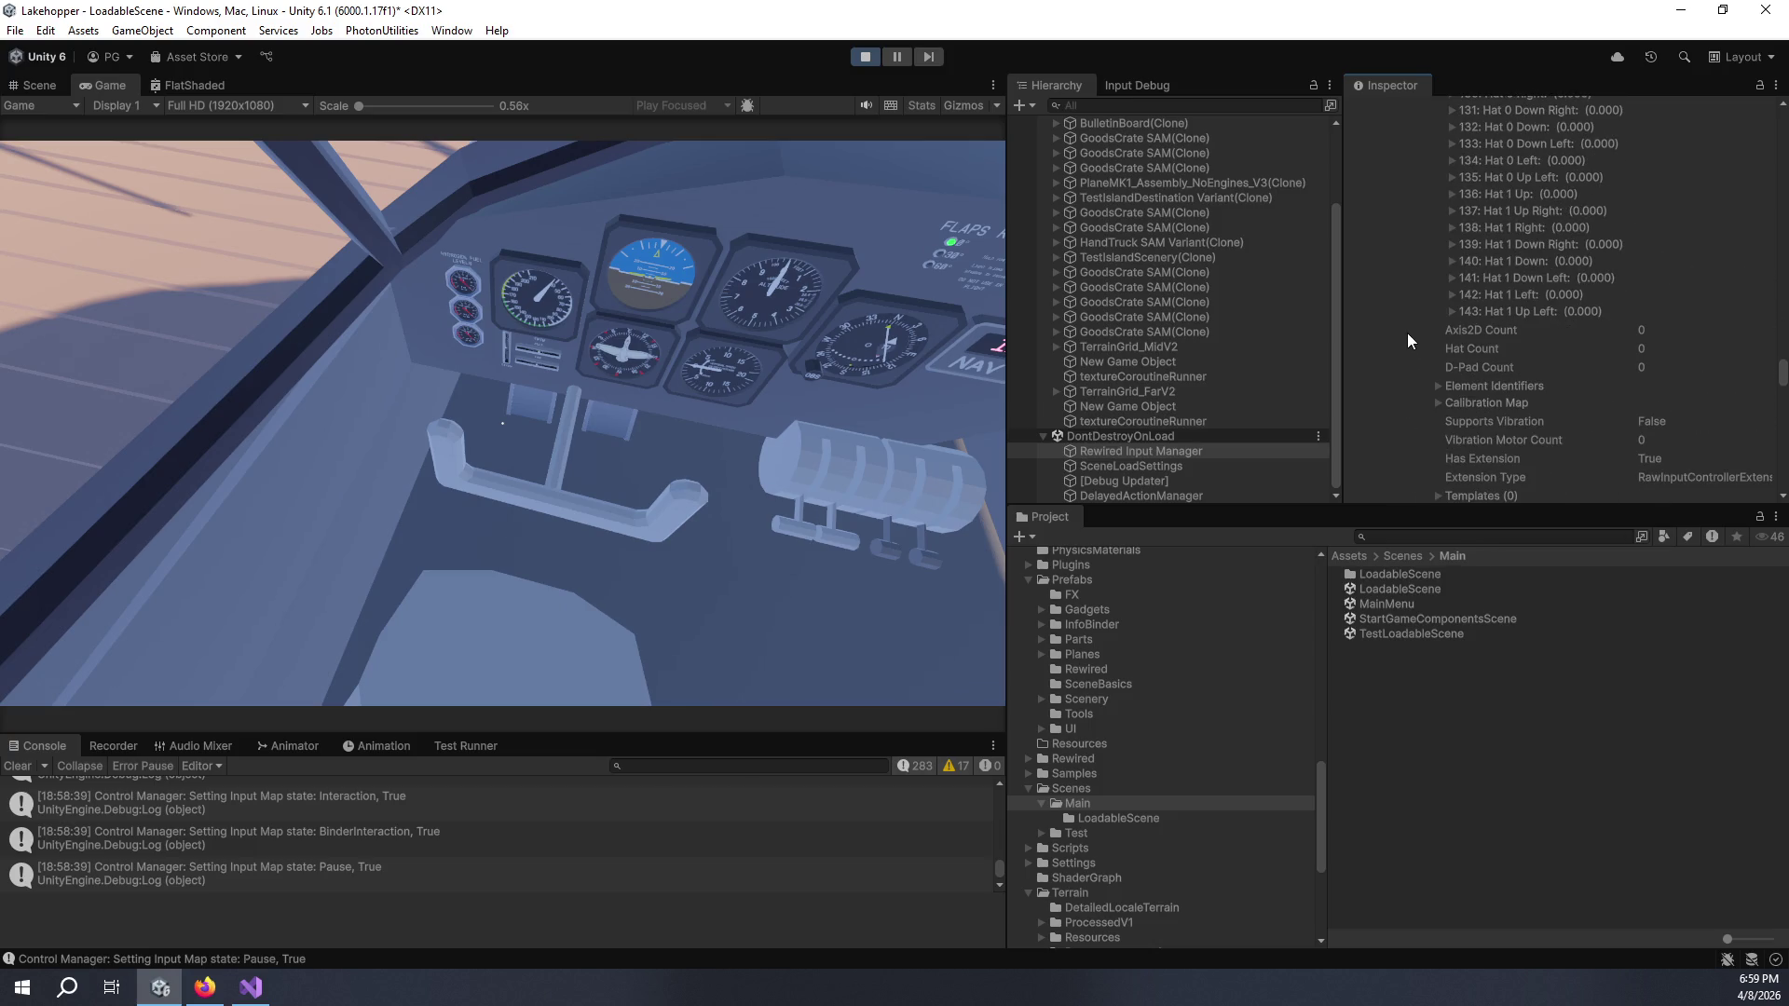
pyautogui.scroll(20, 1418, 337)
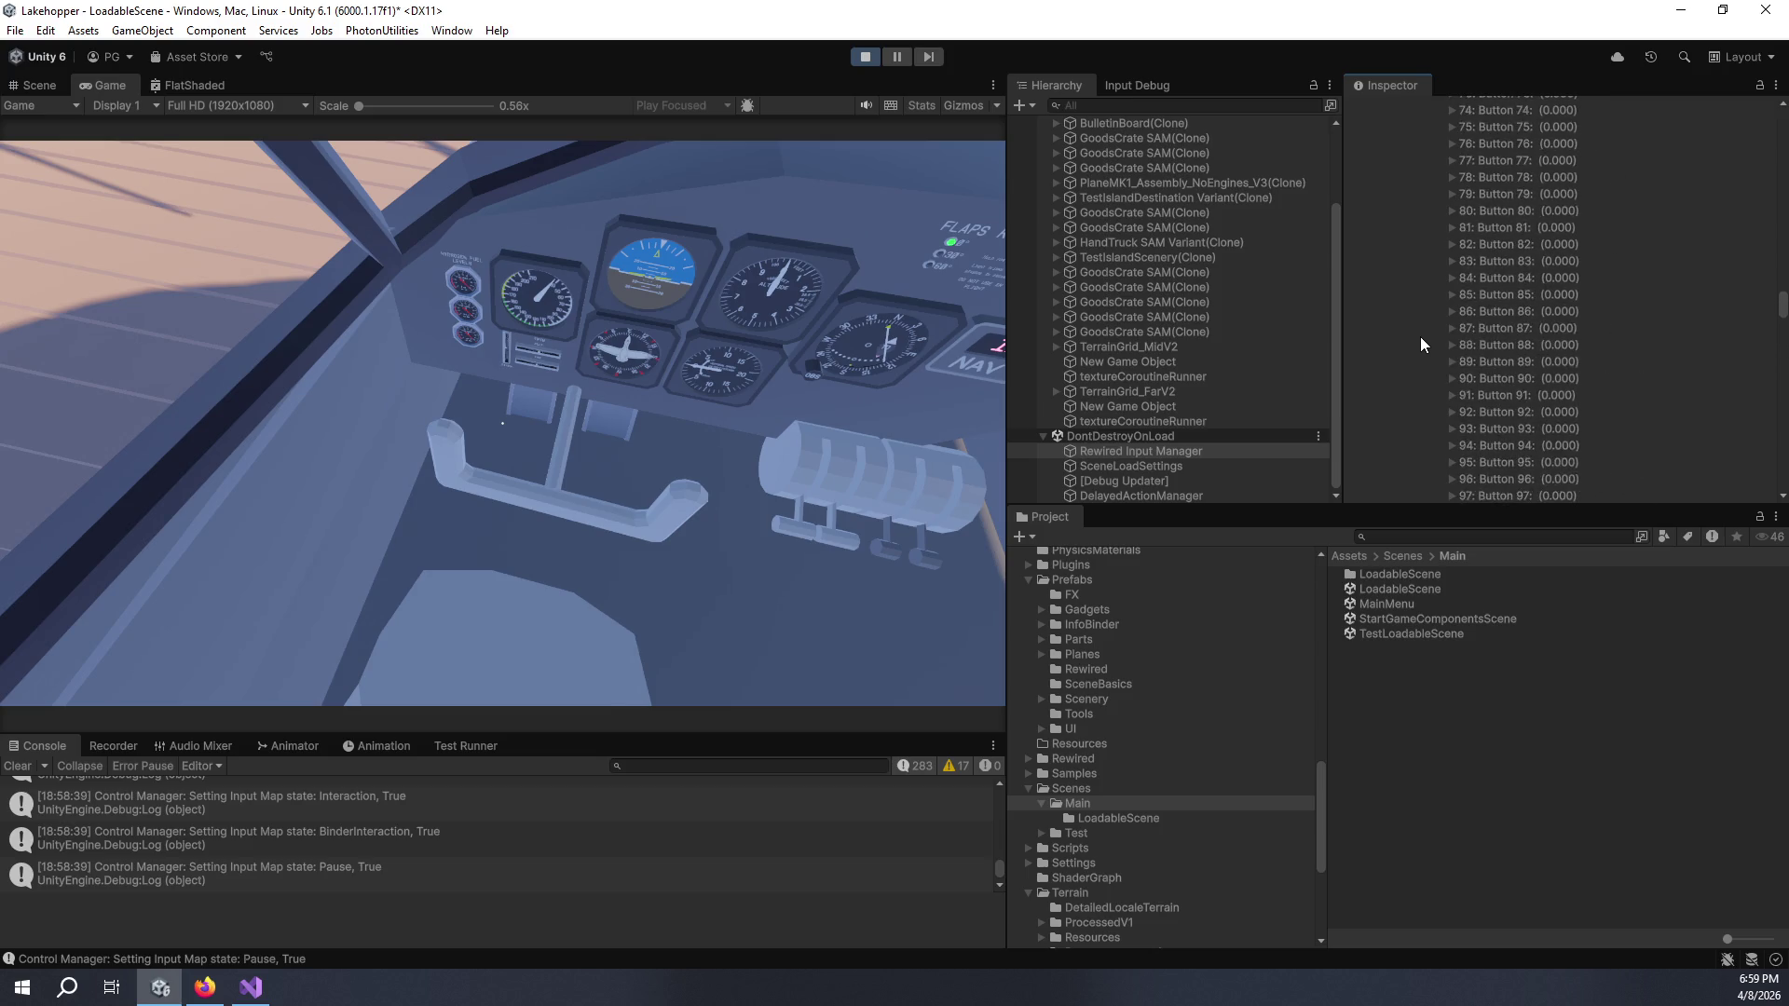
pyautogui.scroll(-5, 1420, 337)
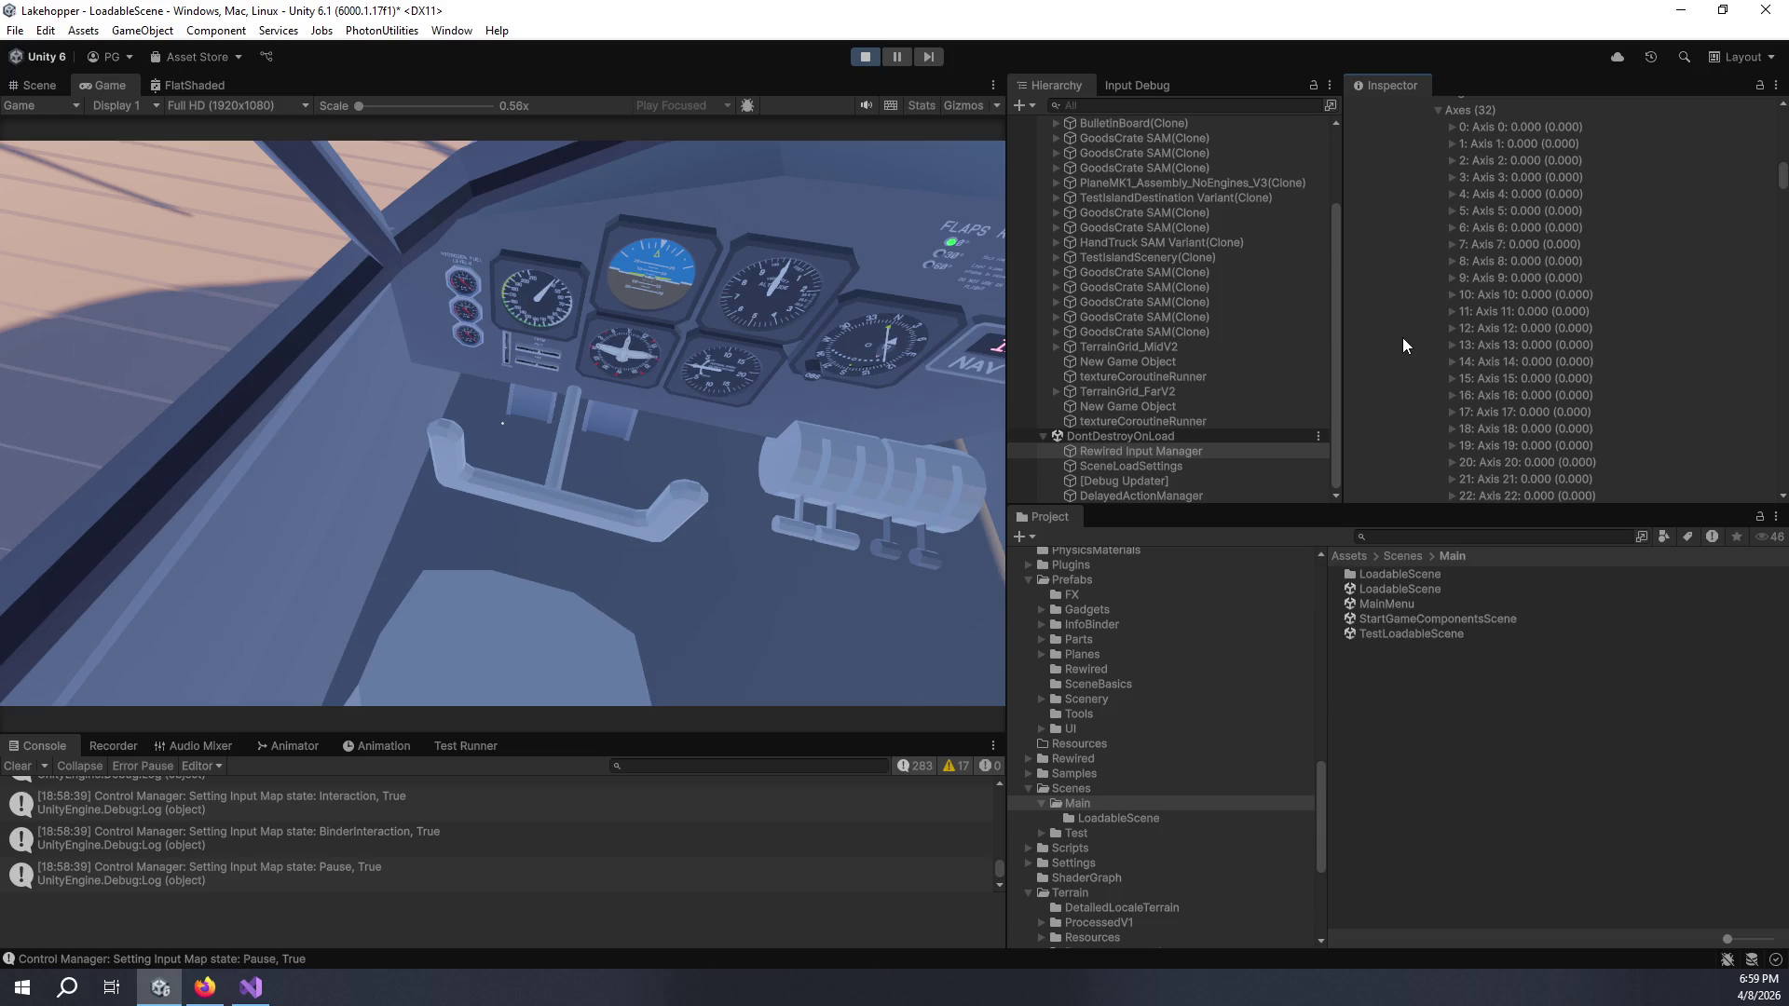
pyautogui.click(1454, 142)
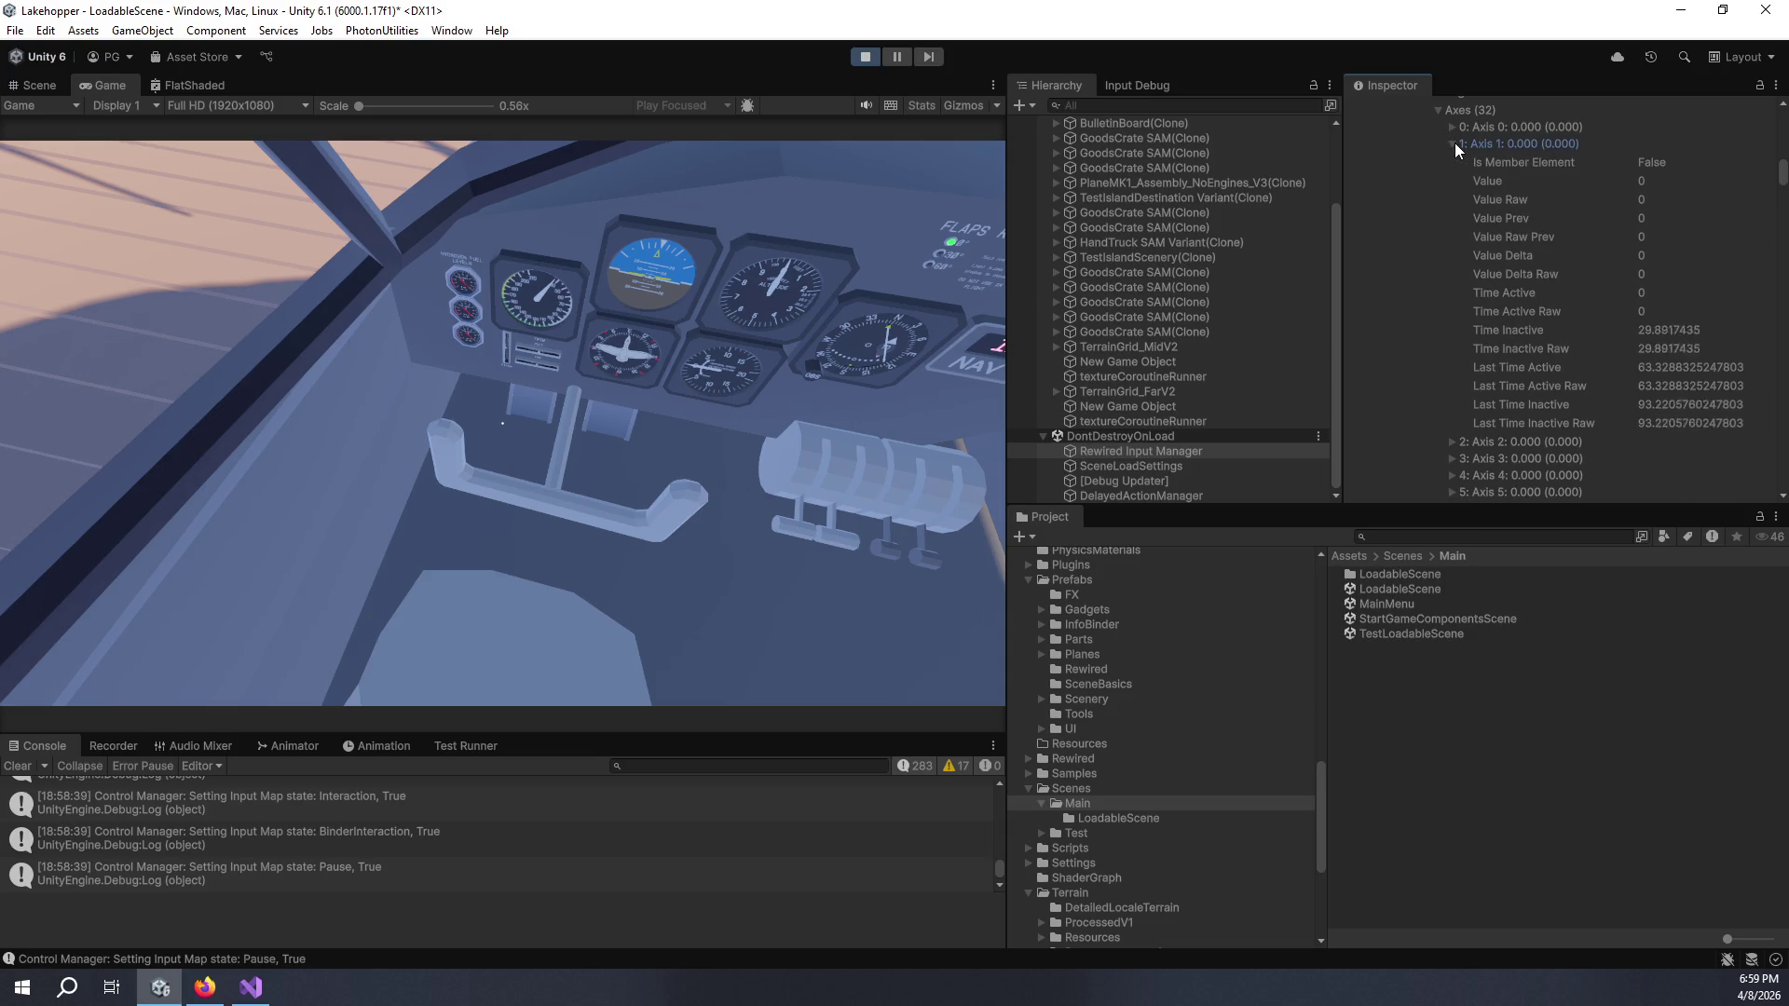
pyautogui.click(1450, 127)
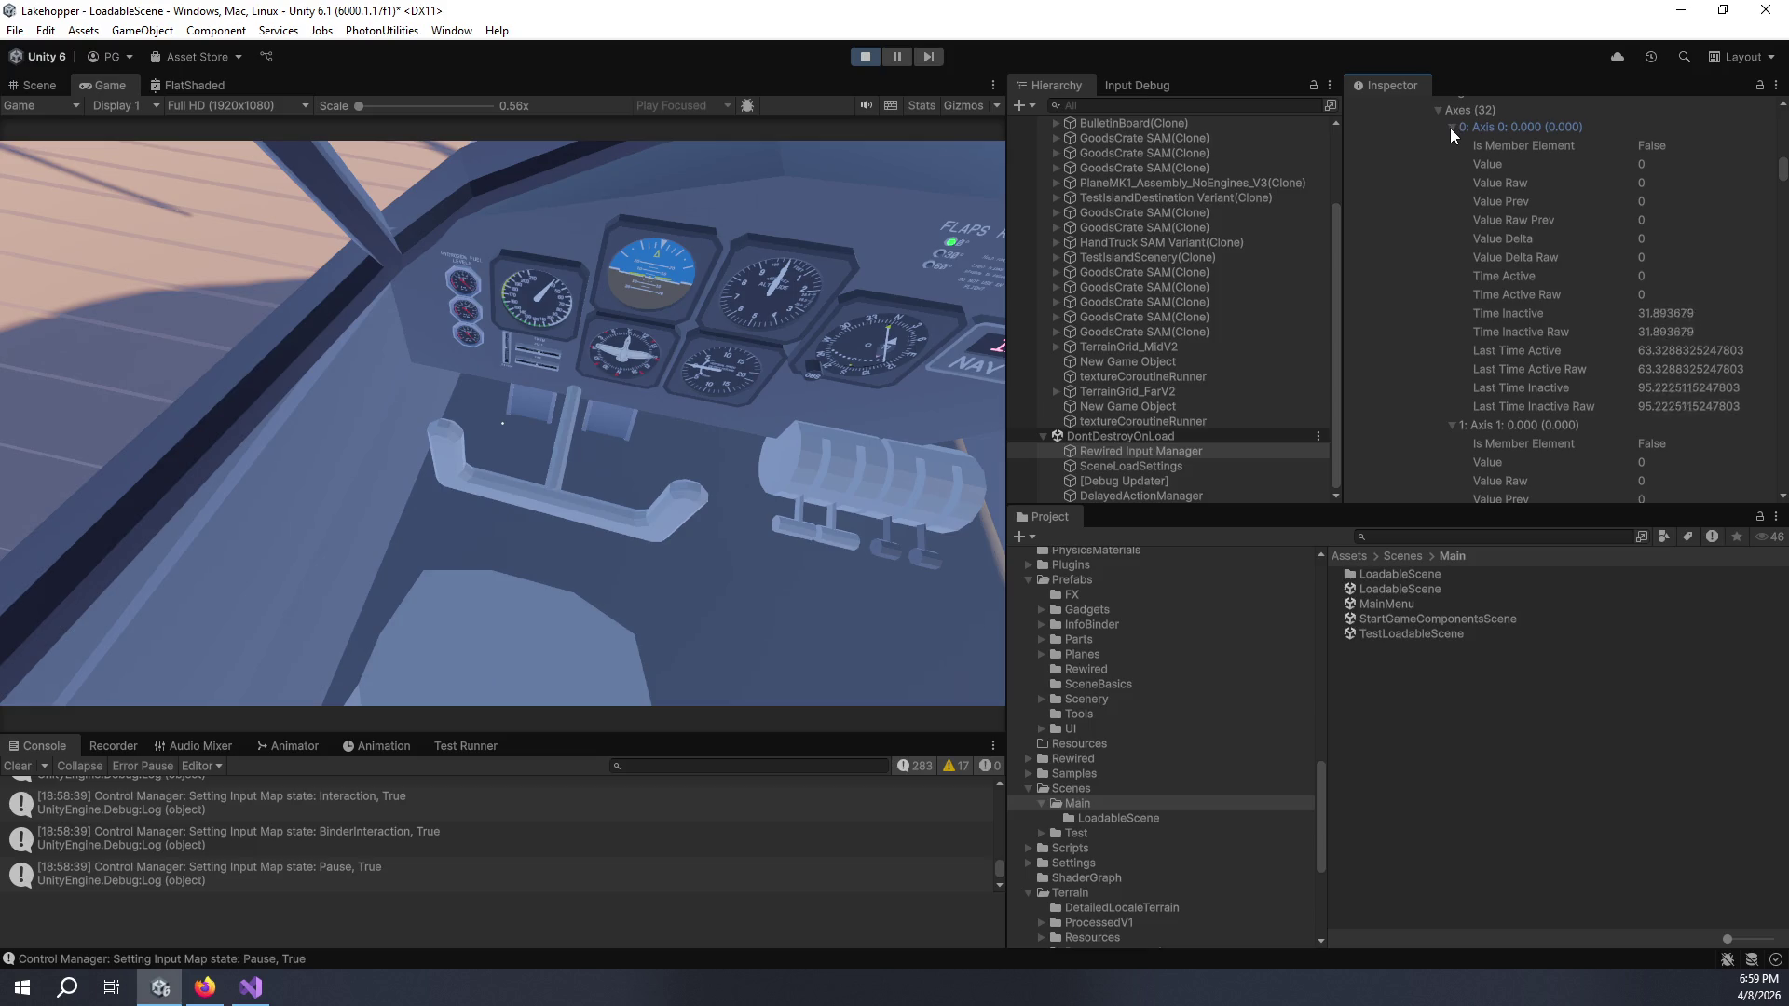
pyautogui.click(1450, 127)
pyautogui.click(1454, 143)
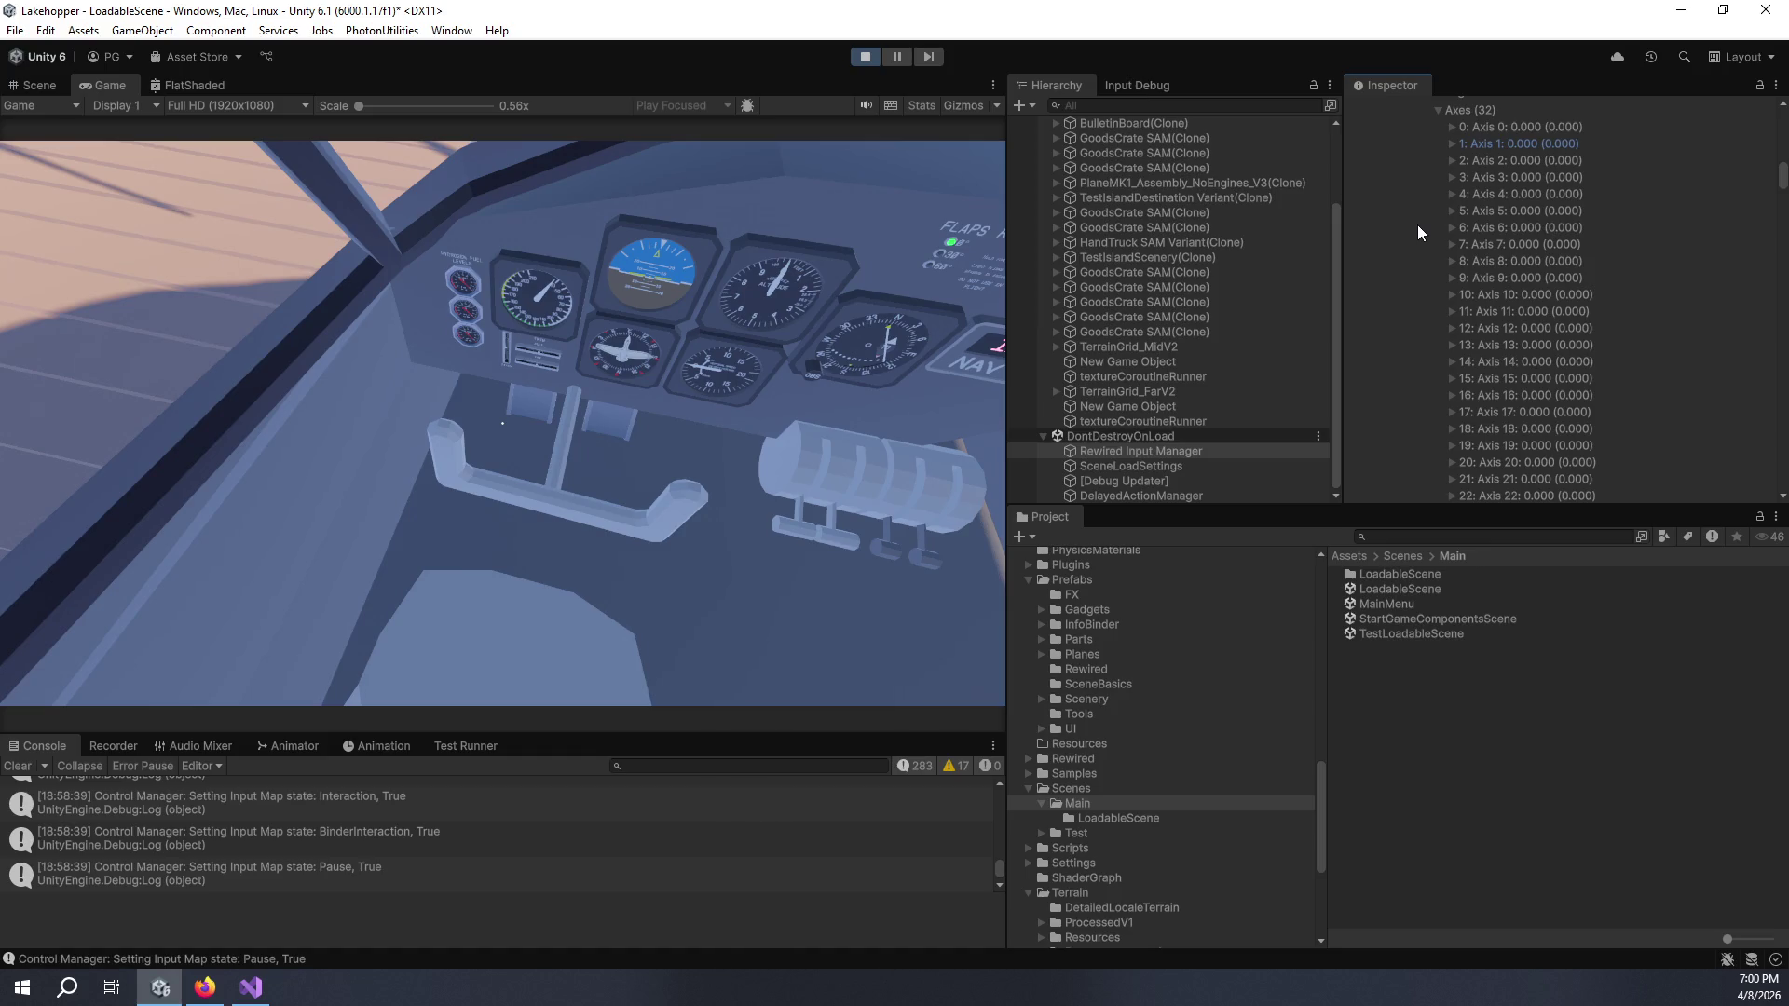
pyautogui.click(1448, 181)
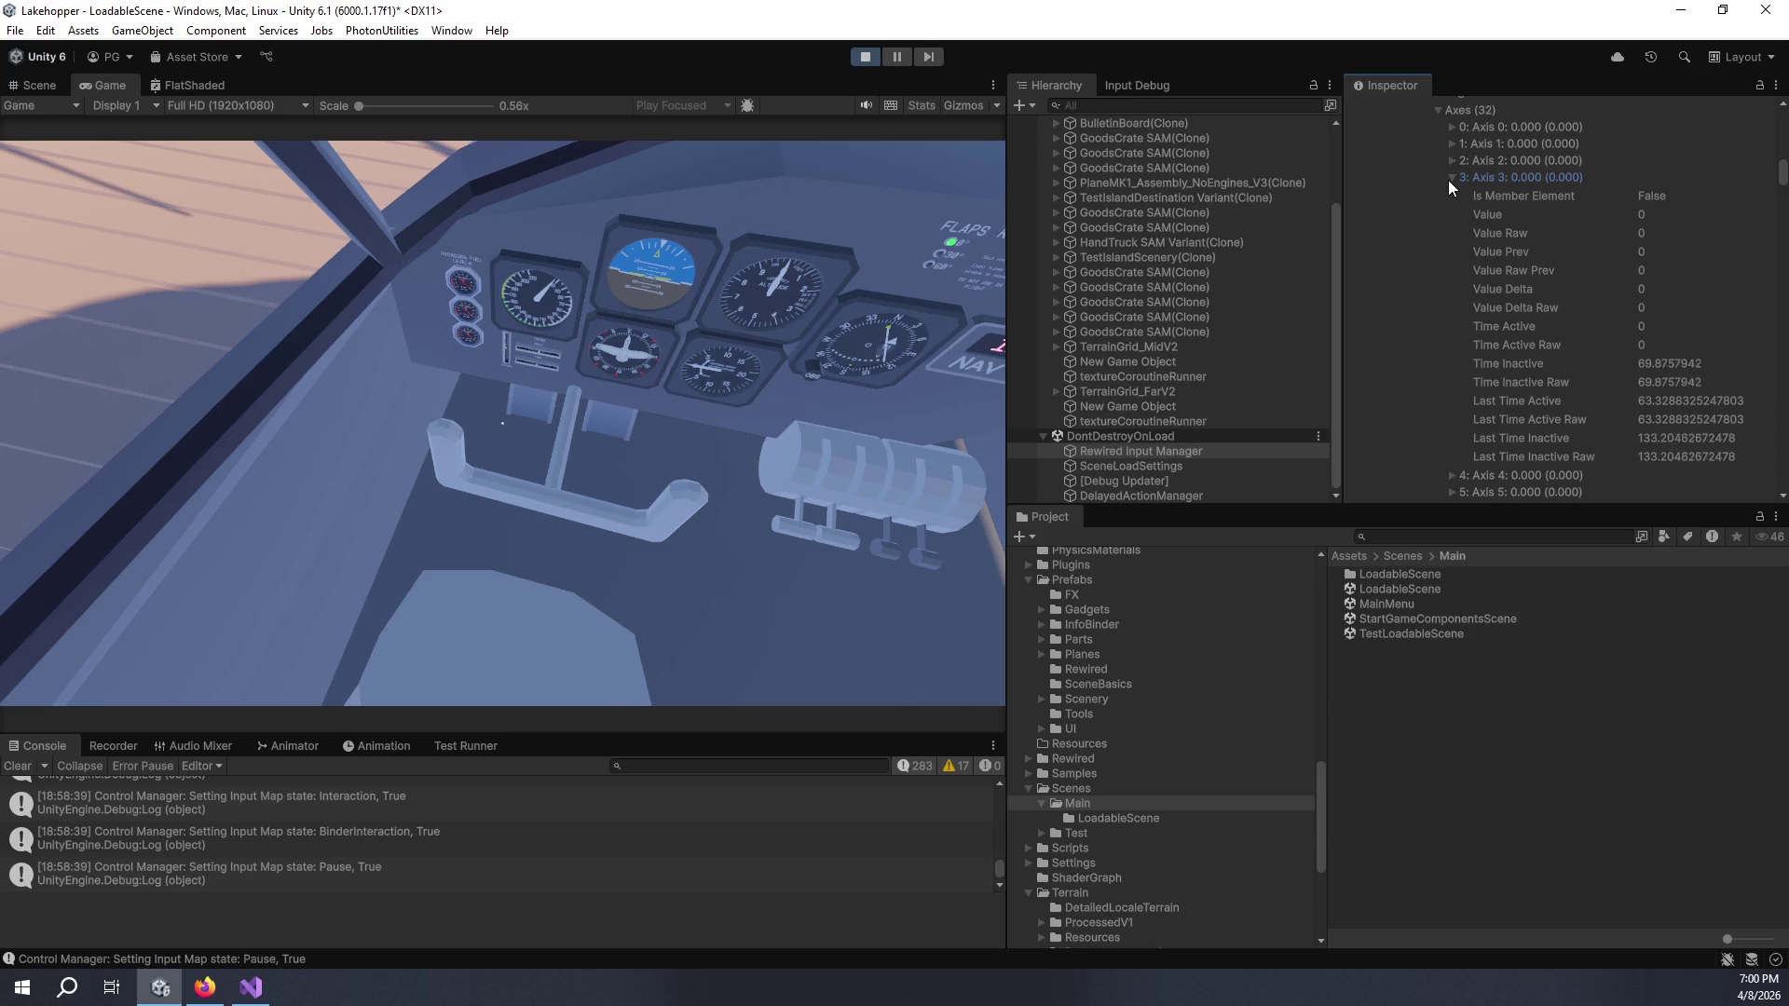
pyautogui.click(1450, 178)
pyautogui.scroll(-5, 1447, 181)
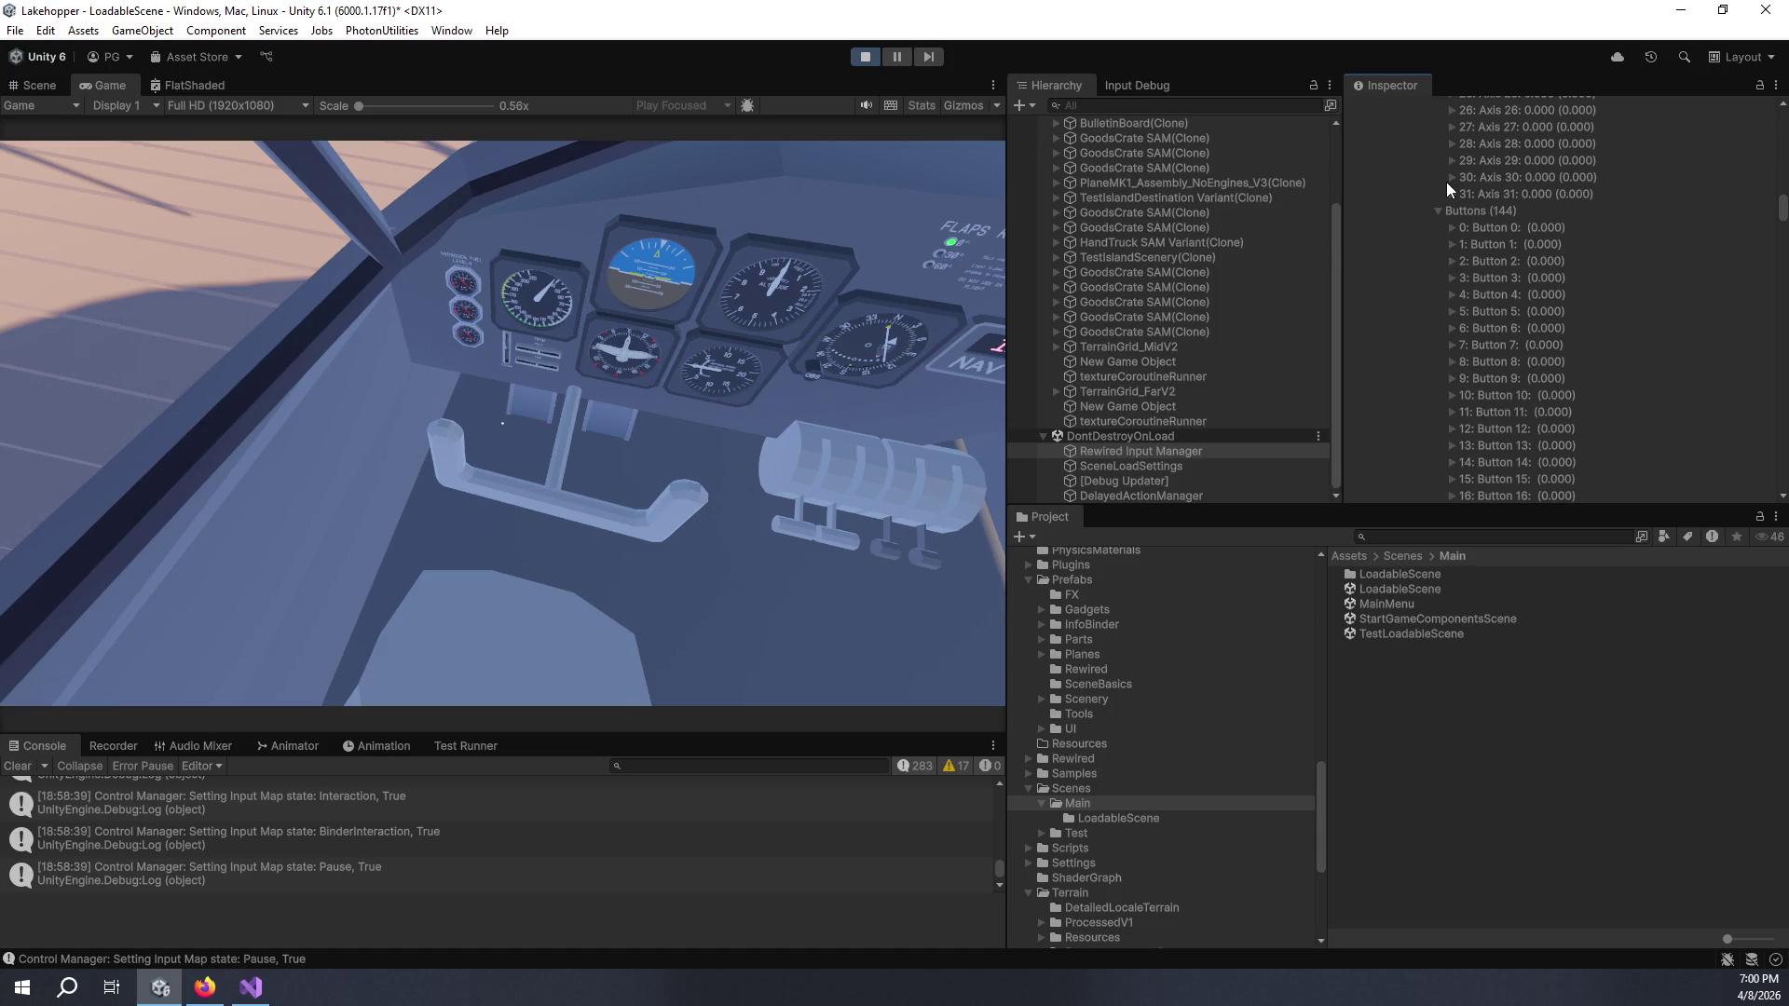
pyautogui.scroll(-10, 1466, 259)
pyautogui.scroll(-15, 1467, 259)
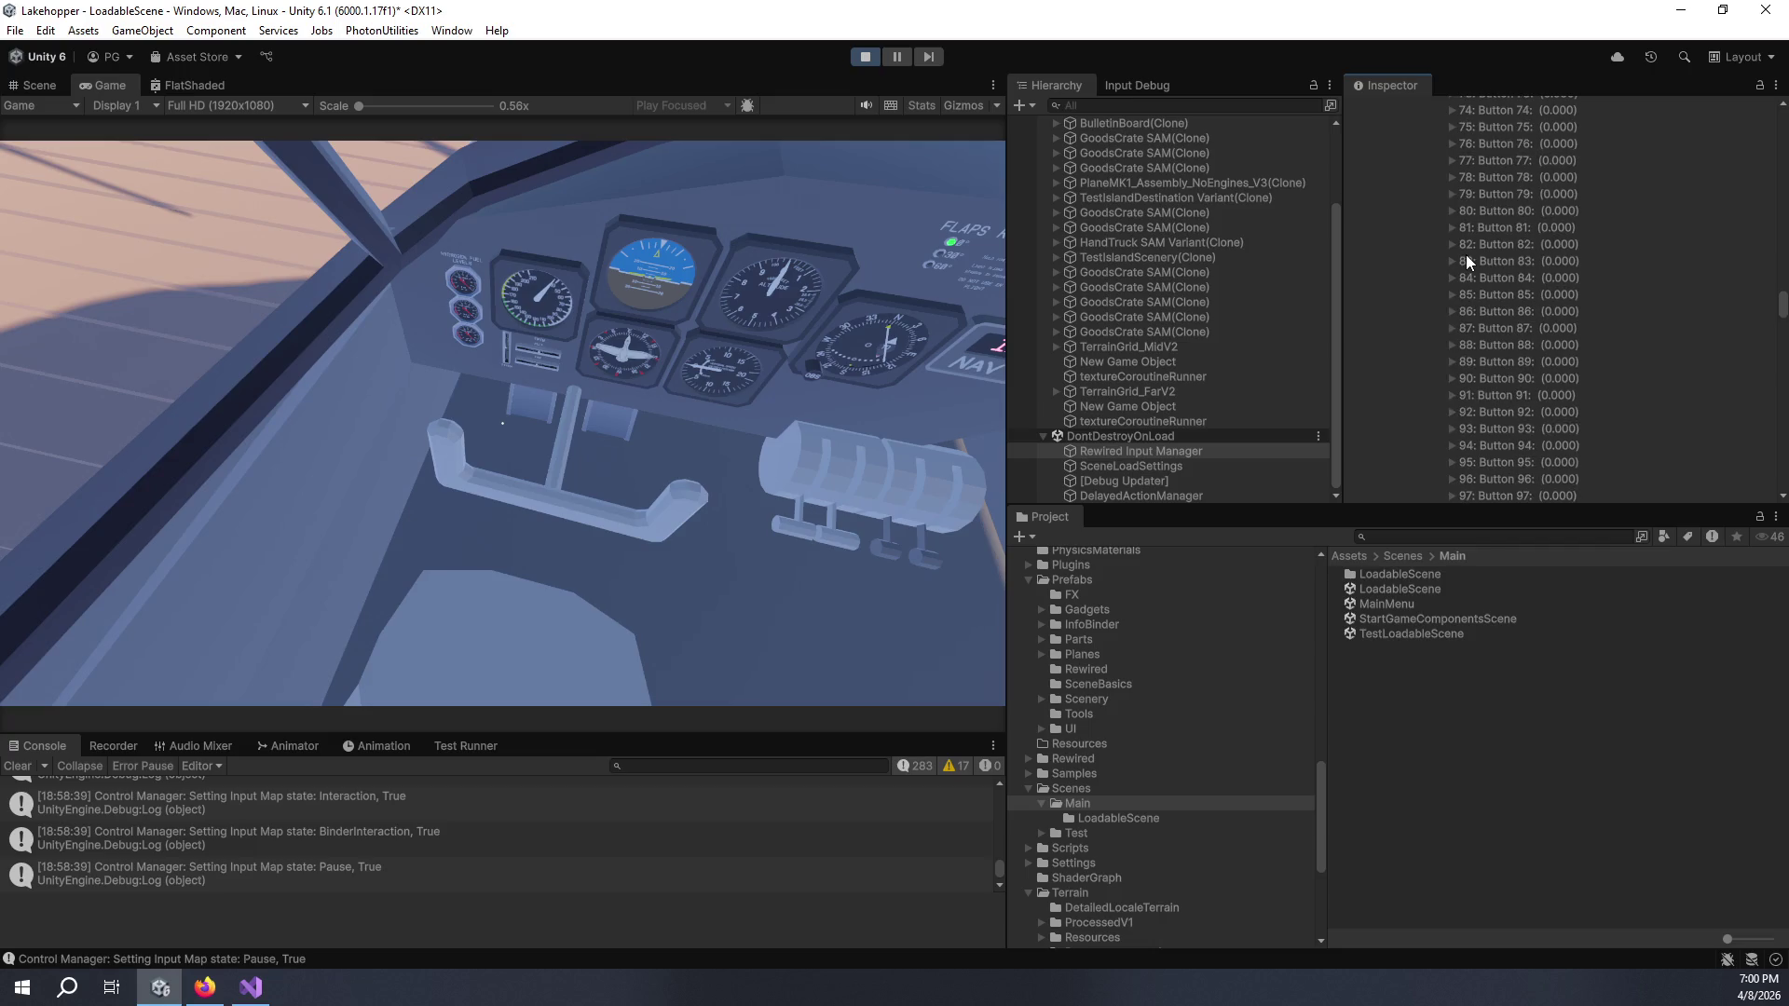
pyautogui.scroll(4, 1463, 254)
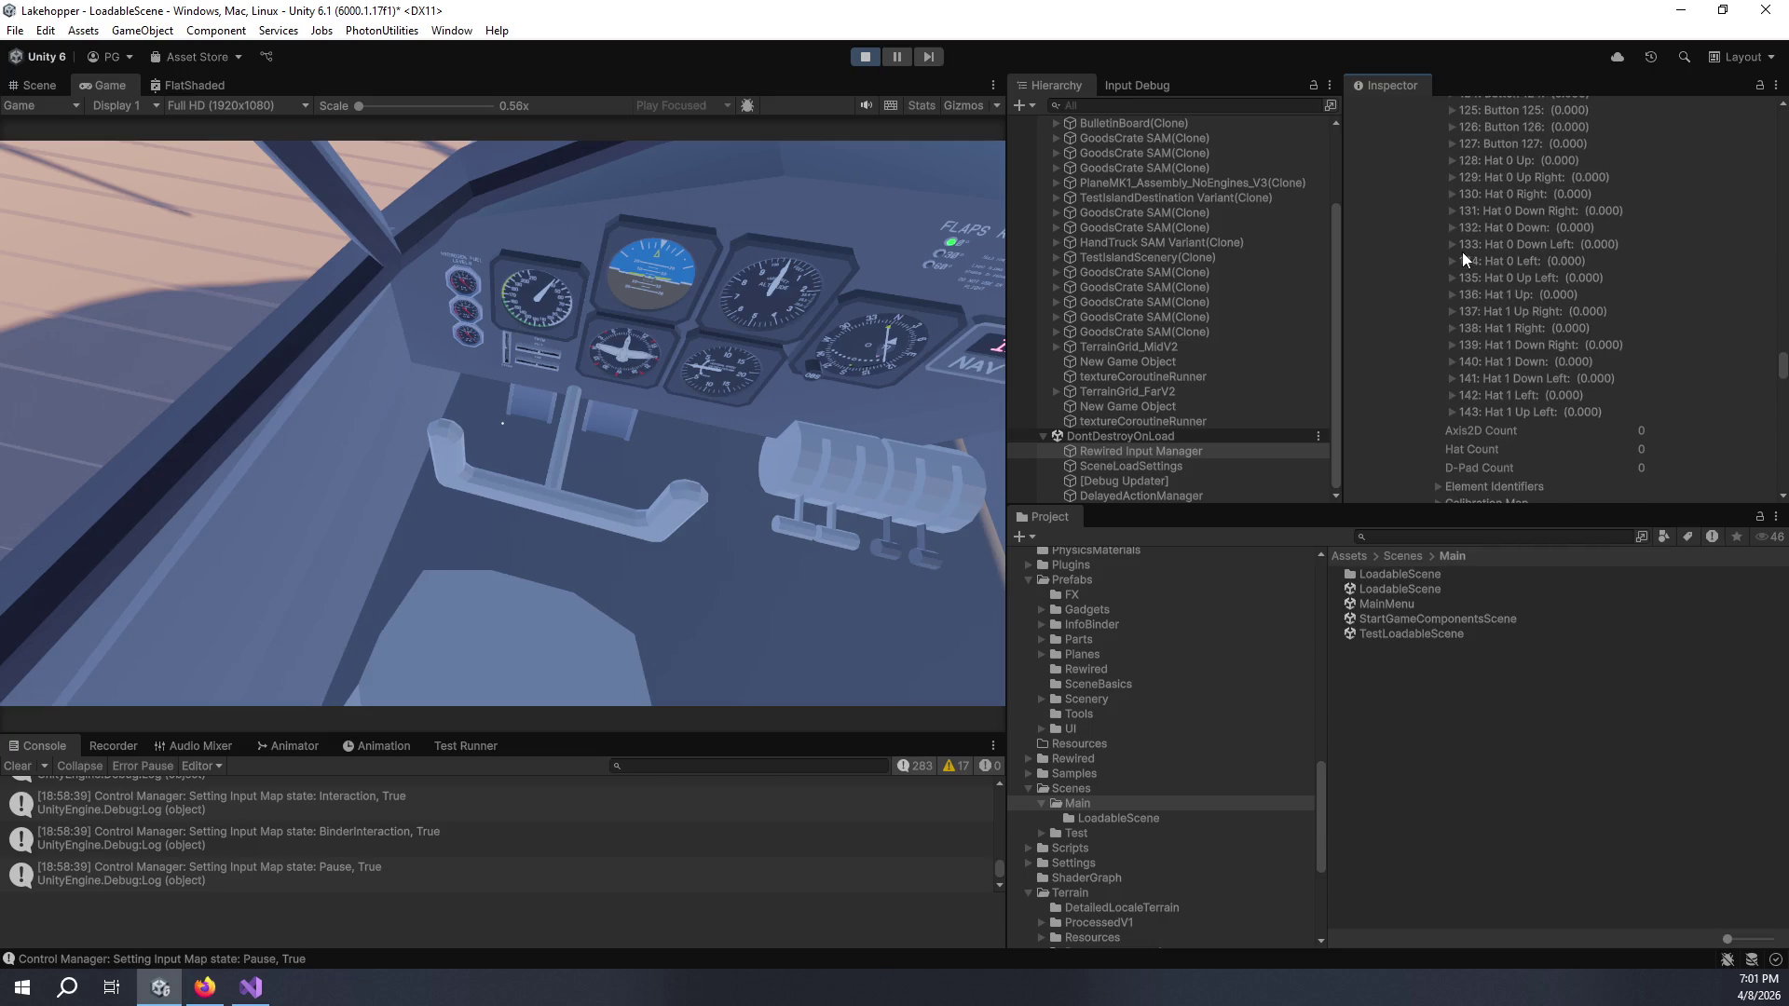
pyautogui.scroll(20, 1429, 268)
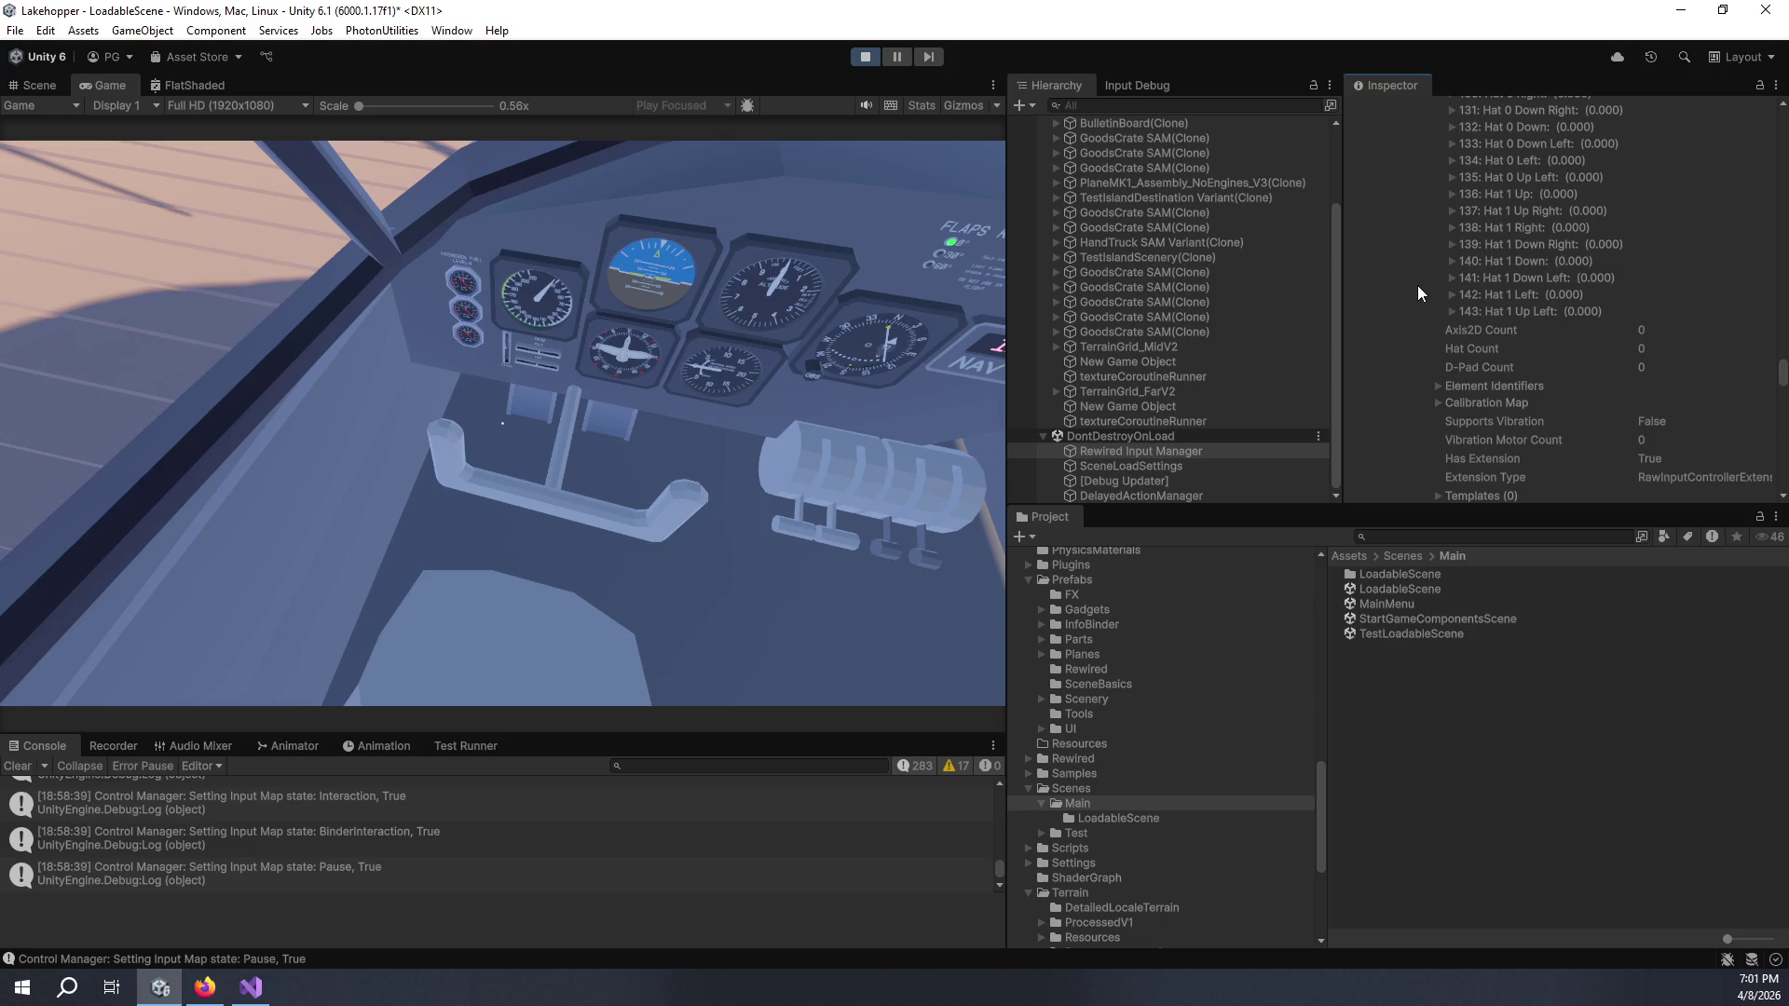
pyautogui.scroll(20, 1430, 287)
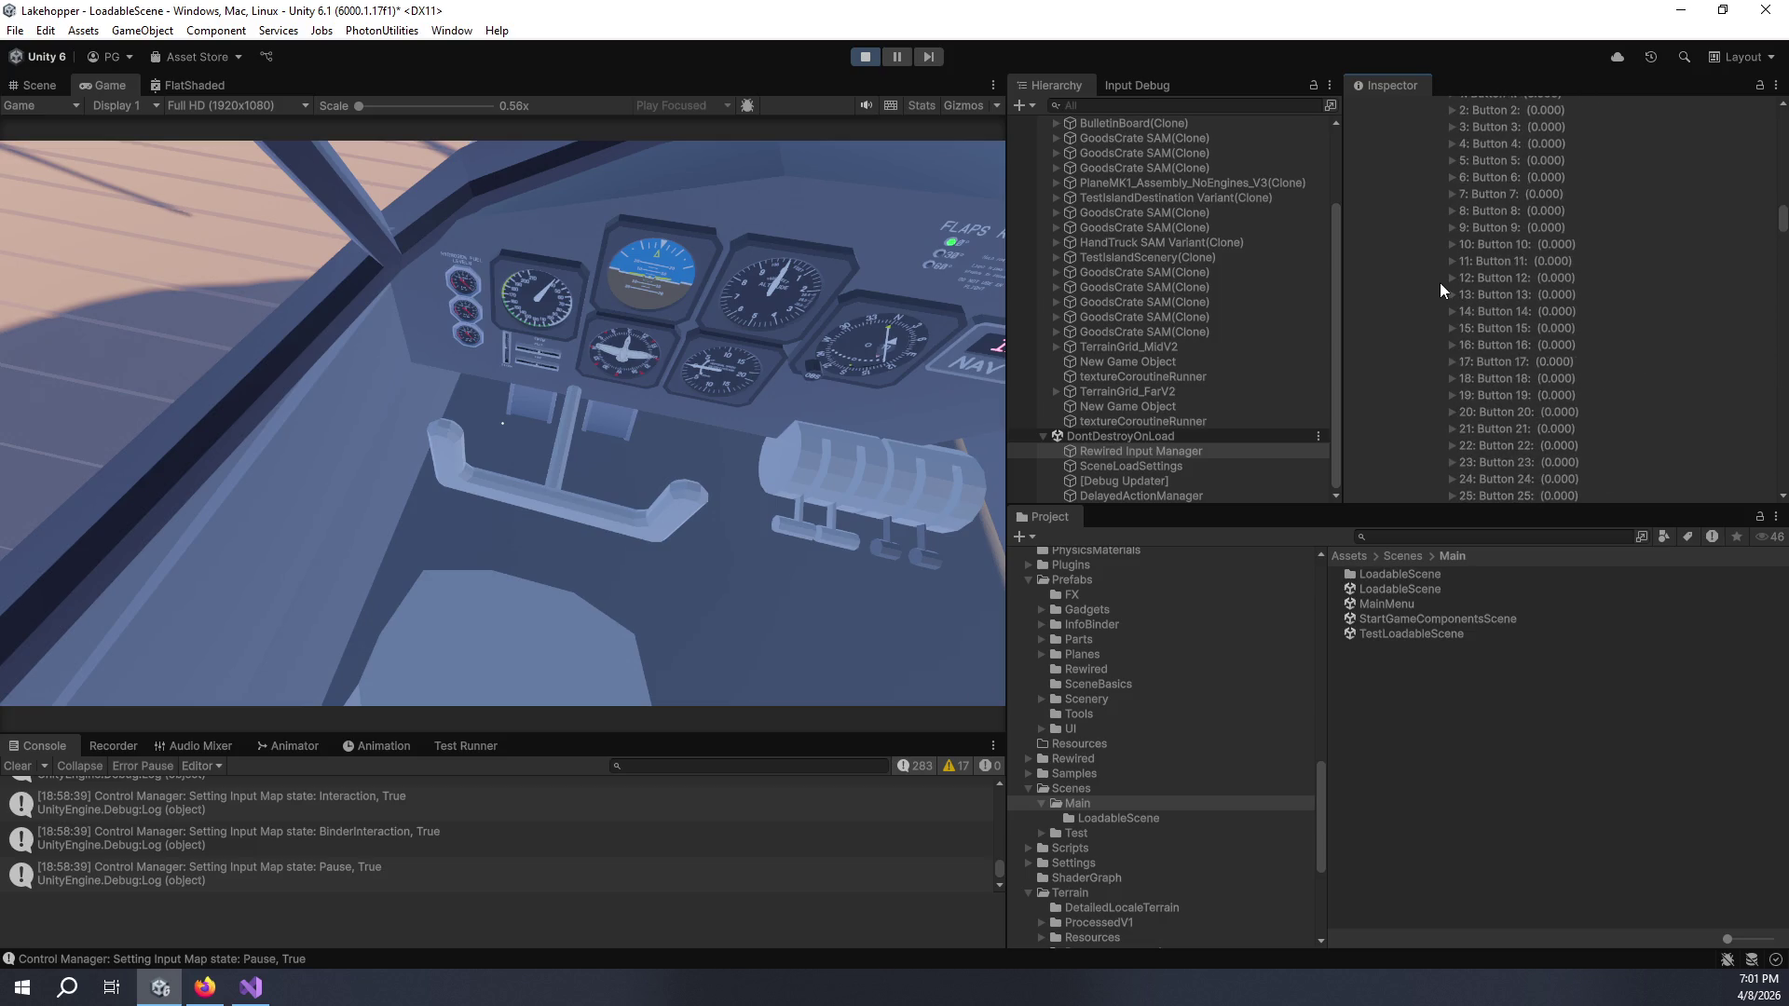
pyautogui.scroll(-20, 1435, 331)
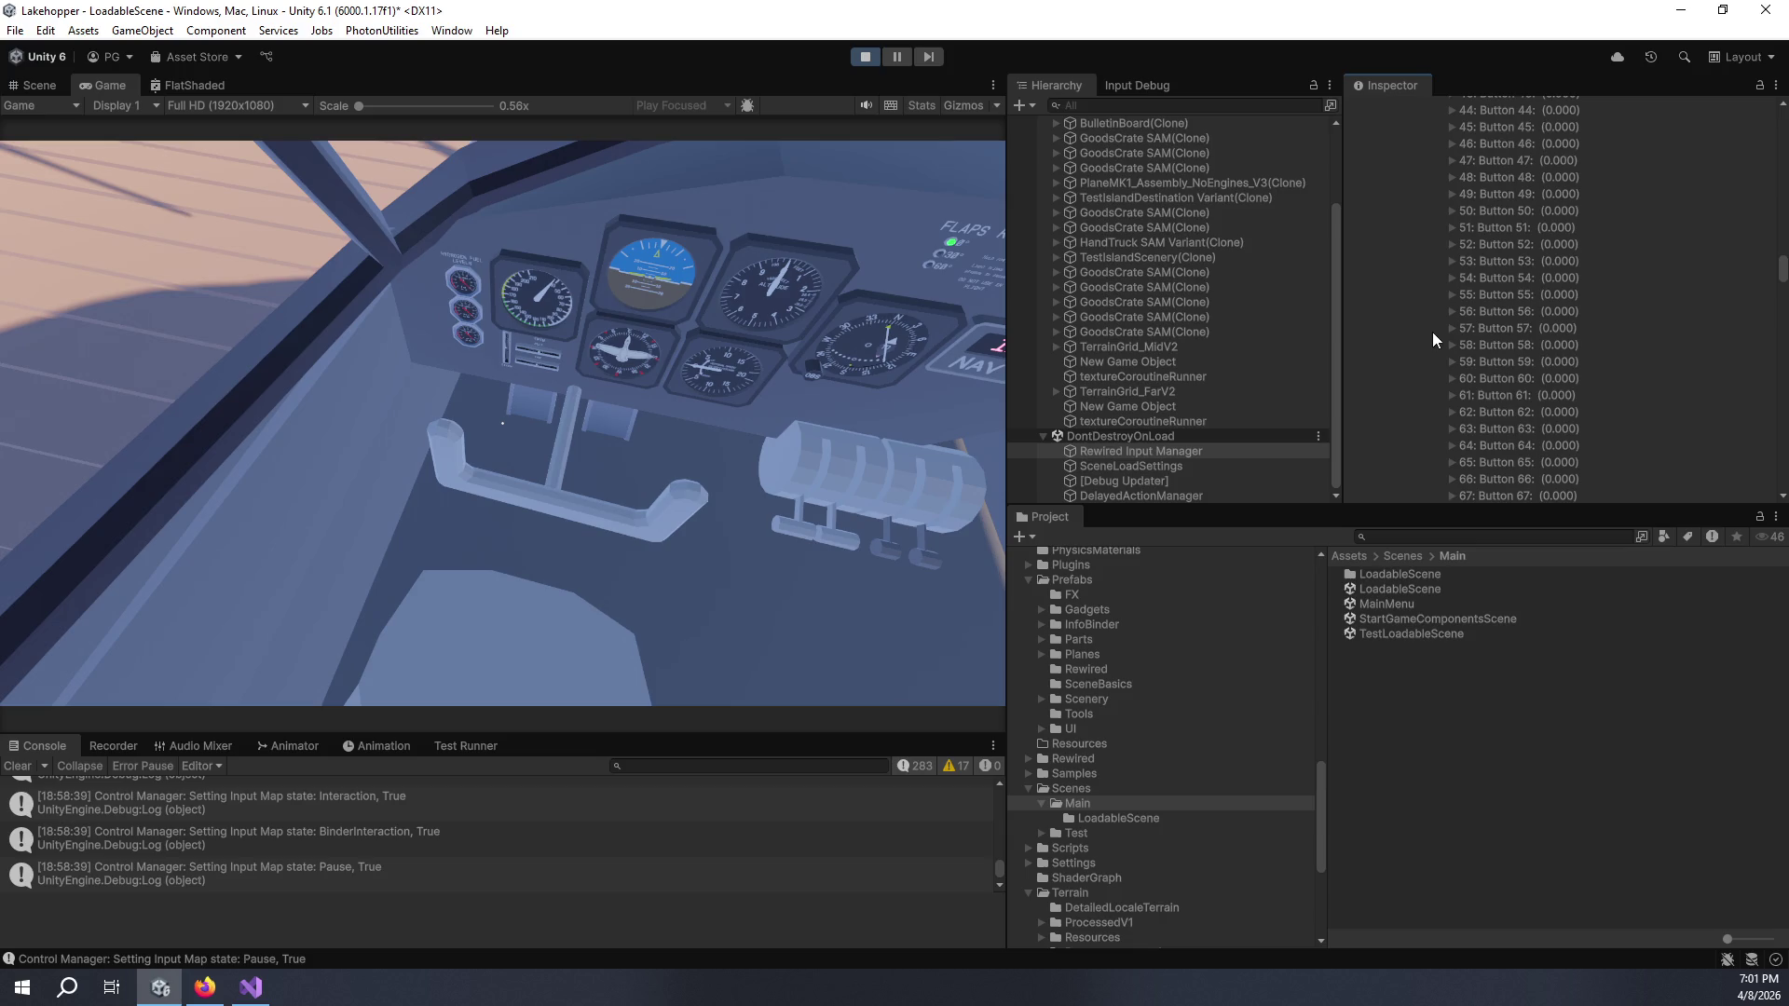
pyautogui.scroll(-10, 1426, 328)
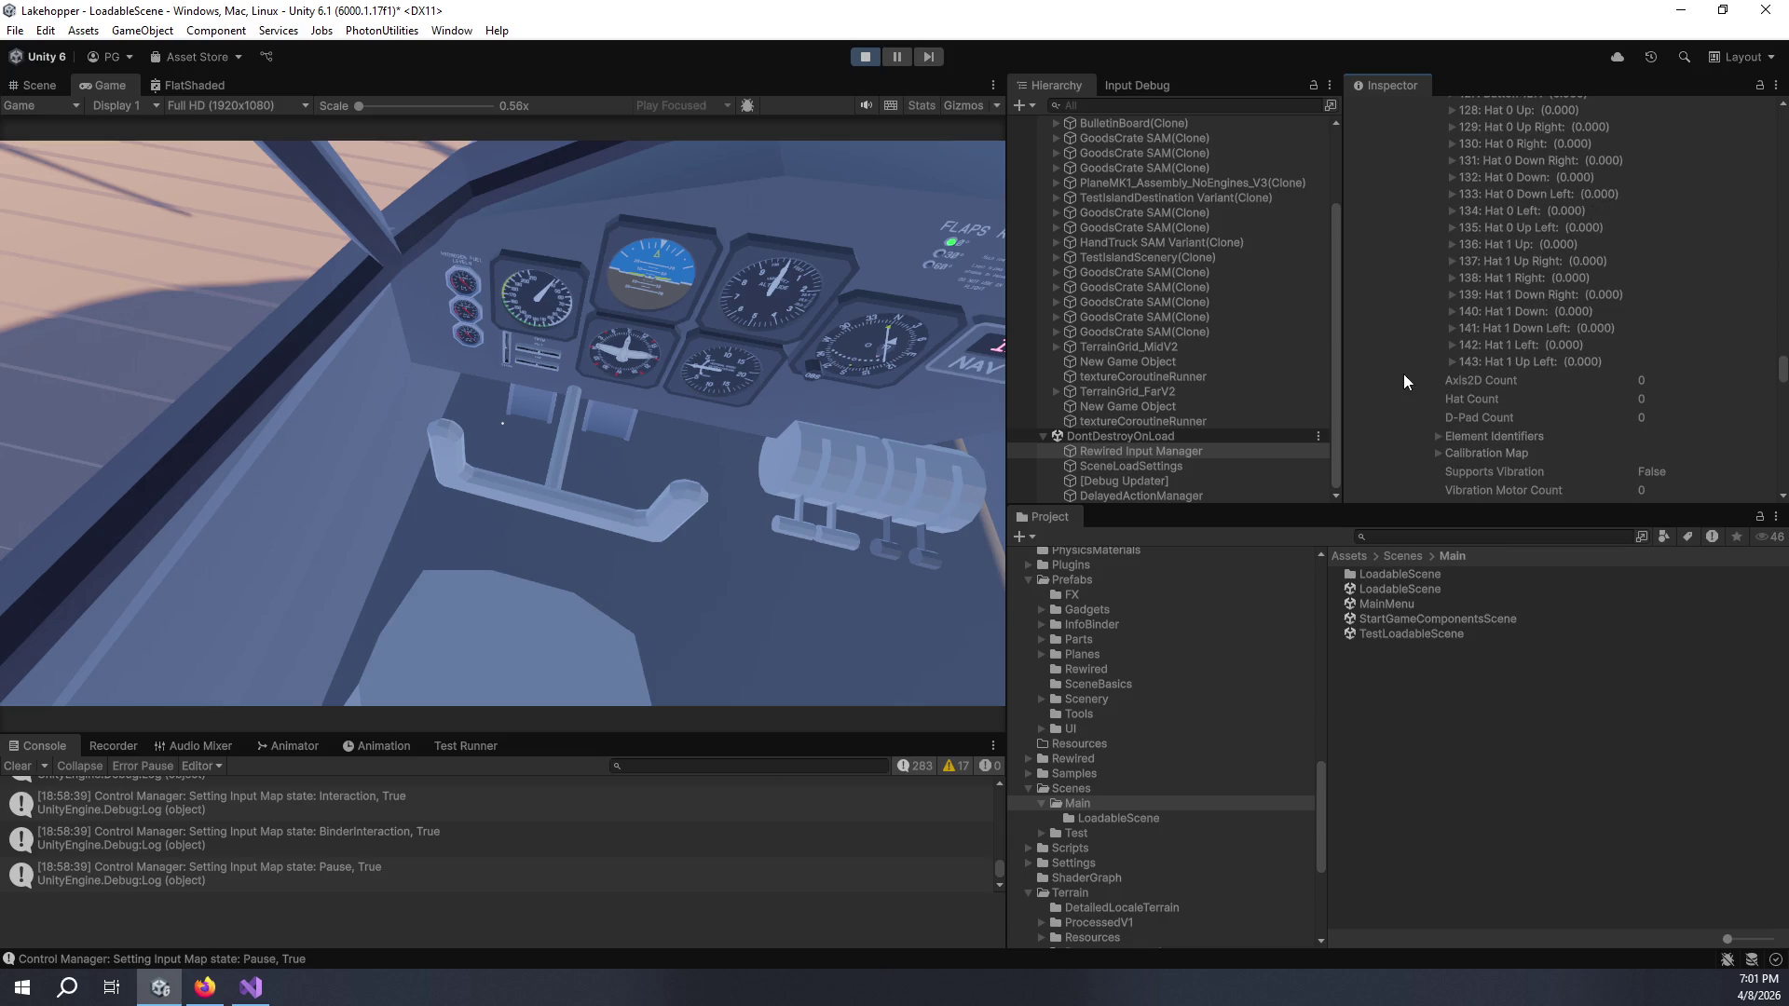
pyautogui.click(1438, 337)
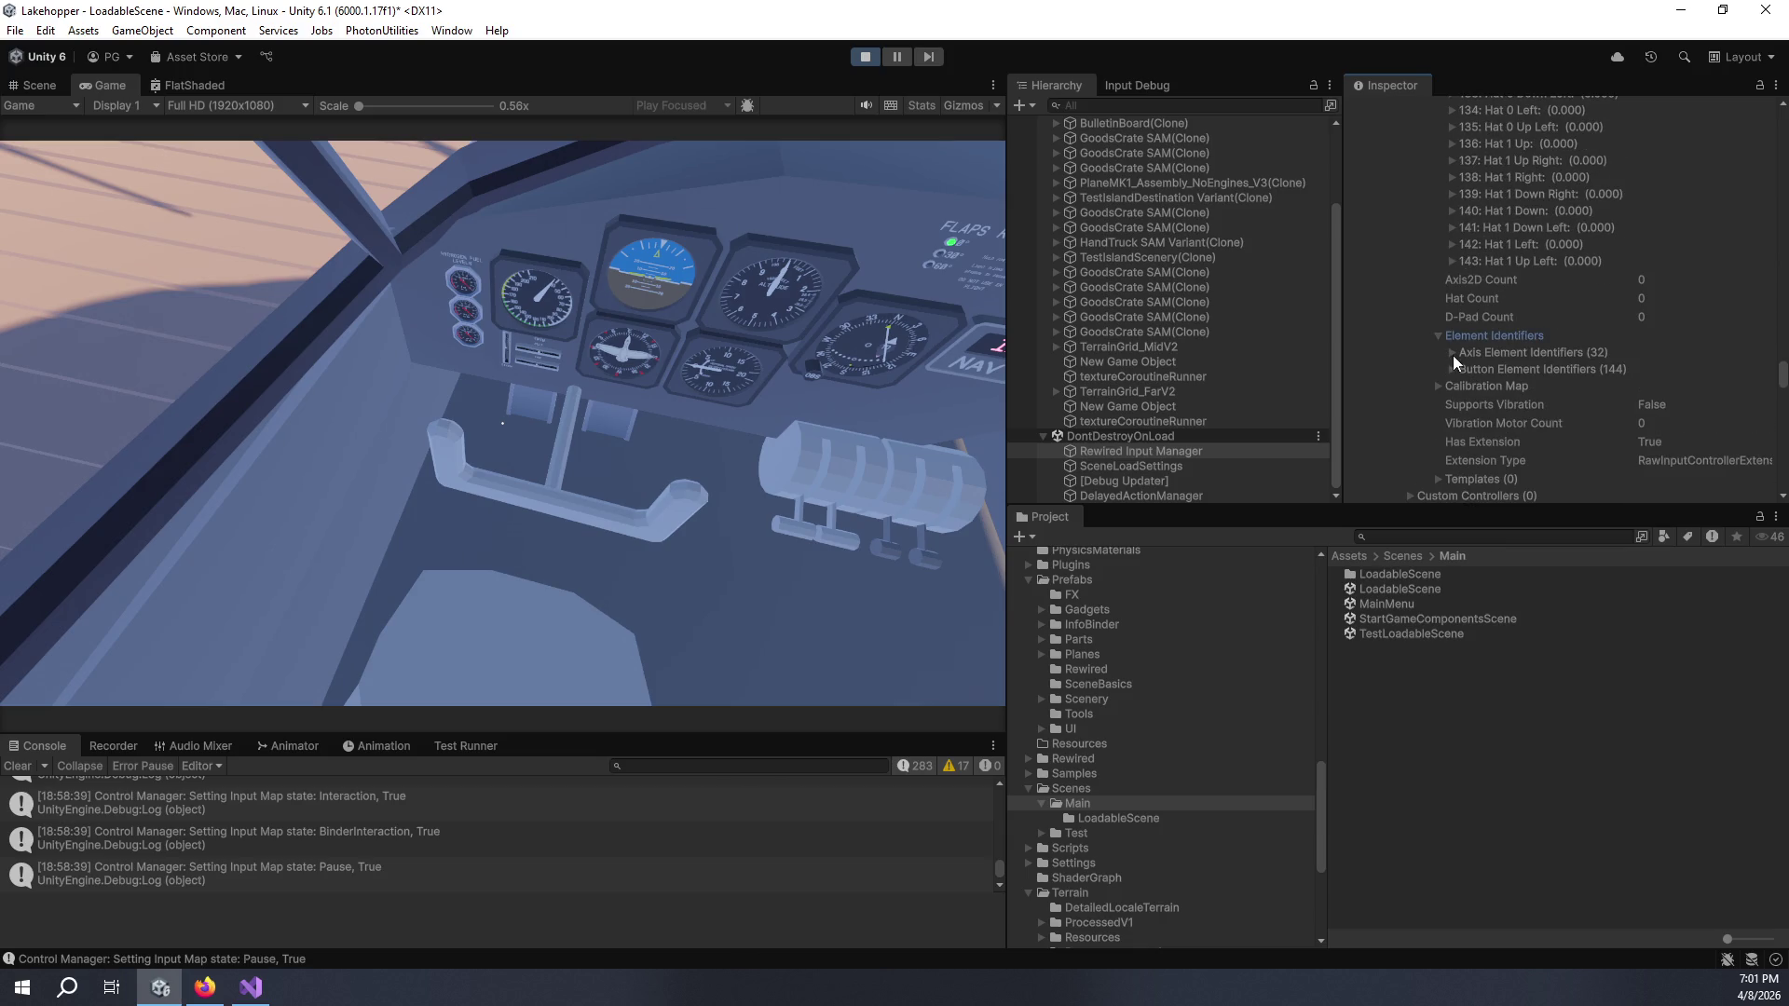
pyautogui.click(1451, 354)
pyautogui.click(1466, 368)
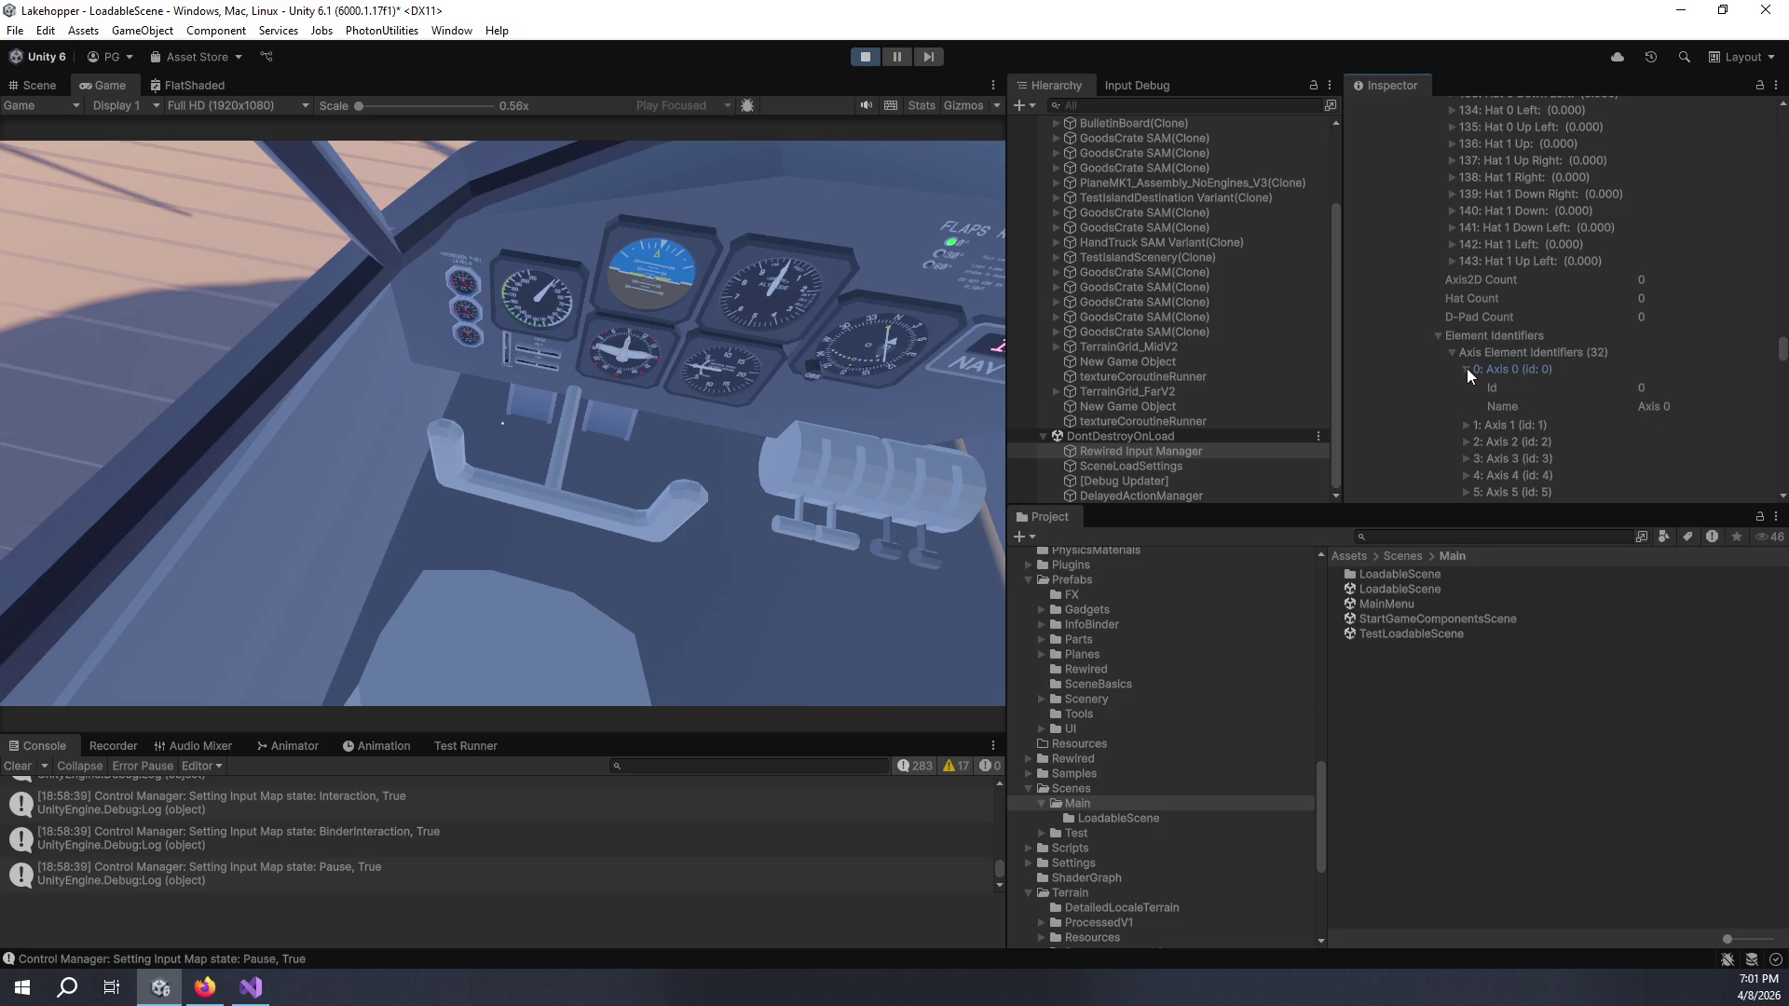
pyautogui.click(1466, 367)
pyautogui.click(1452, 351)
pyautogui.click(1438, 338)
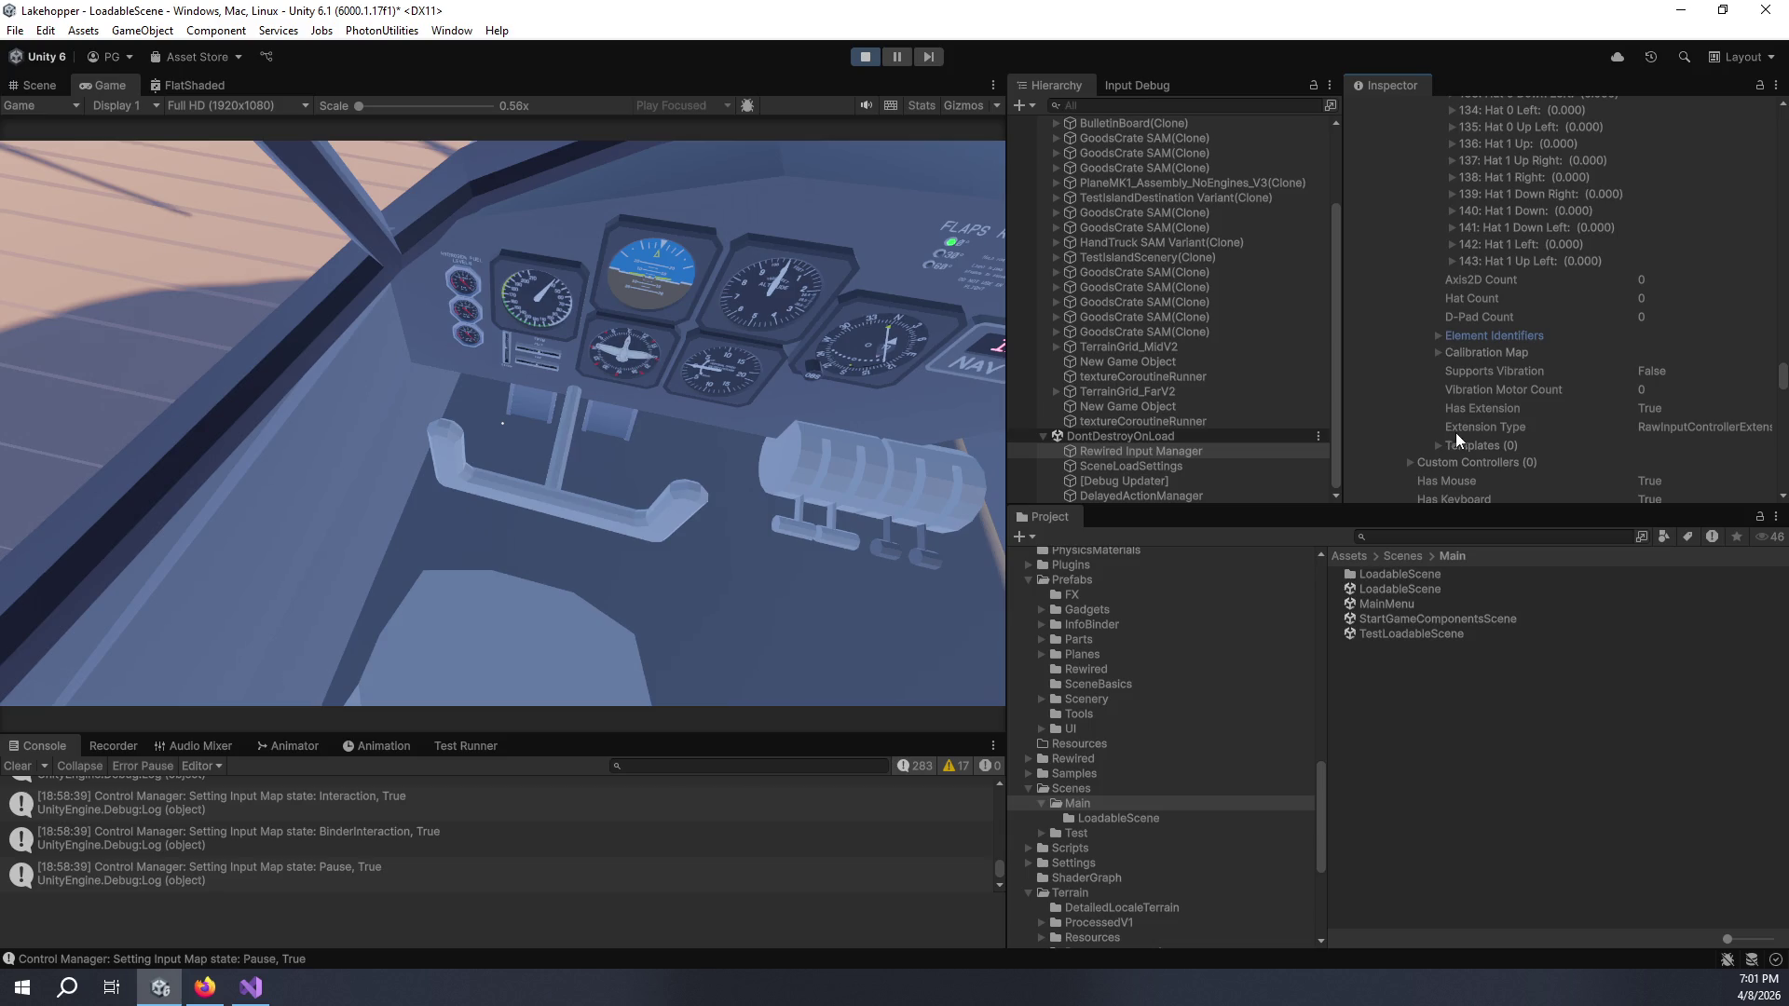
pyautogui.scroll(-3, 1449, 421)
pyautogui.scroll(-1, 1446, 401)
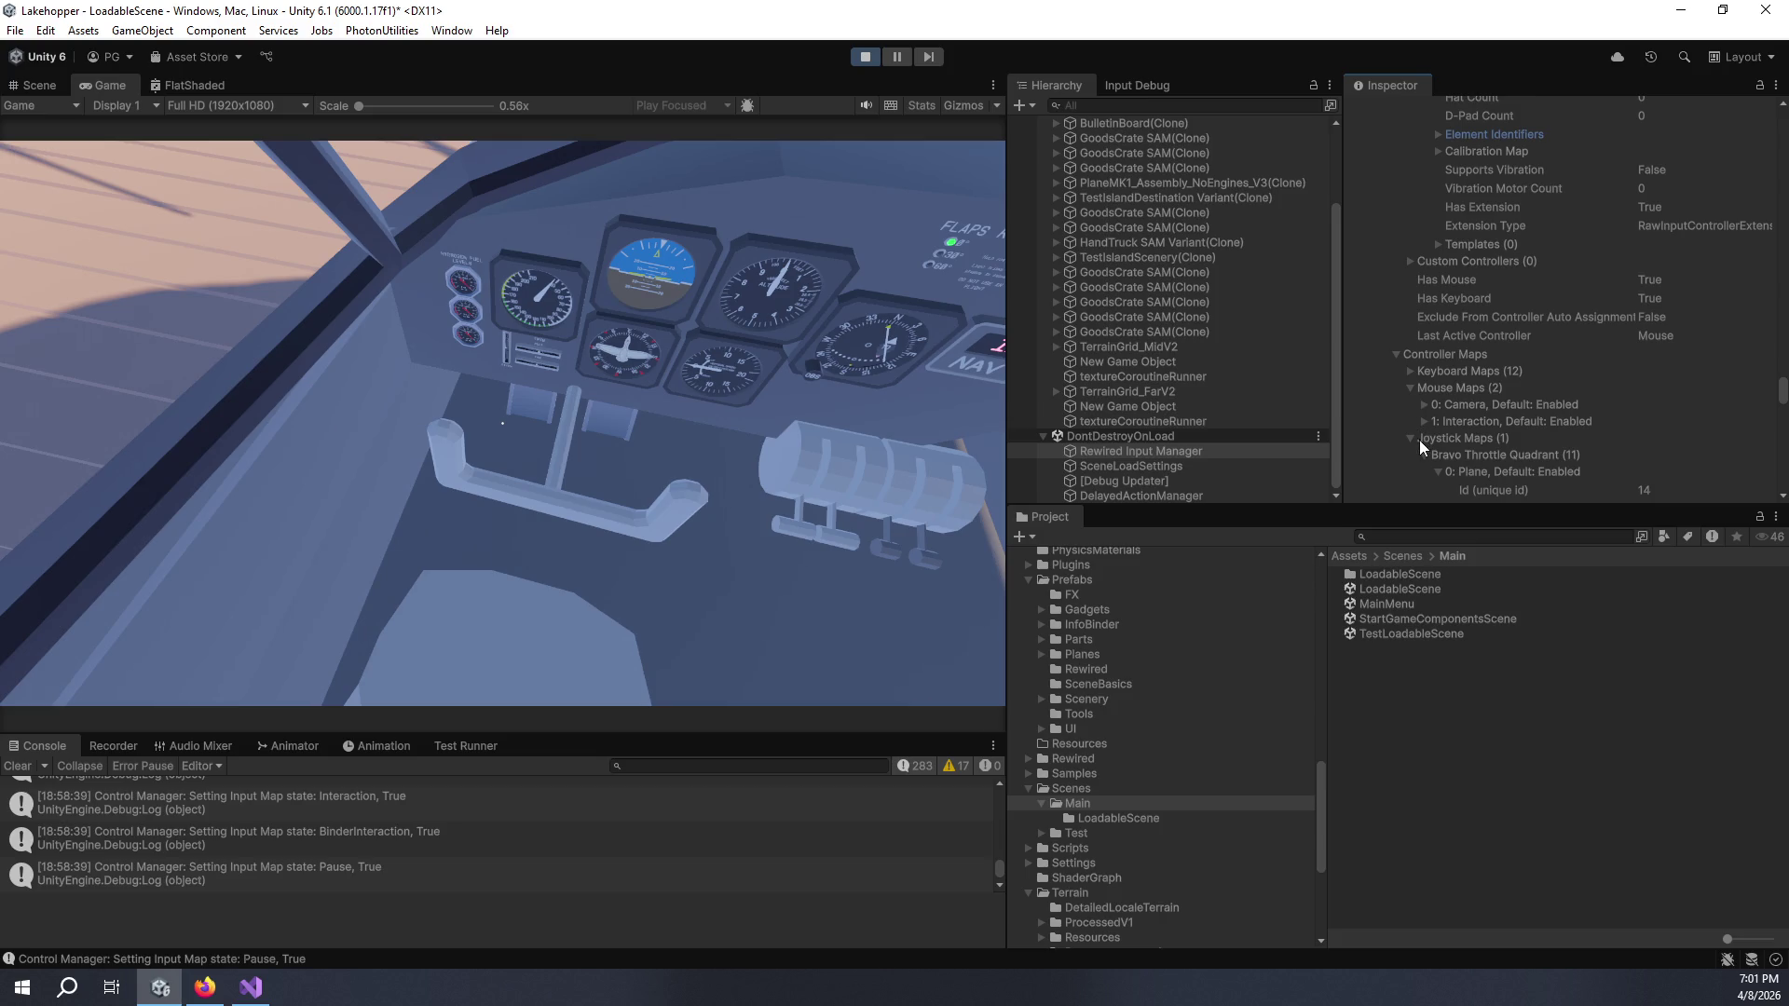
# - Expand and then collapse the Camera joystick map in the Inspector
pyautogui.scroll(-3, 1420, 442)
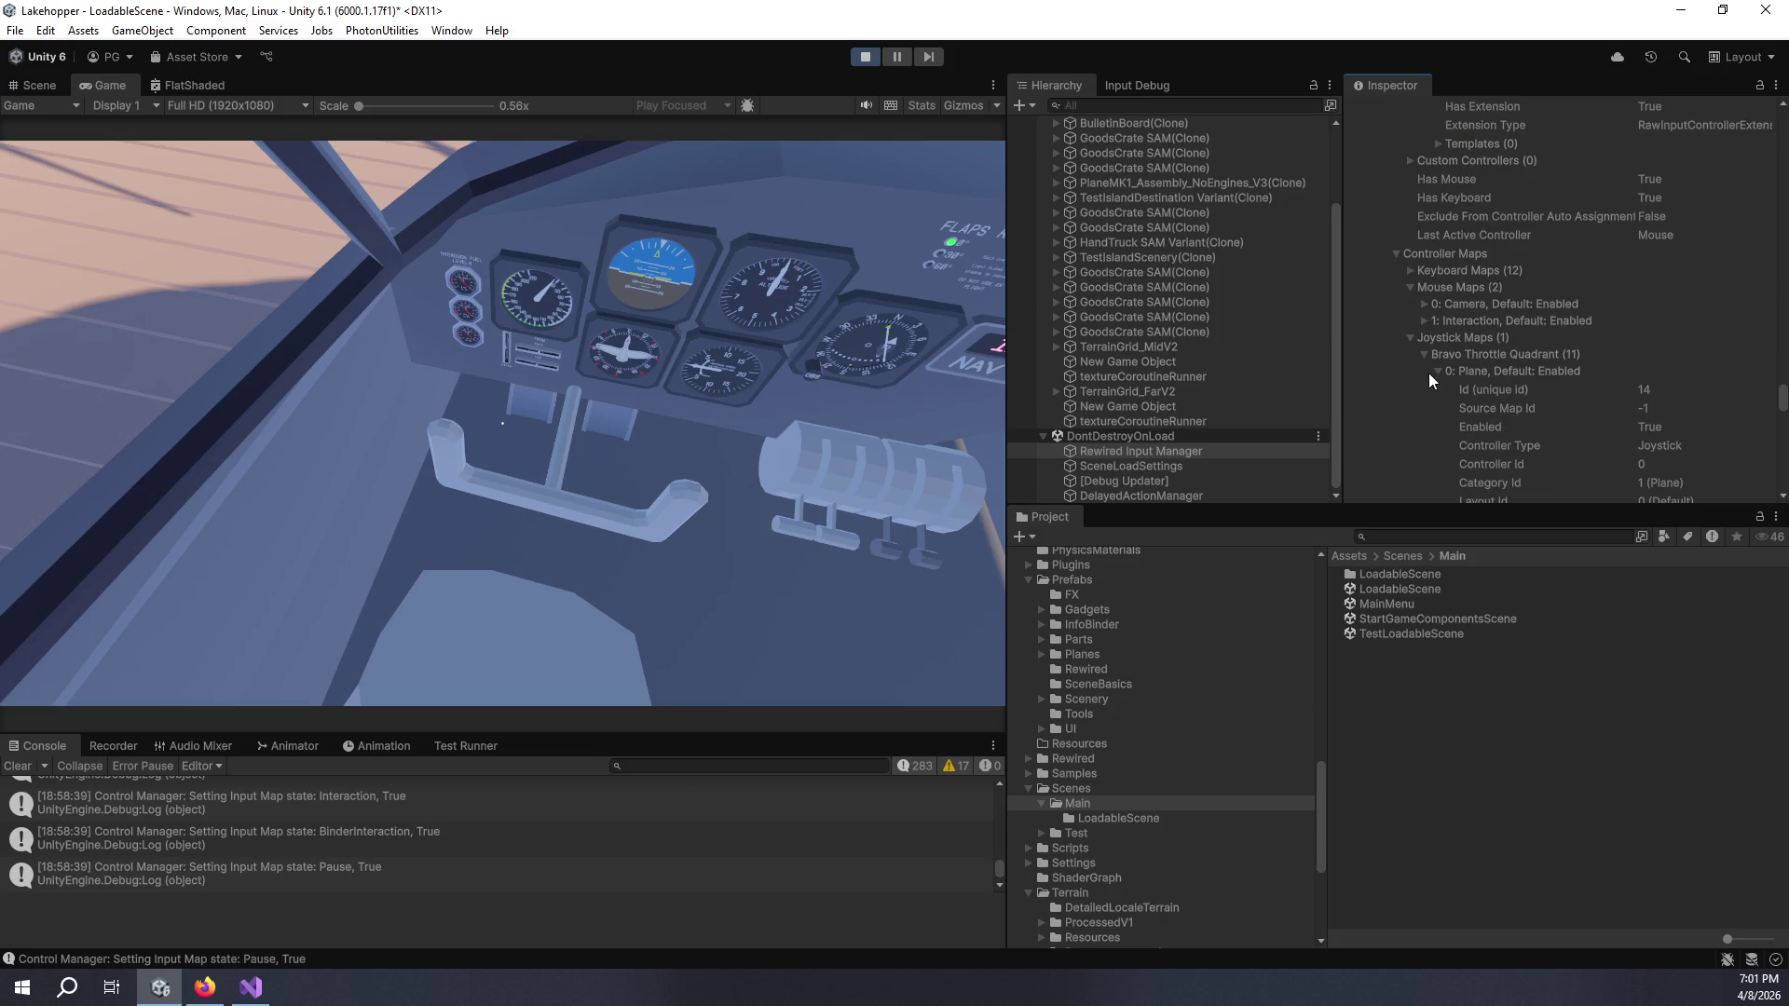
pyautogui.scroll(-3, 1445, 363)
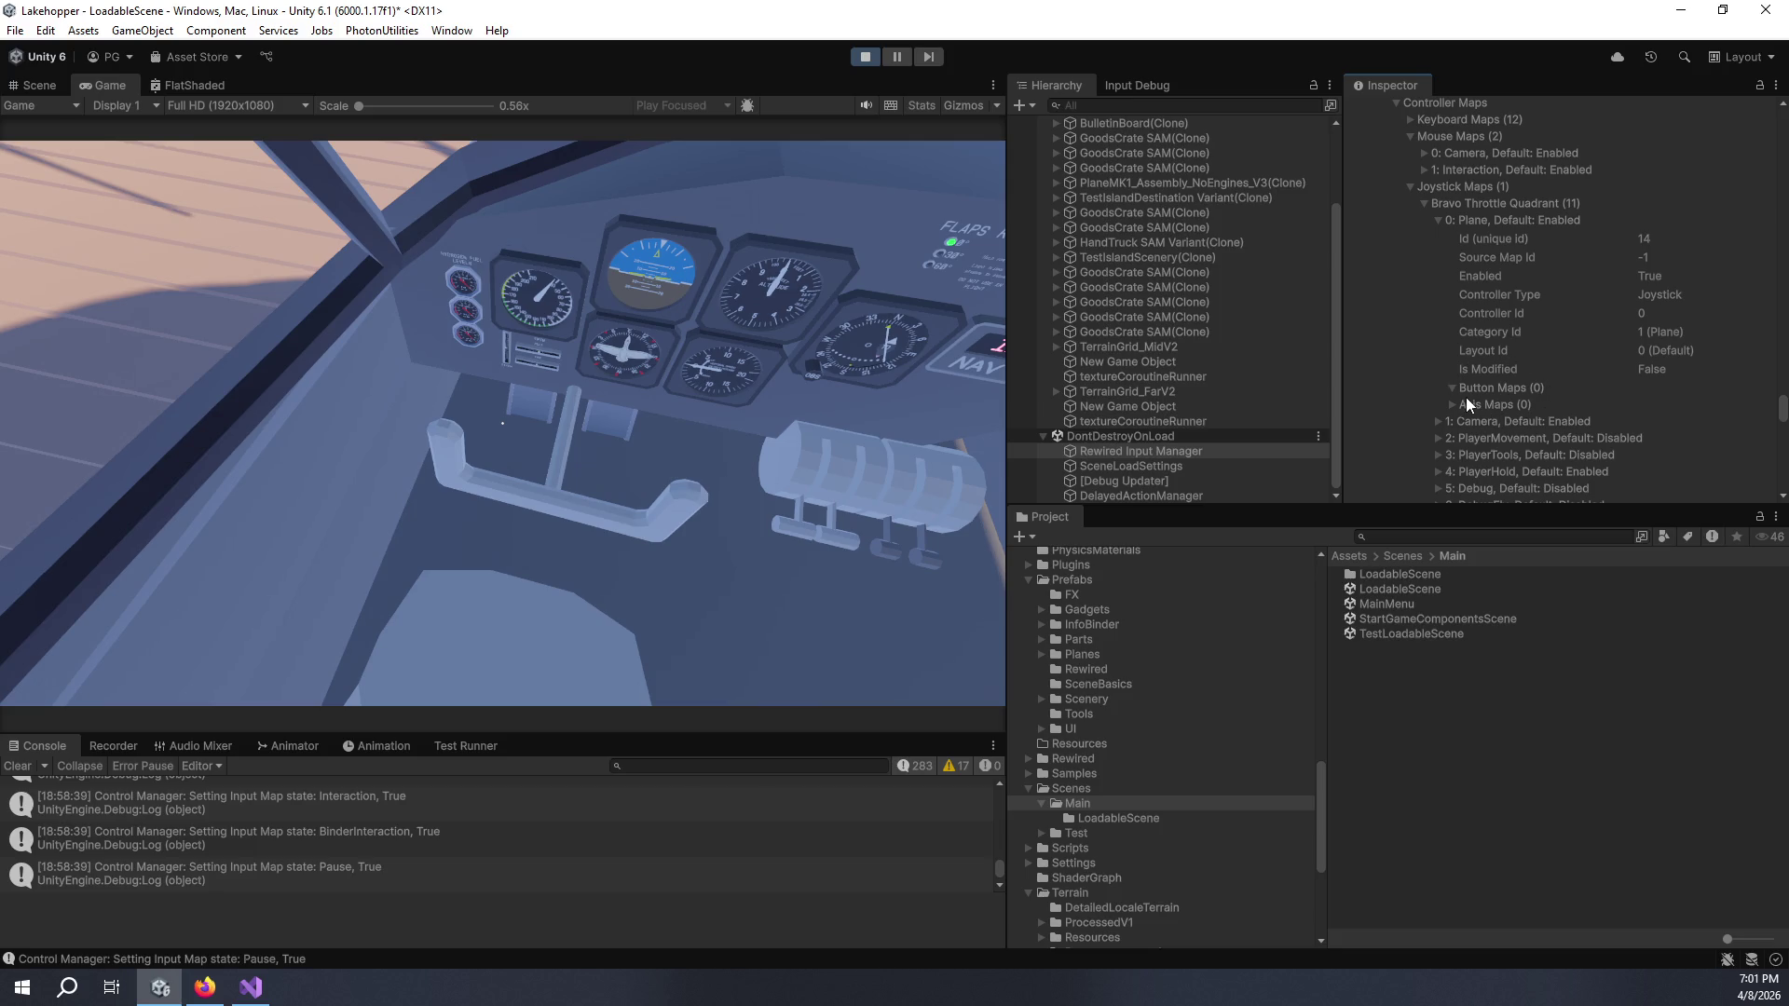
pyautogui.scroll(-2, 1455, 400)
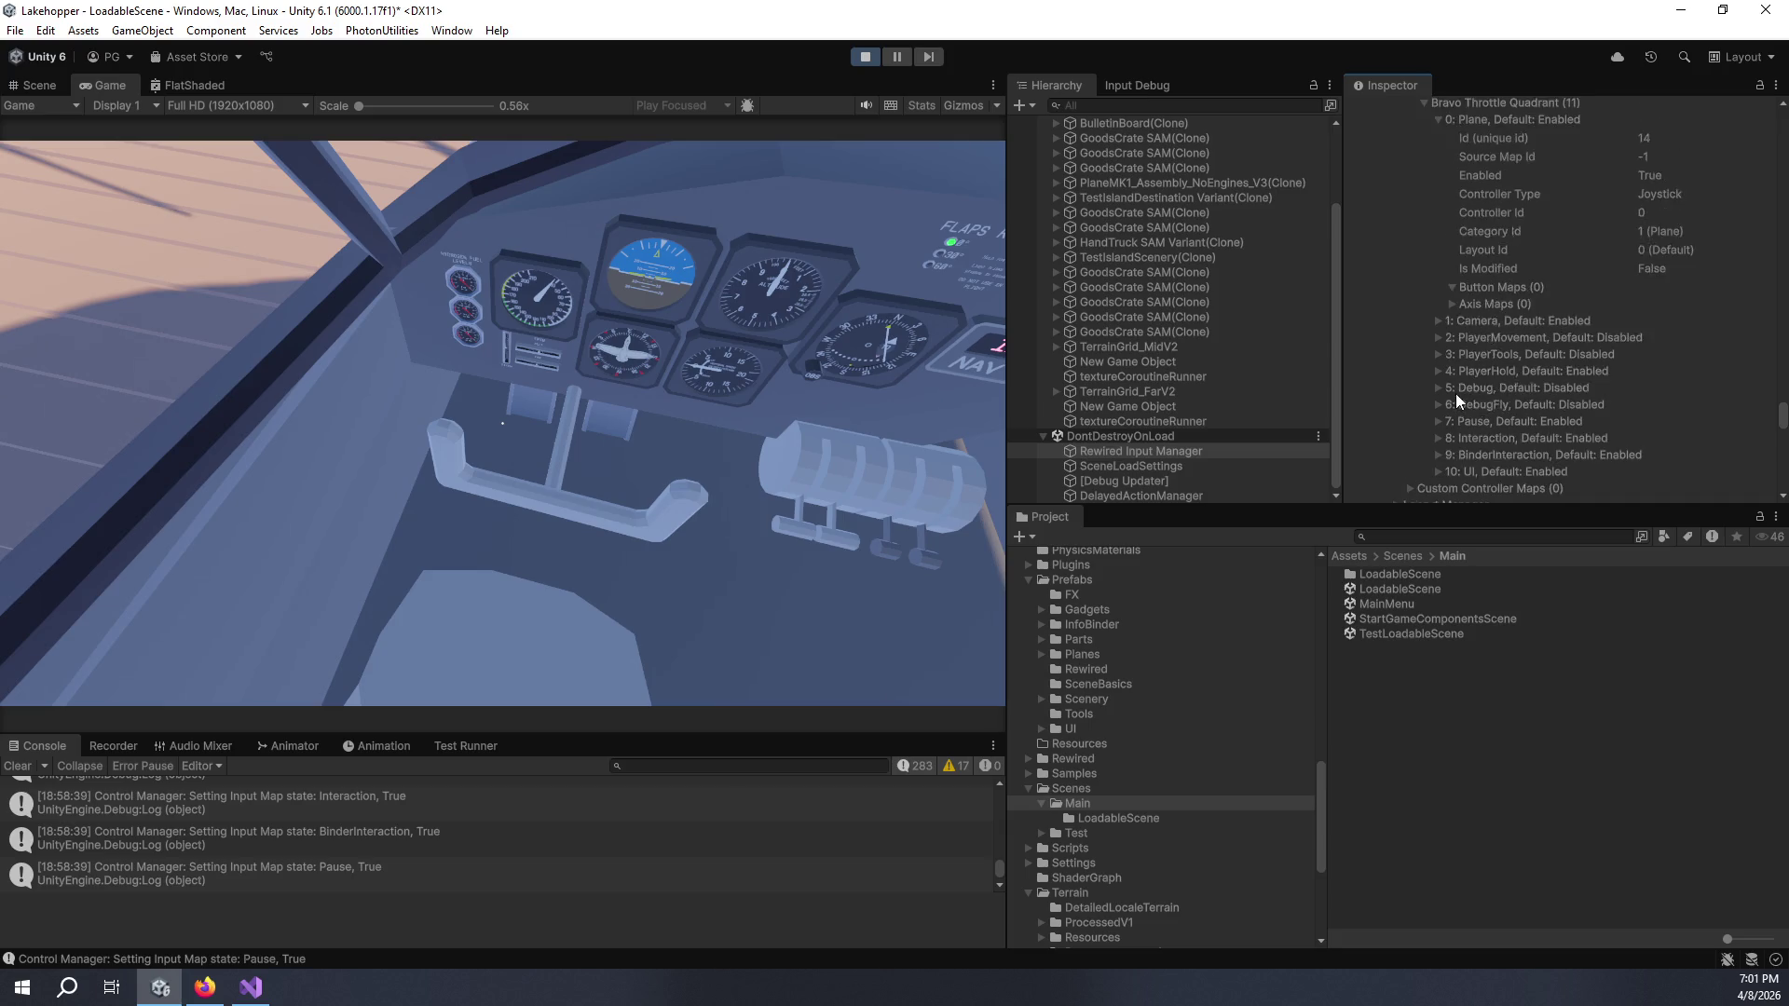
pyautogui.scroll(-2, 1434, 371)
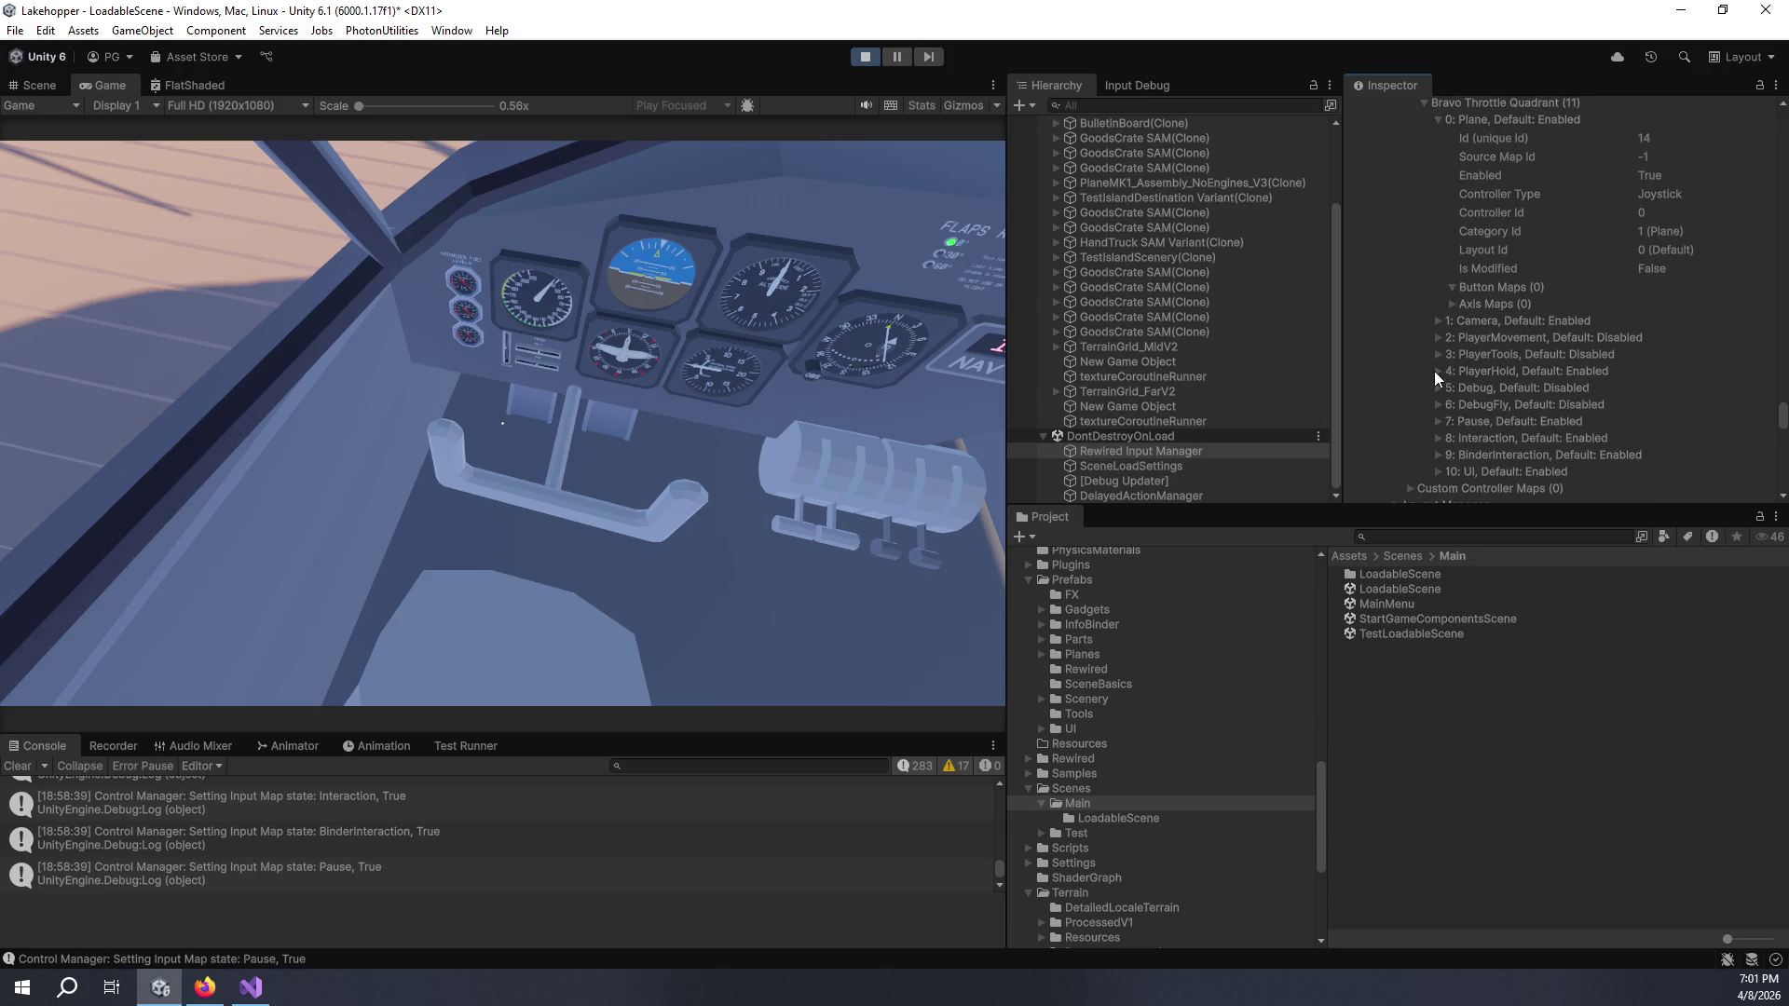
pyautogui.click(1440, 320)
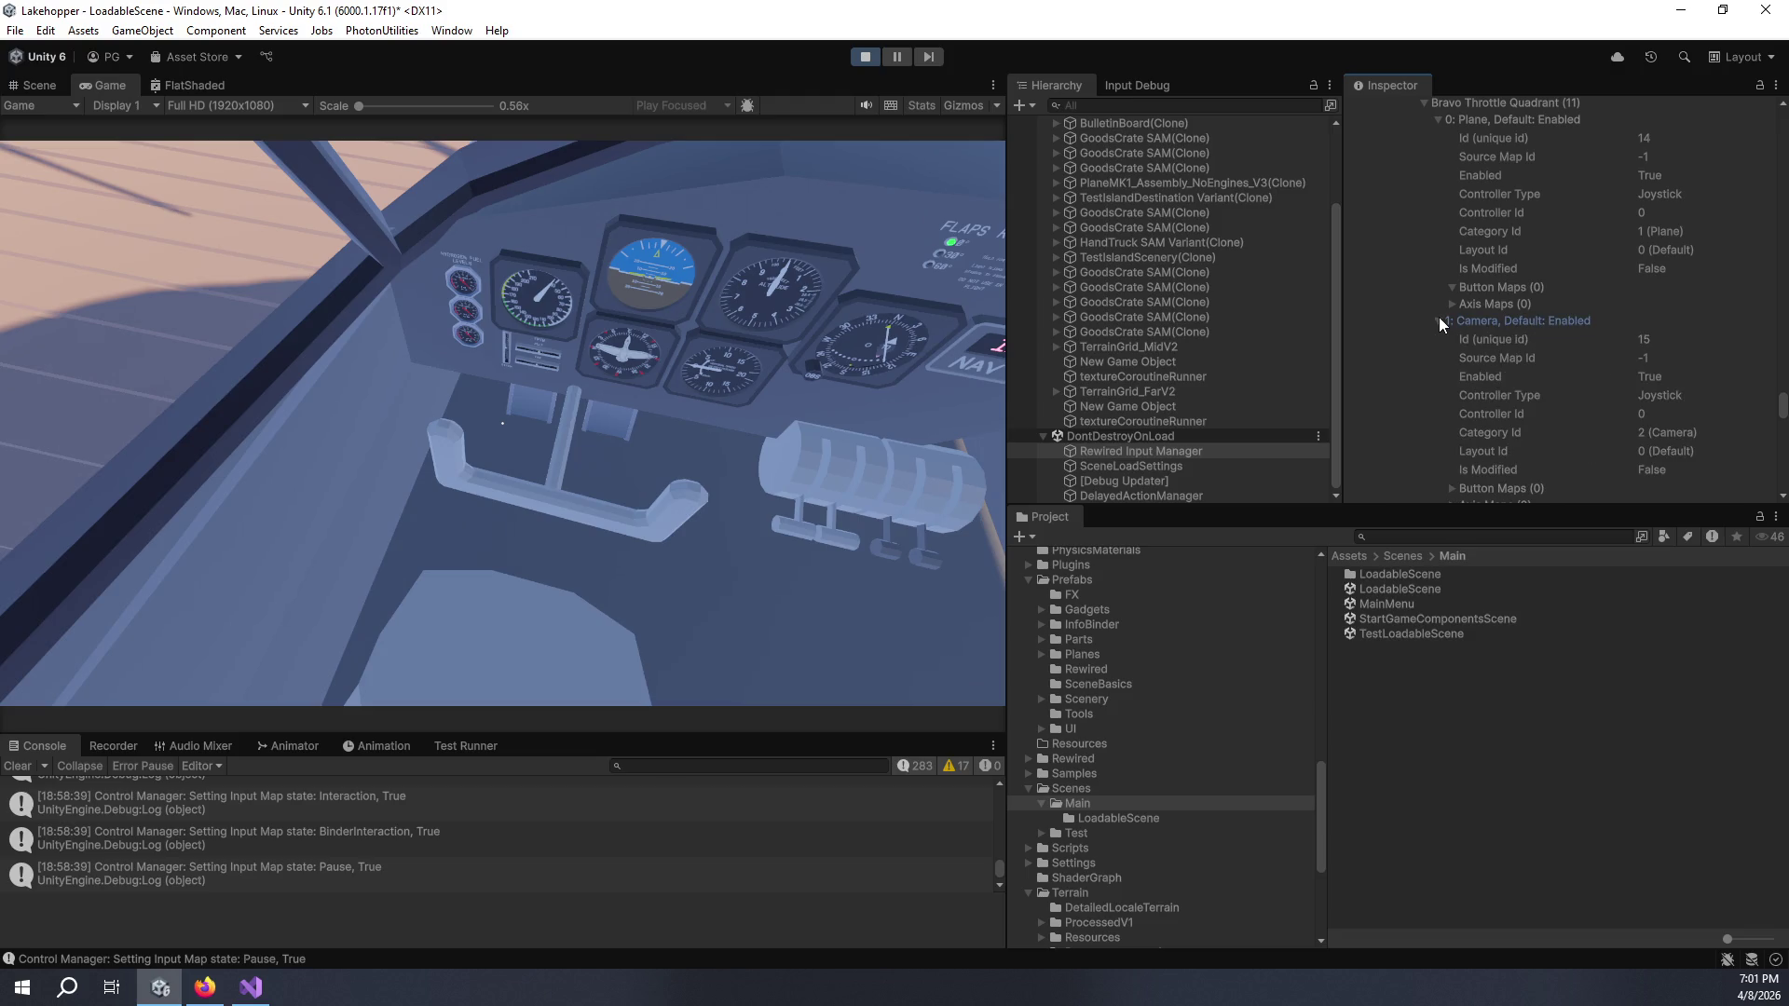
pyautogui.scroll(-8, 1454, 343)
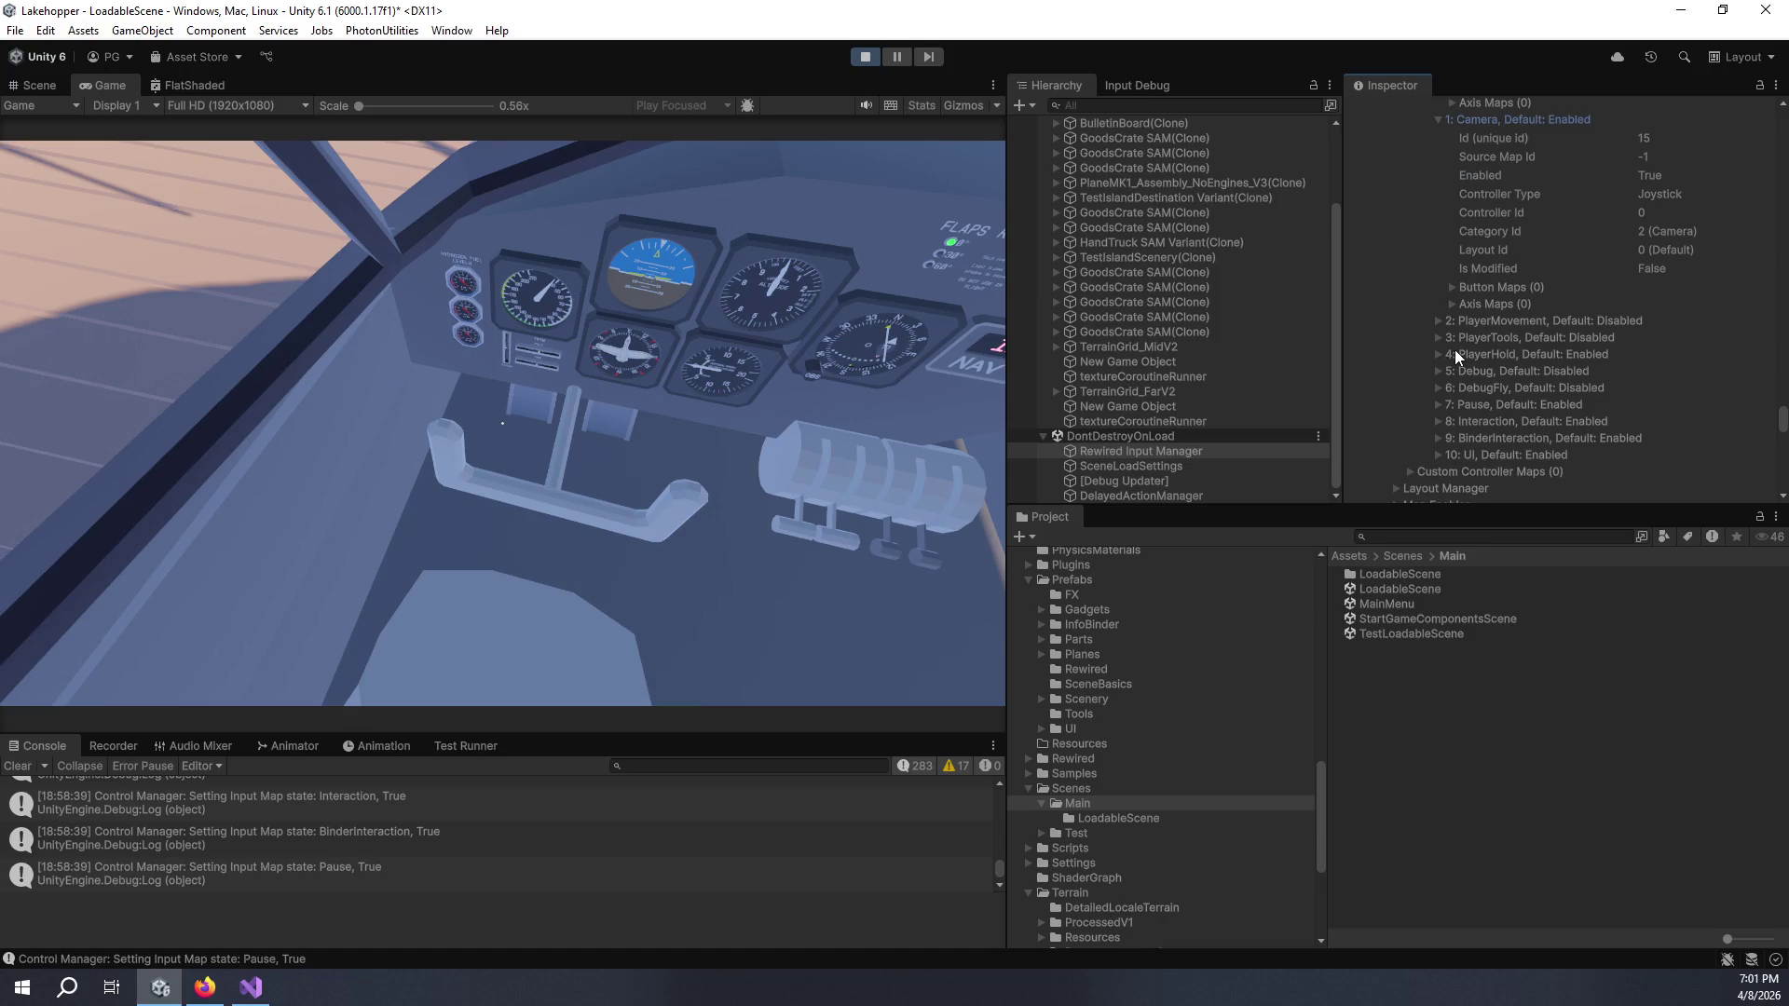
pyautogui.scroll(6, 1472, 389)
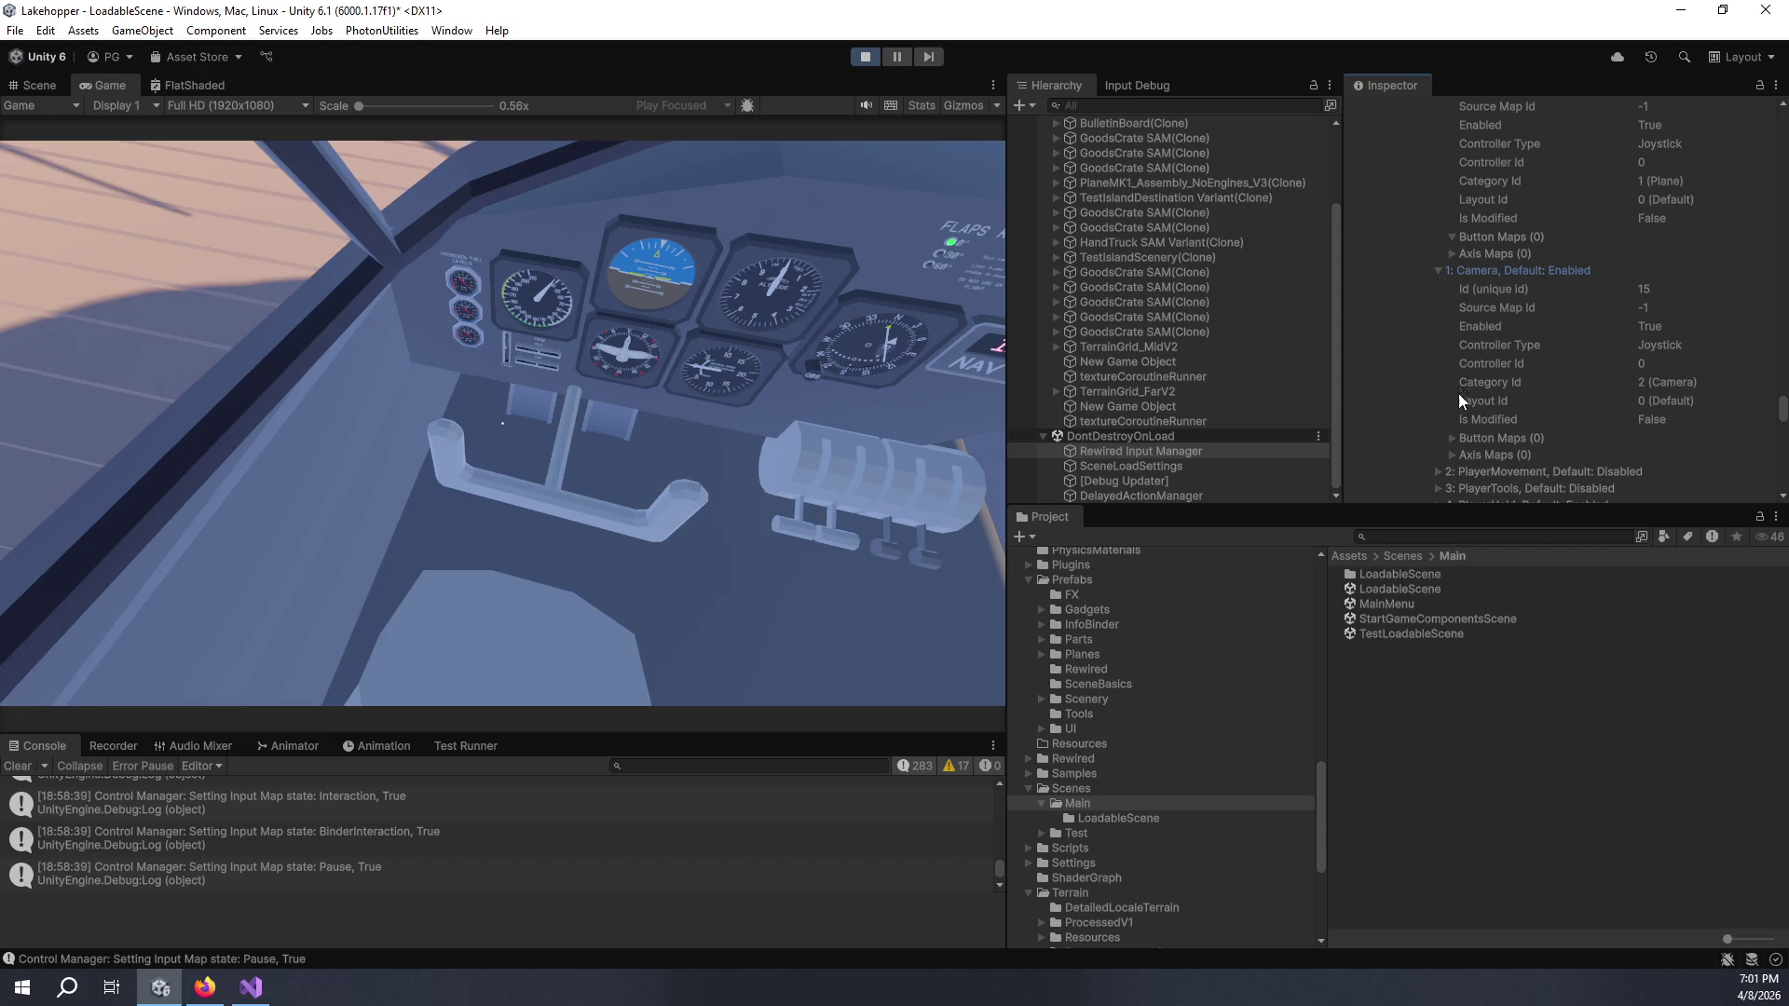
pyautogui.click(1435, 270)
pyautogui.scroll(-5, 1431, 334)
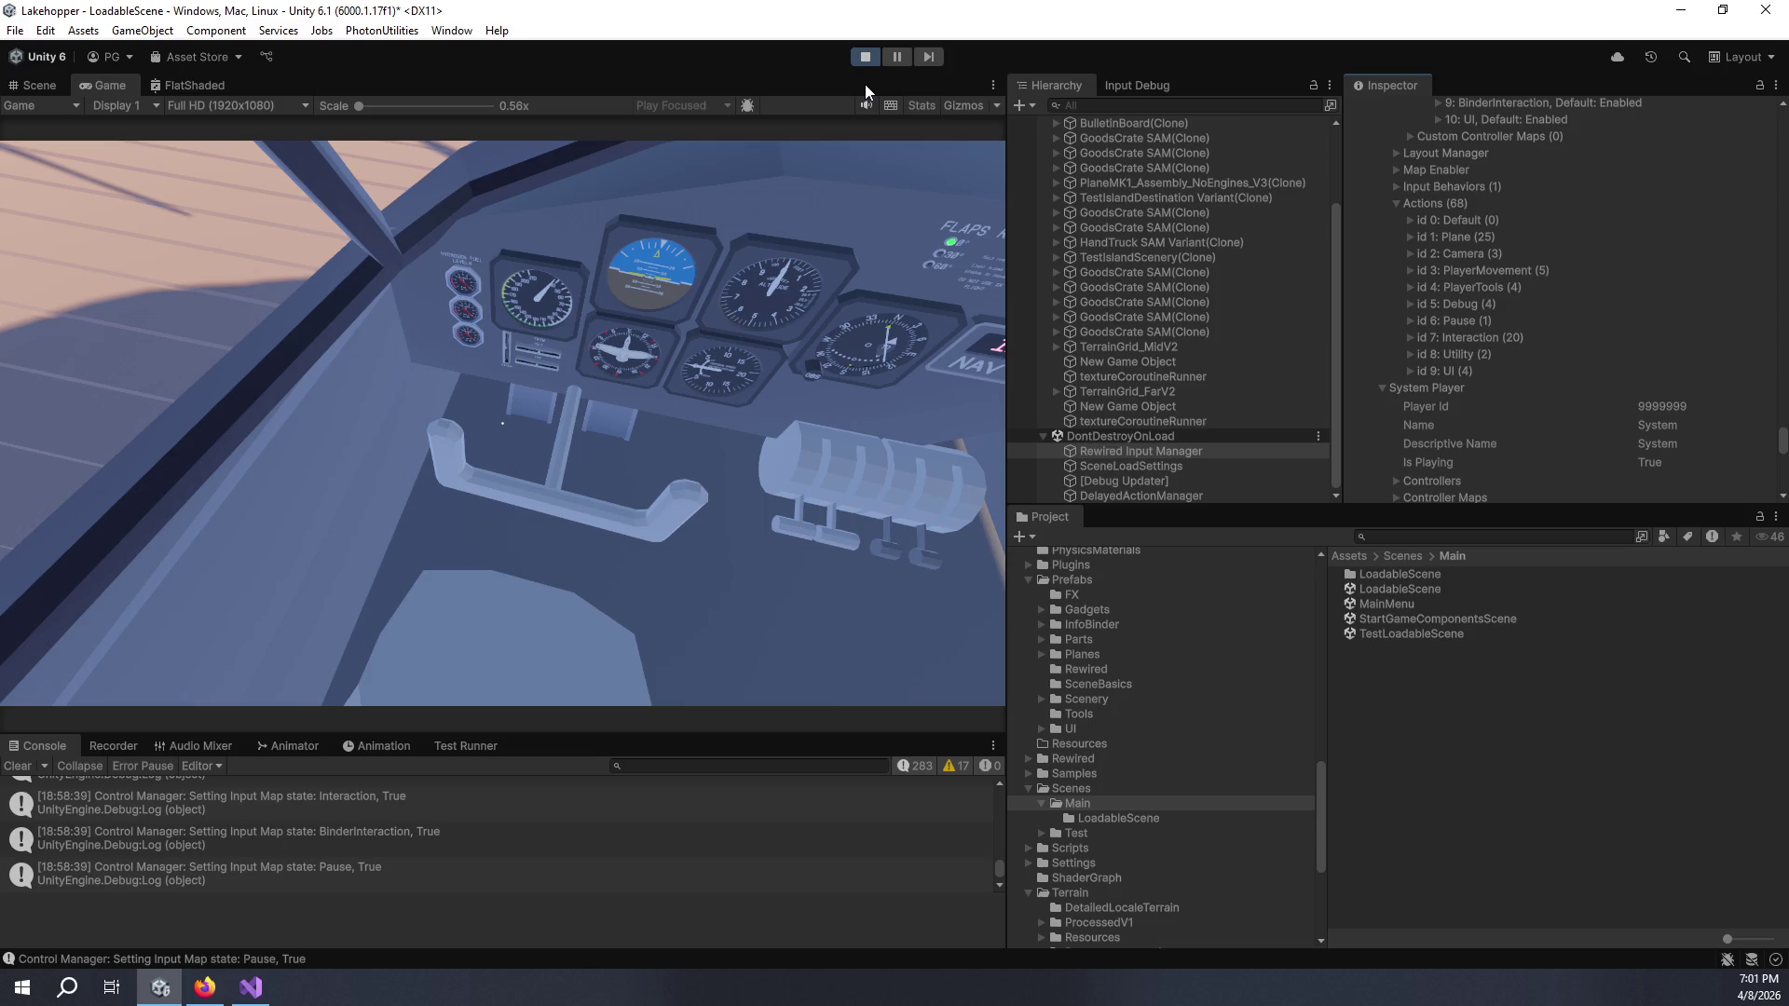
# - Stop Play mode and launch the Rewired Editor from the Rewired Initializer
pyautogui.click(864, 58)
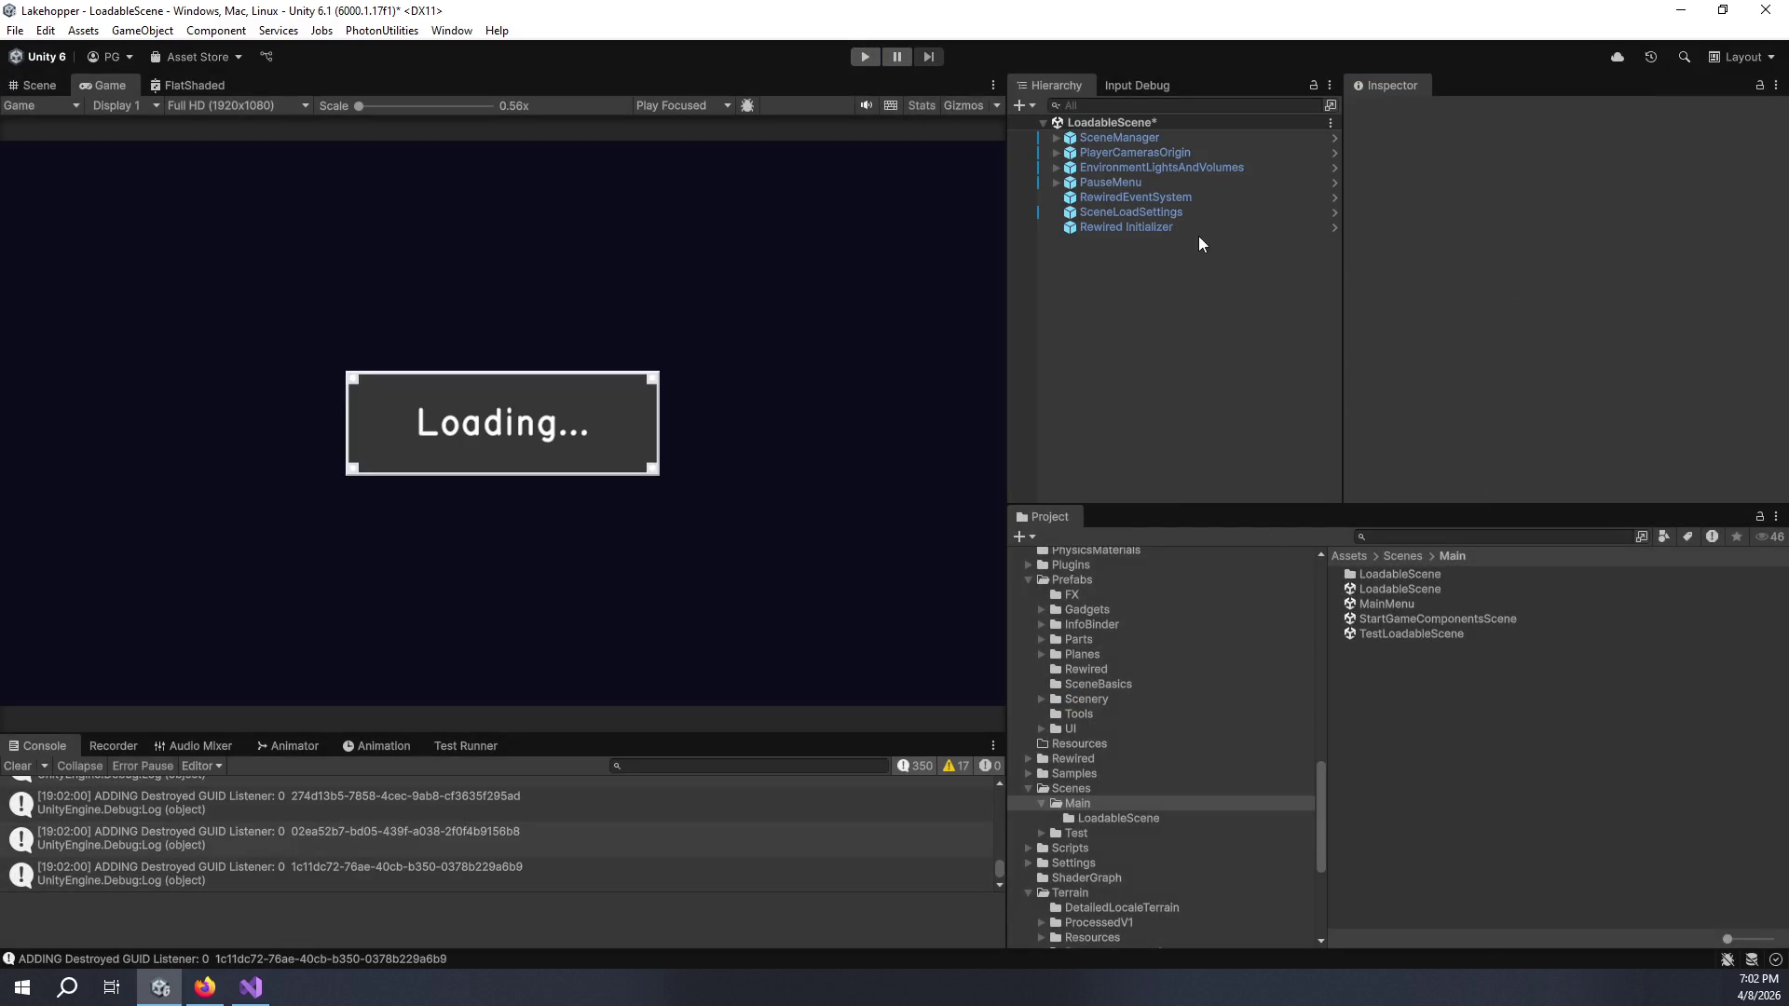
pyautogui.click(1198, 232)
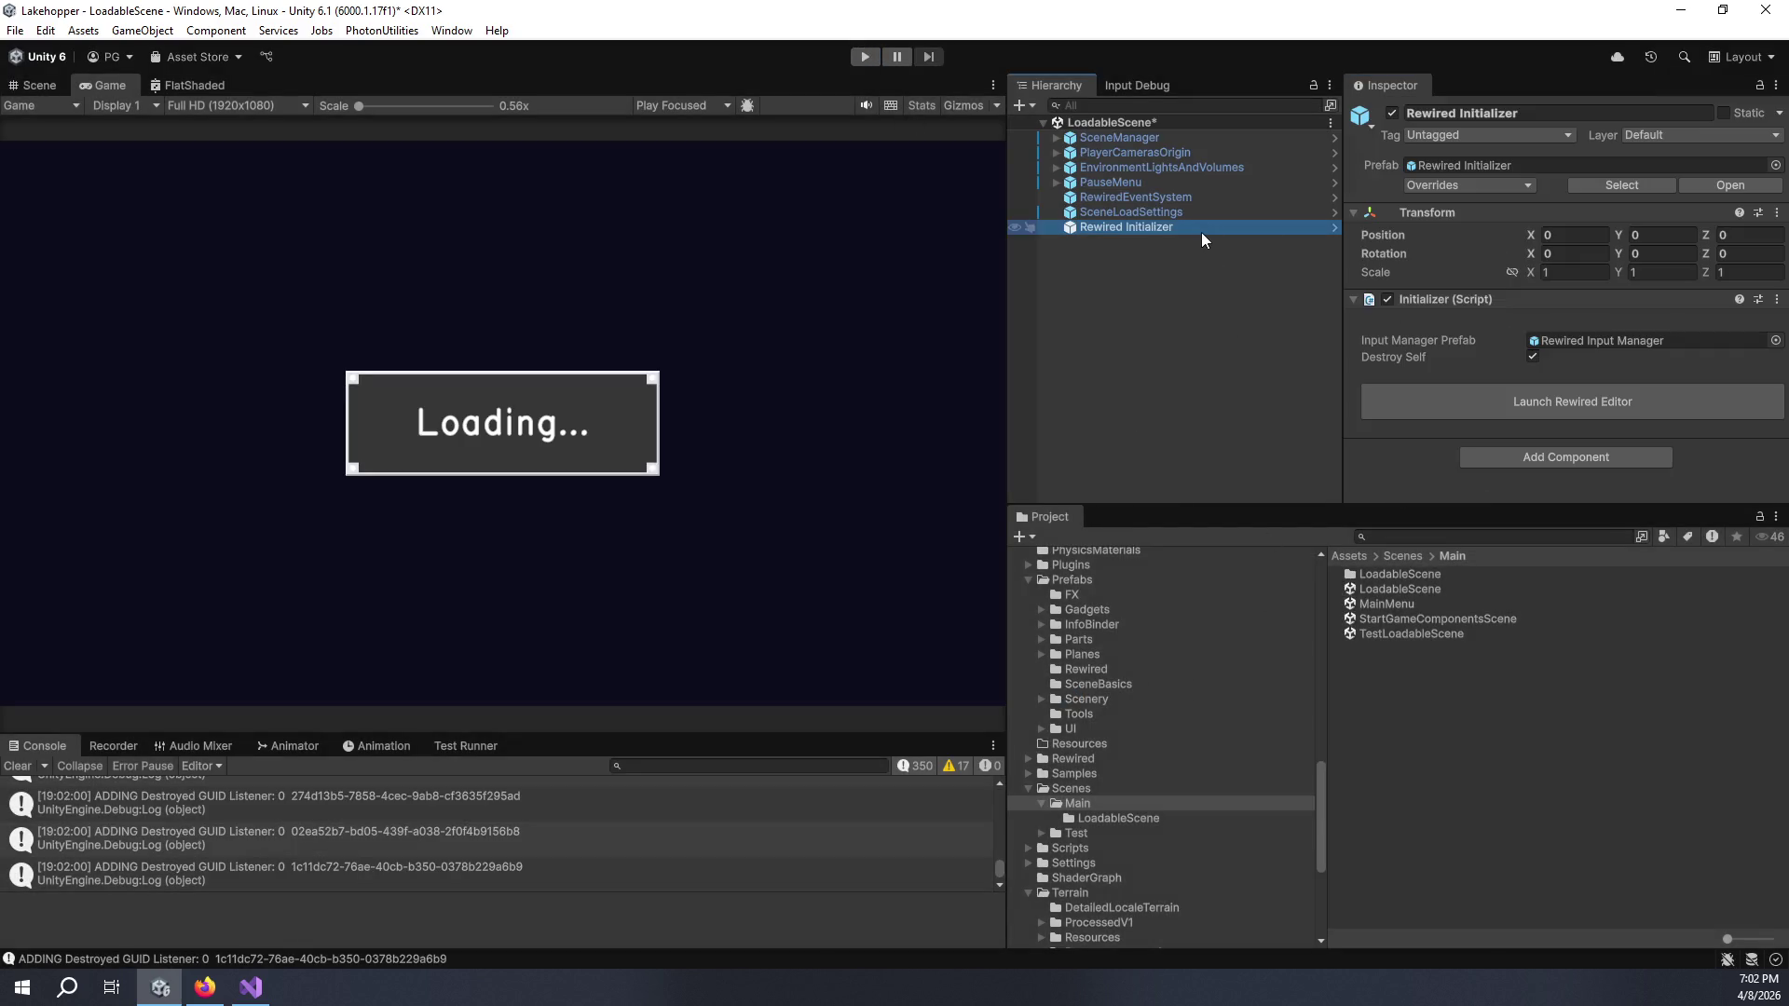
pyautogui.click(1547, 386)
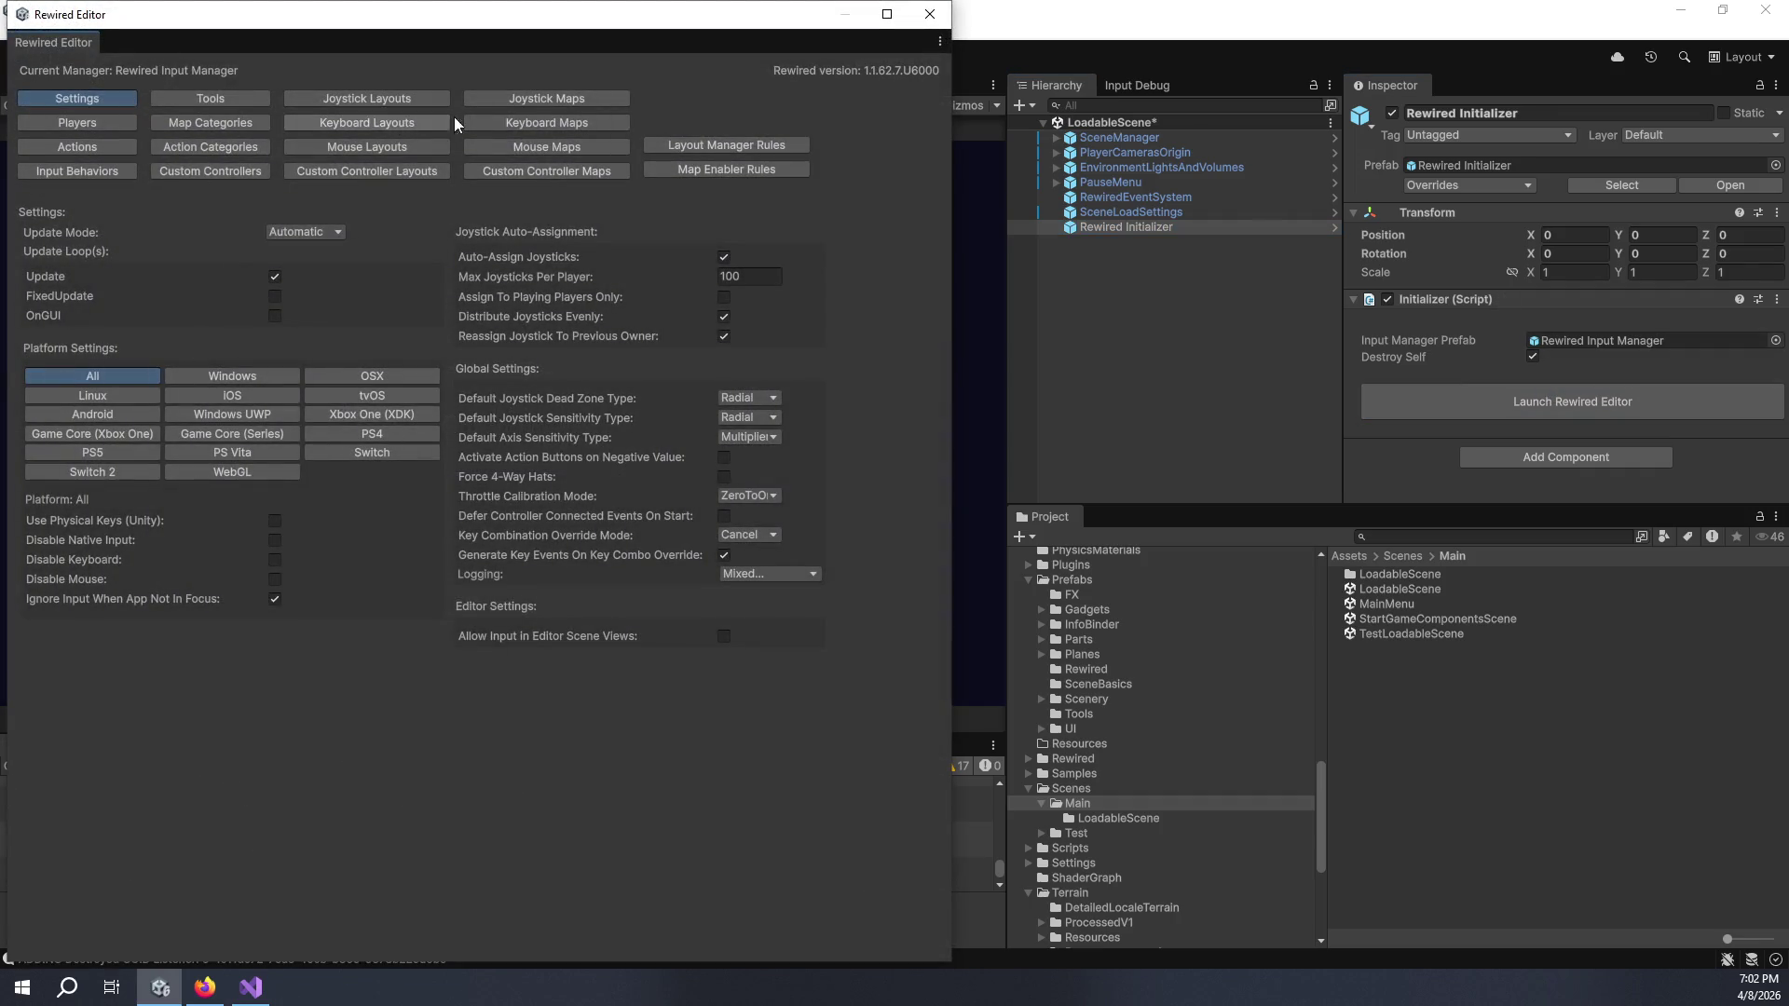
# - Create a Plane category joystick map for the Unknown Controller
pyautogui.click(539, 99)
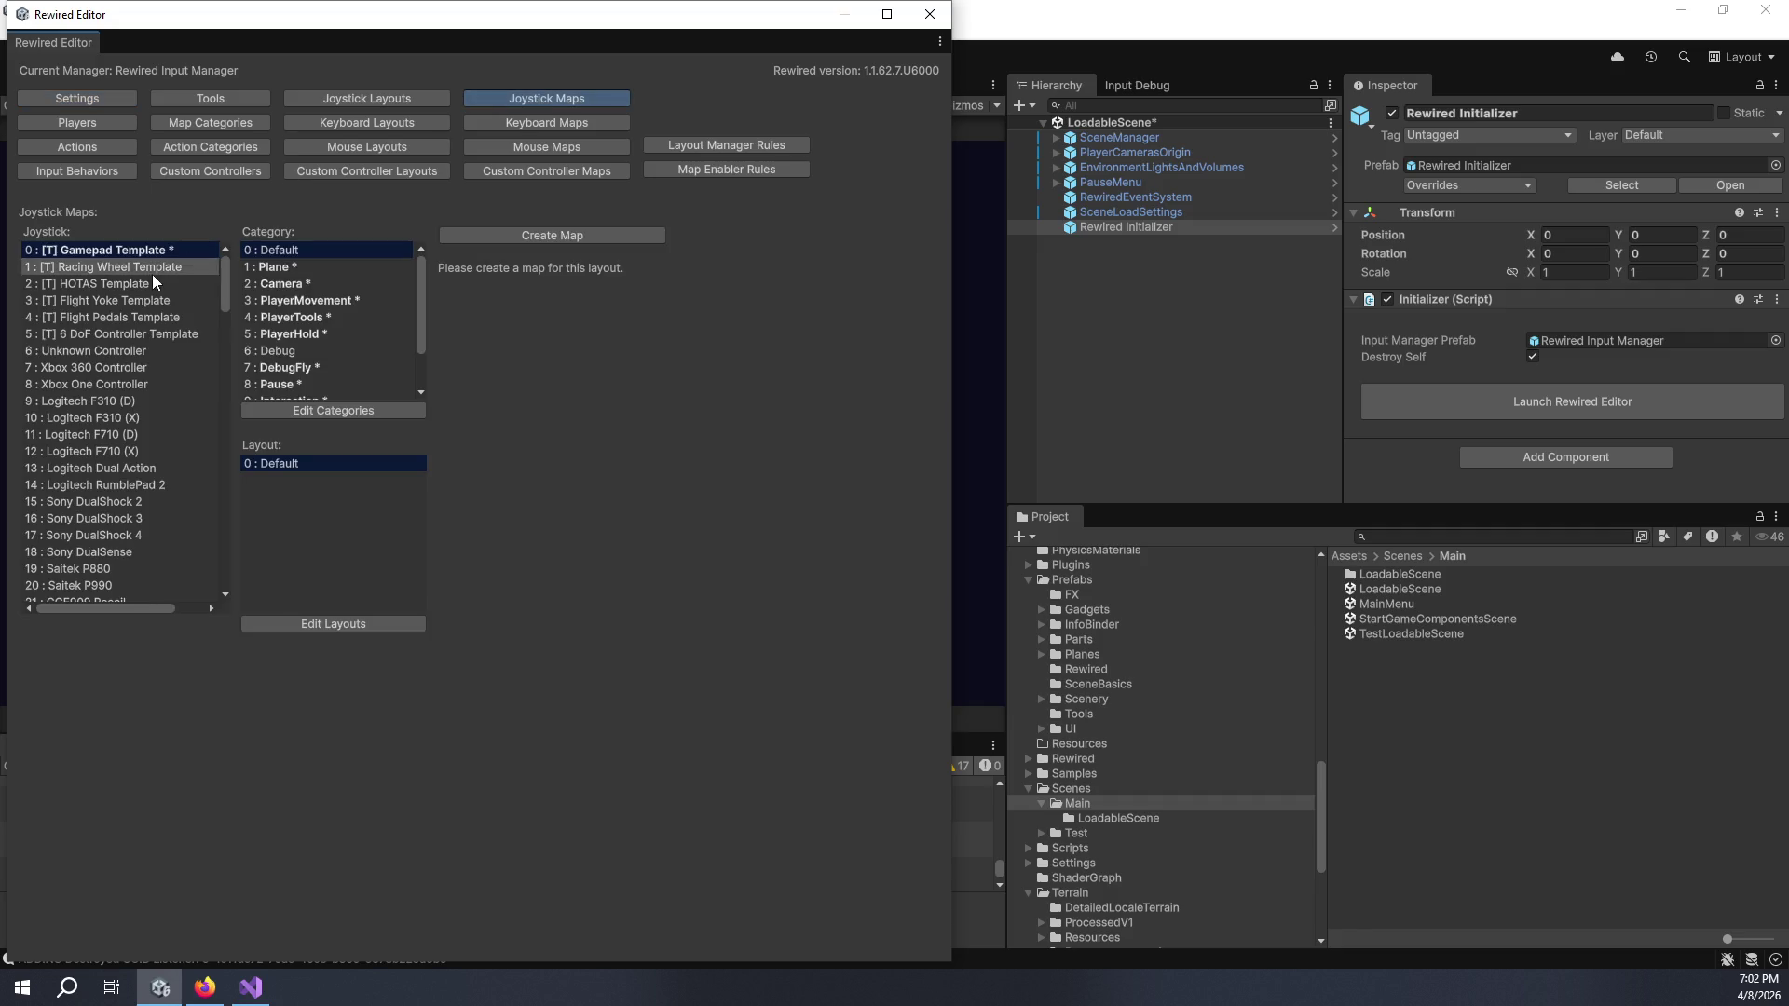
pyautogui.click(164, 348)
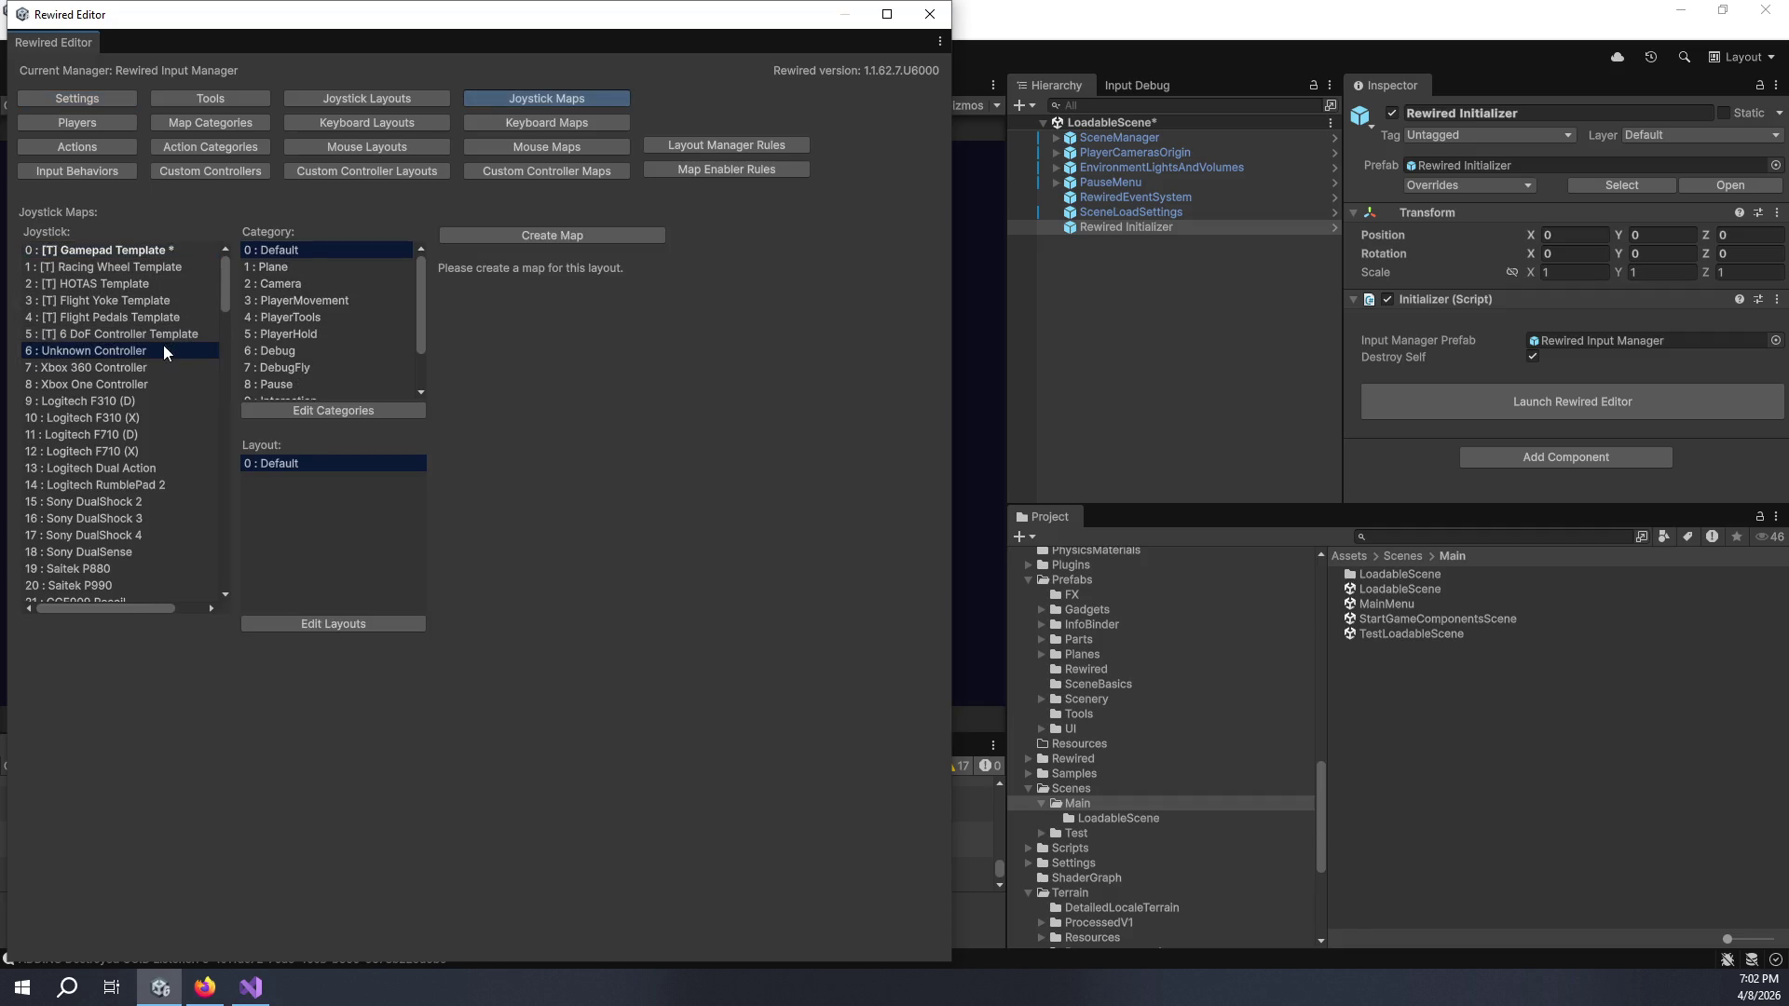
pyautogui.click(328, 268)
pyautogui.click(488, 236)
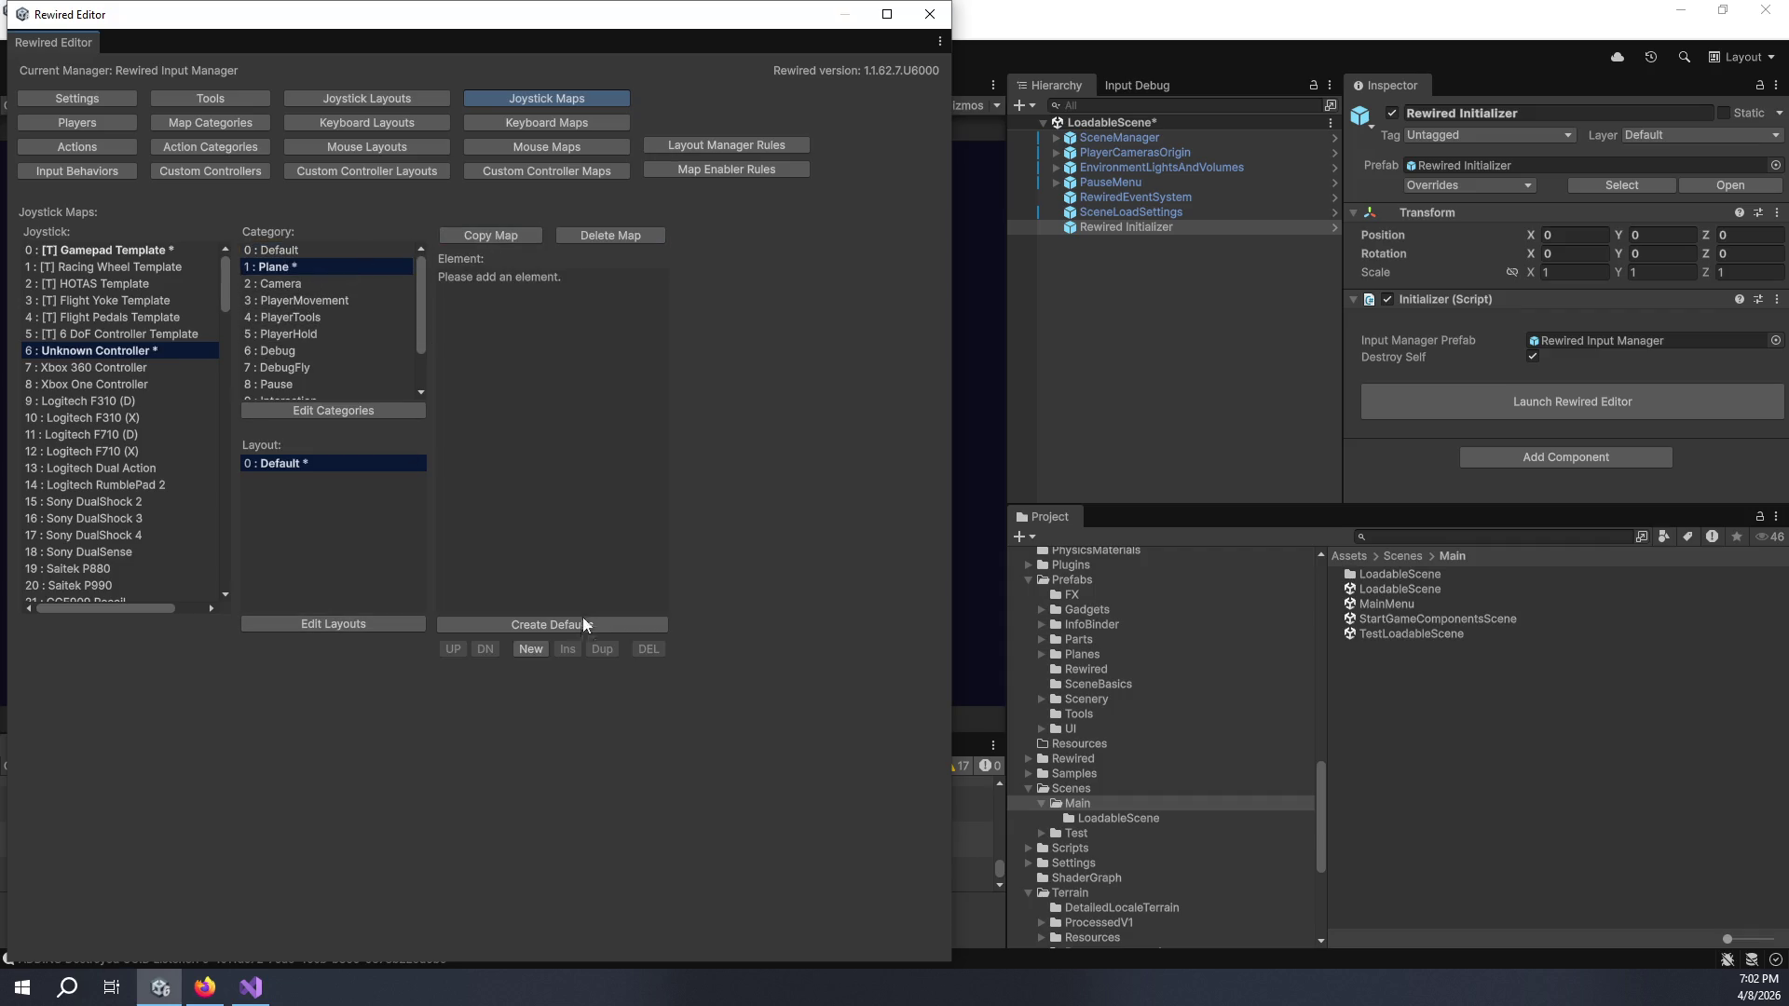
# - Add a new element to the Plane map and bind it to Axis 0
pyautogui.click(530, 648)
pyautogui.click(823, 280)
pyautogui.click(823, 280)
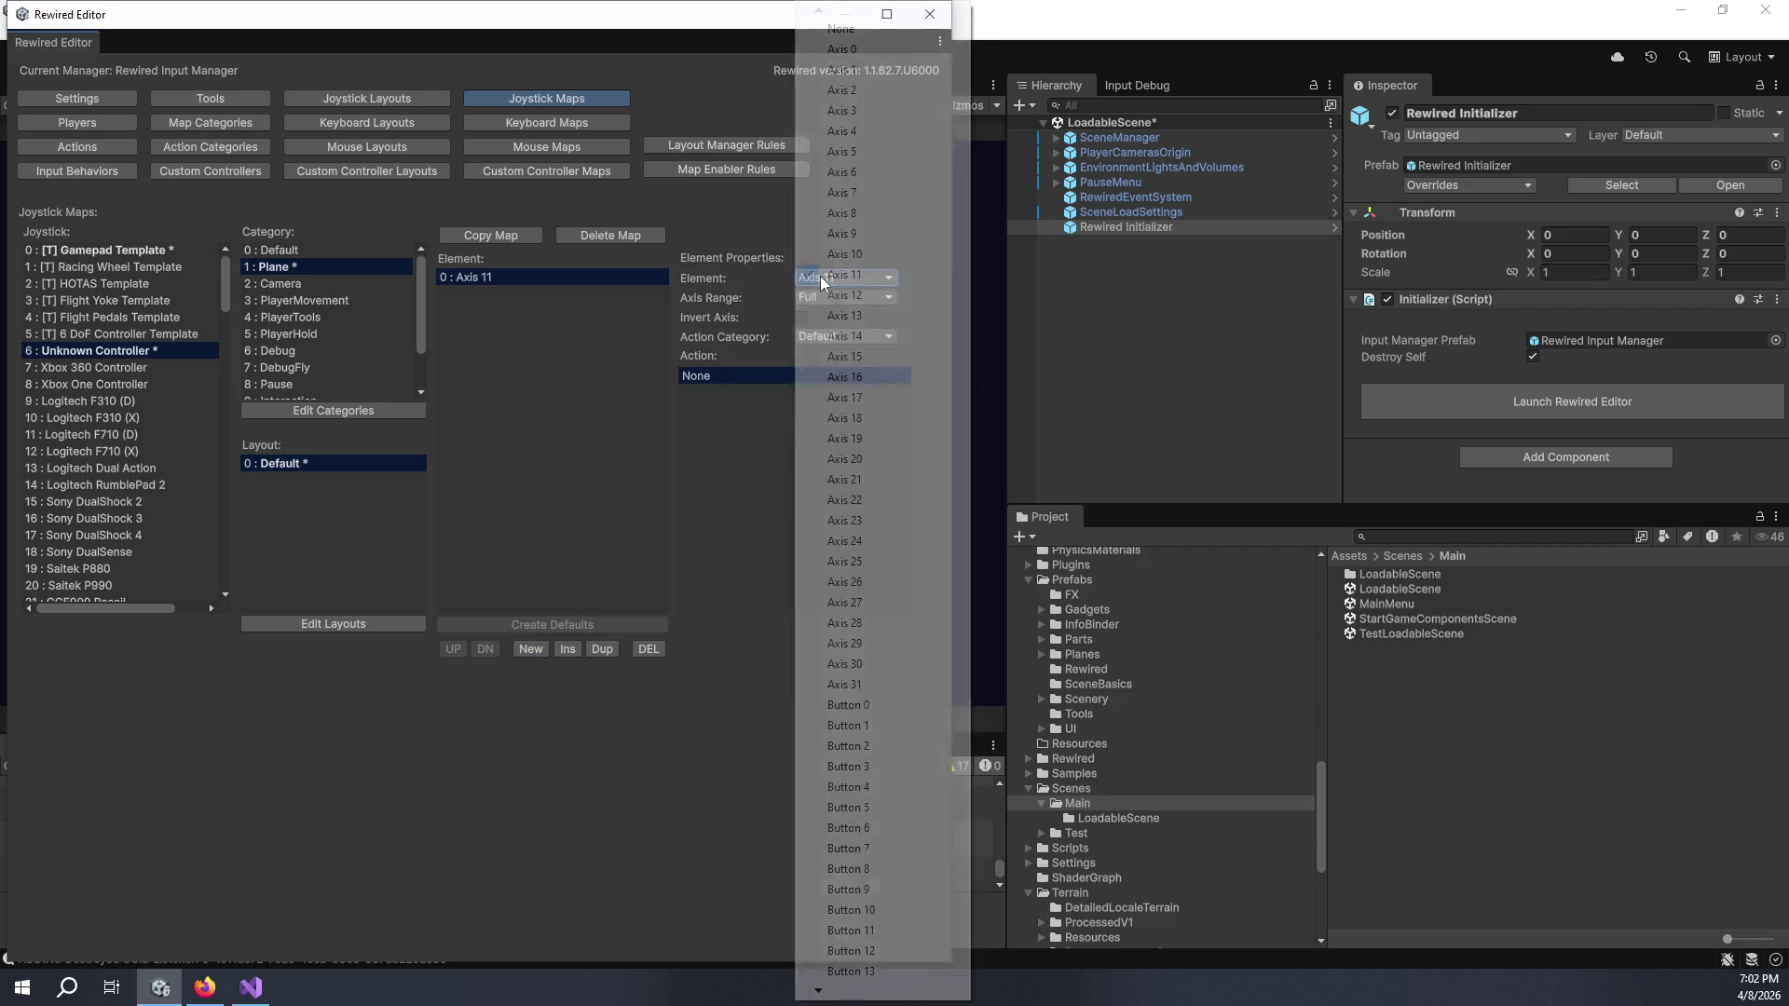
pyautogui.click(742, 240)
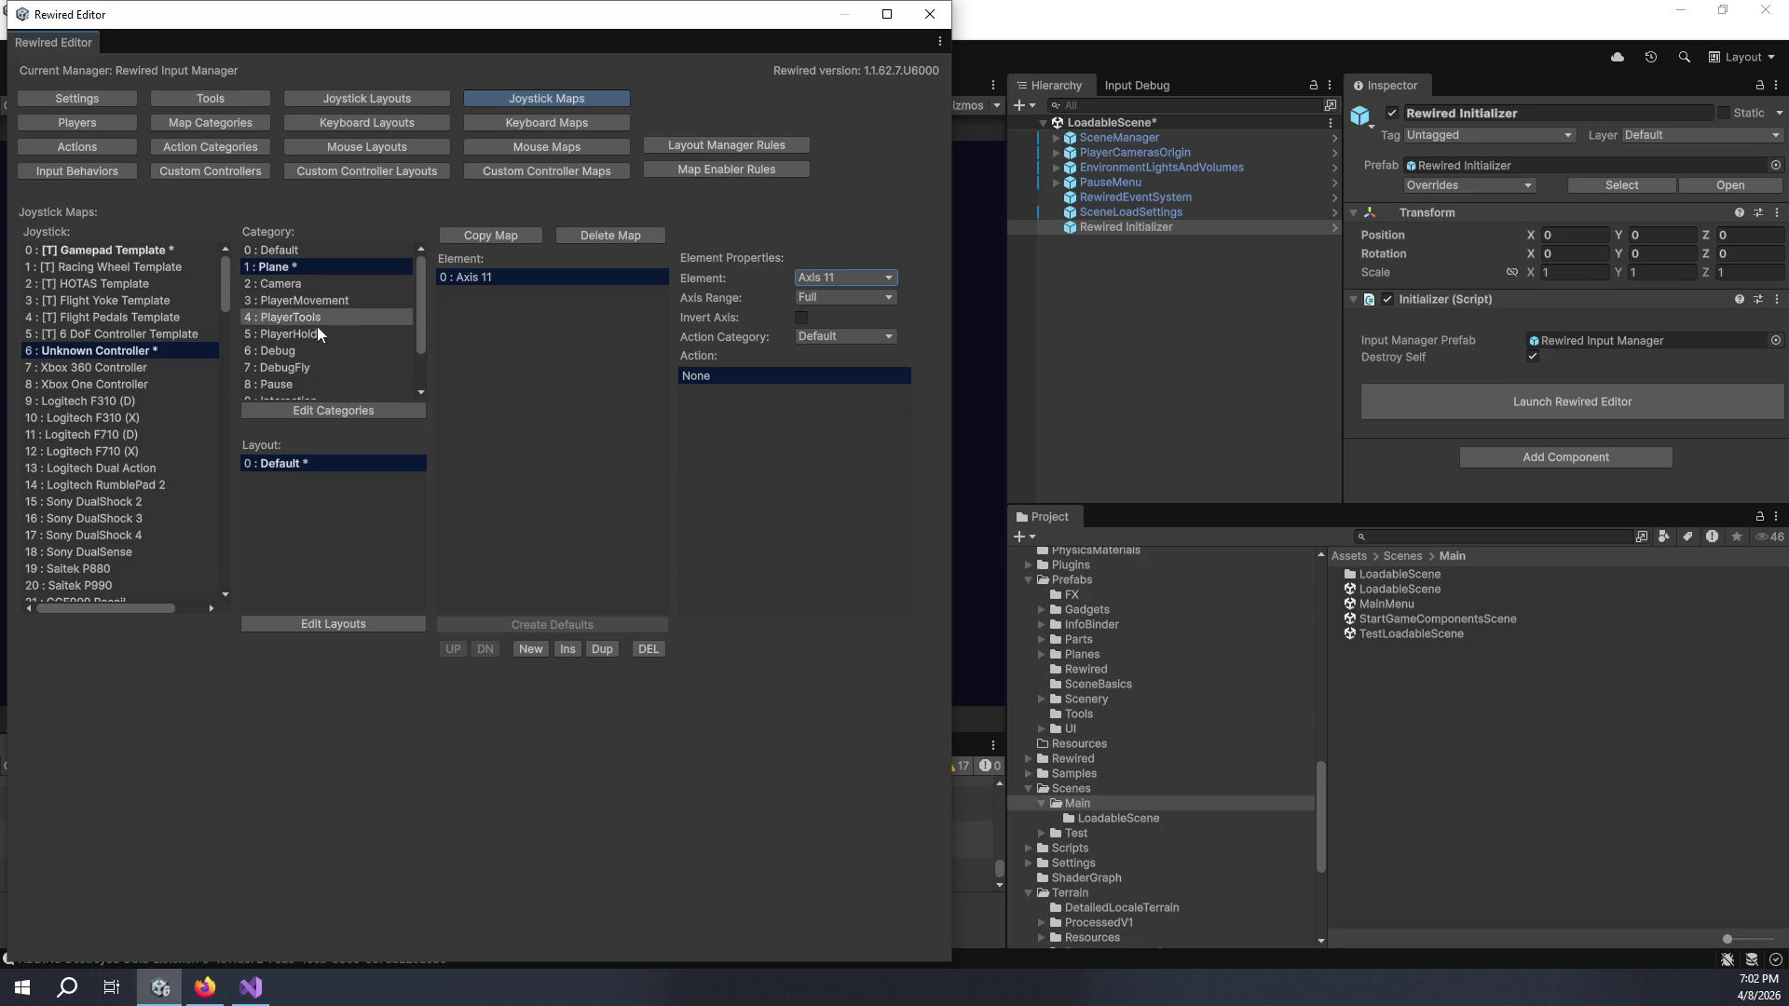
pyautogui.click(850, 279)
pyautogui.click(468, 333)
pyautogui.moveTo(228, 299)
pyautogui.mouseDown()
pyautogui.moveTo(231, 387)
pyautogui.moveTo(239, 280)
pyautogui.mouseUp()
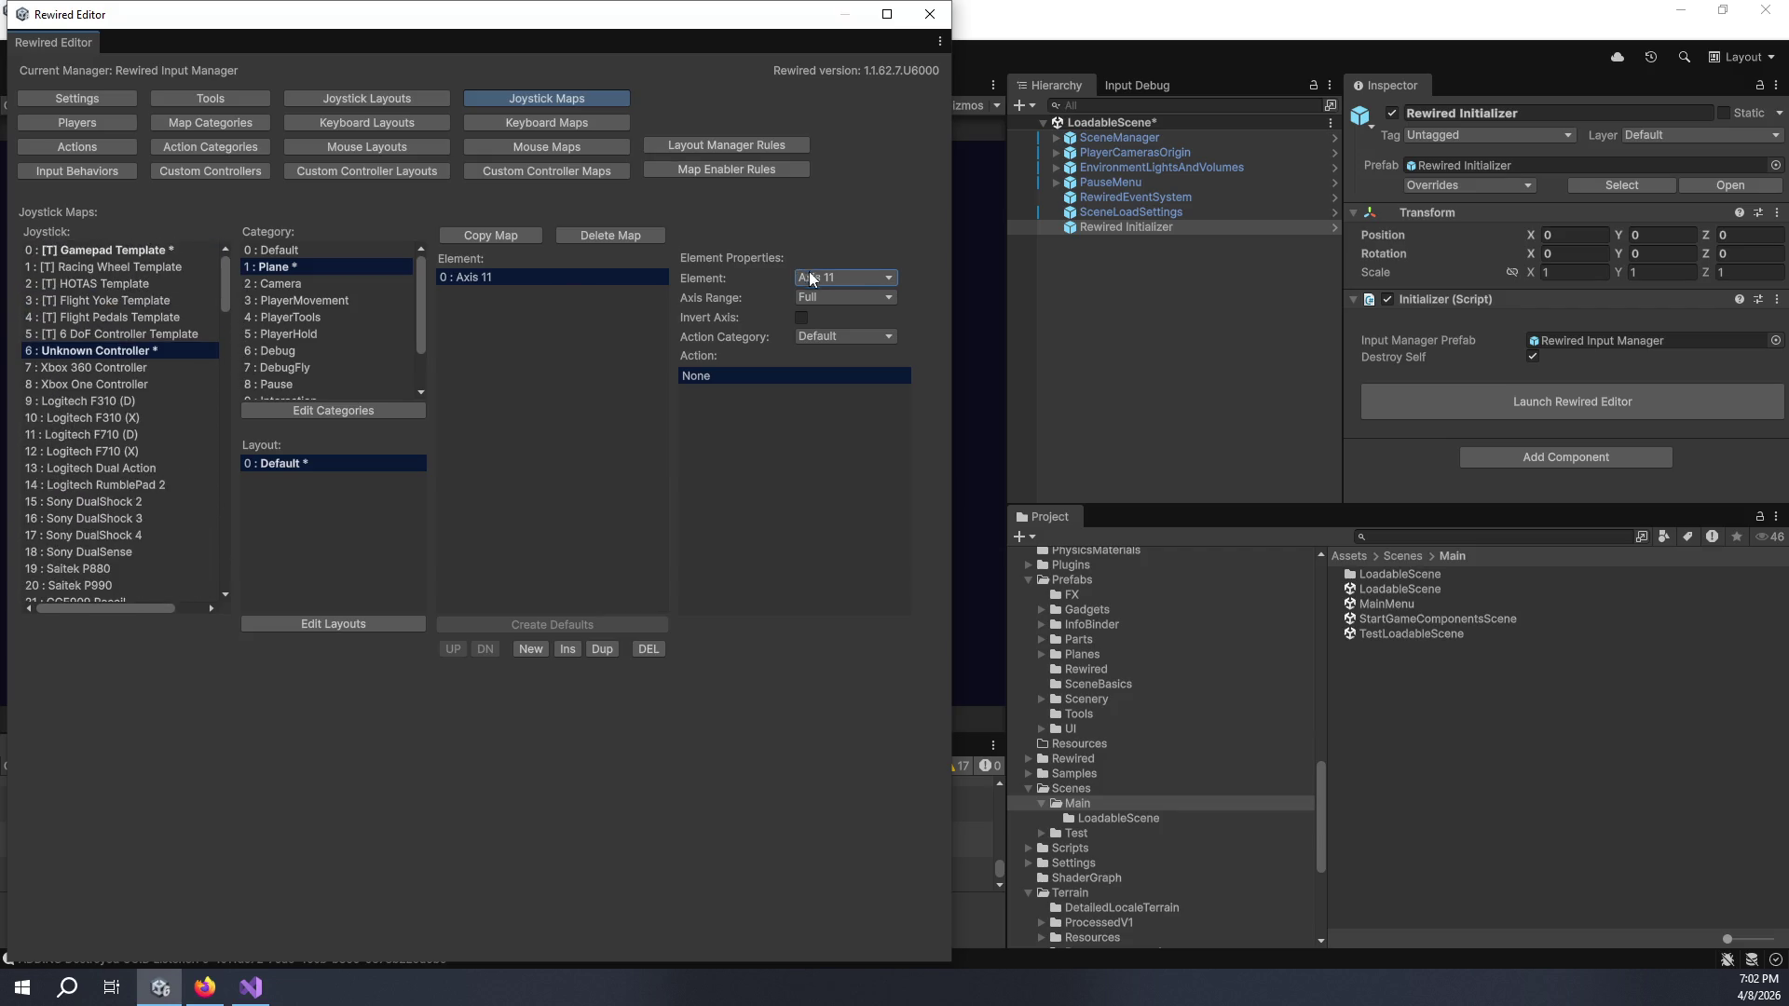
pyautogui.click(832, 279)
pyautogui.click(874, 54)
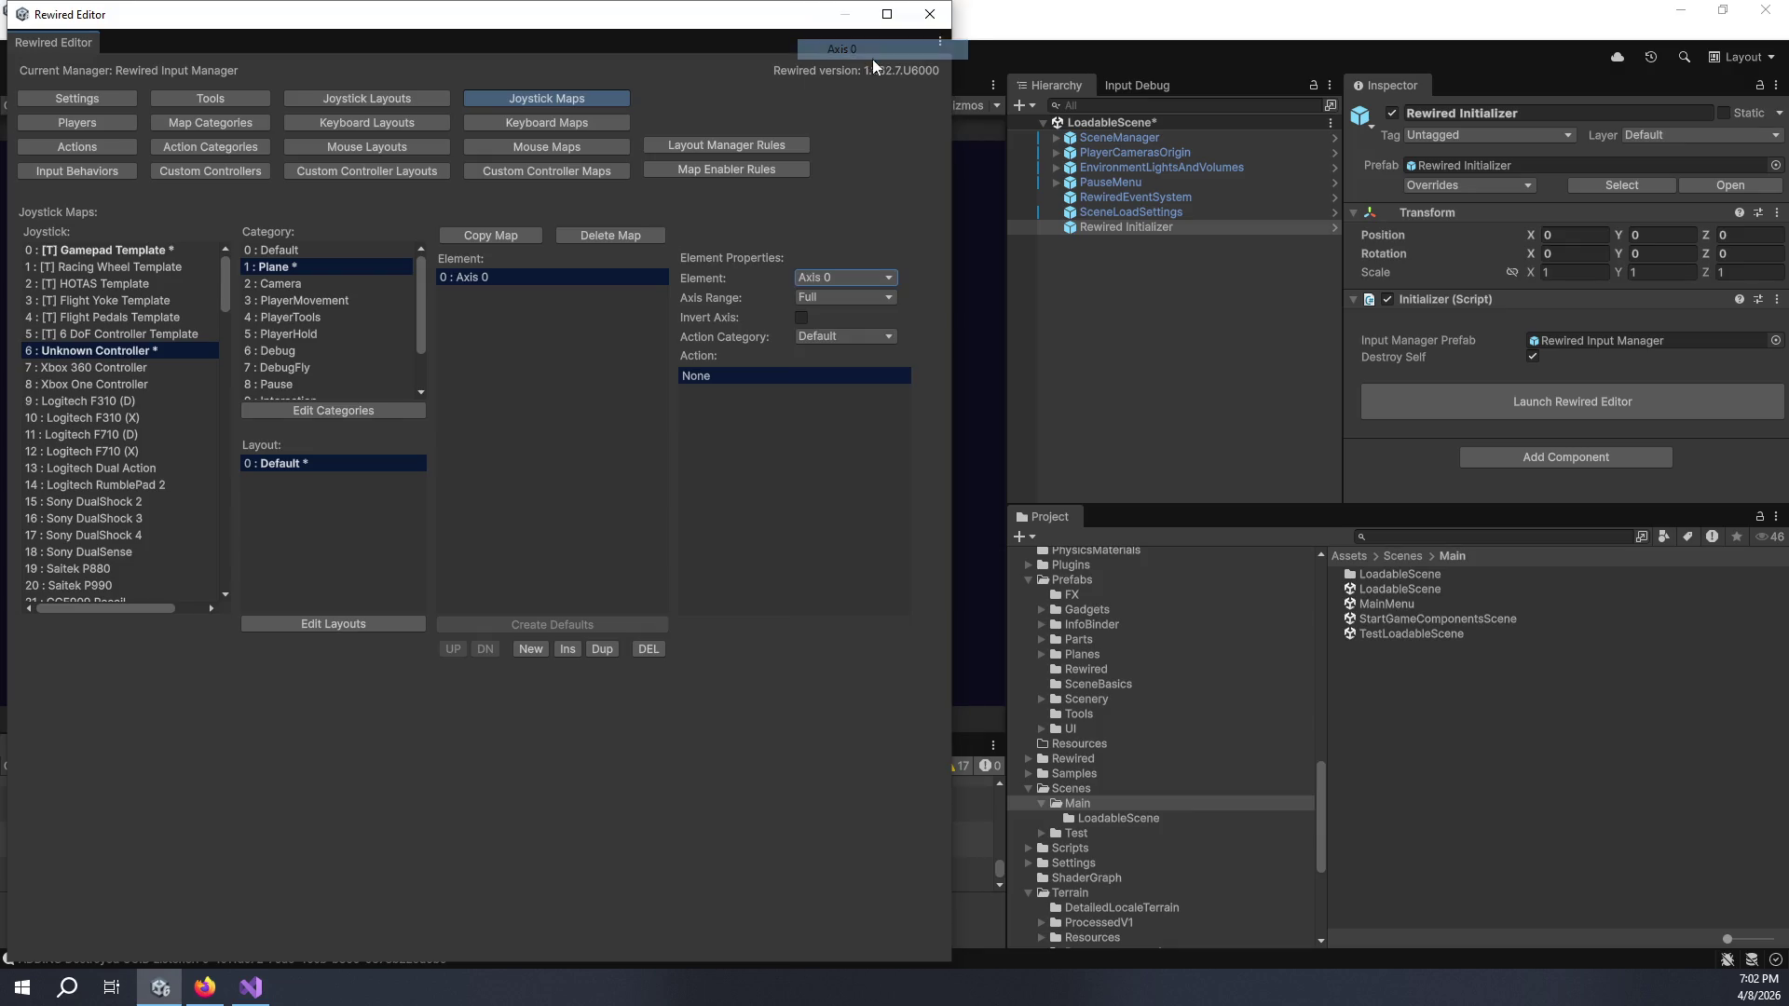
# - Set the element's action category to Plane and assign it the Throttle1Analog action
pyautogui.click(820, 336)
pyautogui.click(842, 378)
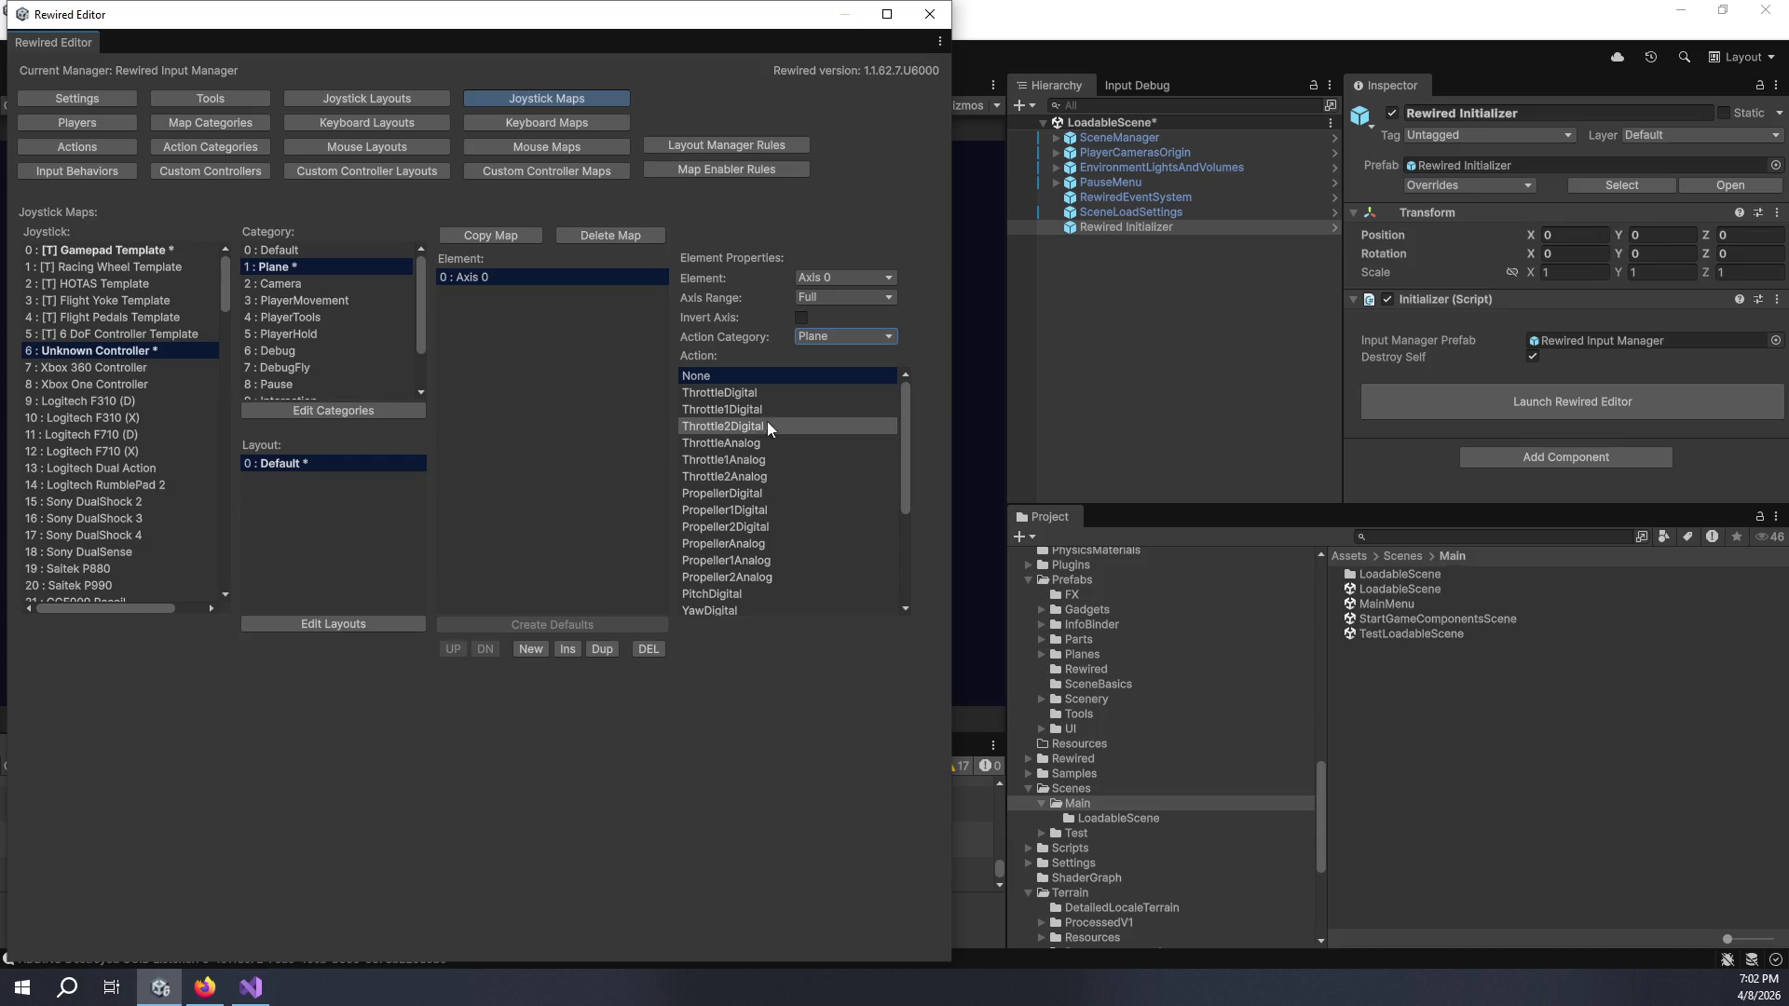
pyautogui.click(771, 461)
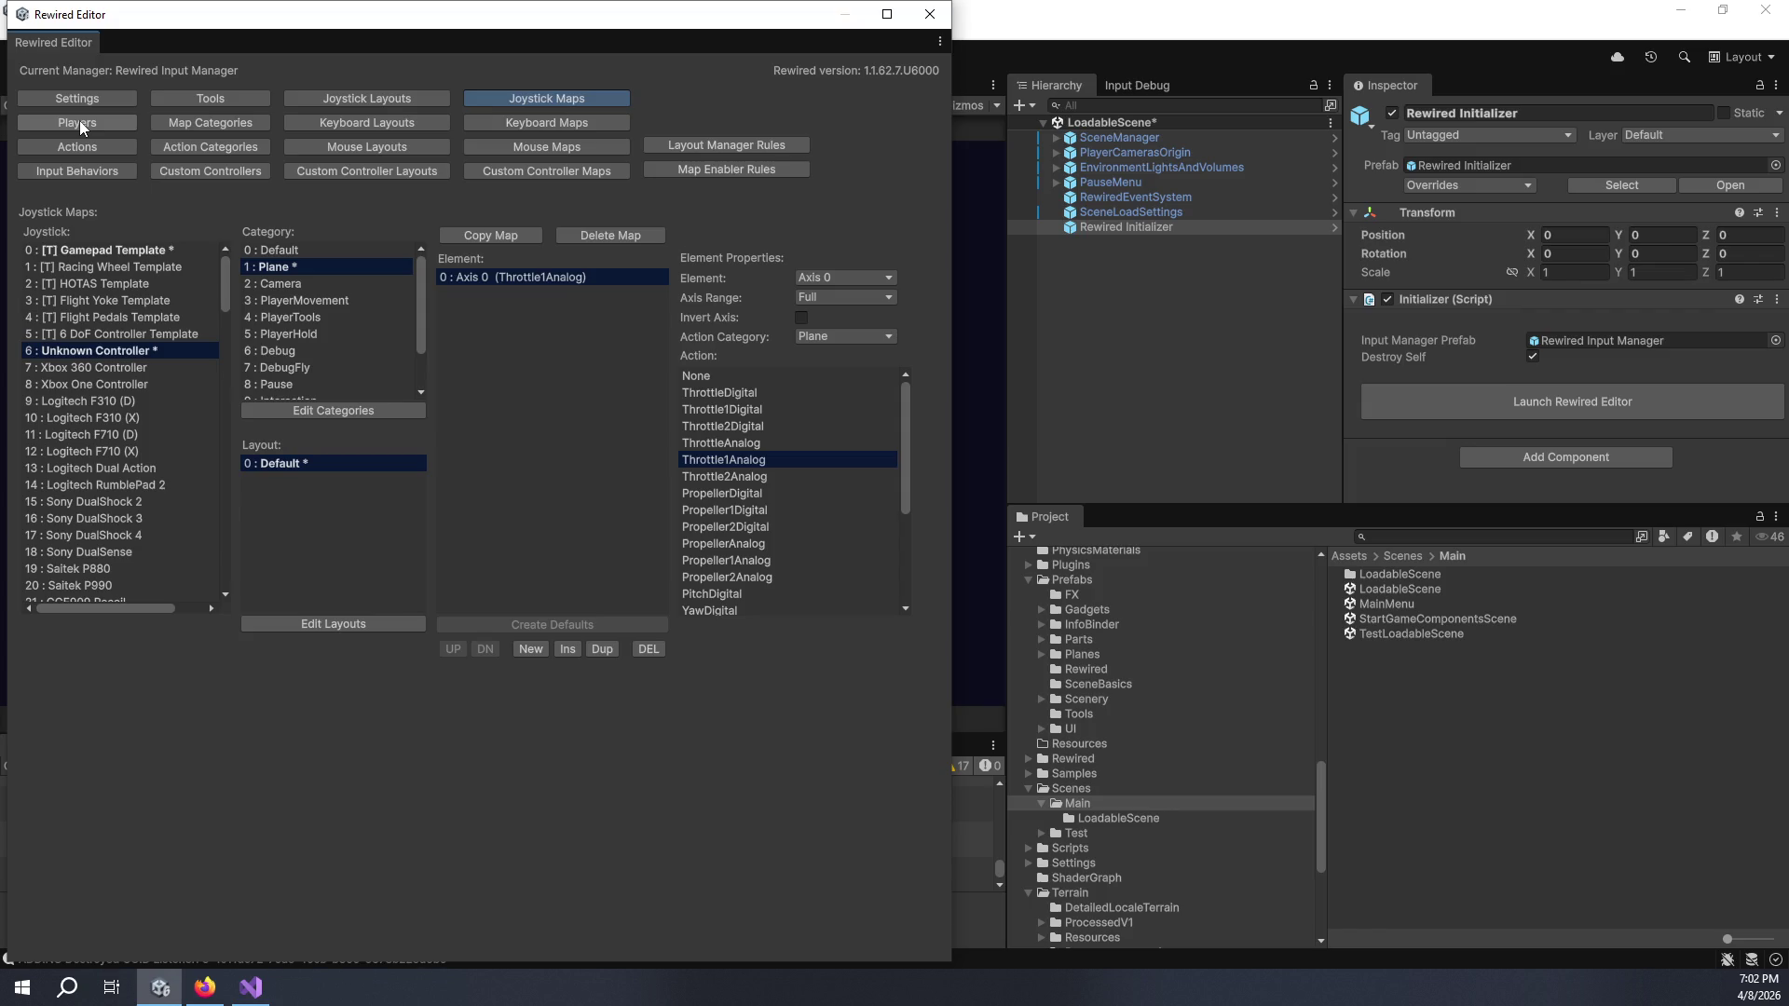
pyautogui.click(80, 120)
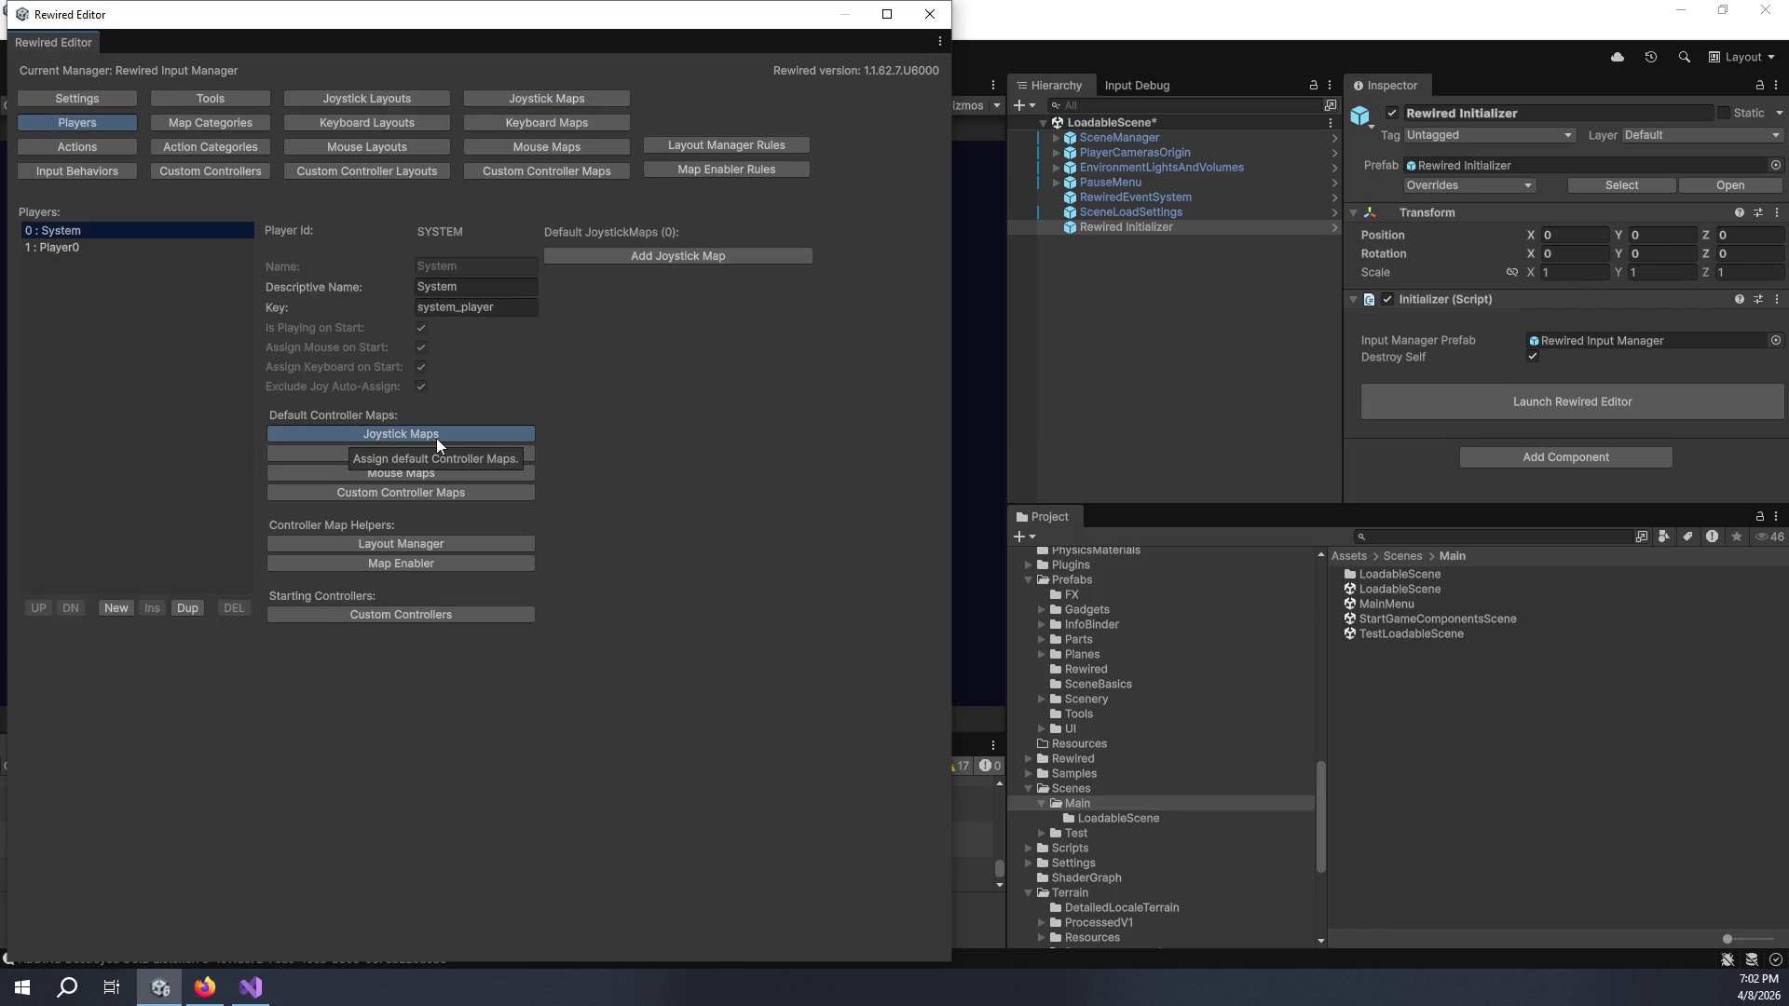
# - Check Player0's default joystick maps, then close the Rewired Editor and clear the selection
pyautogui.click(92, 248)
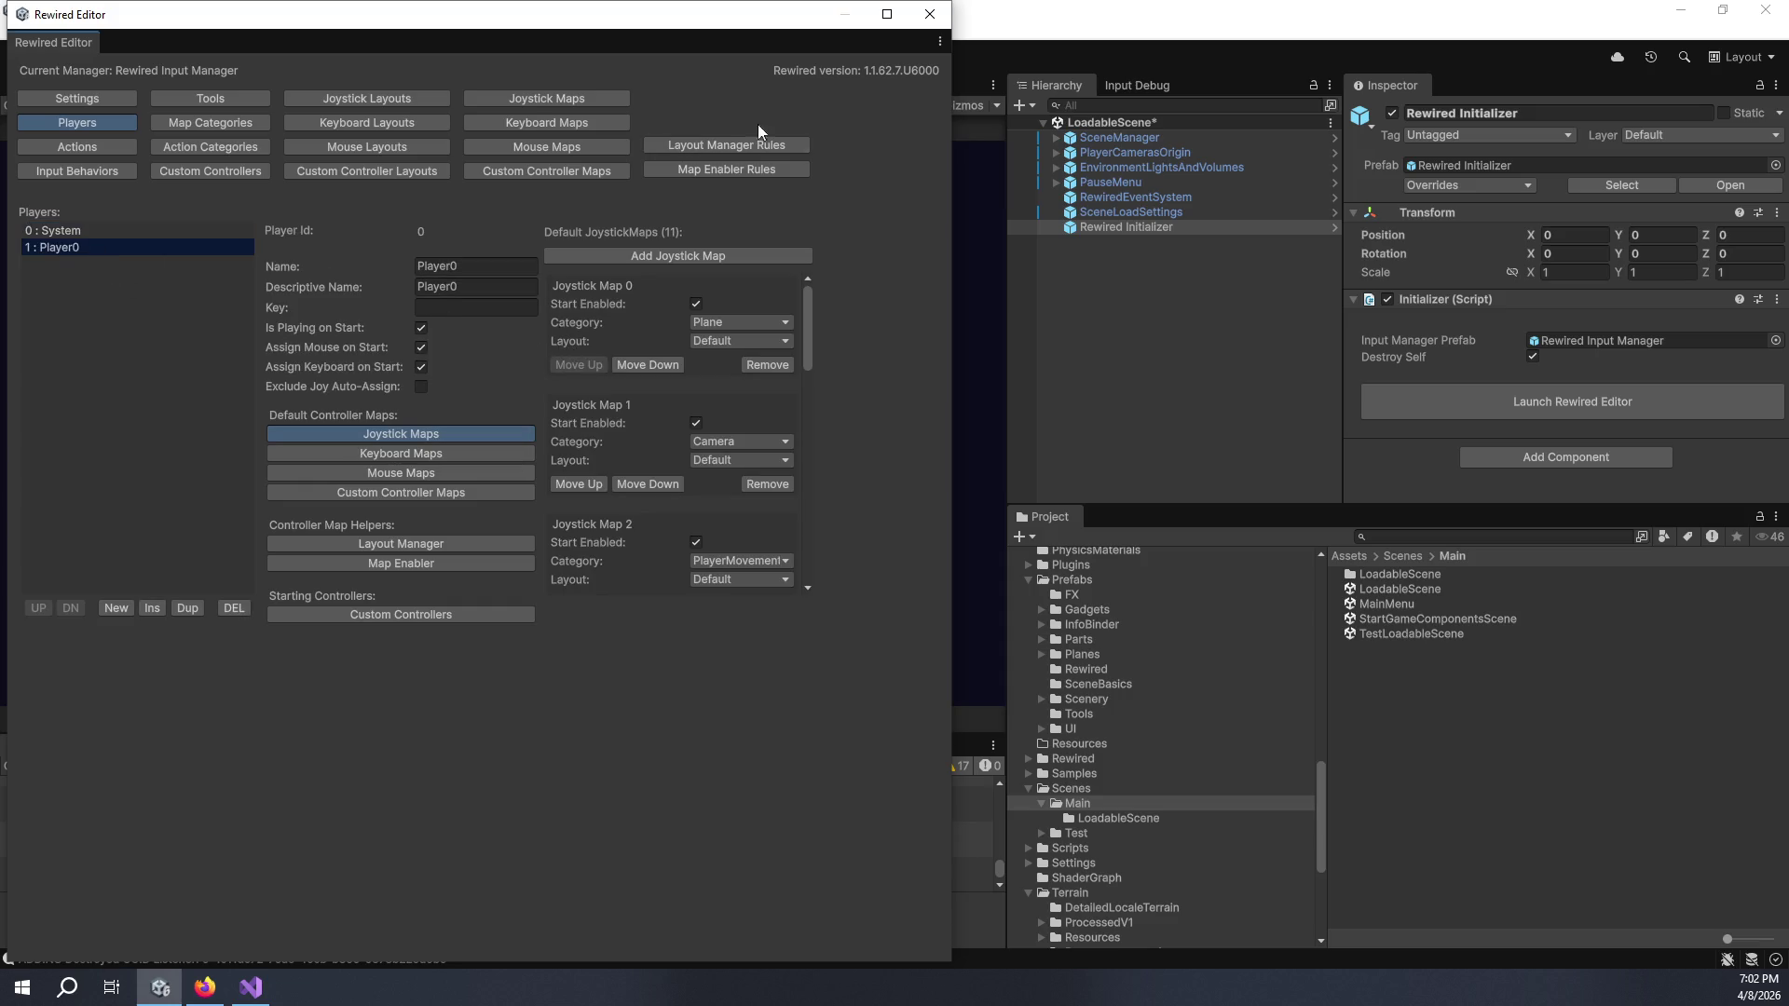
pyautogui.click(930, 15)
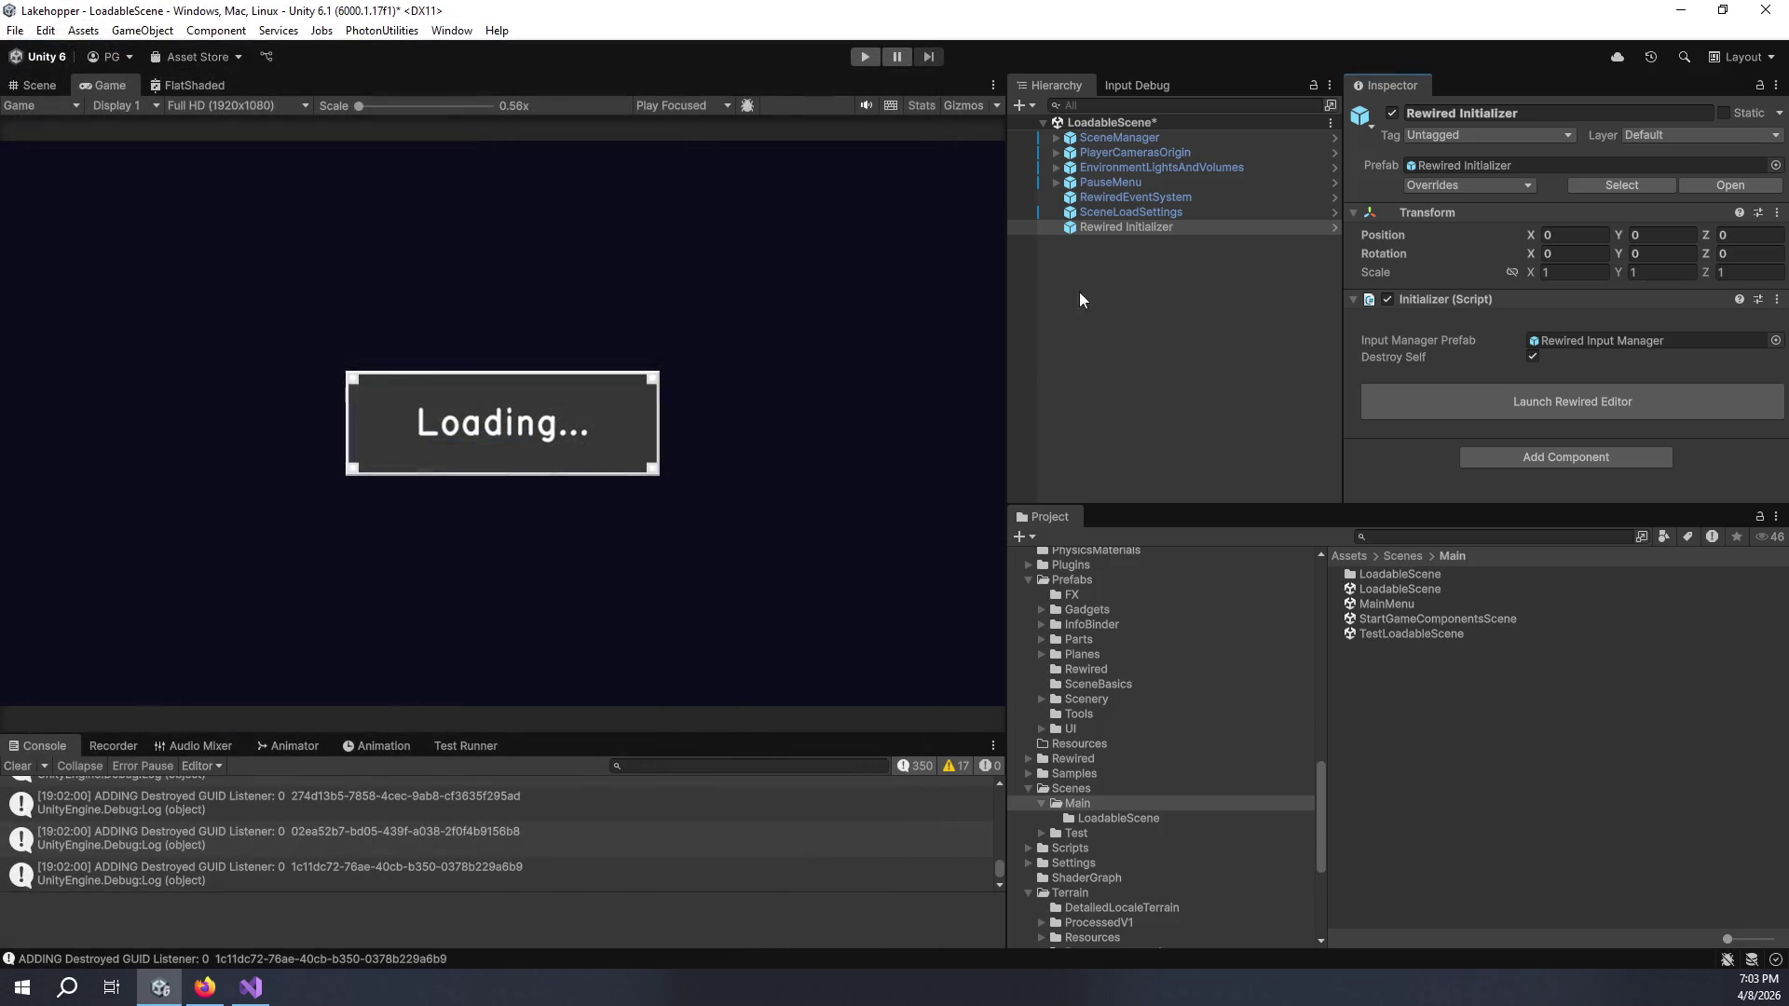
pyautogui.click(1110, 332)
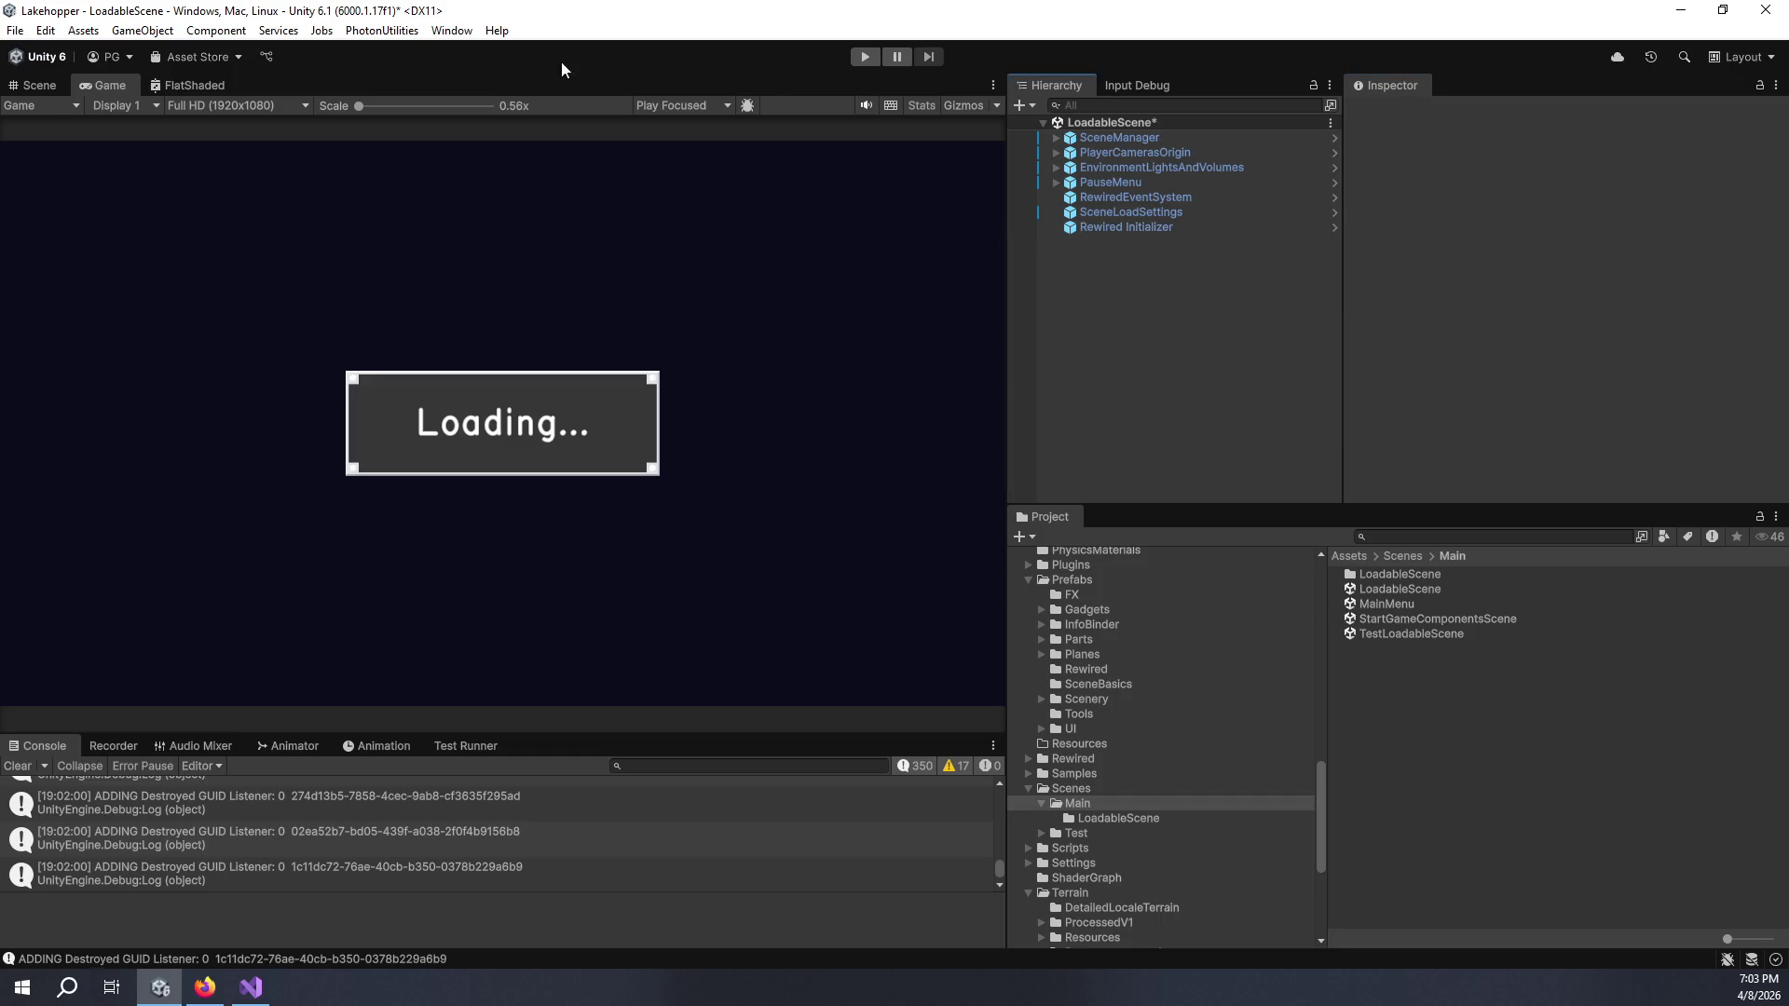
# - Enter Play mode and let the scene load into the seaplane cockpit beside the dock
pyautogui.click(865, 57)
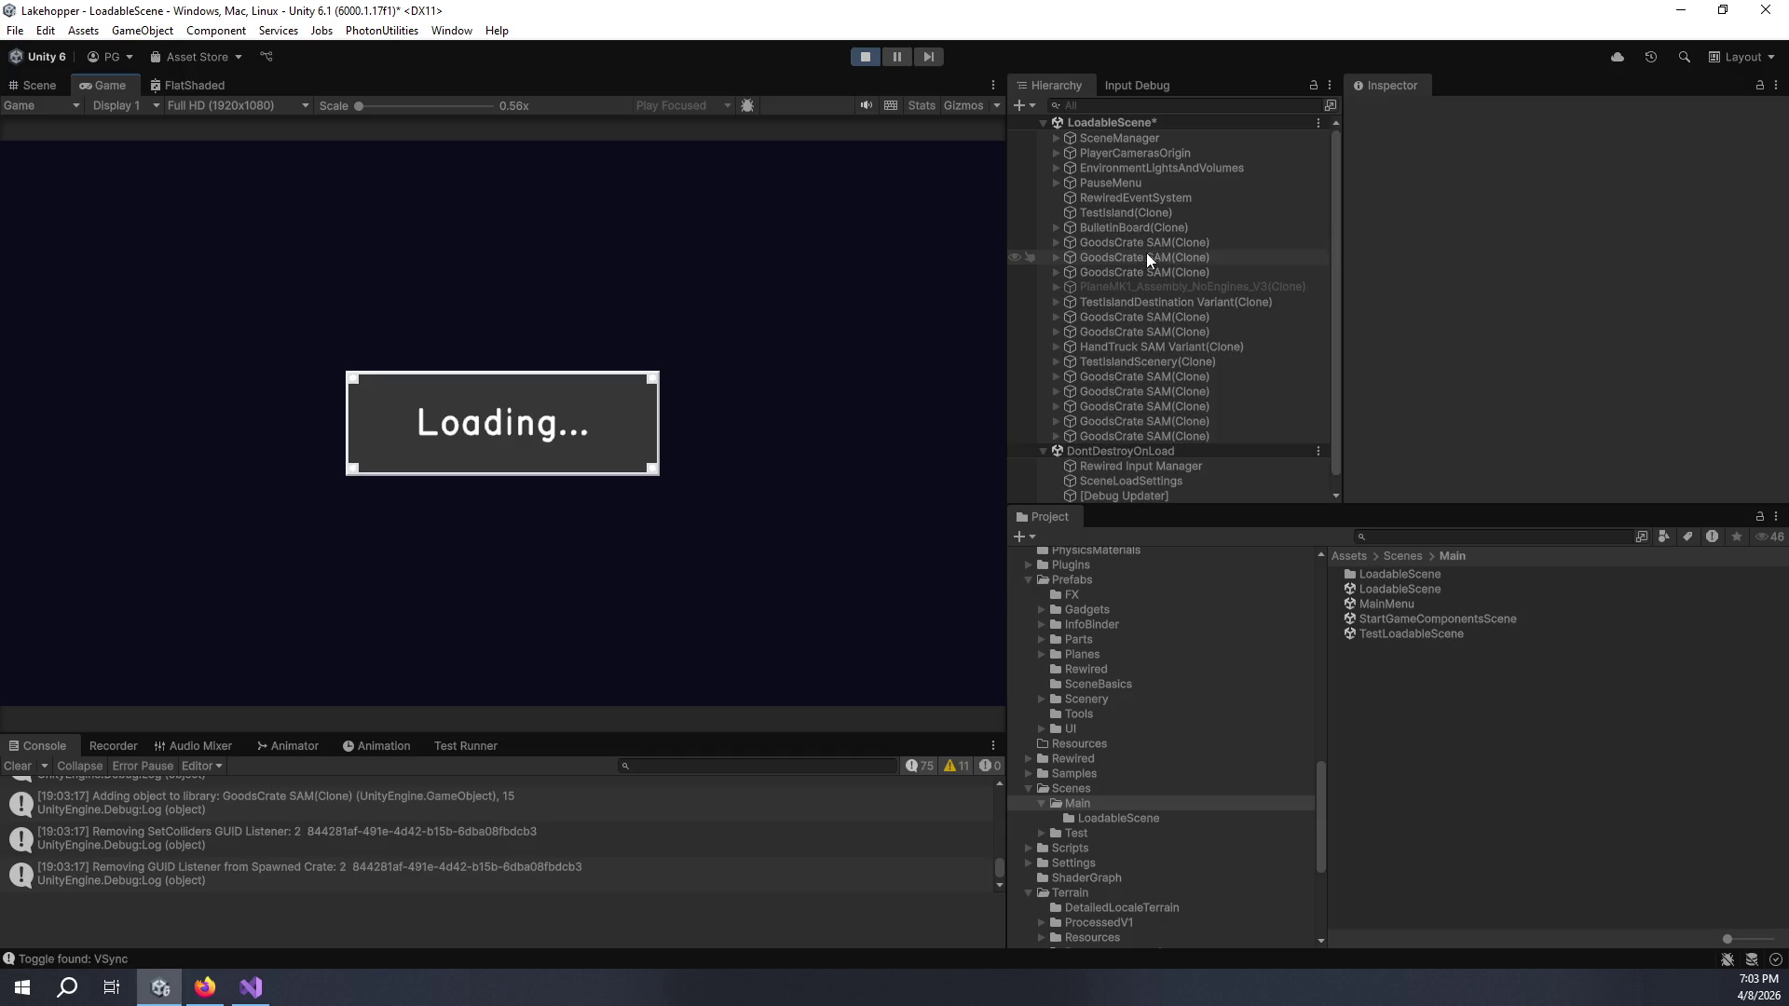
pyautogui.scroll(-3, 1269, 324)
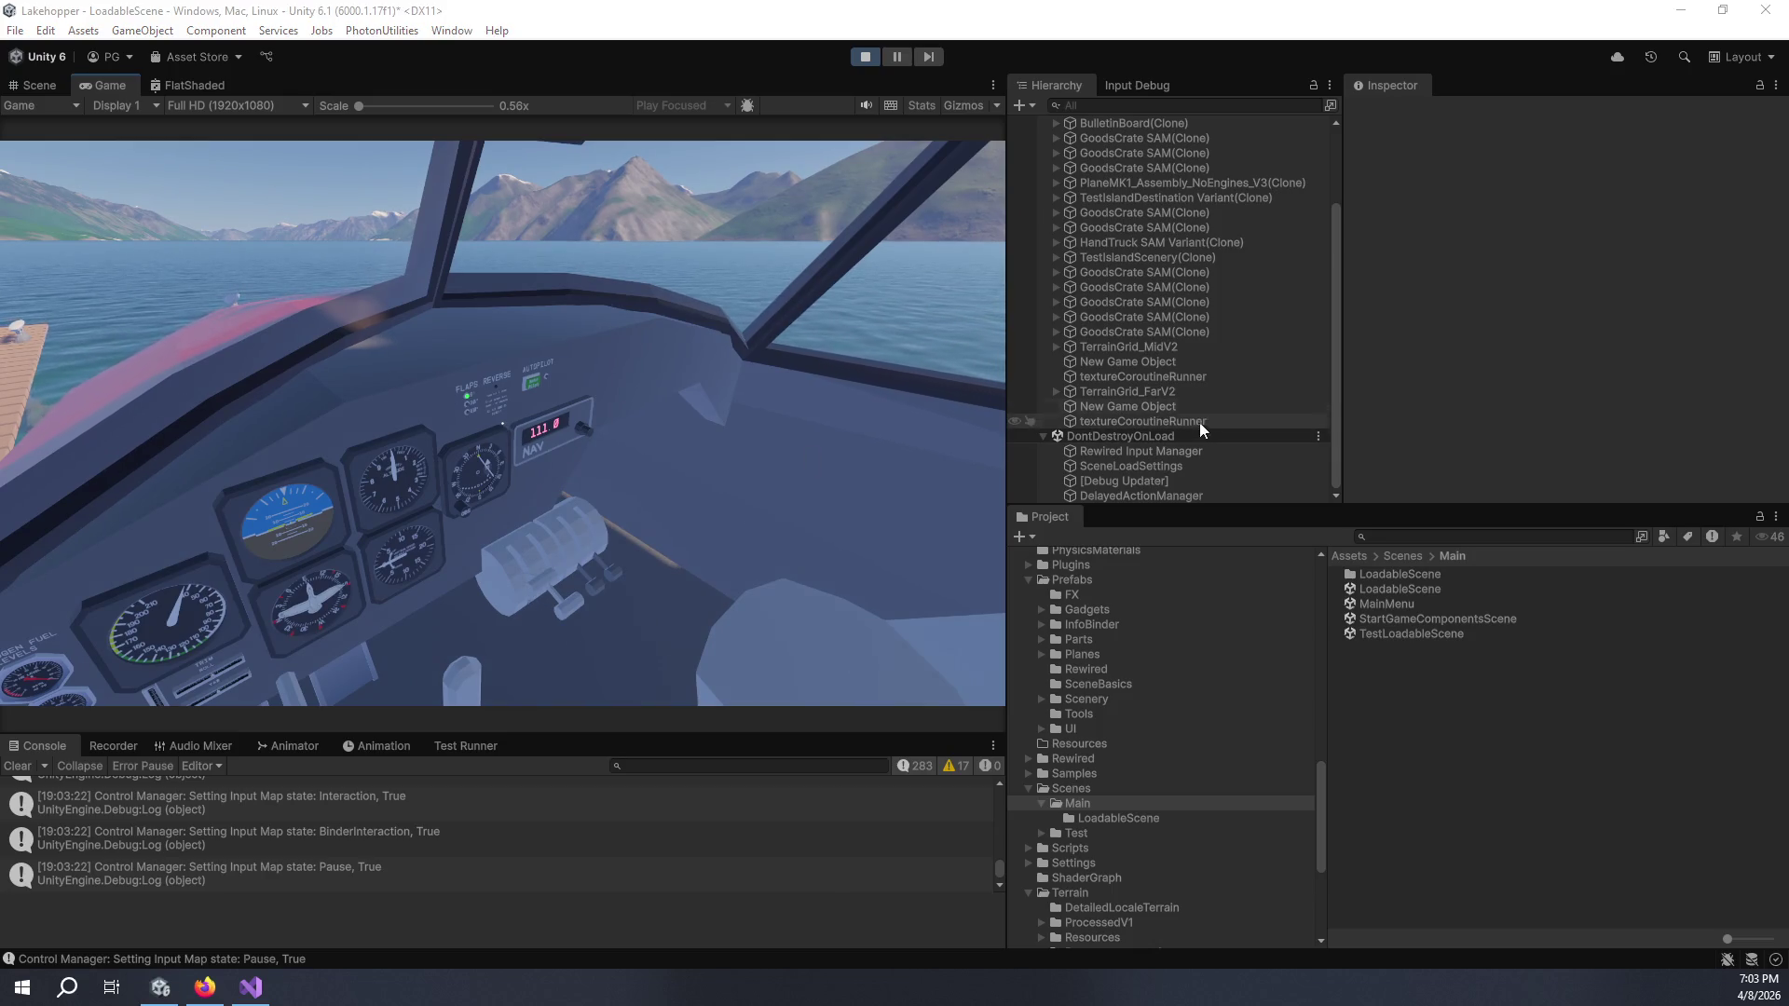
# - Inspect the runtime Rewired Input Manager's debug Axes and Buttons readings for the throttle quadrant
pyautogui.click(1207, 451)
pyautogui.scroll(-5, 1509, 382)
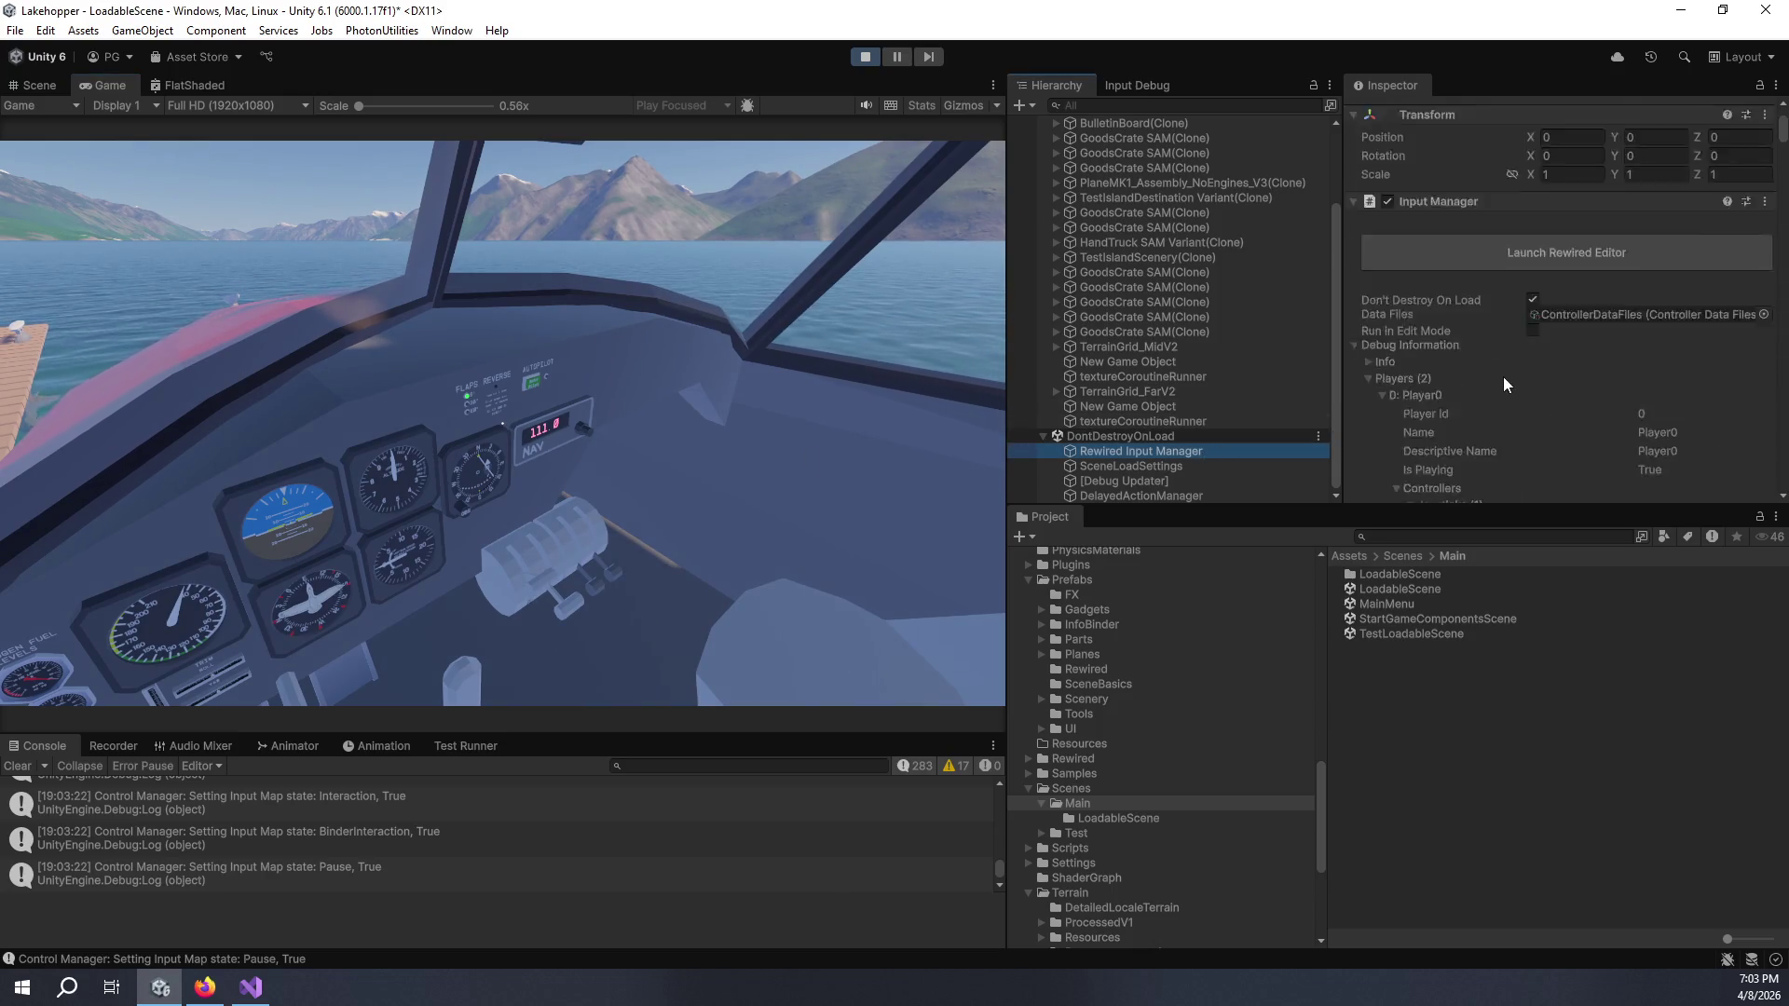
pyautogui.scroll(-5, 1510, 377)
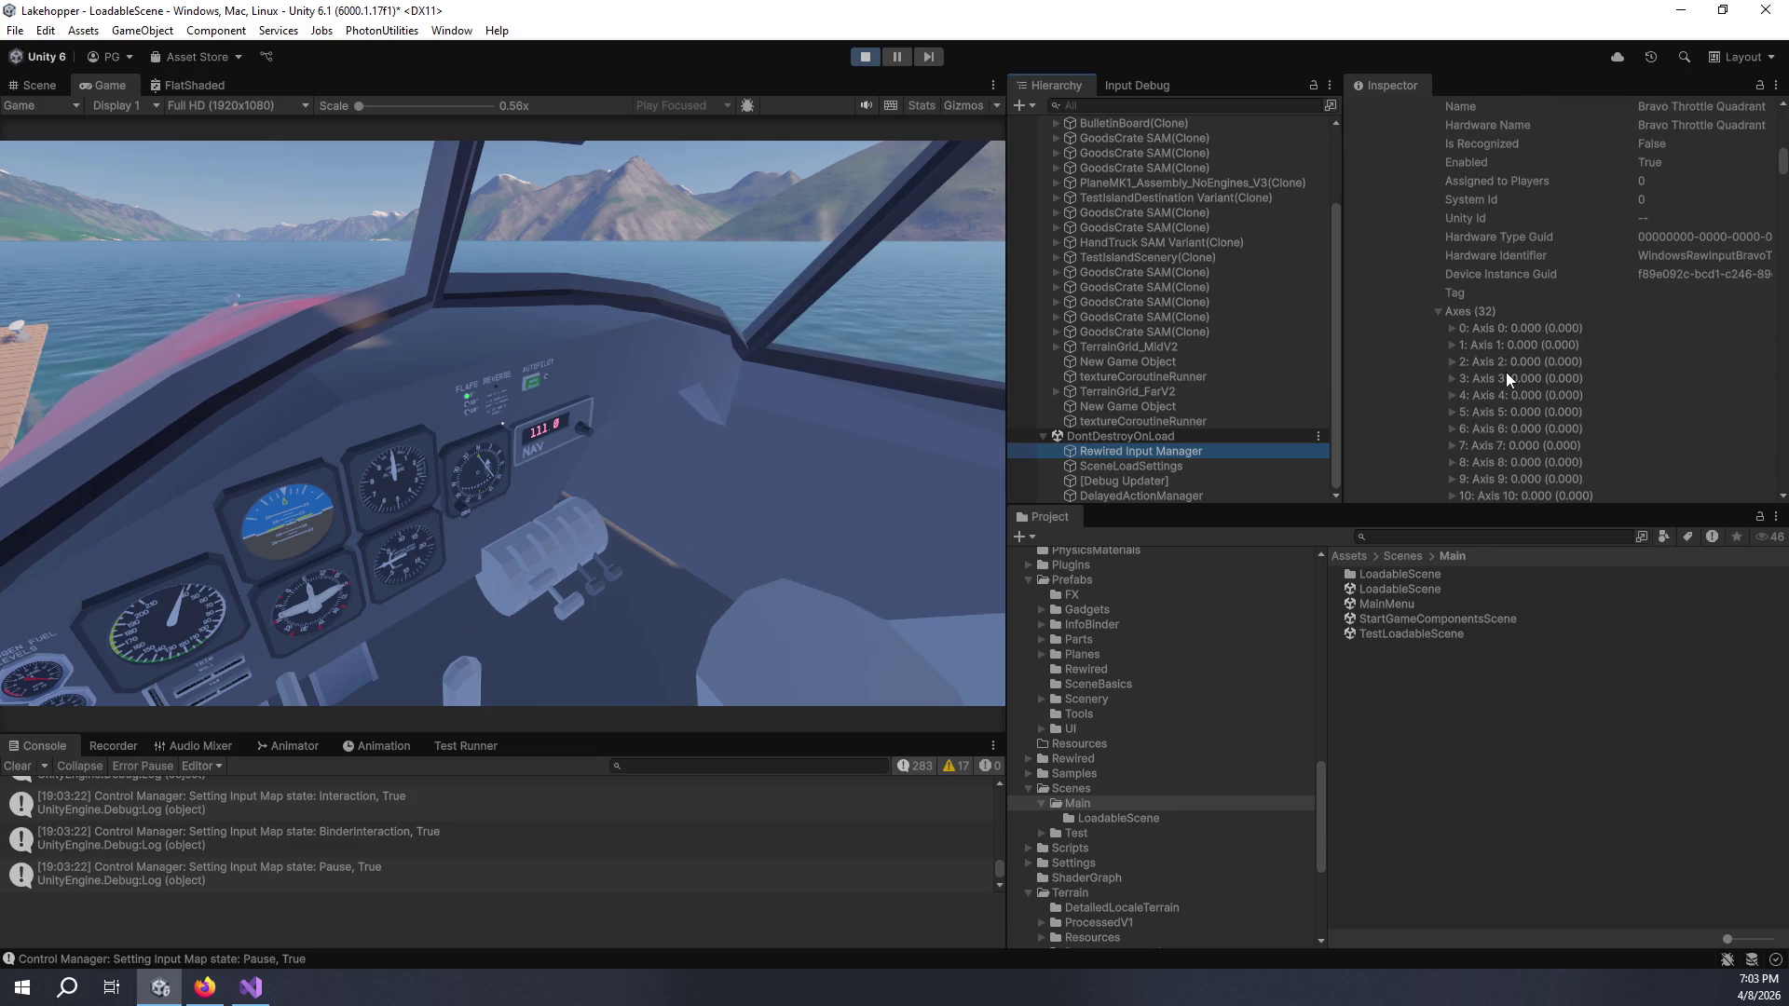
pyautogui.click(1454, 330)
pyautogui.click(1454, 330)
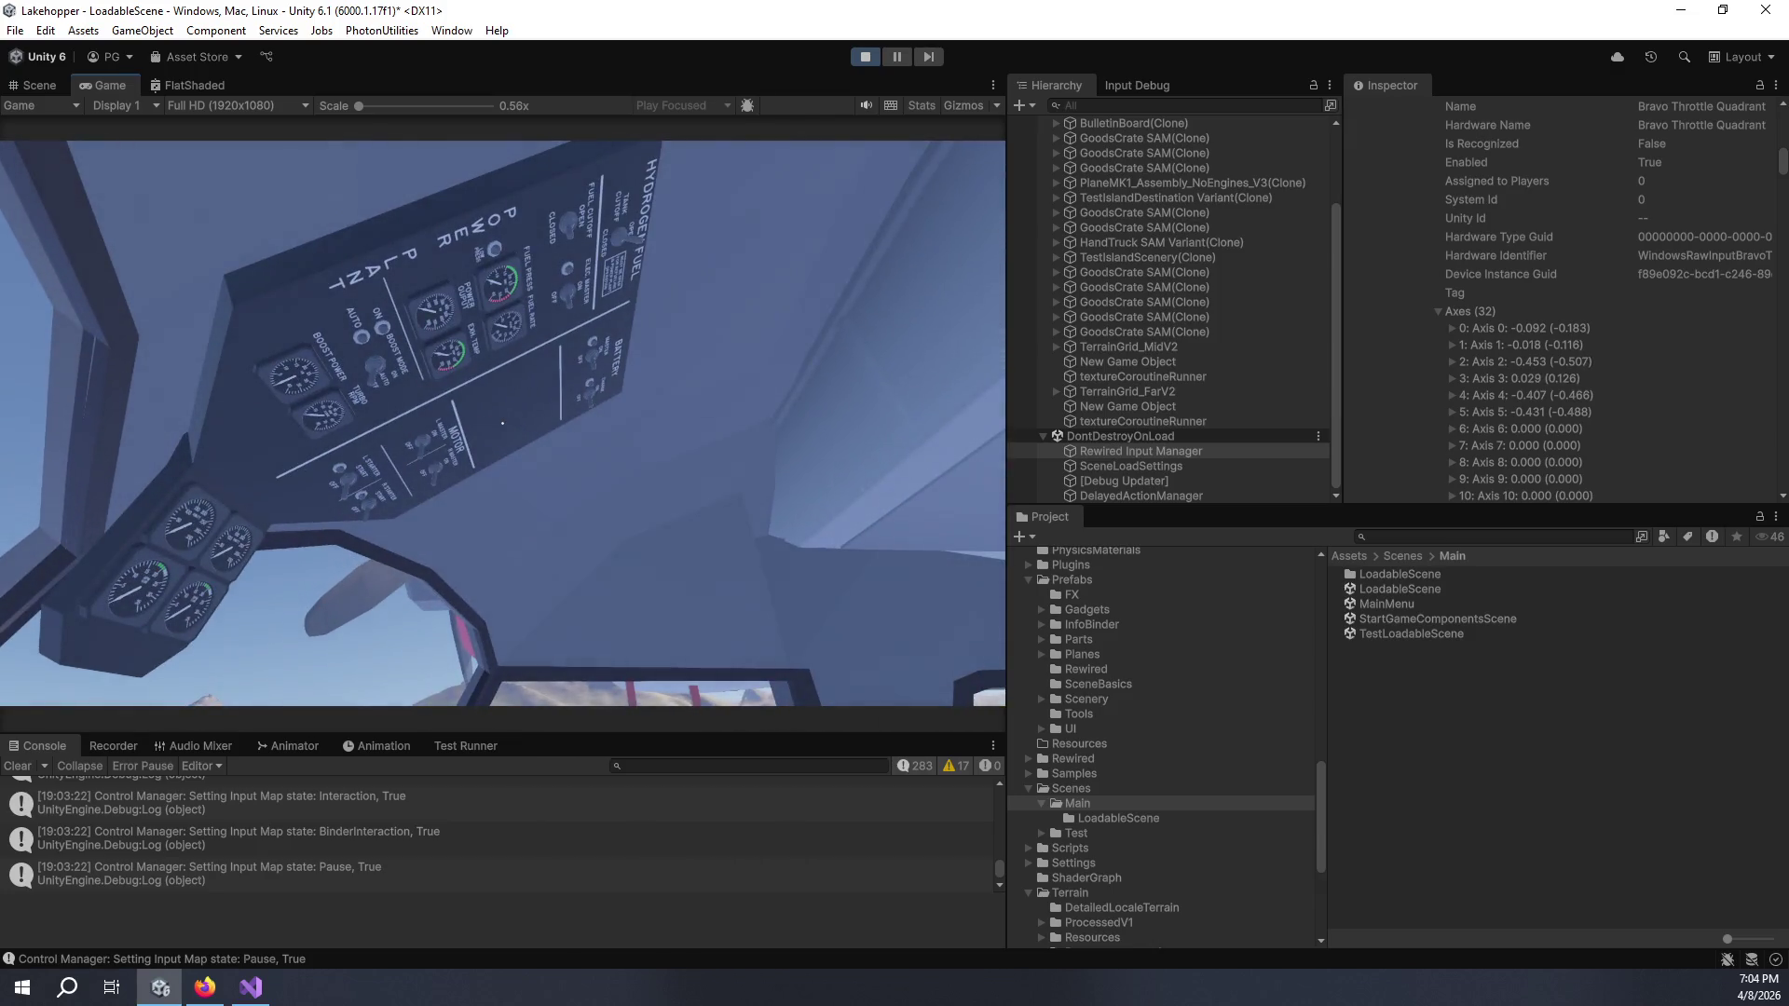
pyautogui.scroll(-8, 1413, 328)
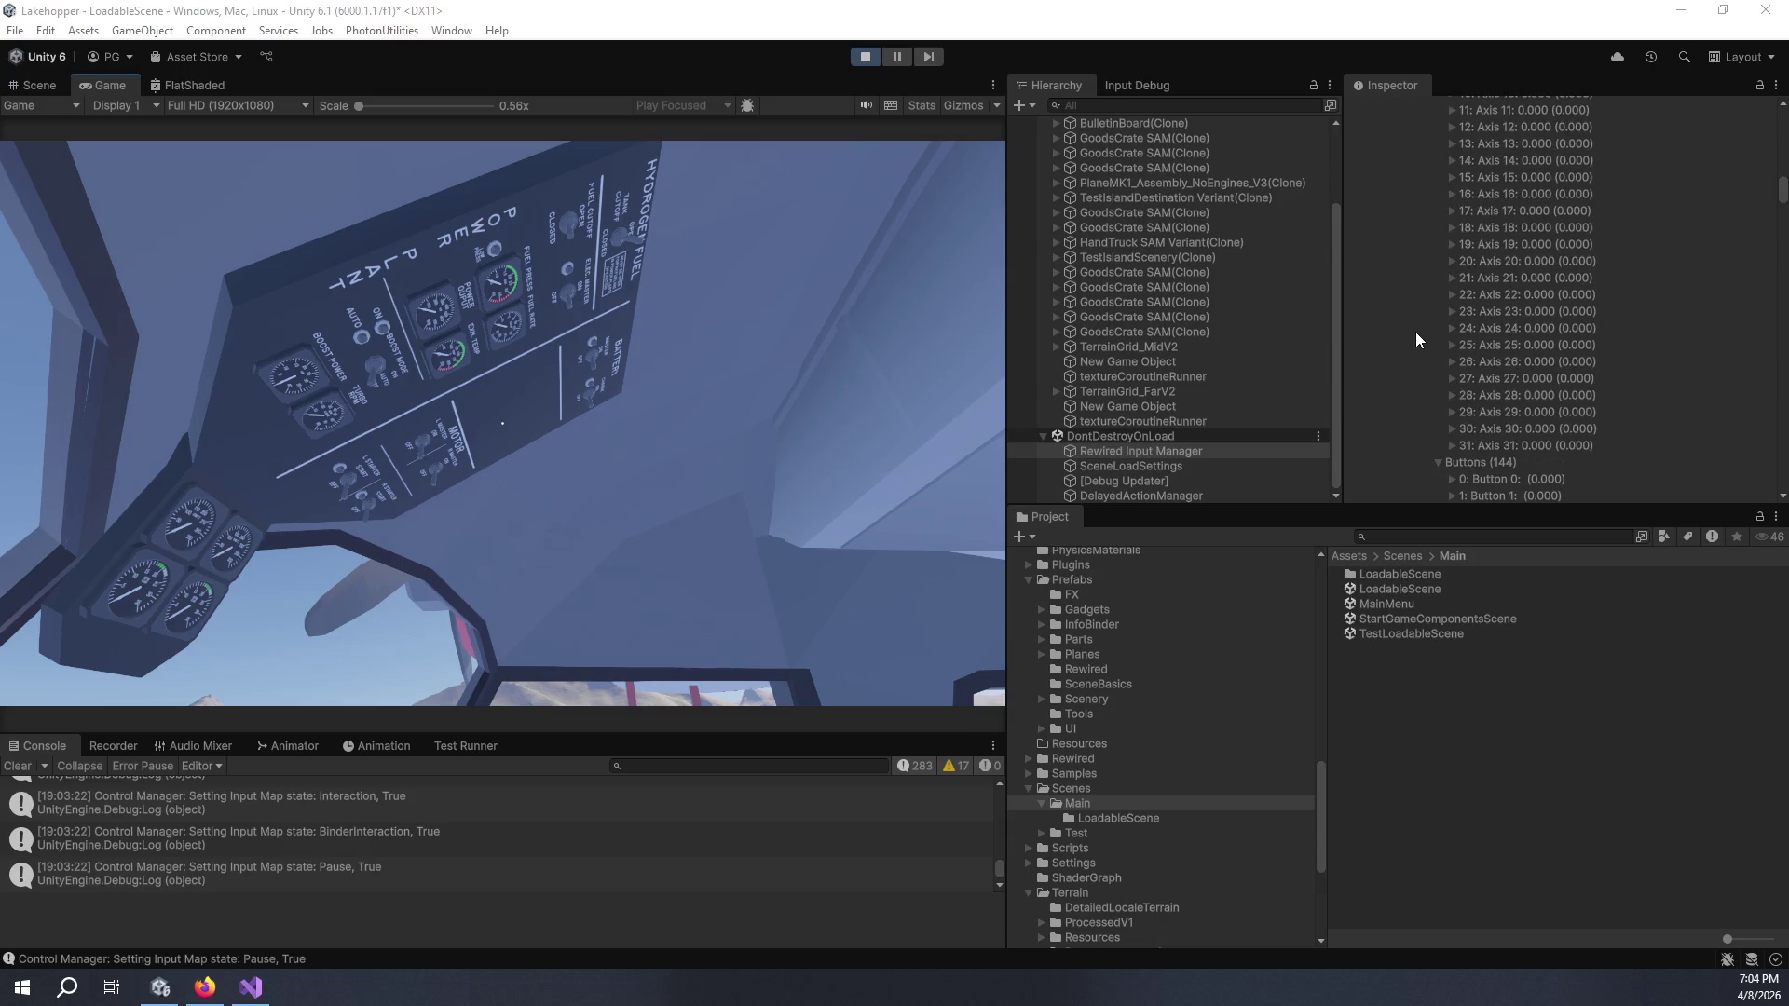
pyautogui.scroll(-6, 1416, 330)
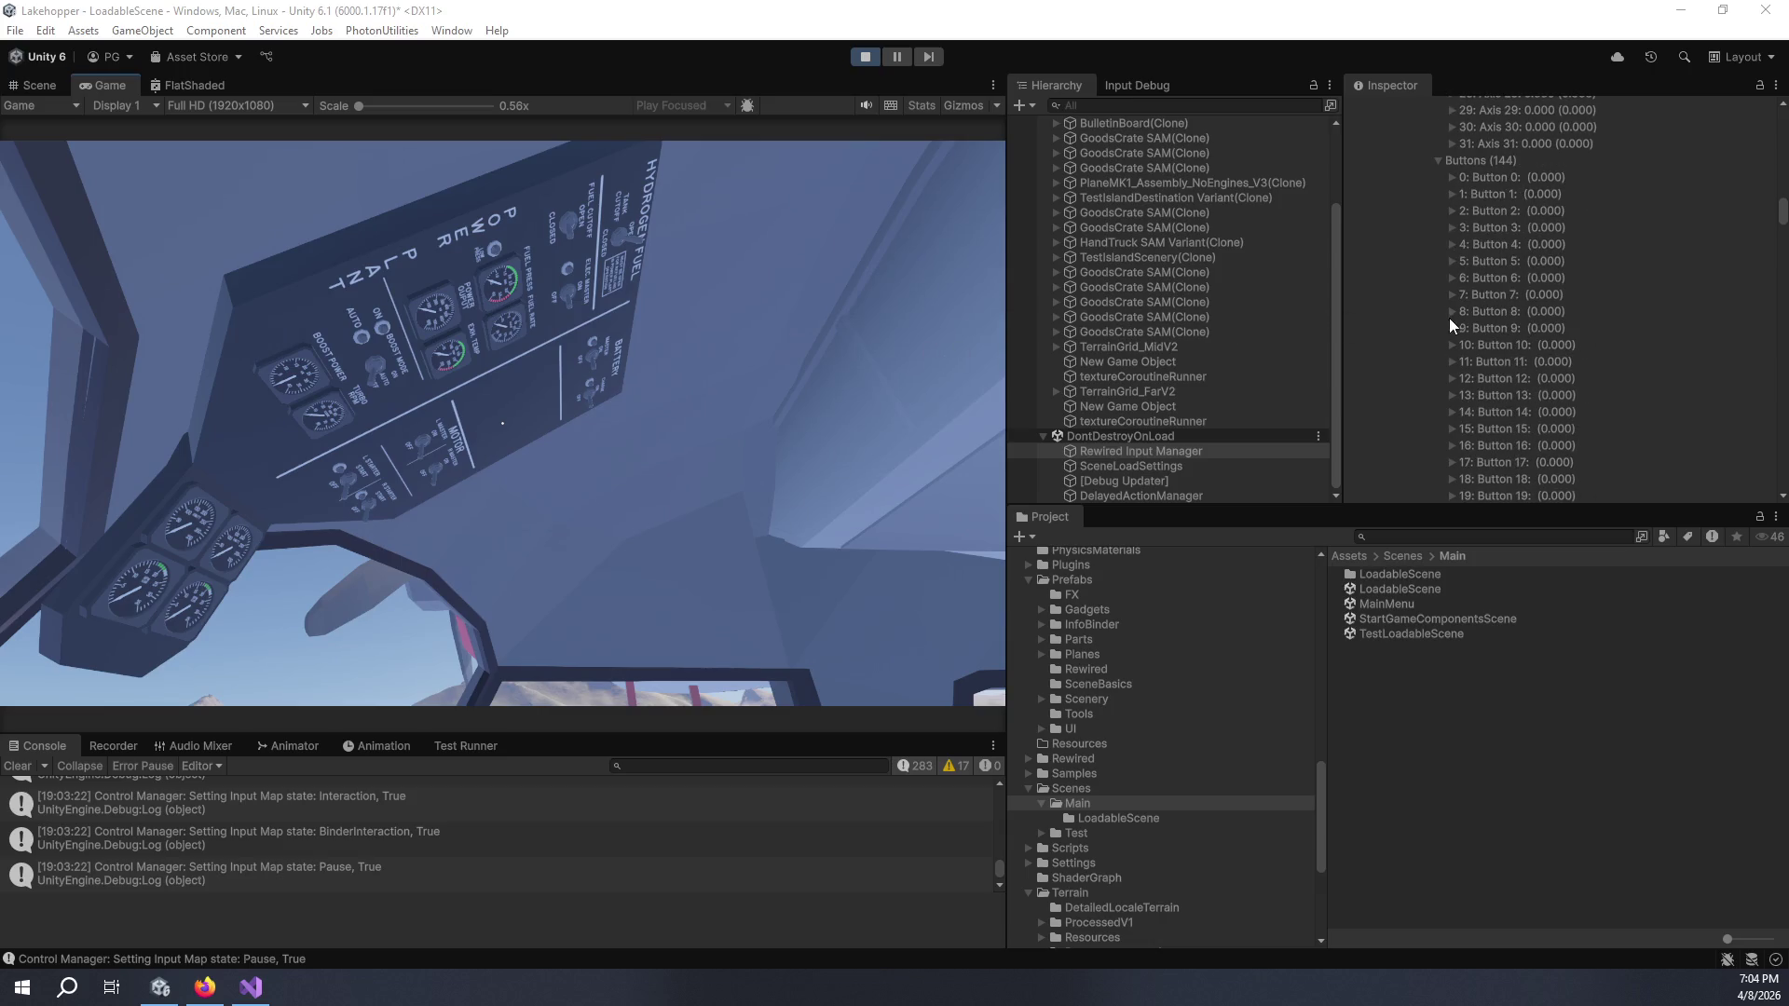
pyautogui.scroll(-2, 1445, 322)
pyautogui.click(615, 313)
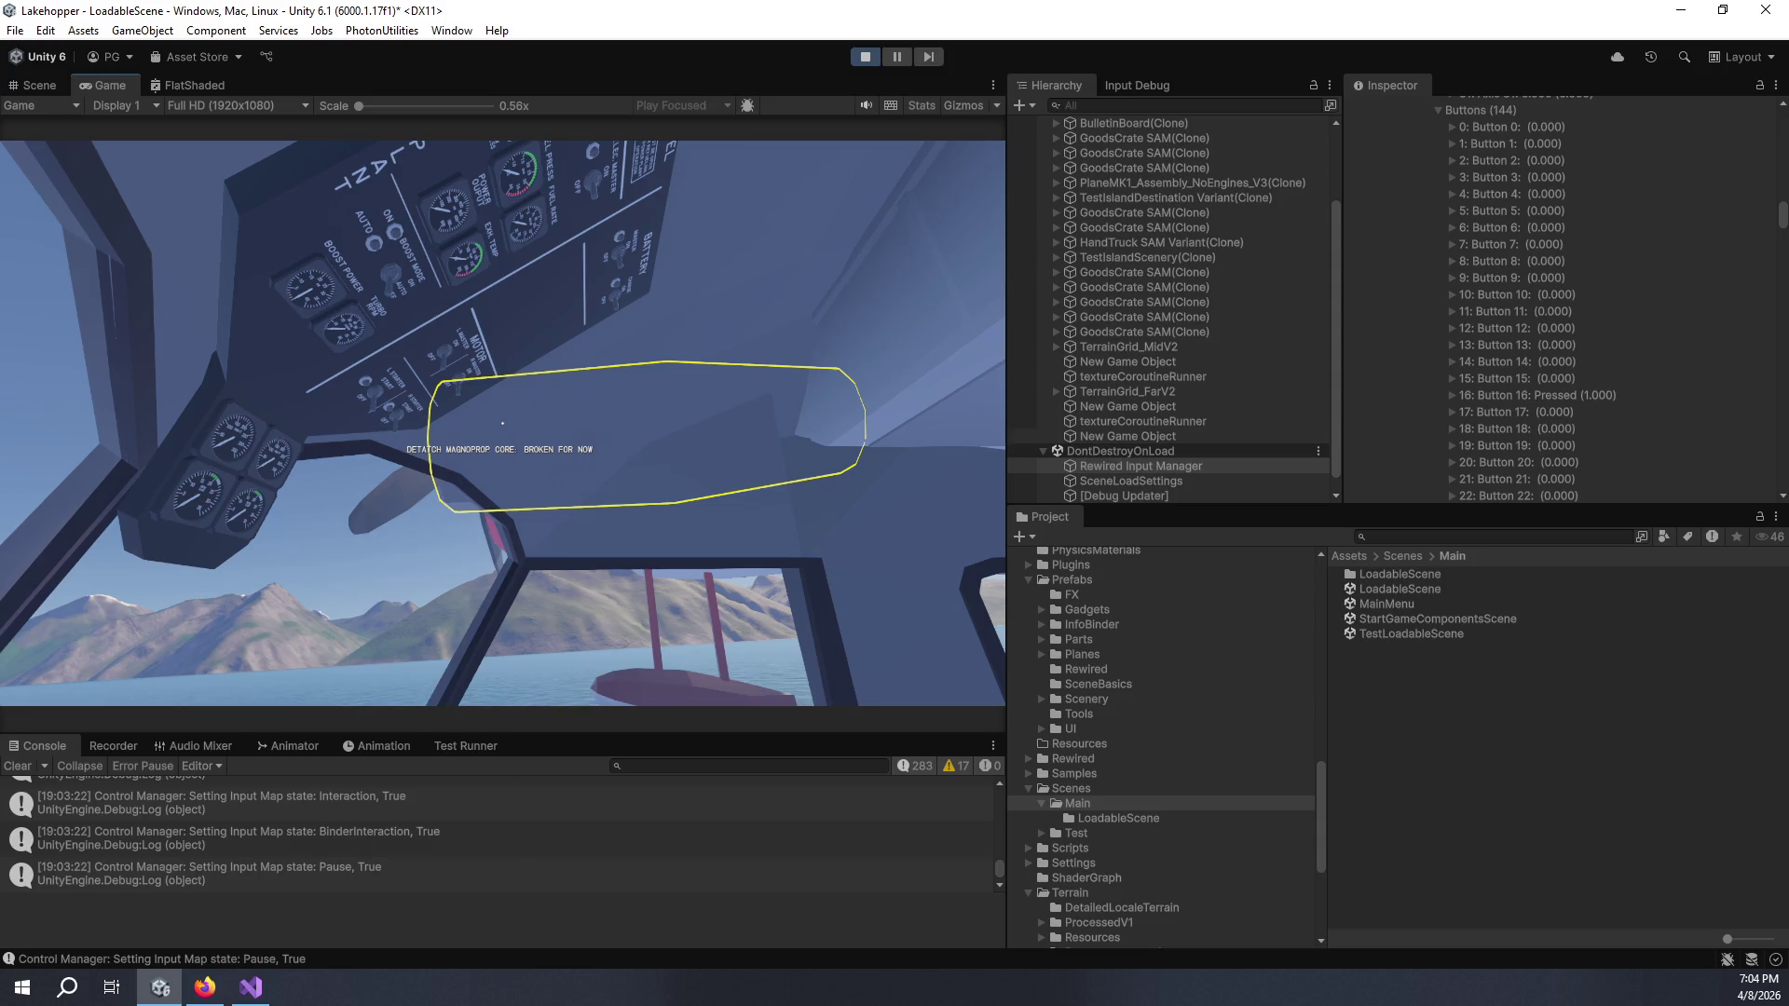
# - Press the Bravo Throttle Quadrant buttons in the Game view while looking around the cockpit and cabin
pyautogui.scroll(-4, 1546, 304)
pyautogui.click(591, 386)
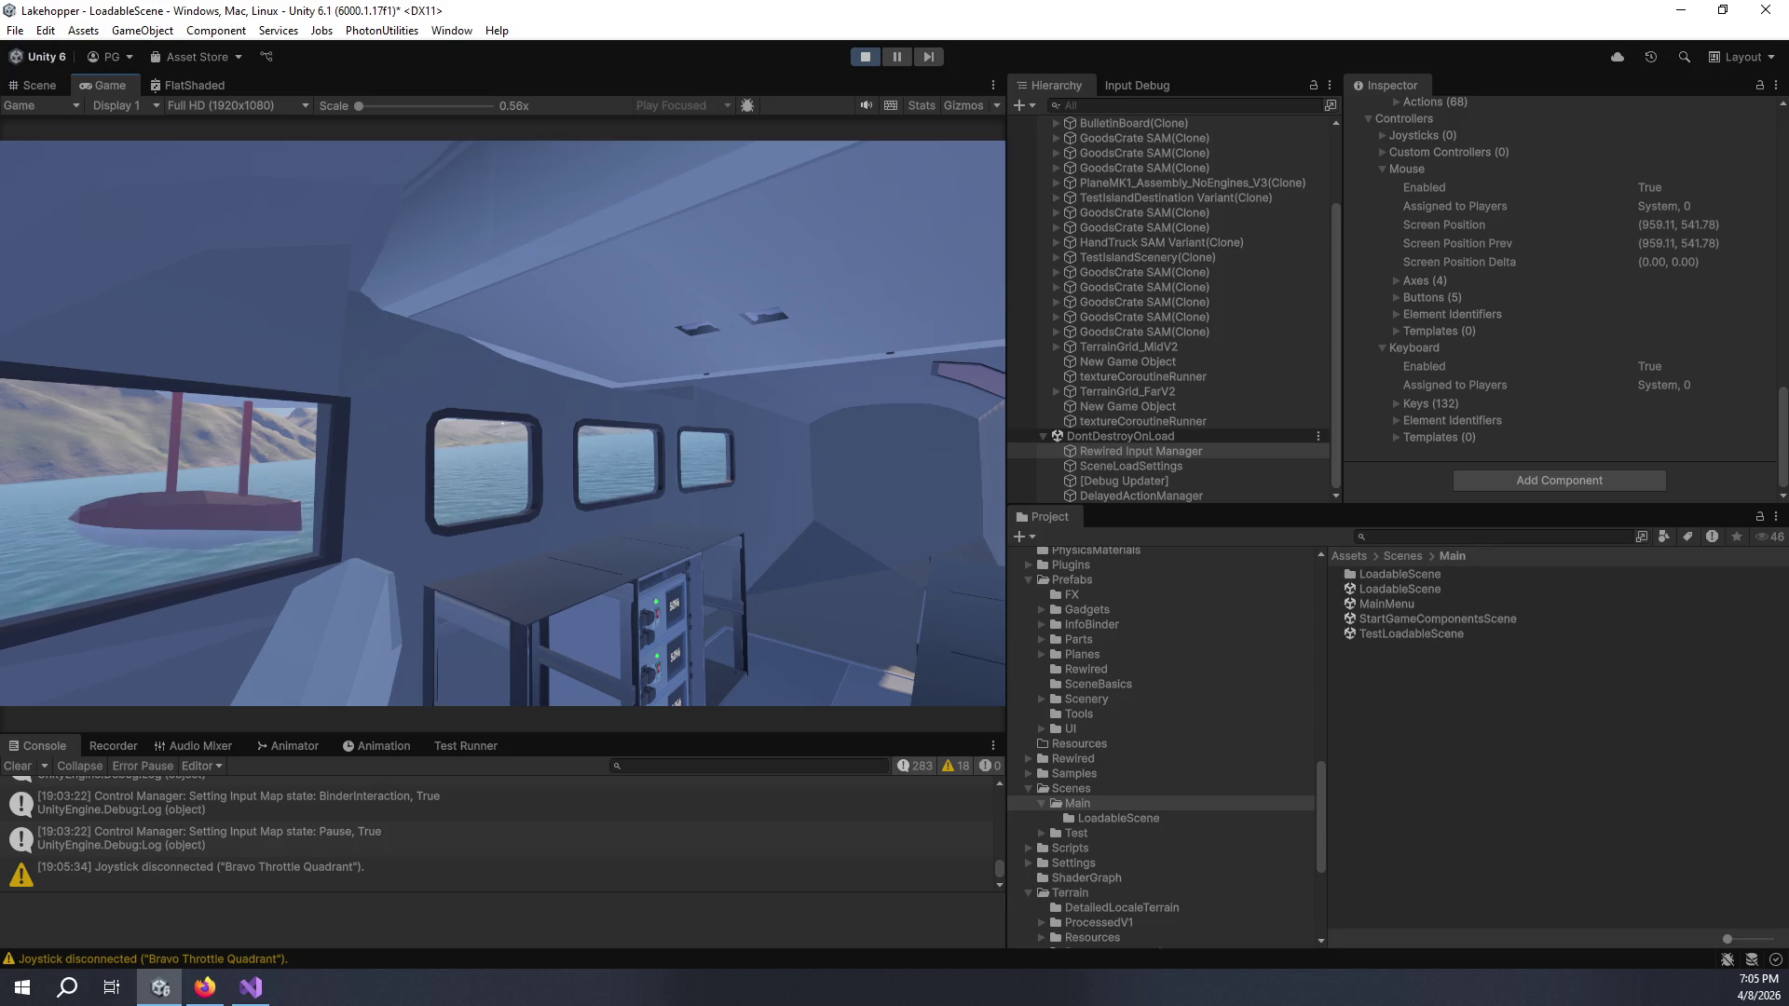
pyautogui.moveTo(502, 424)
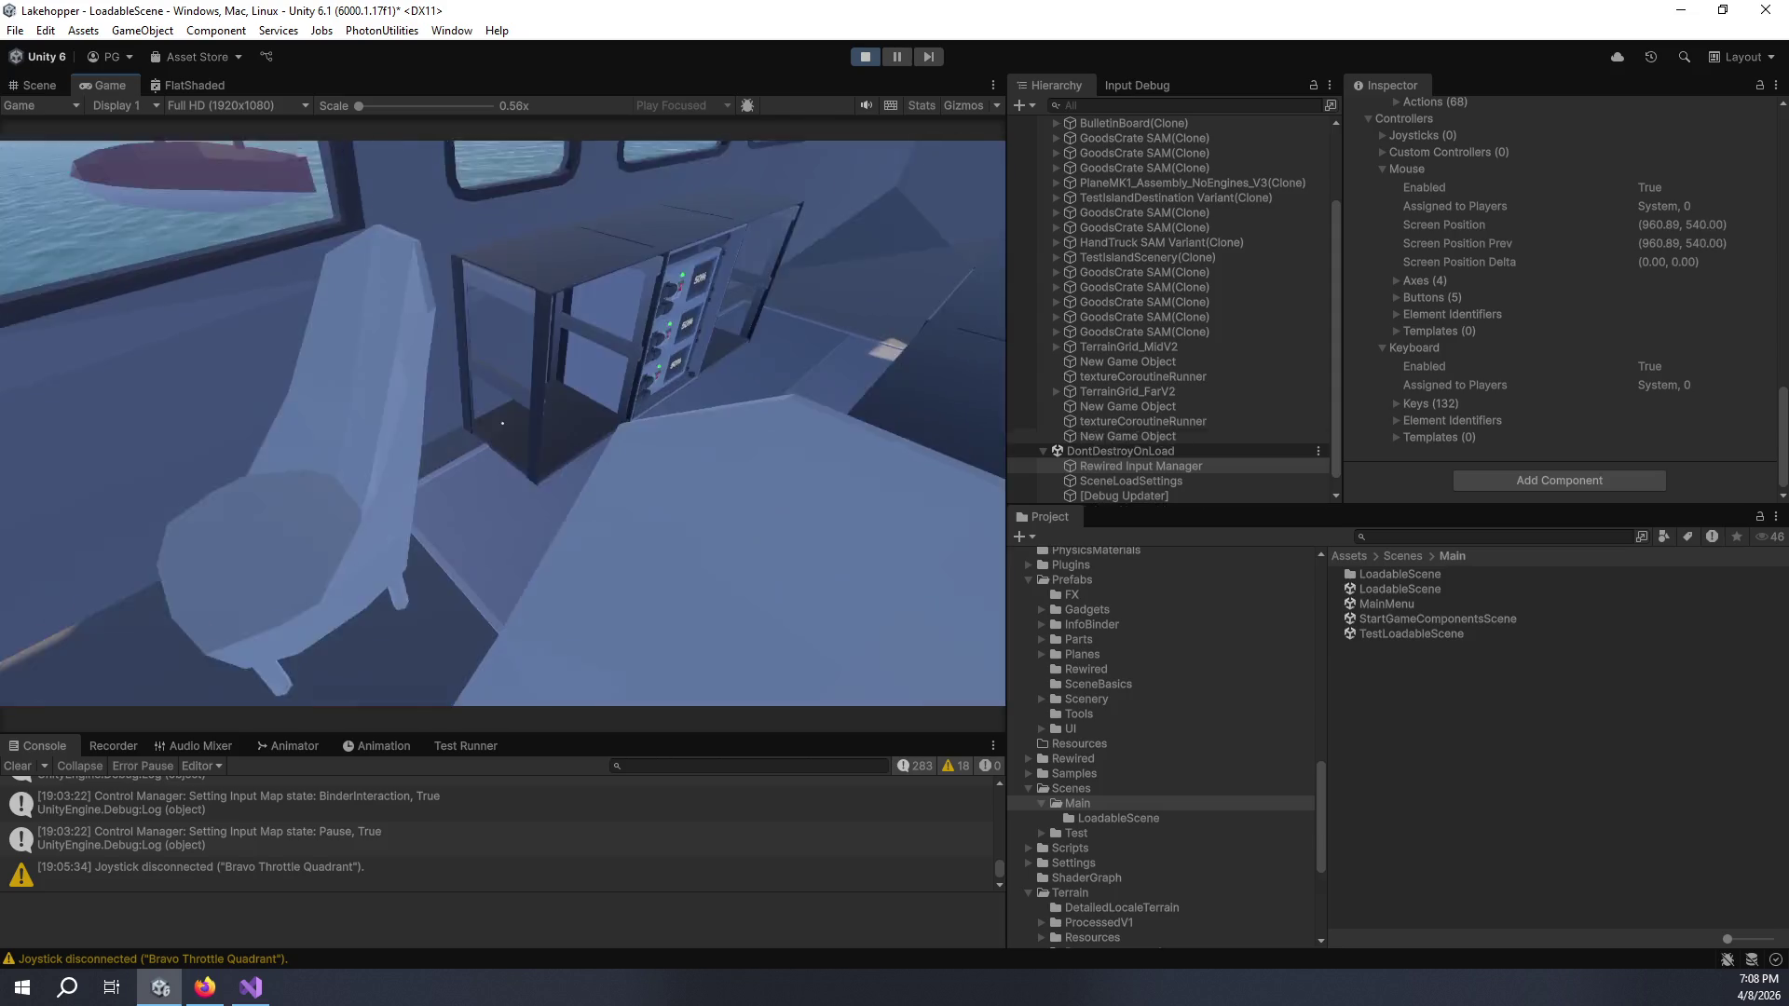
# - Take the seaplane's pilot seat, then leave it to walk the cabin
pyautogui.moveTo(502, 423)
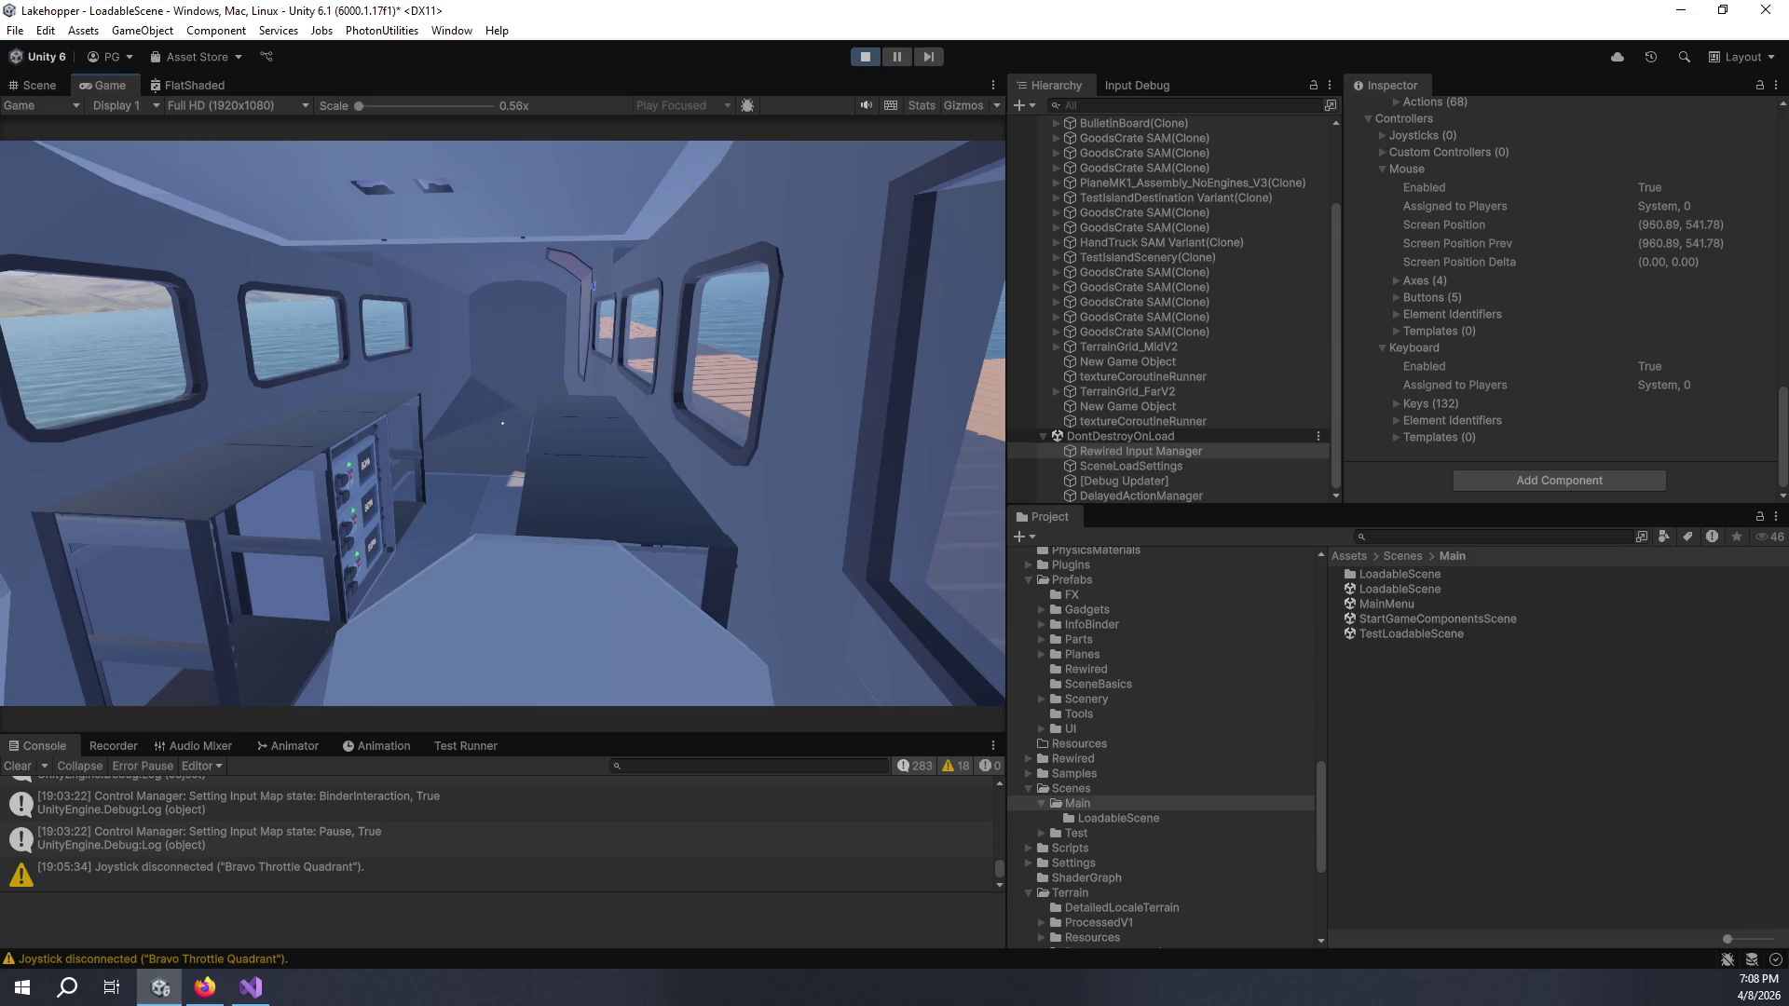
pyautogui.press('e')
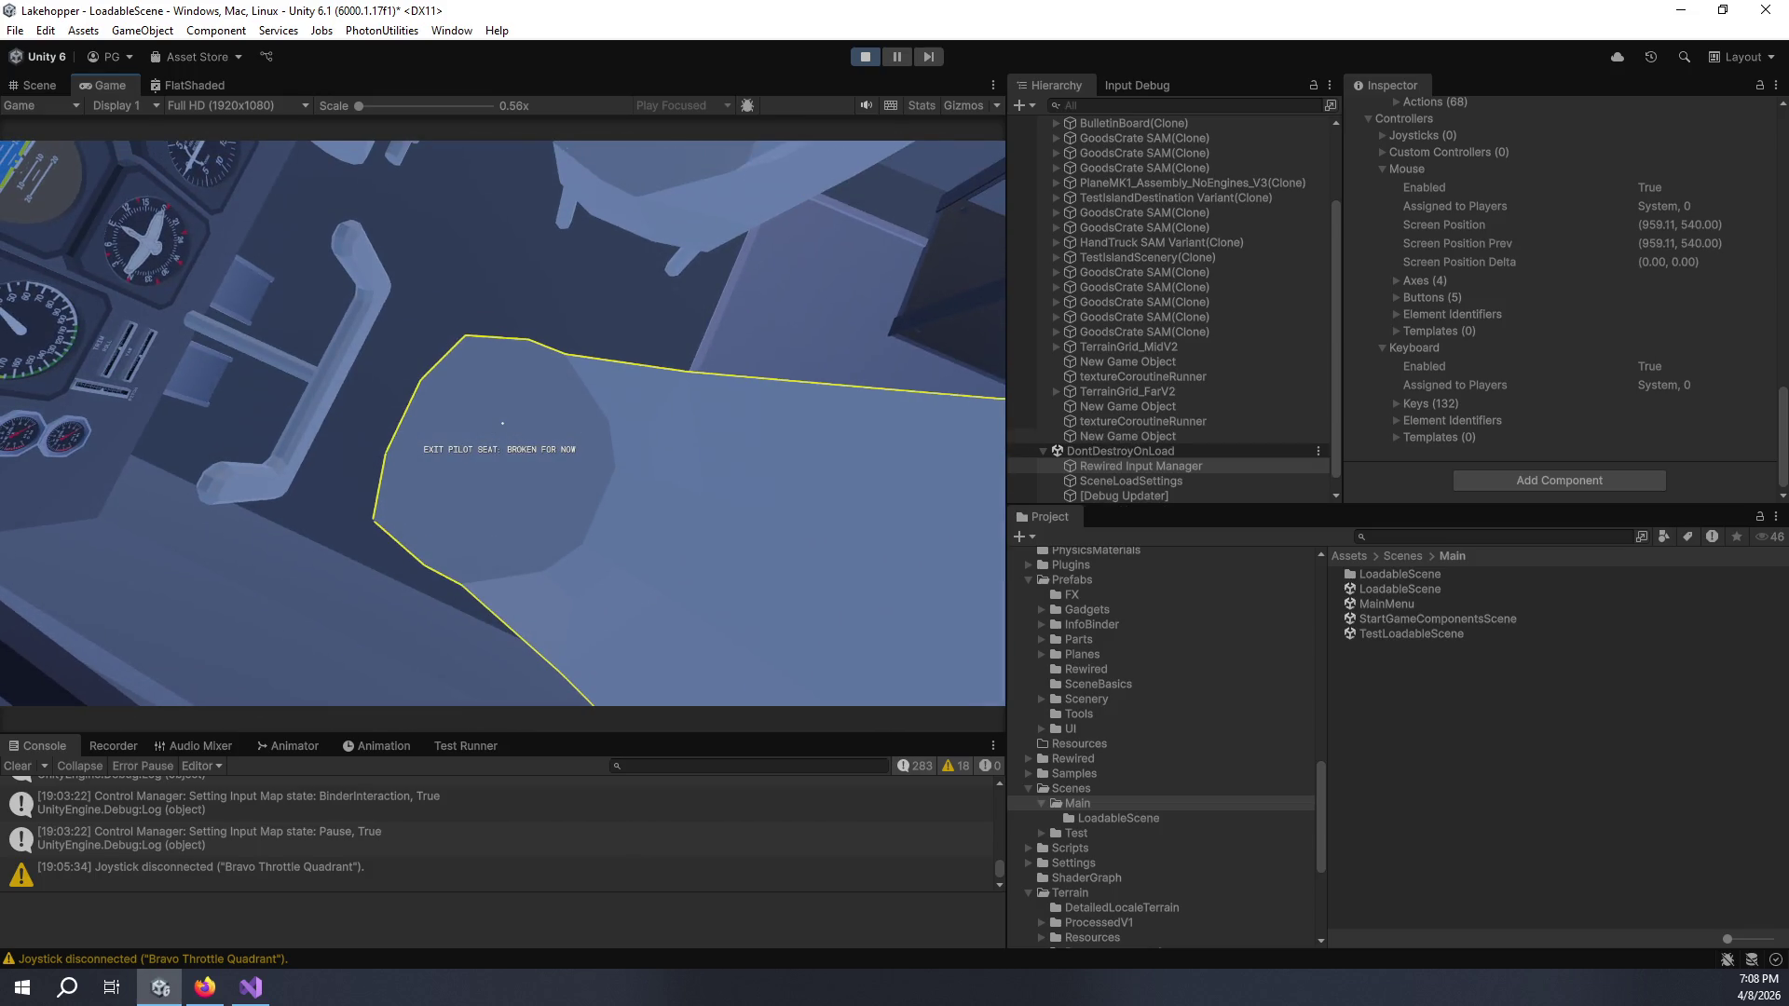
pyautogui.press('e')
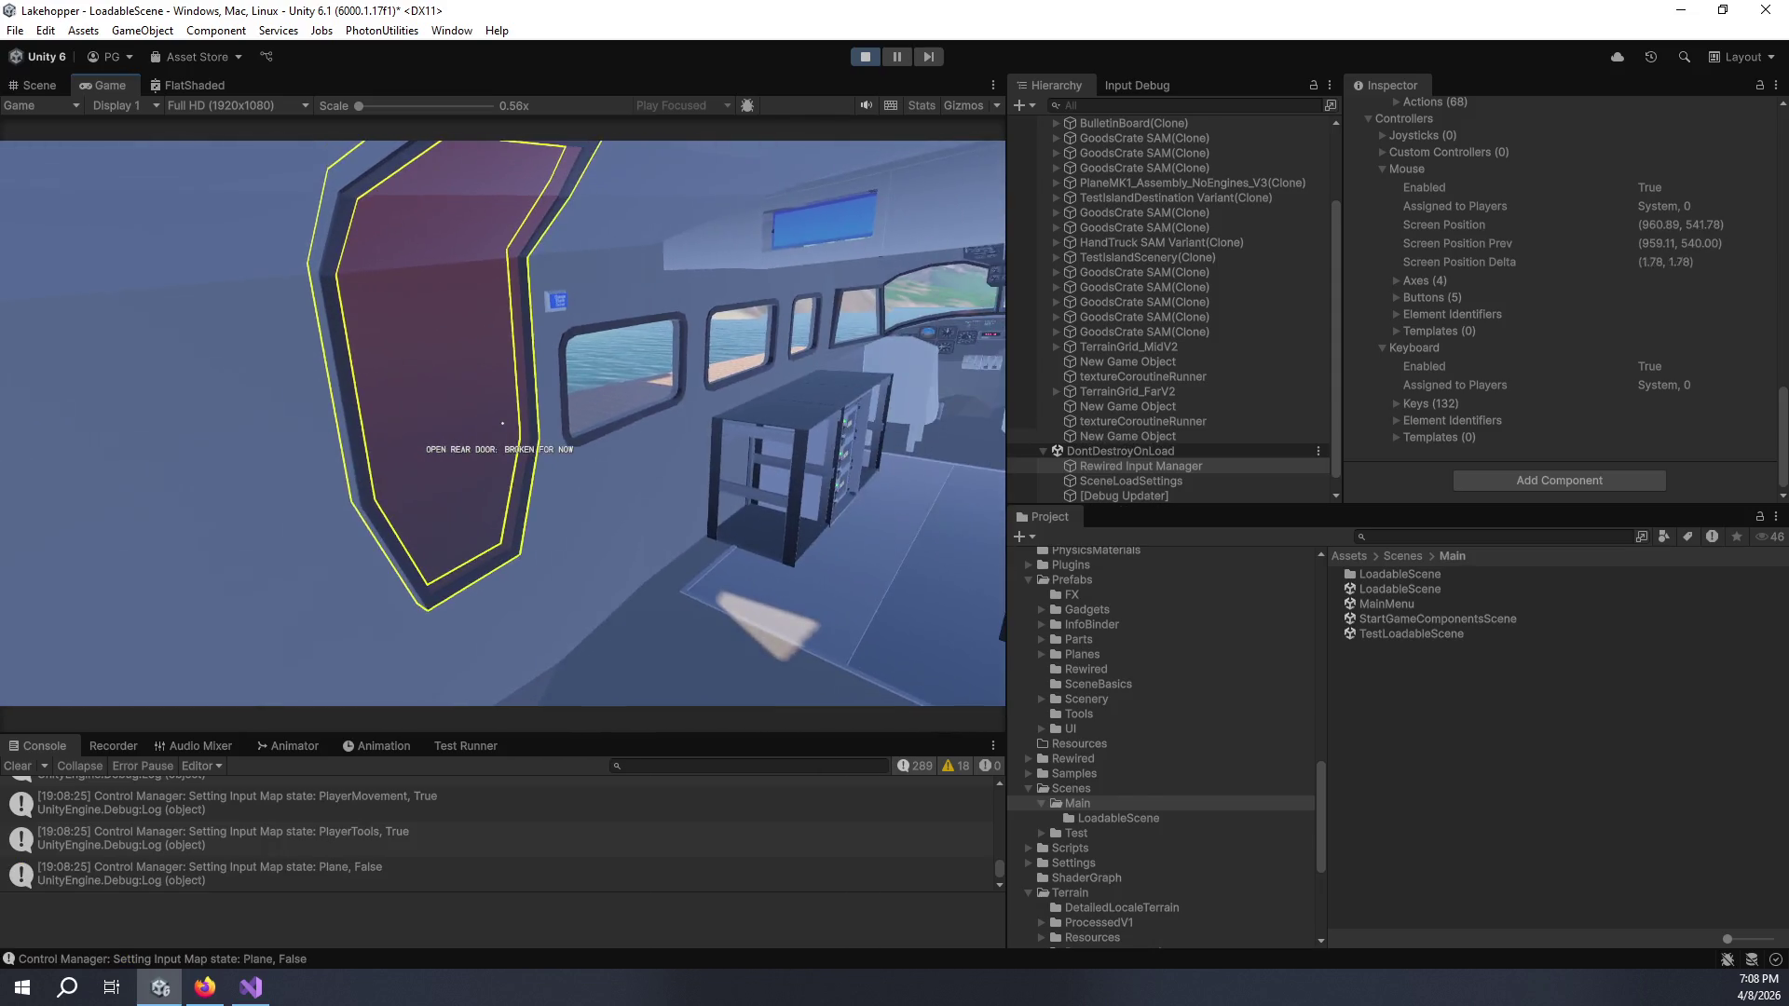
# - Walk out of the seaplane past the engines onto the dock and toward the red seaplane
pyautogui.press('w')
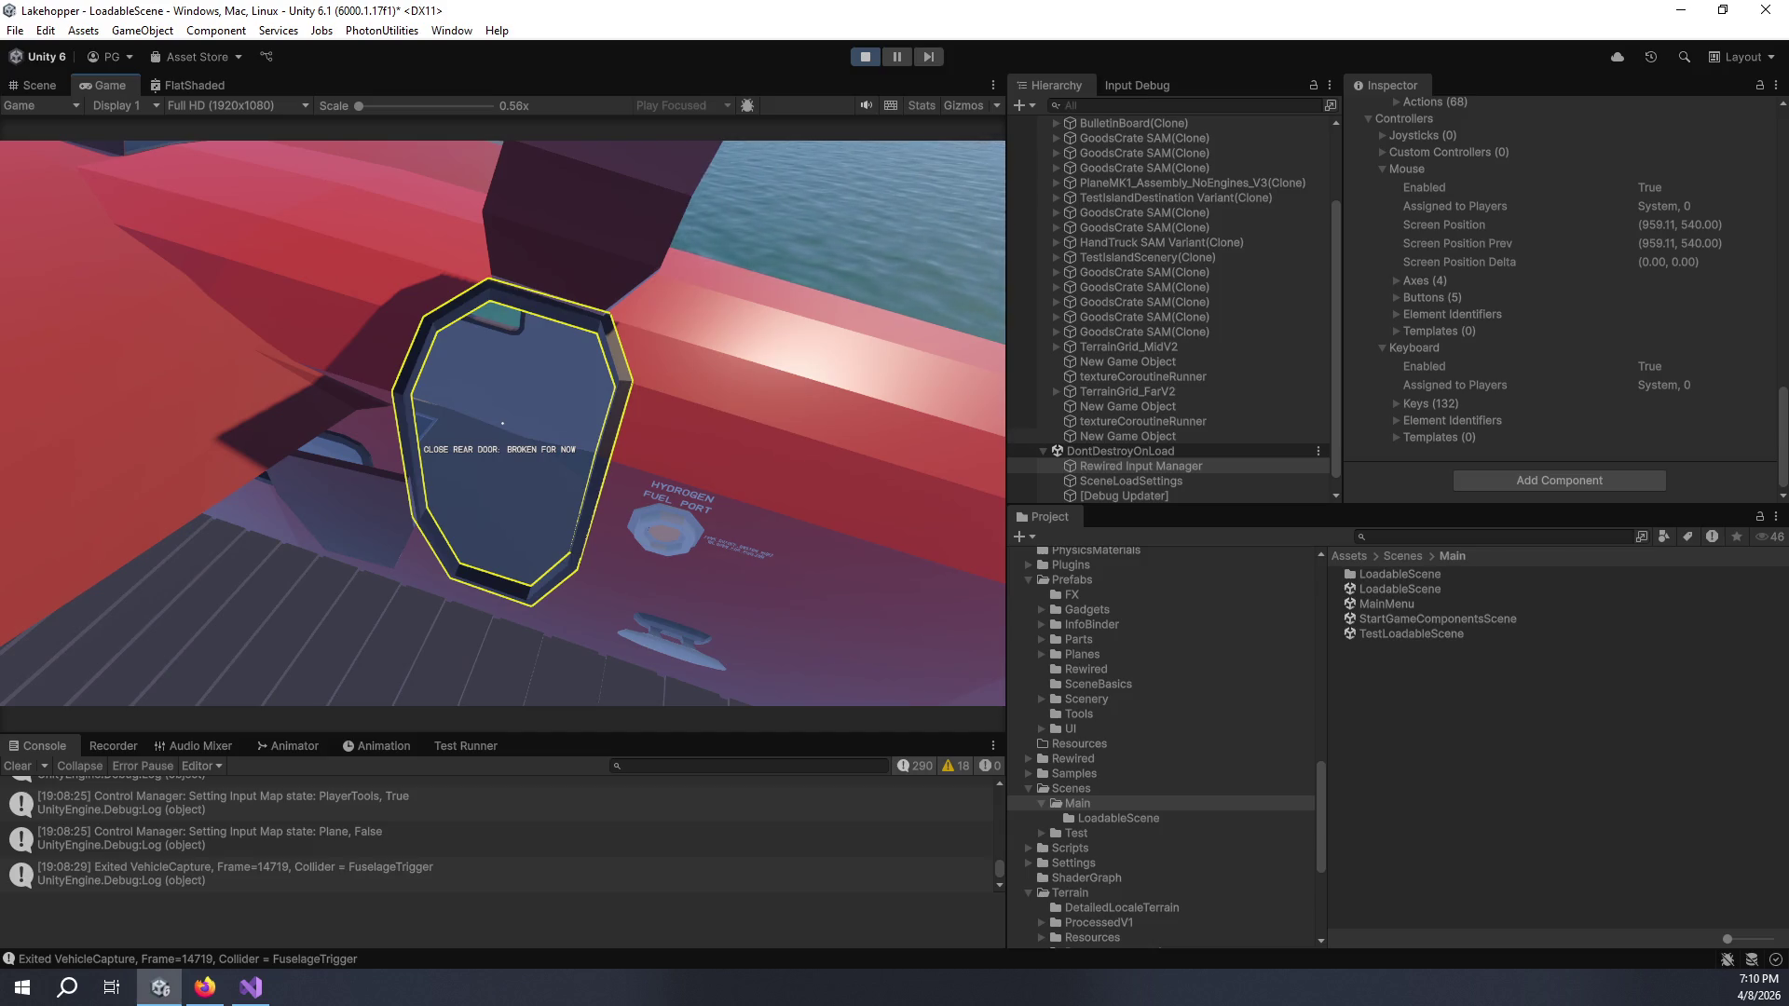
pyautogui.press('w')
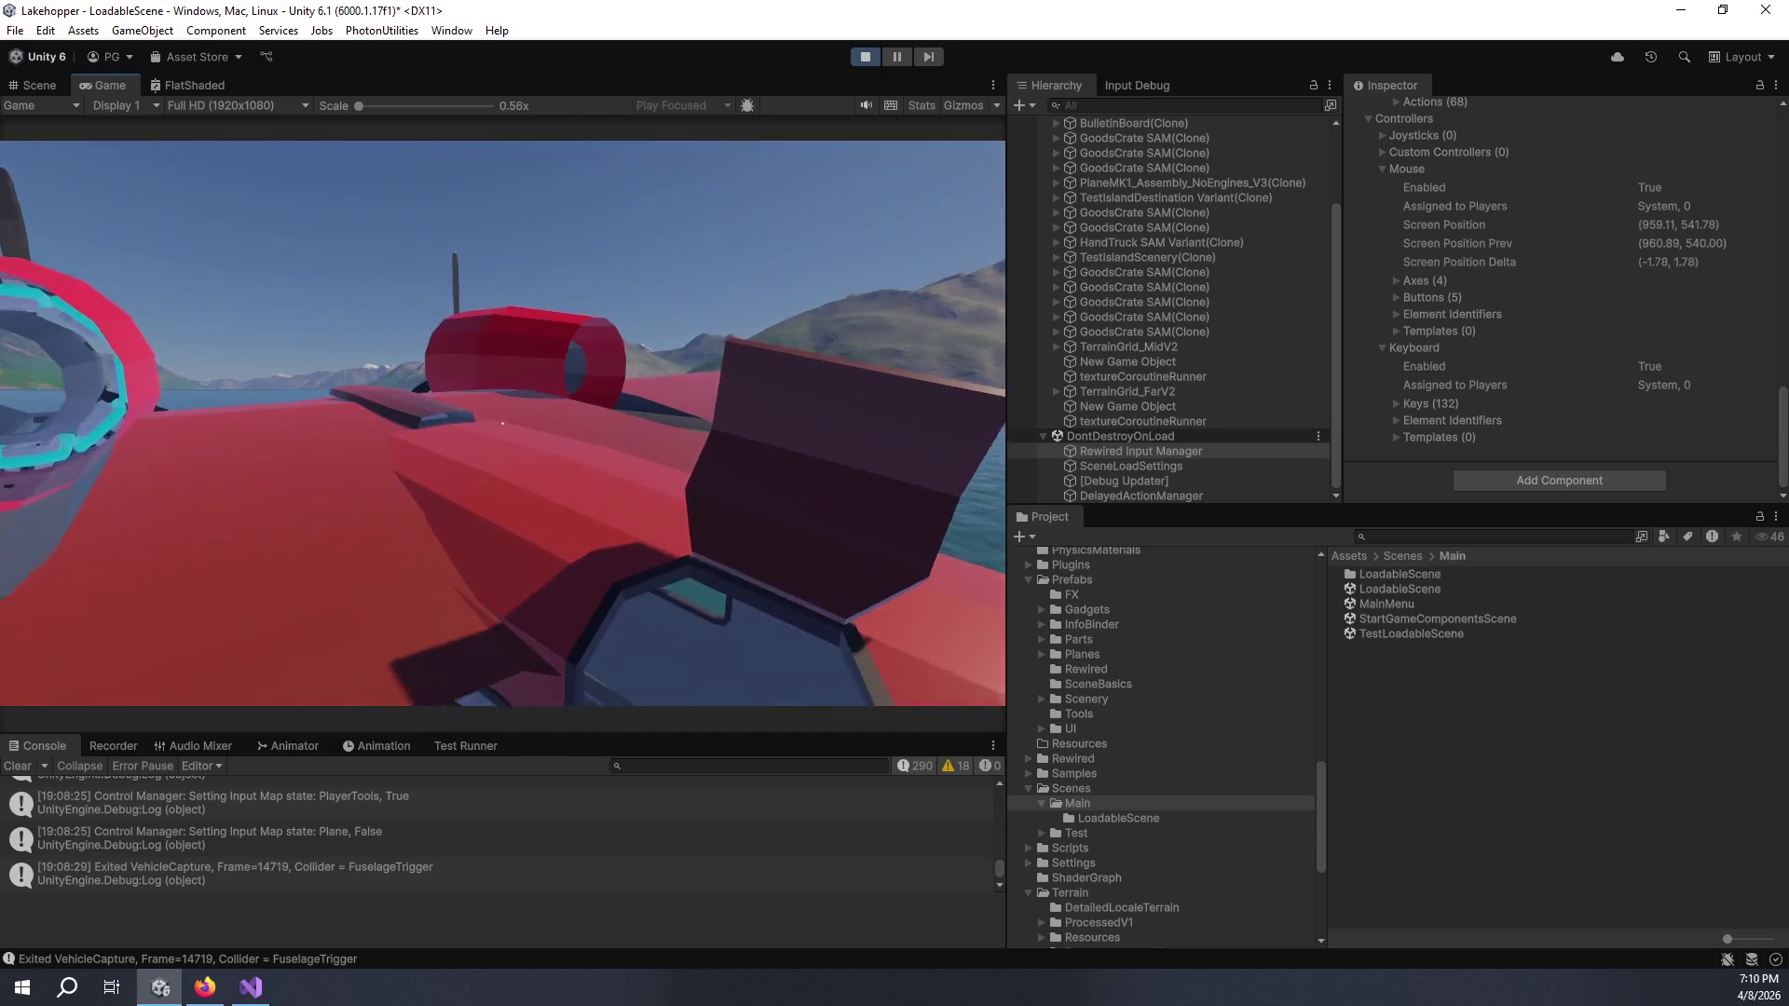
pyautogui.press('w')
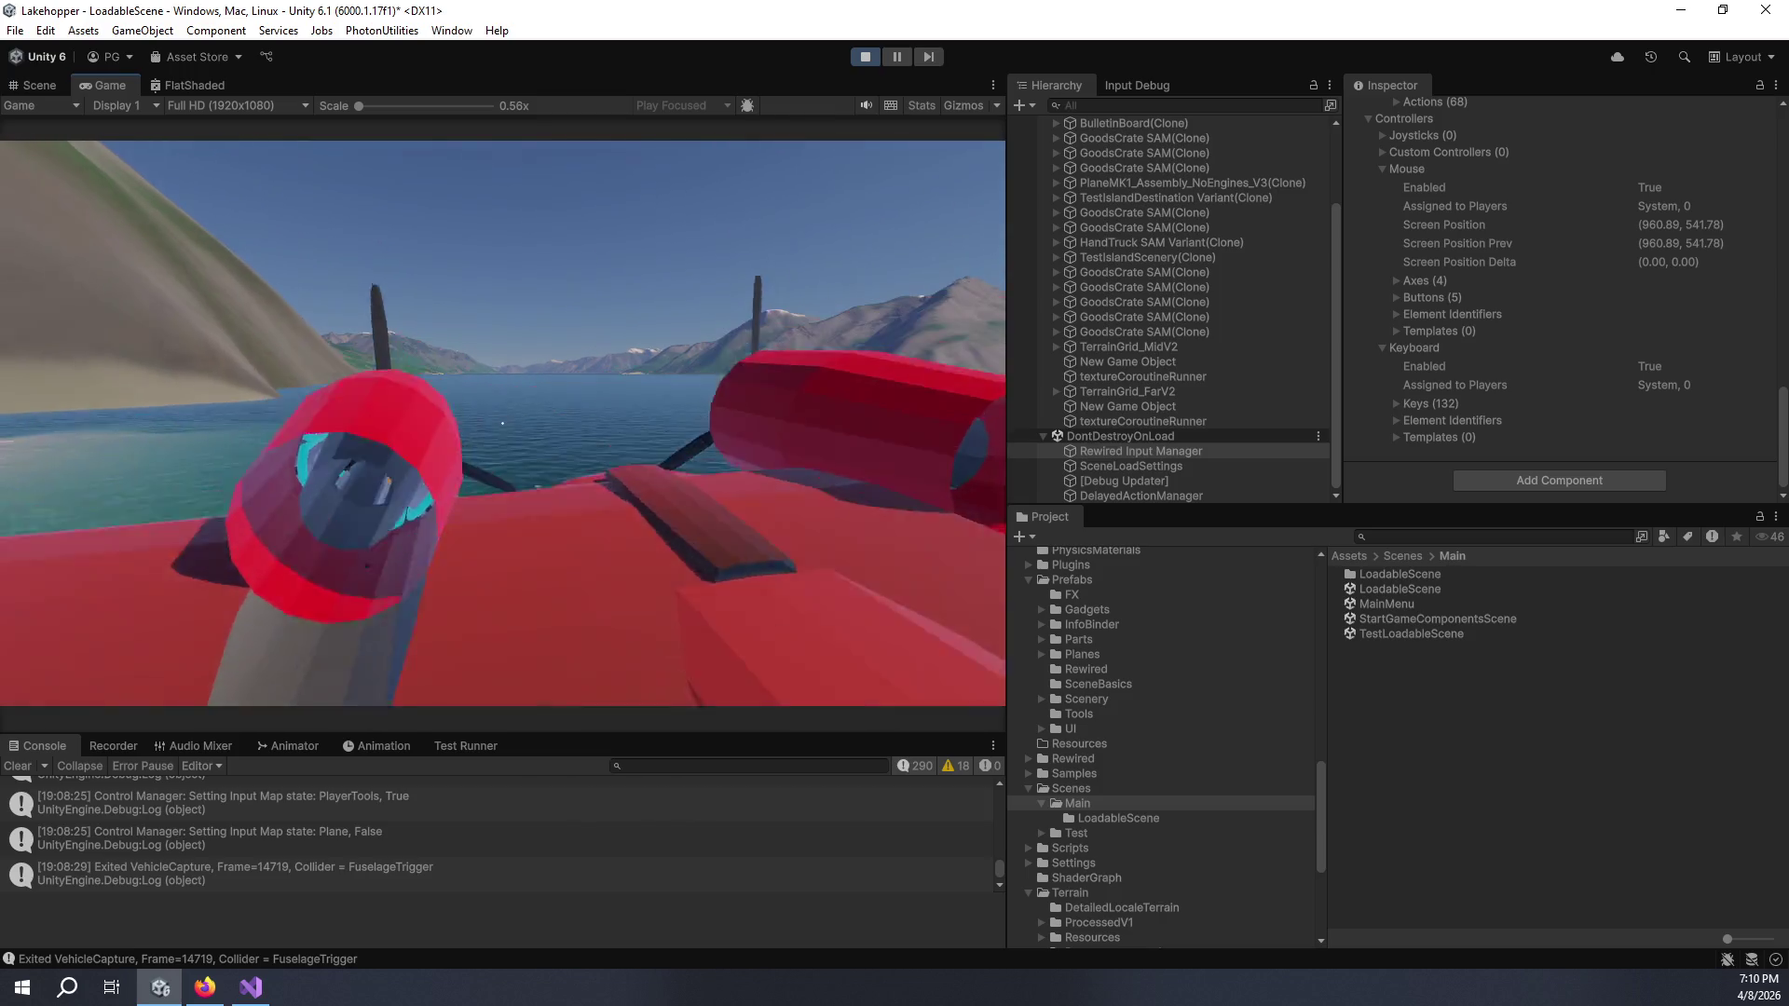
pyautogui.moveTo(502, 423)
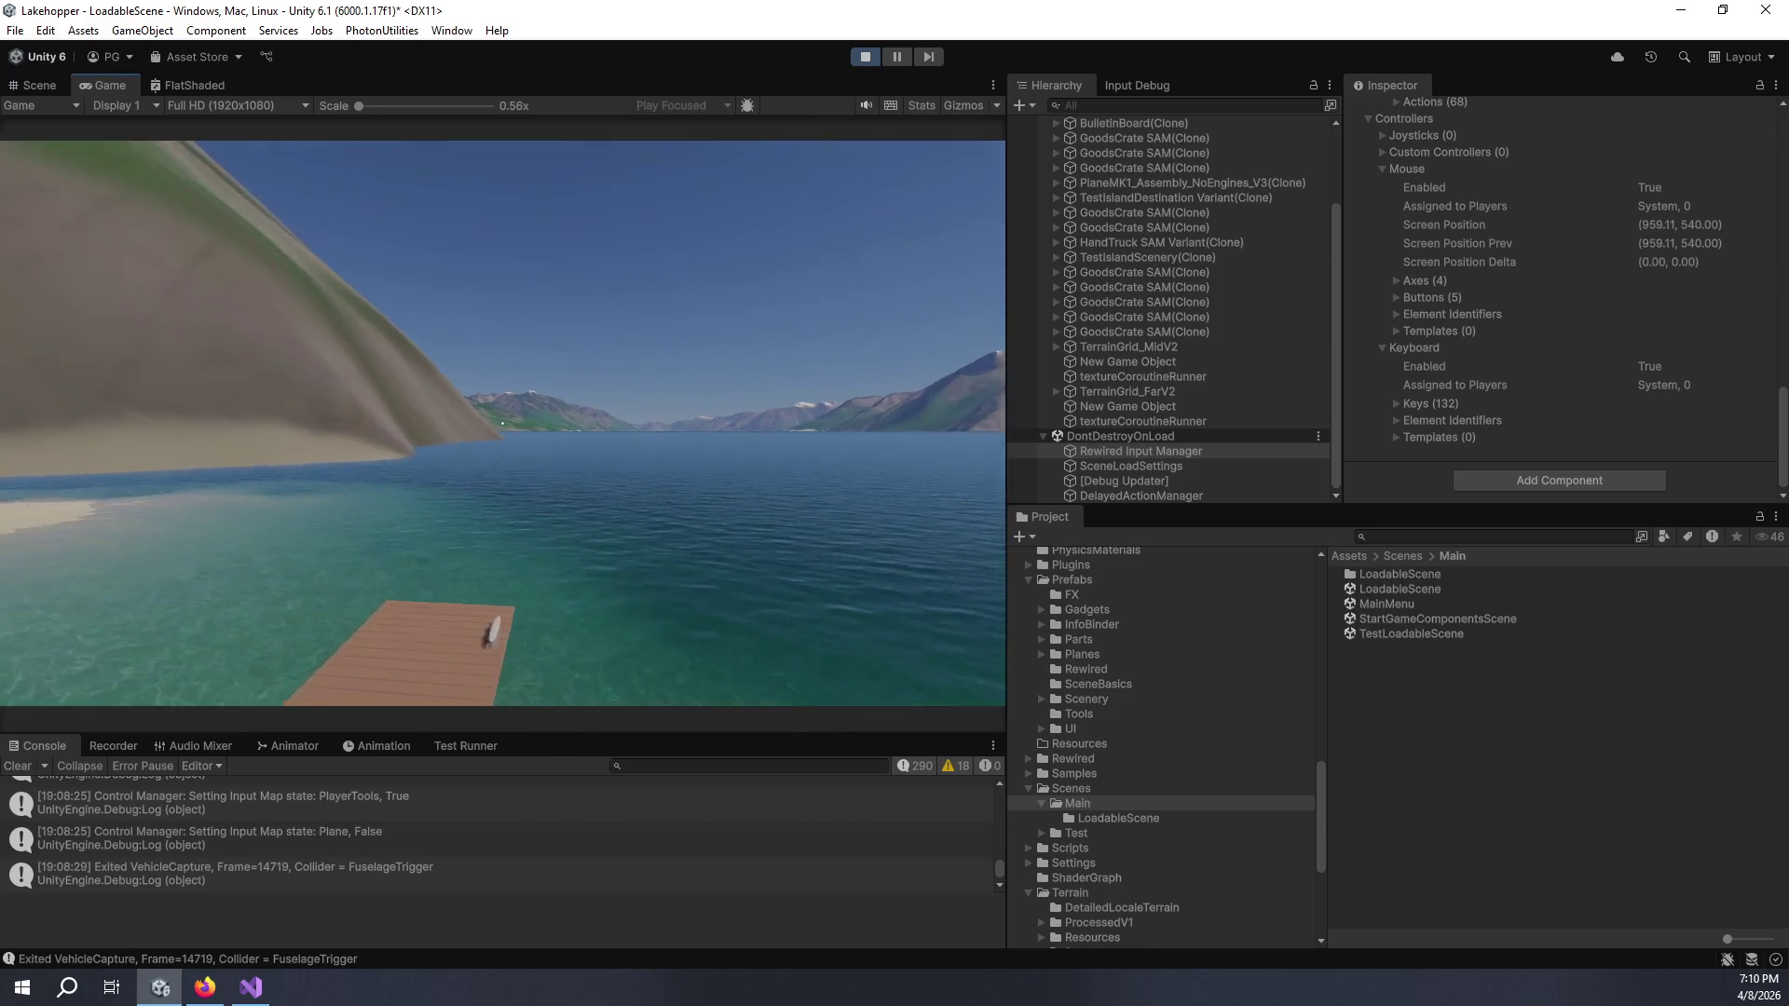
pyautogui.press('w')
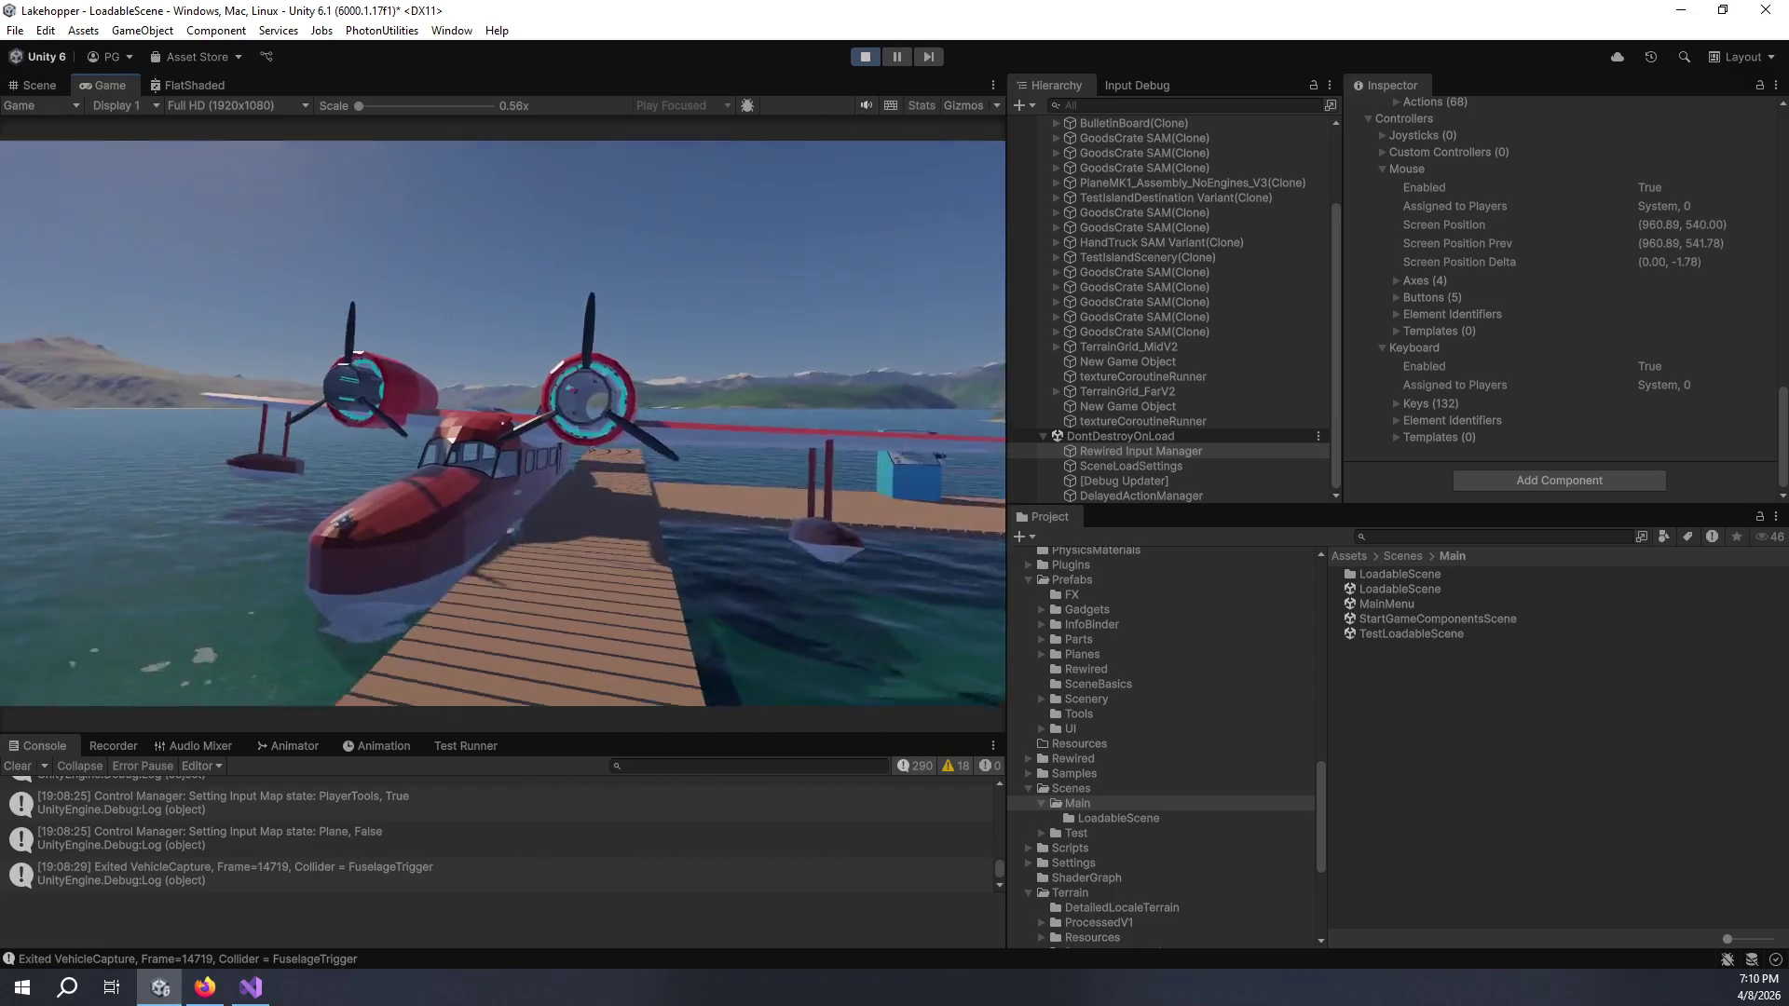